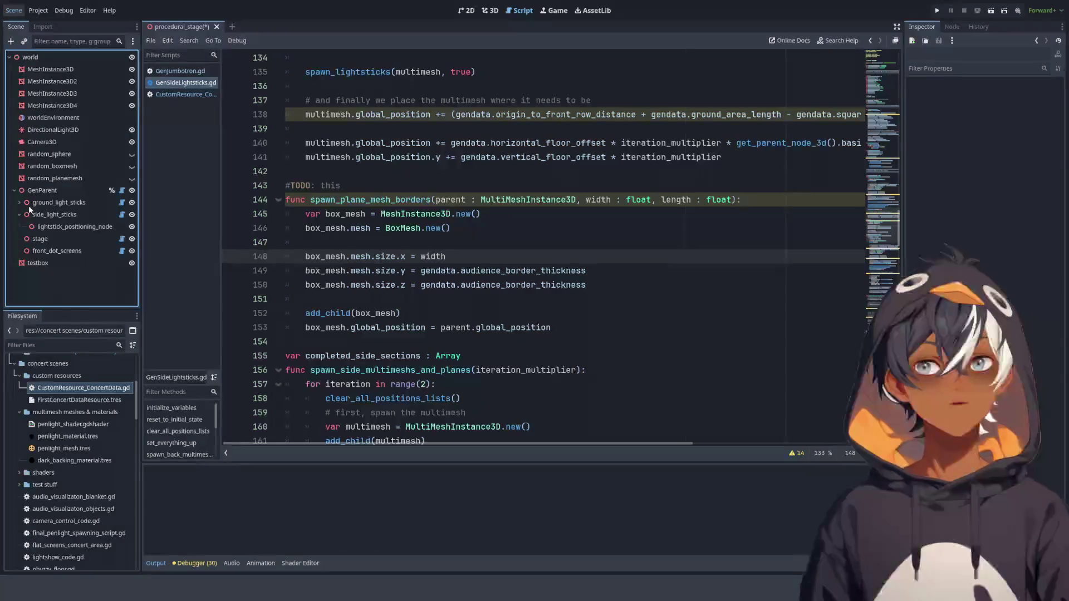
- Select the start of spawn_plane_mesh_borders on line 144 and save the procedural_stage scene
left_click(530, 200, "shift")
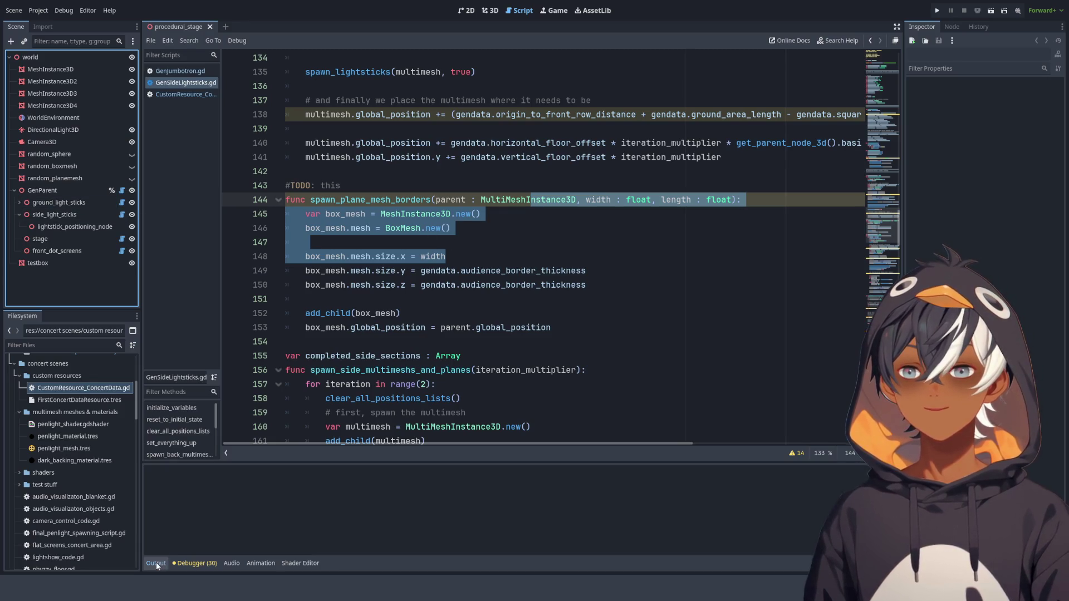
left_click(490, 10)
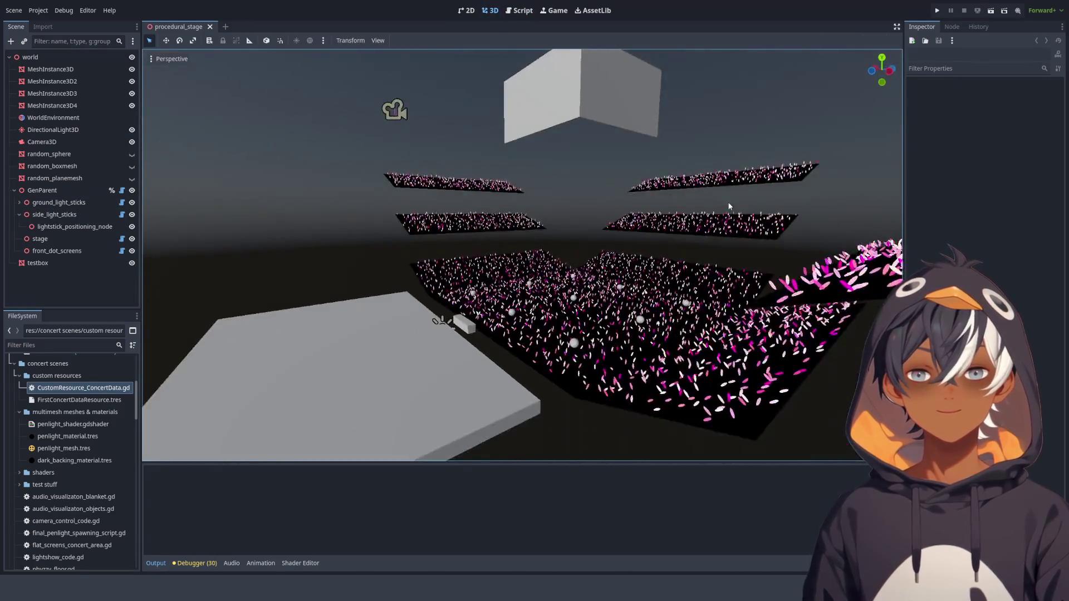
mouse_move(641, 183)
left_mouse_down()
mouse_move(606, 182)
mouse_move(633, 257)
mouse_move(655, 224)
mouse_move(768, 255)
left_mouse_up()
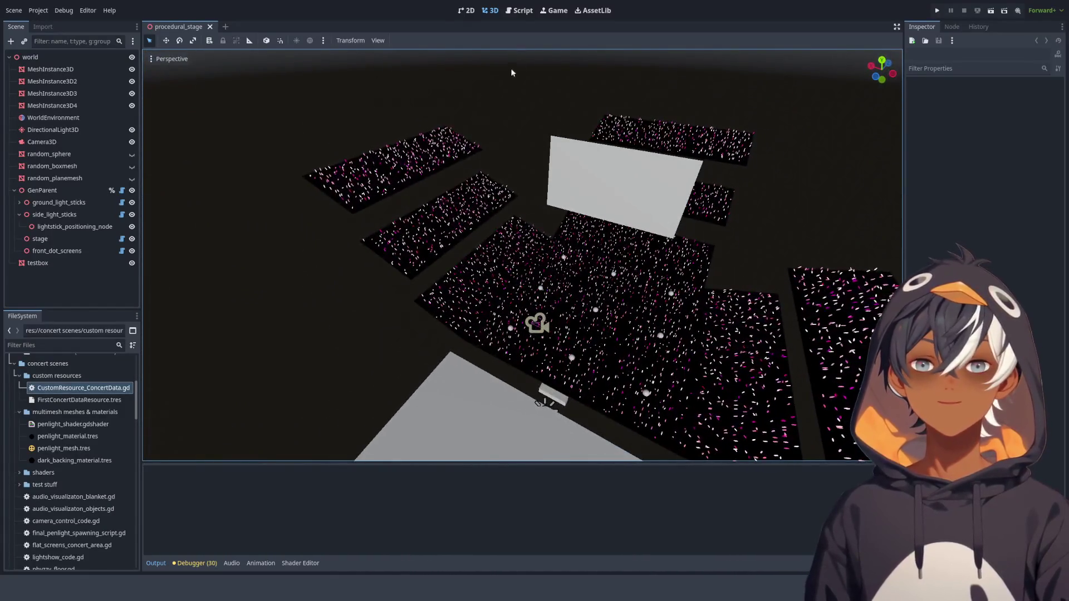
left_click(531, 16)
scroll(424, 315, "down", 3)
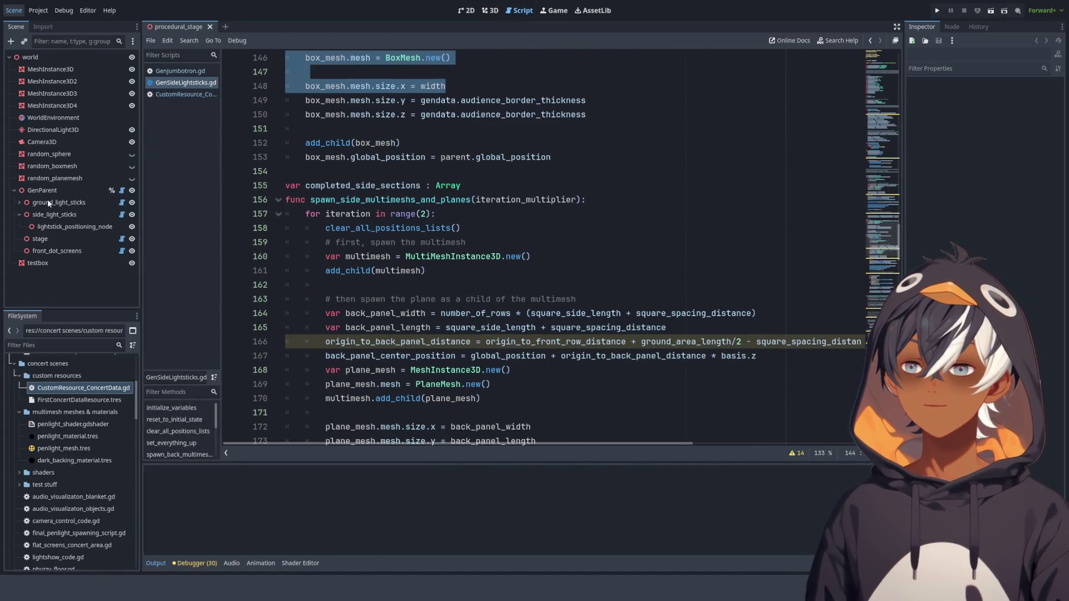
- Collapse the Output panel so the script editor shows more code lines
left_click(155, 566)
left_click(154, 567)
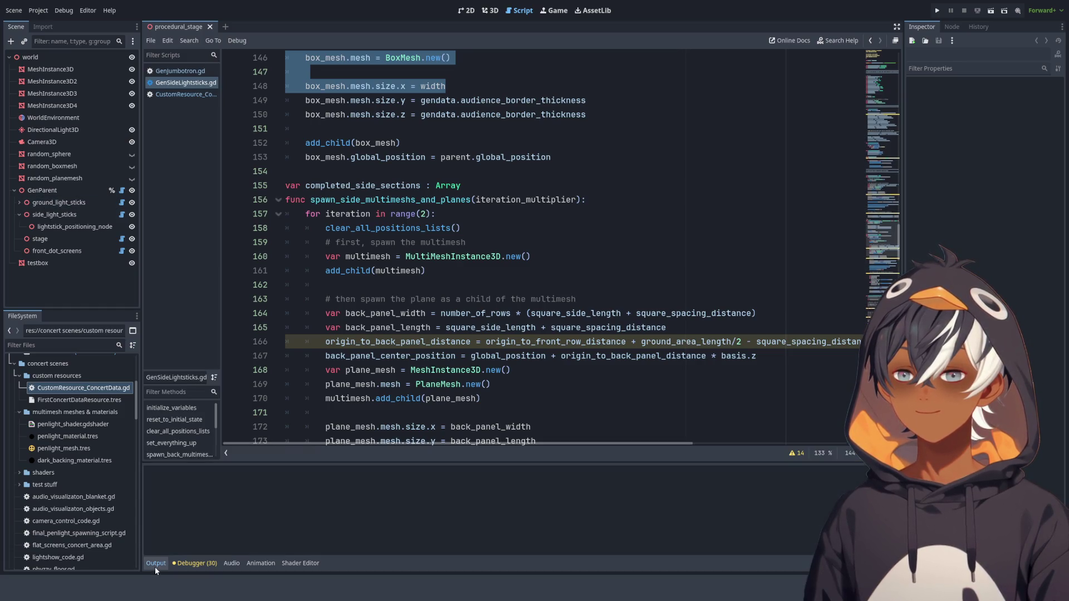
left_click(156, 564)
left_click(158, 565)
left_click(158, 565)
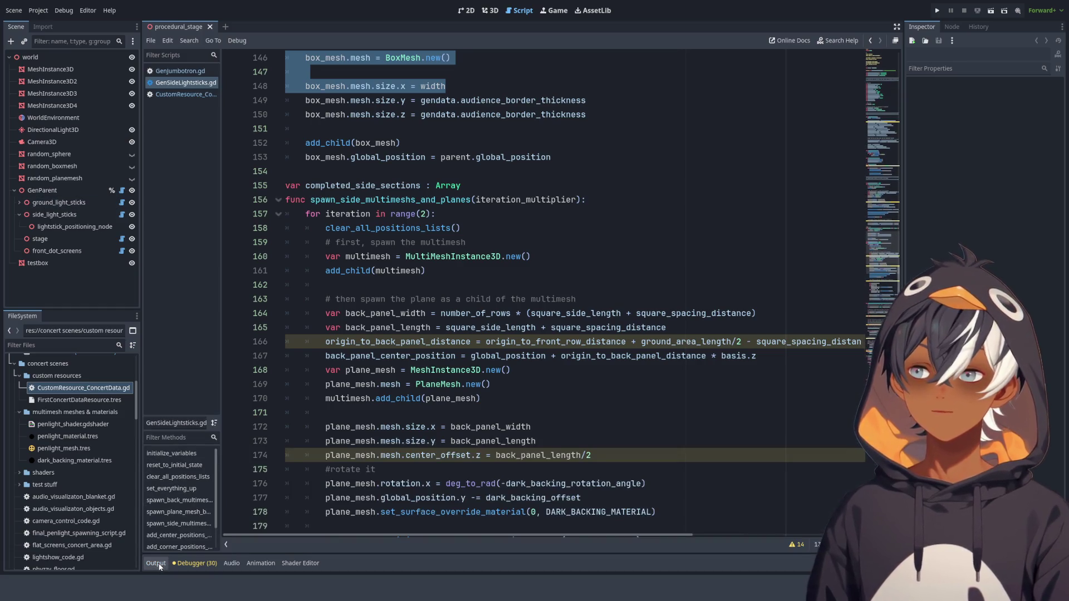
scroll(429, 168, "up", 4)
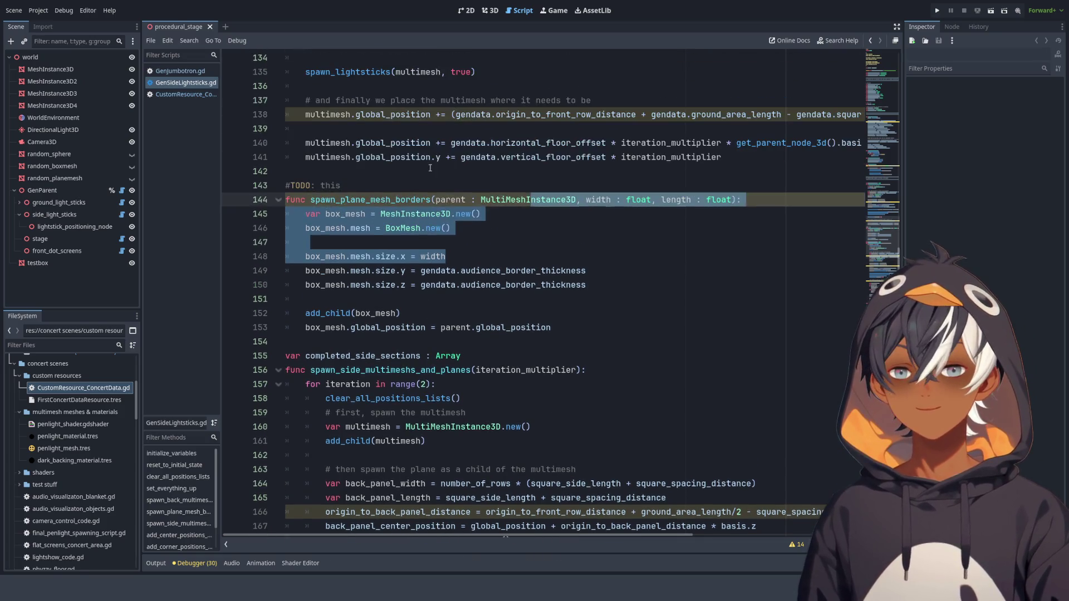
left_click(485, 267)
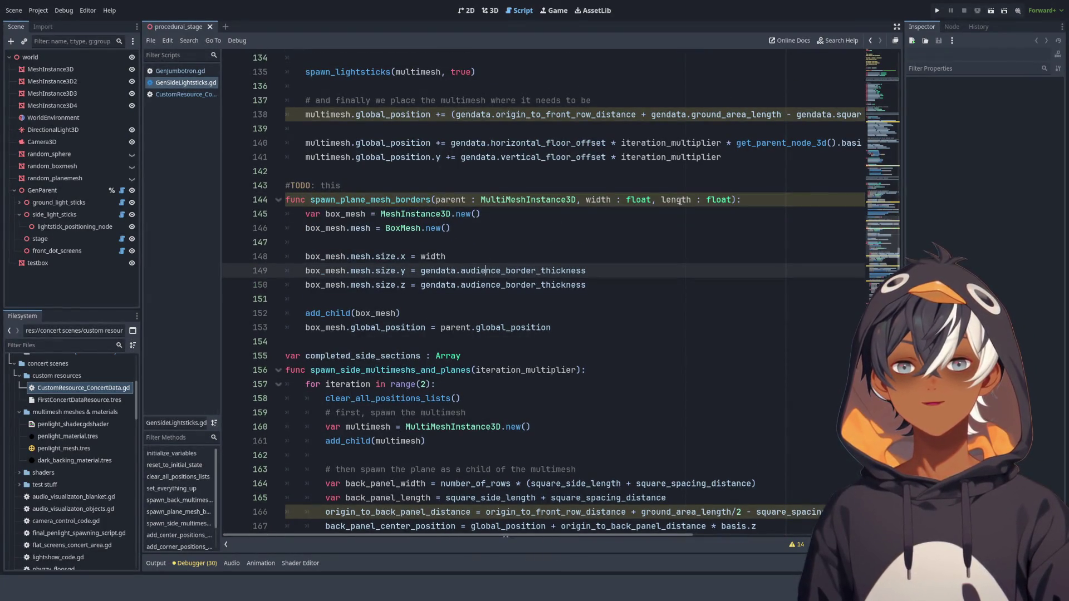
- Remove the ': float' type hints from width and length on line 144
double_click(638, 199)
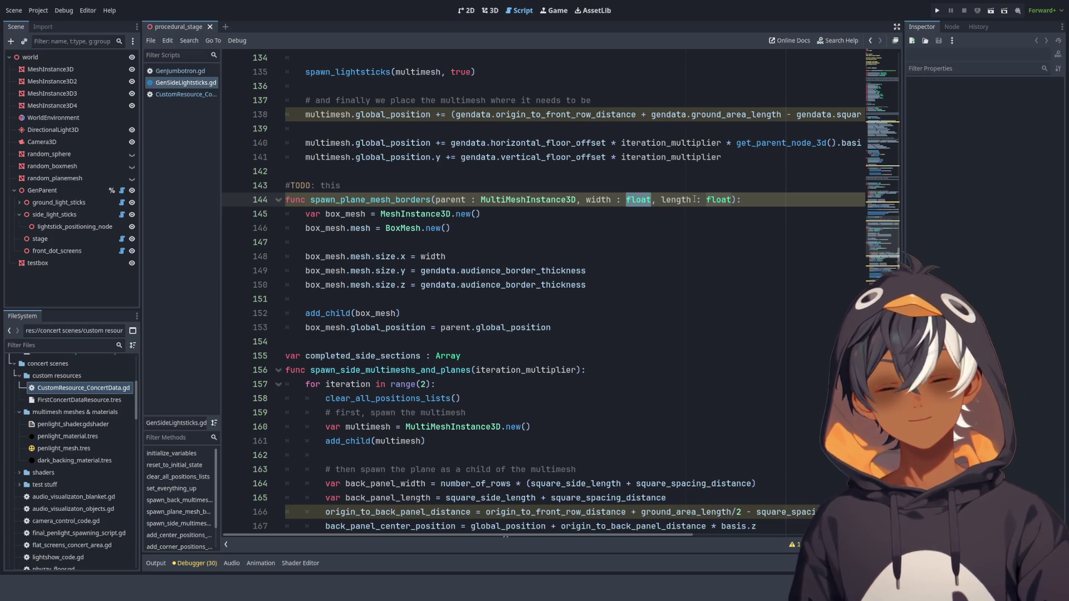
key("BackSpace")
key("BackSpace")
key("BackSpace")
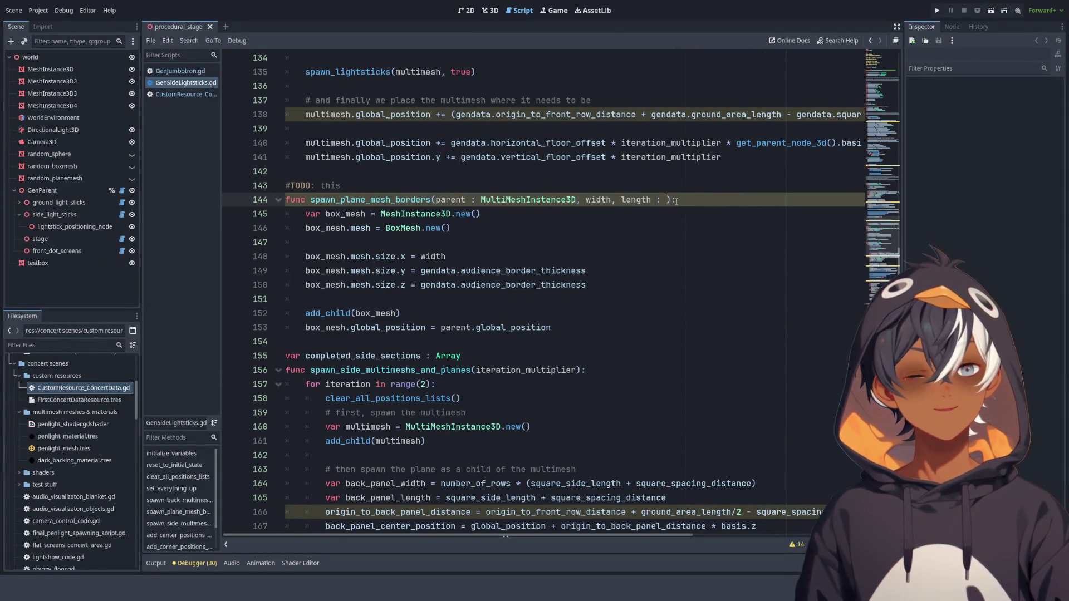
key("BackSpace")
key("BackSpace")
key("BackSpace")
- Review the line 129 border call's arguments and show GenParent's ConcertData settings in the Inspector
scroll(594, 236, "up", 6)
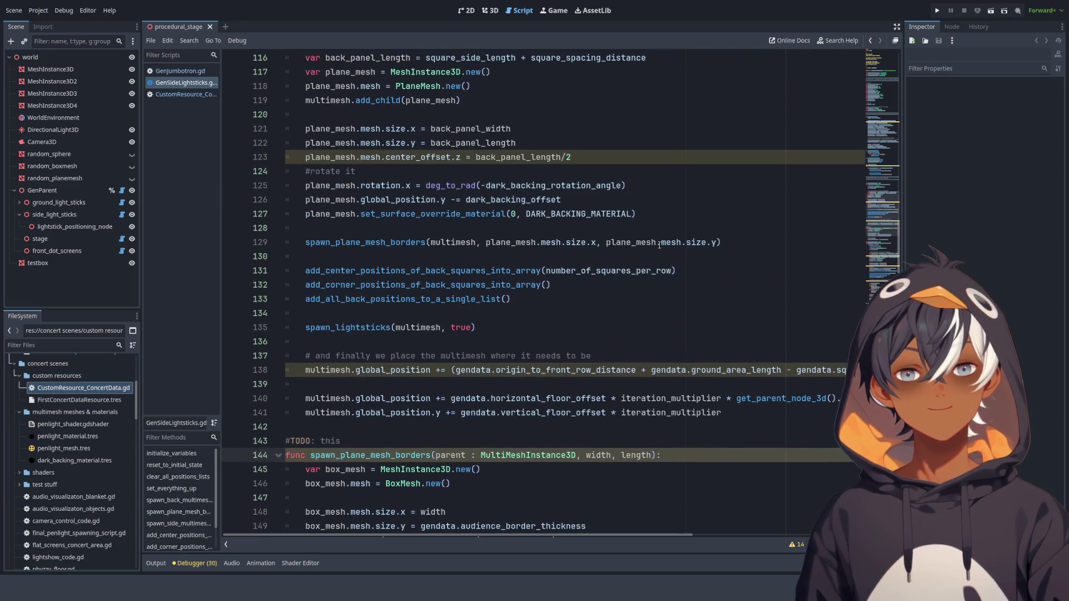
double_click(533, 242)
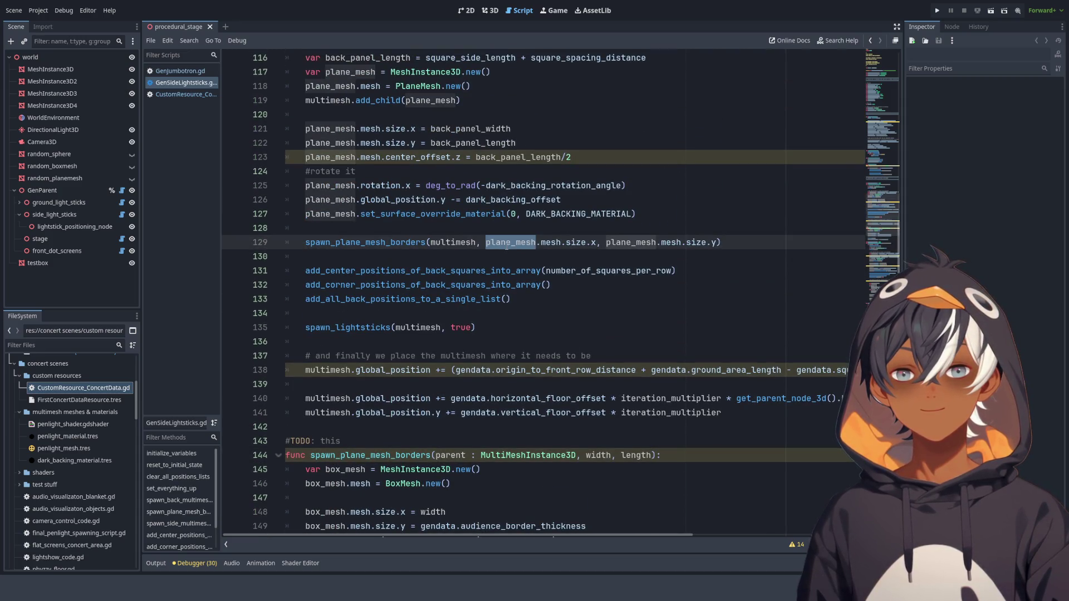
left_click_drag(661, 243, 721, 244)
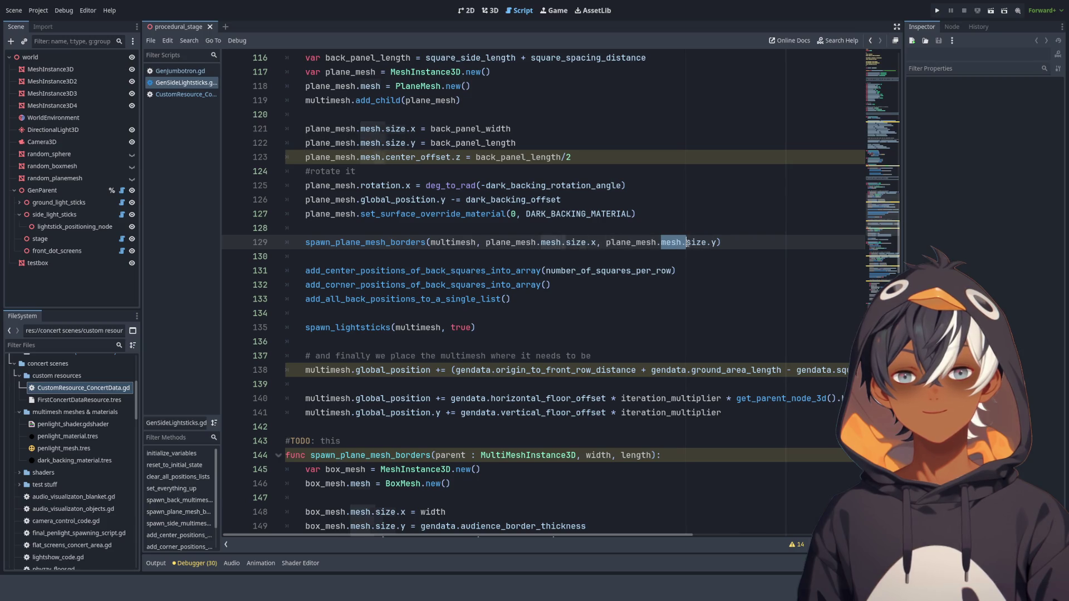
scroll(498, 316, "down", 7)
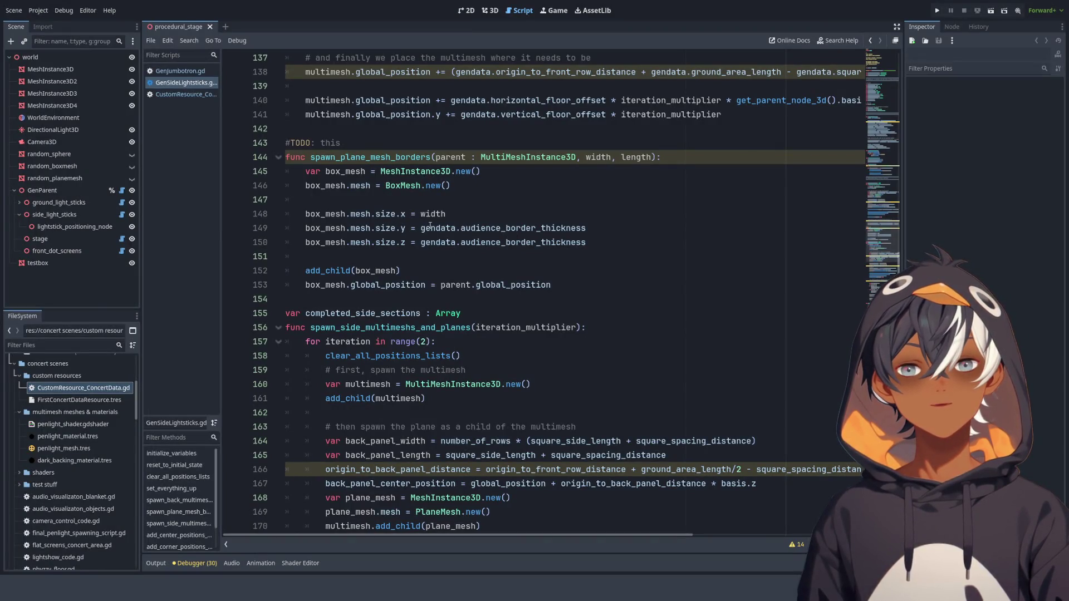
left_click_drag(429, 227, 533, 228)
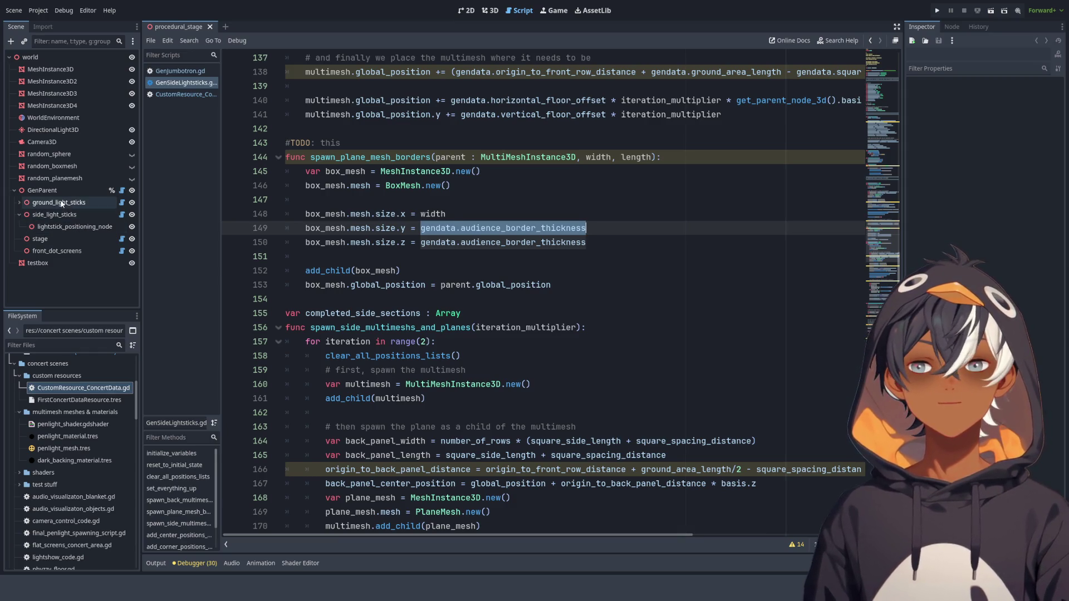
left_click(42, 190)
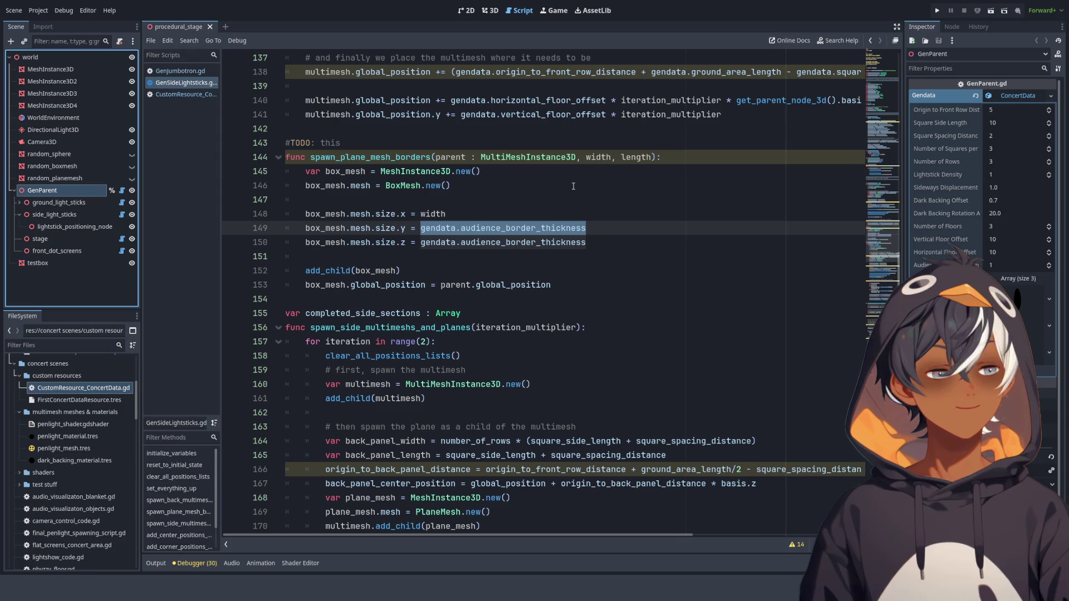
- Save the scene, switch to the 3D view, and orbit beneath the lightstick stands
key("ctrl+s")
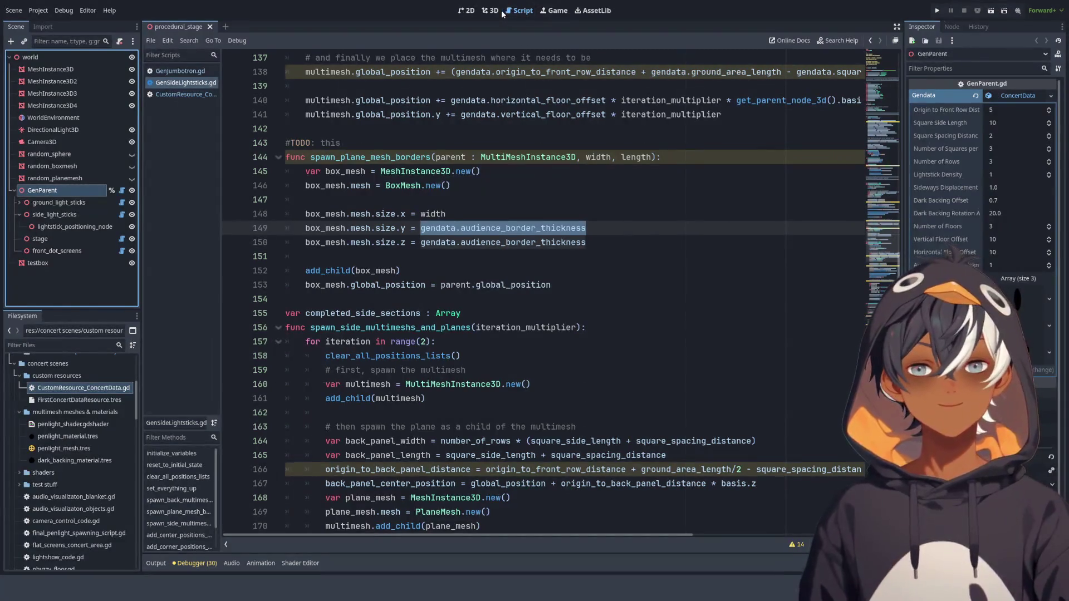
left_click(499, 12)
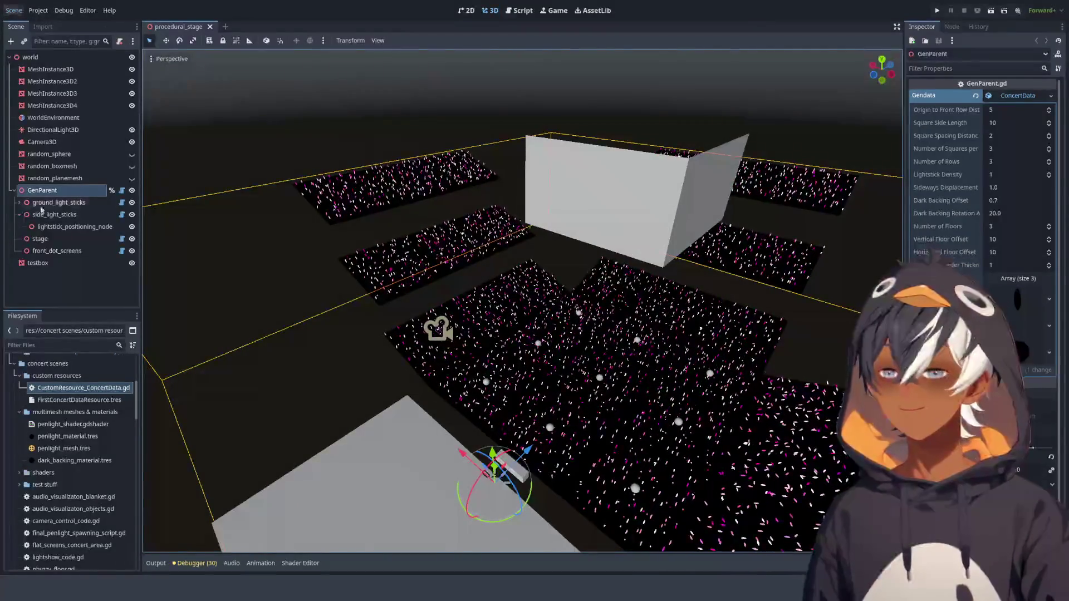
mouse_move(665, 392)
left_mouse_down()
mouse_move(584, 291)
mouse_move(479, 269)
mouse_move(451, 320)
mouse_move(589, 358)
mouse_move(709, 416)
mouse_move(439, 261)
mouse_move(286, 281)
mouse_move(302, 190)
mouse_move(208, 102)
mouse_move(497, 201)
mouse_move(426, 115)
mouse_move(412, 259)
mouse_move(527, 262)
mouse_move(511, 236)
left_mouse_up()
scroll(546, 217, "up", 5)
scroll(546, 217, "down", 10)
- Return to the script and locate the spawn_plane_mesh_borders function
left_click(519, 10)
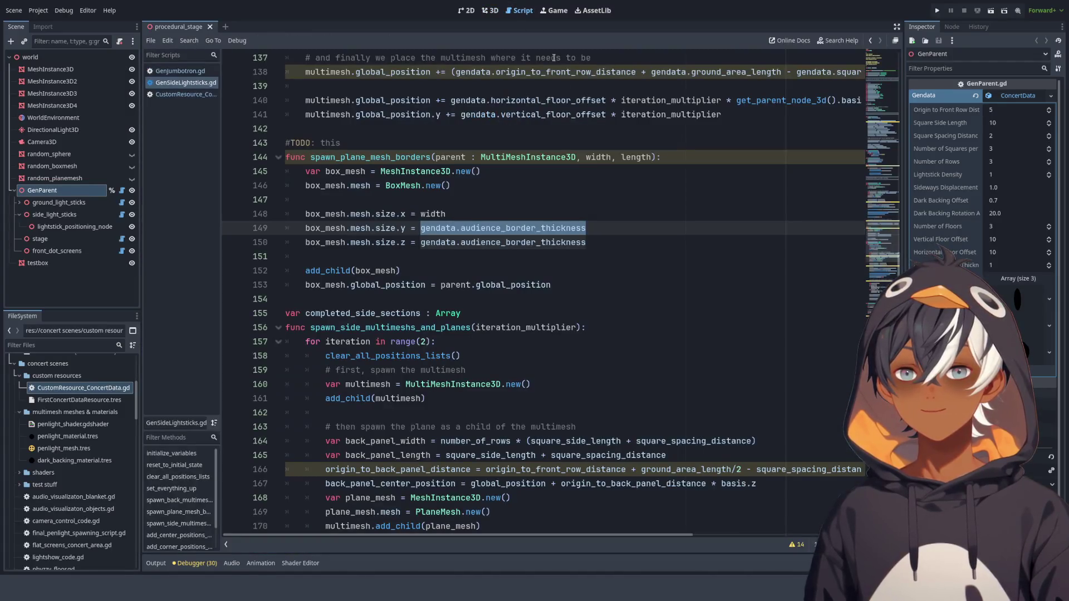
left_click(532, 186)
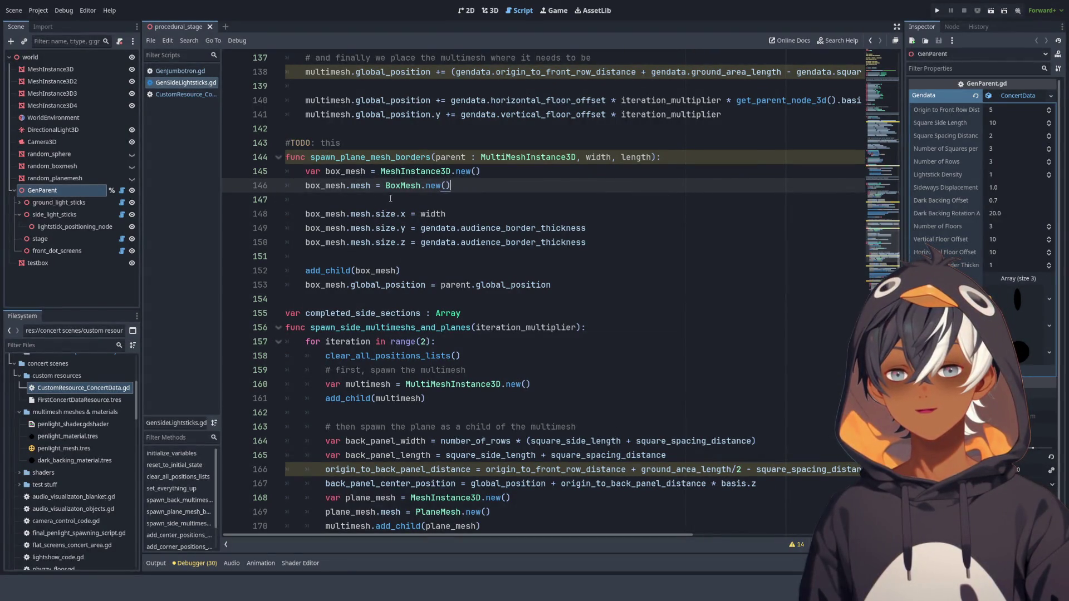
left_click(441, 237)
left_click(388, 159, "ctrl")
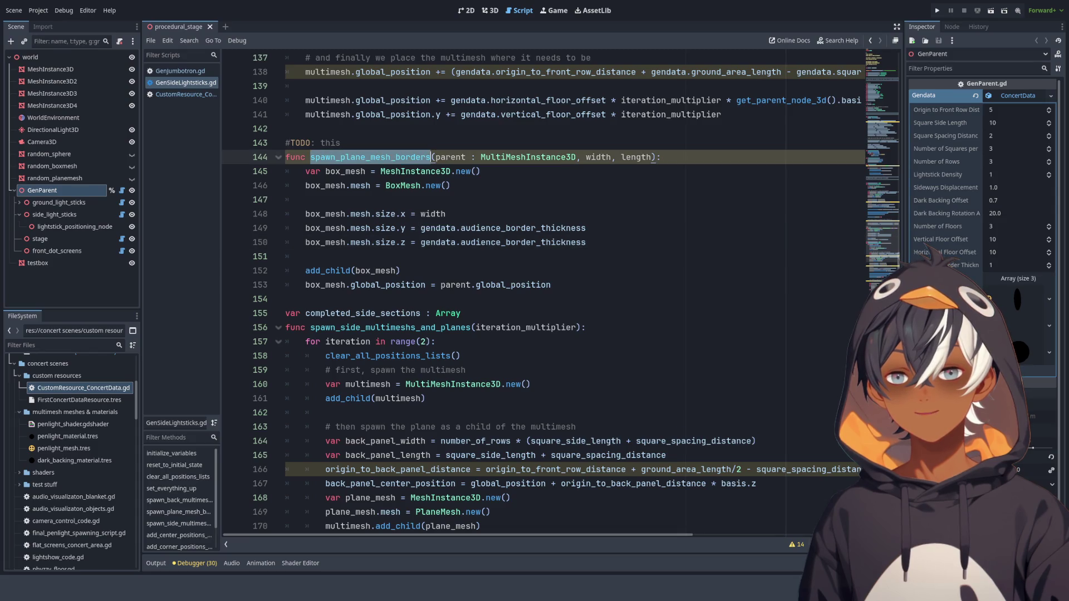
scroll(418, 173, "up", 3)
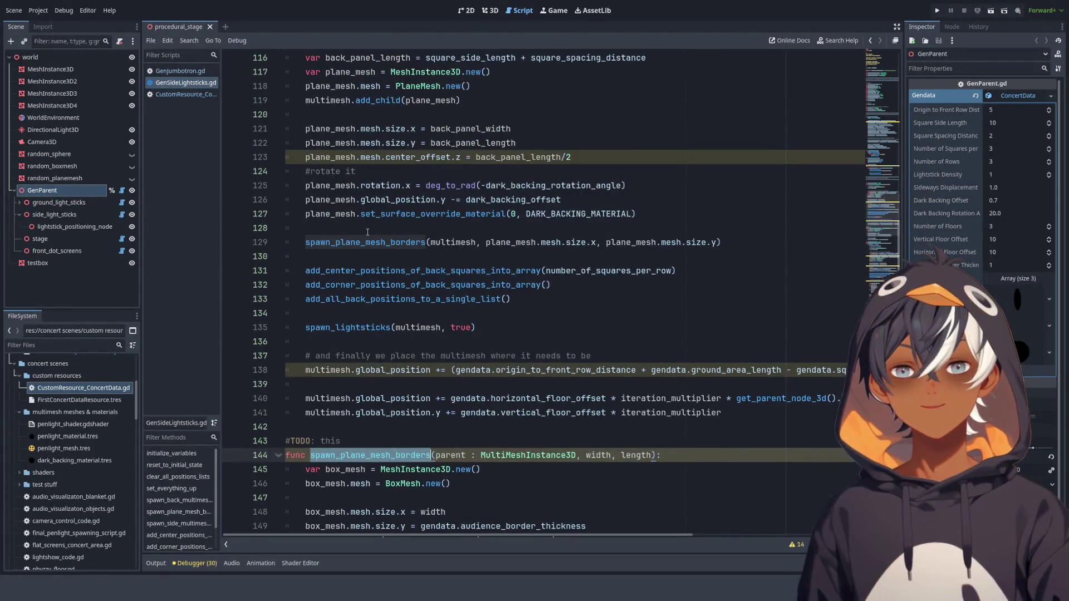
- Trace multimesh from line 111 to the line 129 call's plane_mesh.mesh.size.x argument
double_click(467, 245)
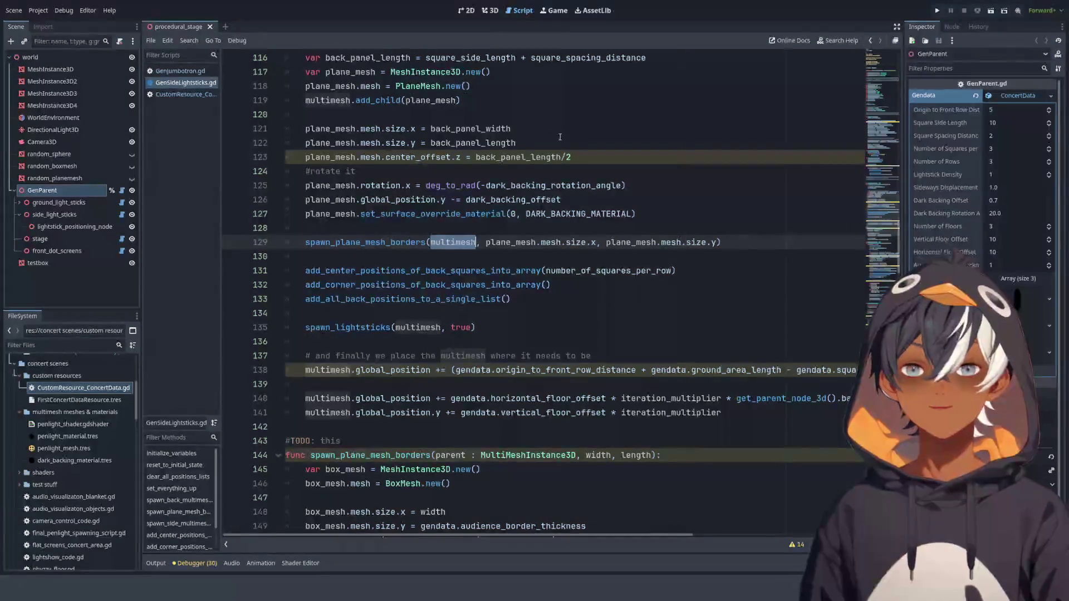
scroll(359, 157, "up", 1)
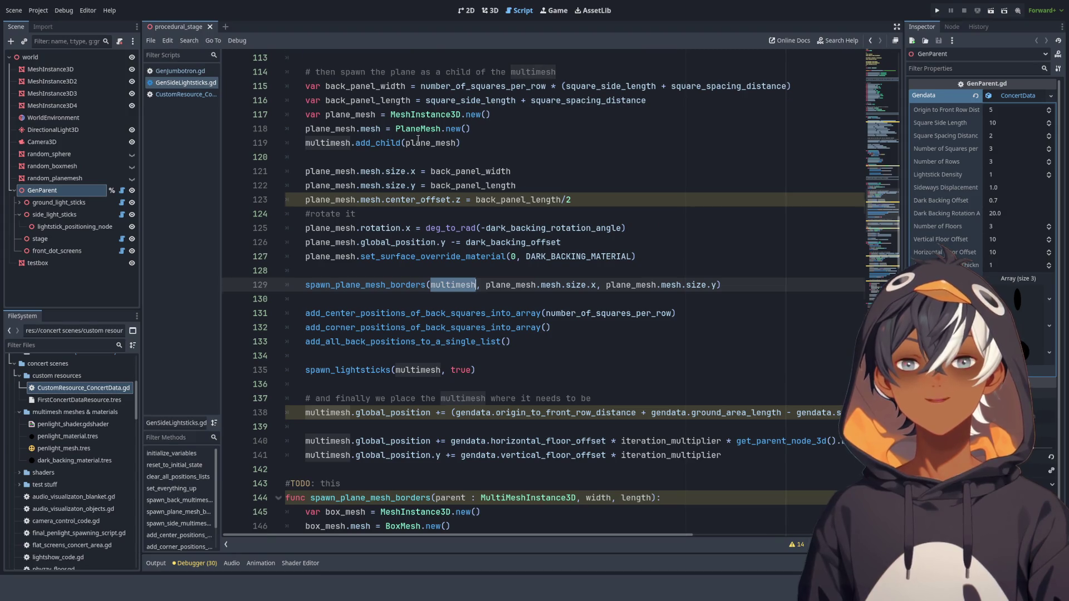
scroll(418, 139, "up", 2)
scroll(430, 161, "down", 5)
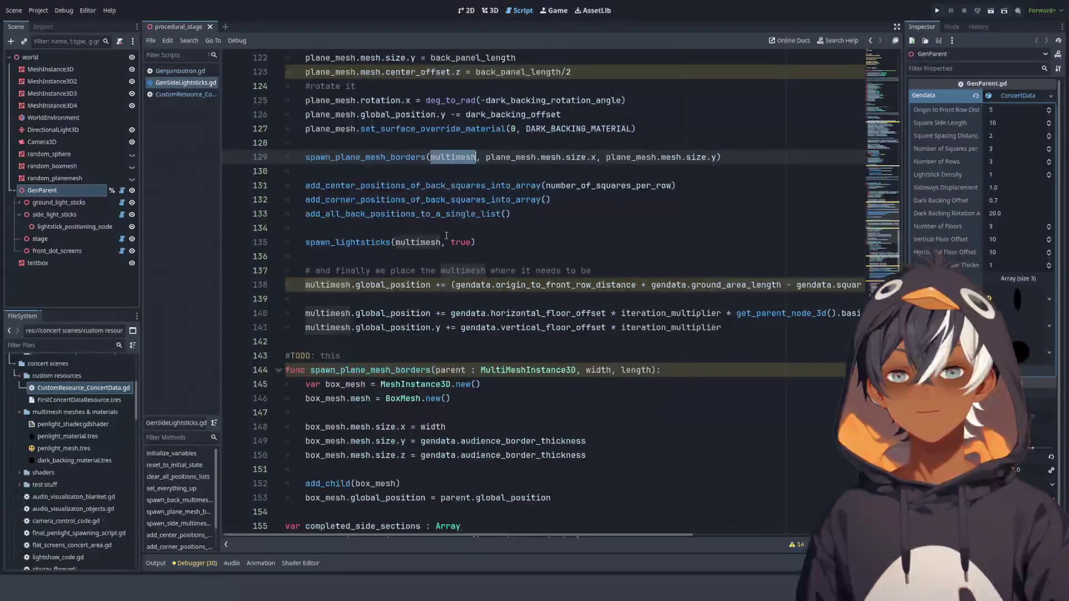
scroll(472, 240, "up", 6)
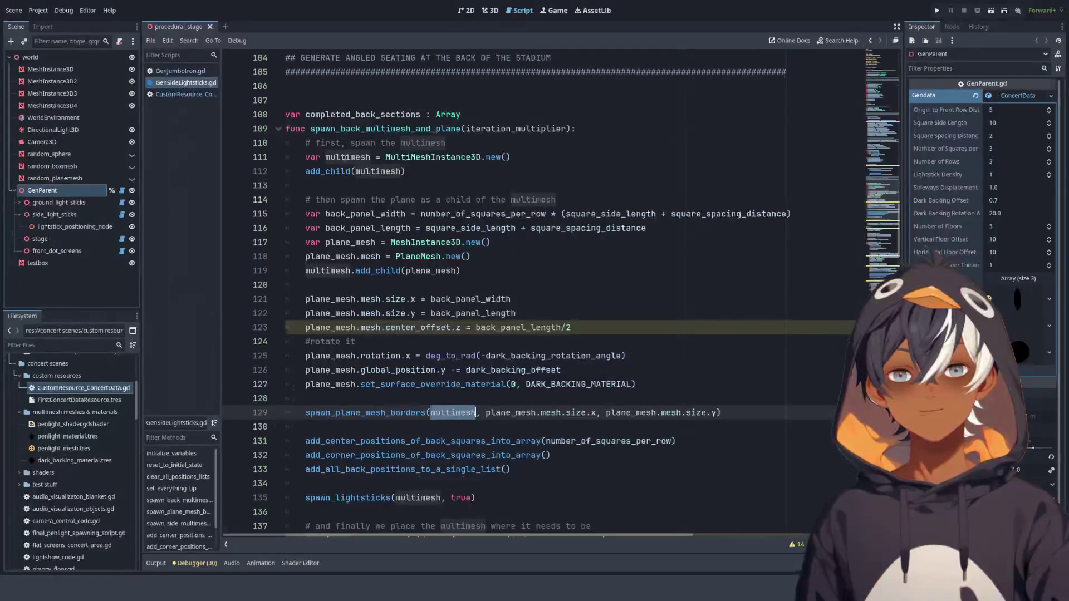
double_click(346, 157)
scroll(467, 226, "down", 4)
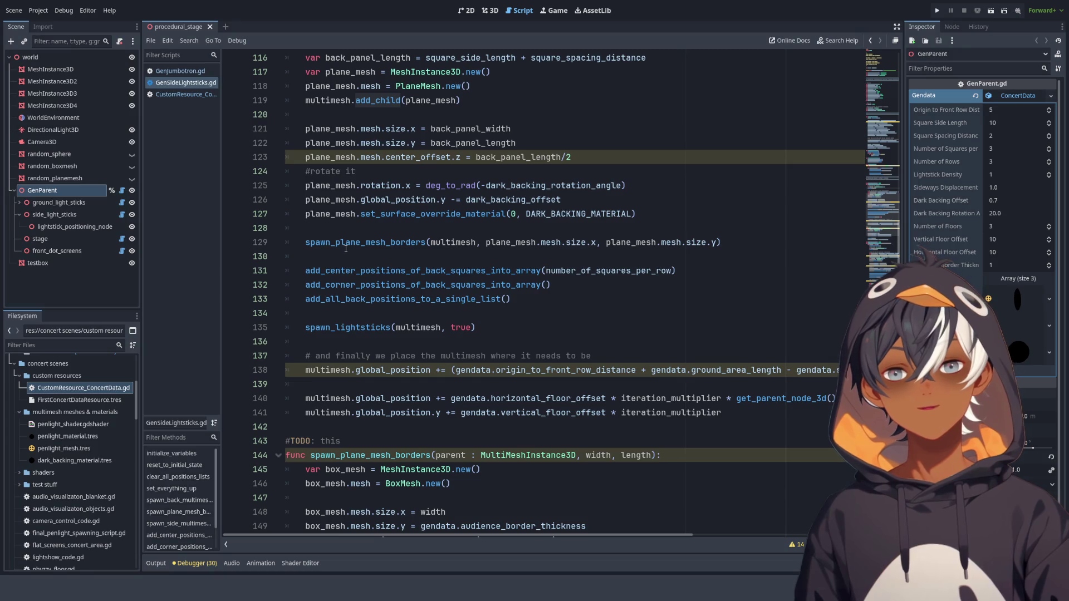
left_click_drag(346, 243, 602, 247)
left_click(505, 244)
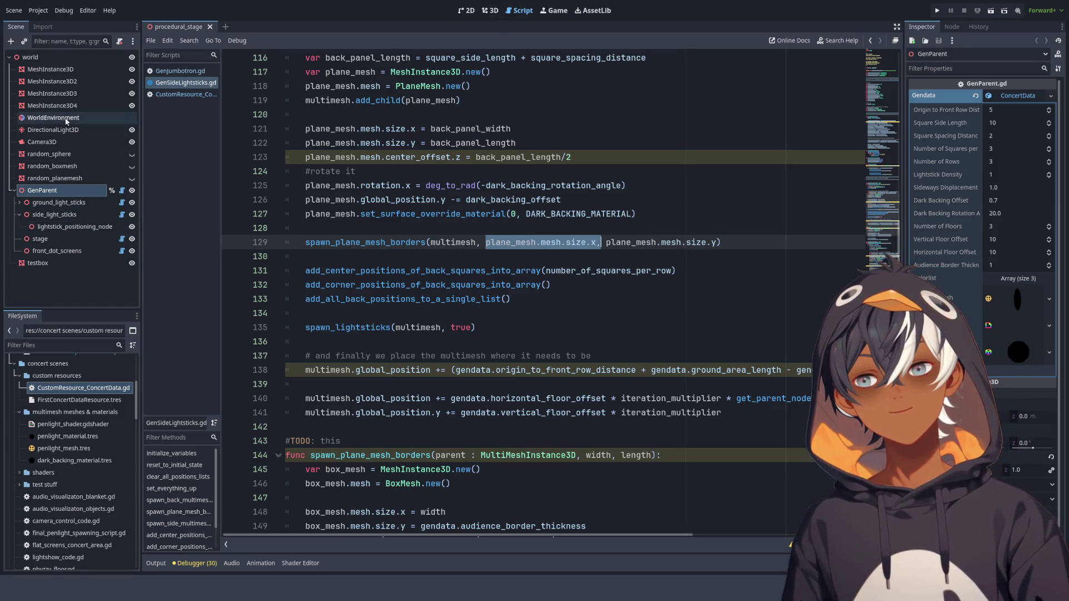
- Inspect the testbox's 4.345 × 1 × 1 m BoxMesh and bring up the Output panel
left_click(52, 81)
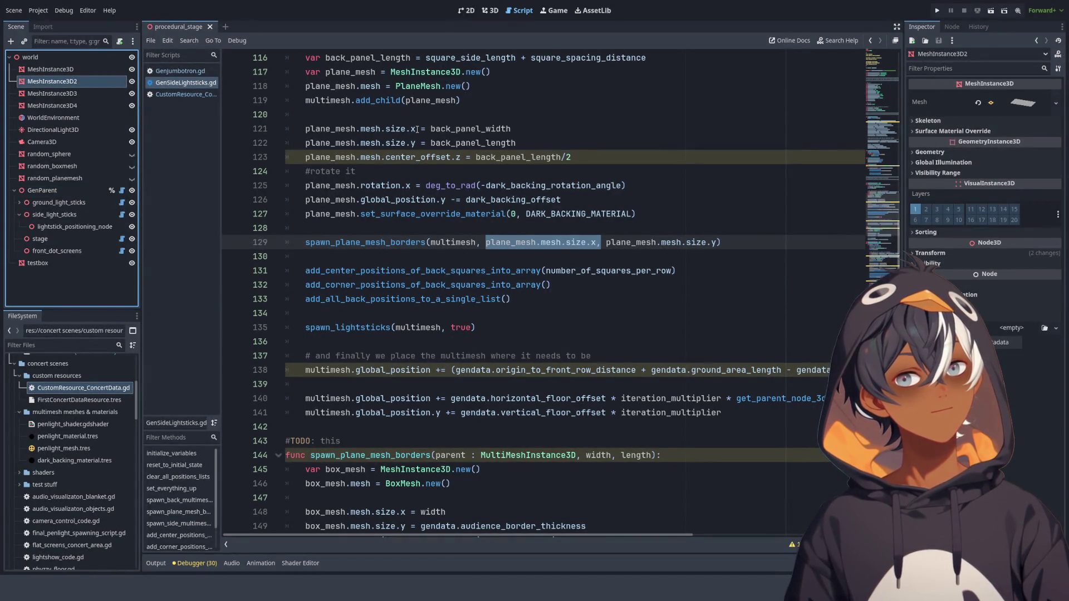
scroll(486, 171, "down", 5)
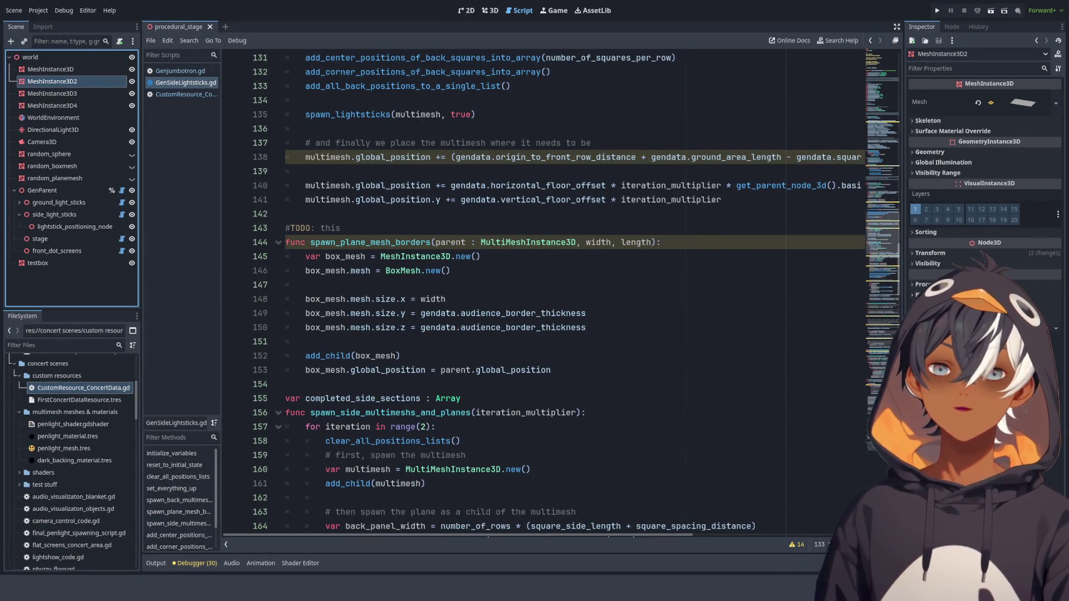
left_click(38, 263)
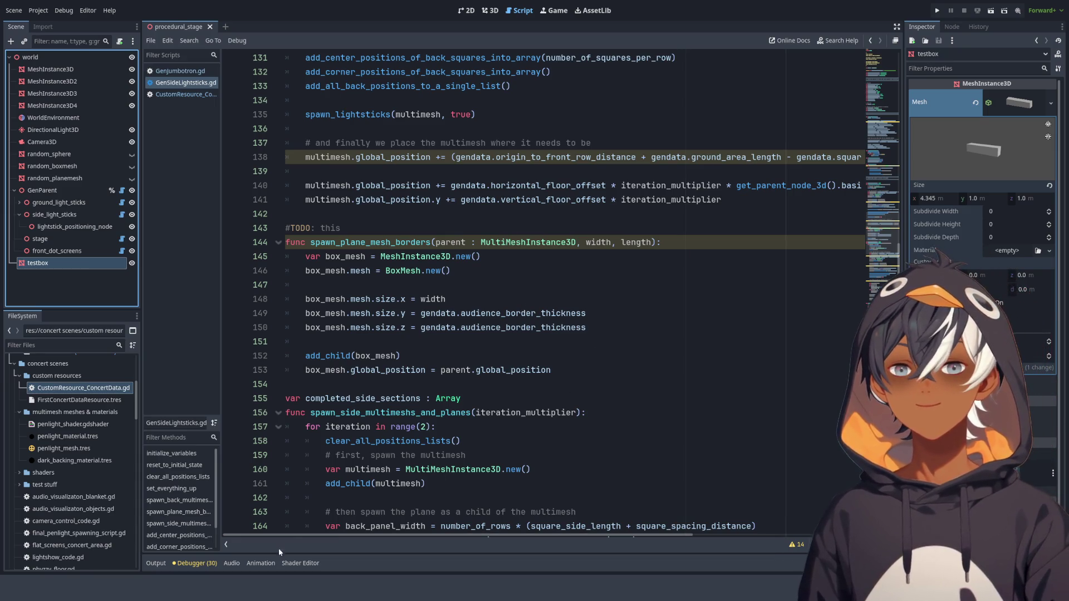
left_click(165, 565)
- Insert a print call above add_child(box_mesh), followed by a blank line
scroll(477, 227, "down", 2)
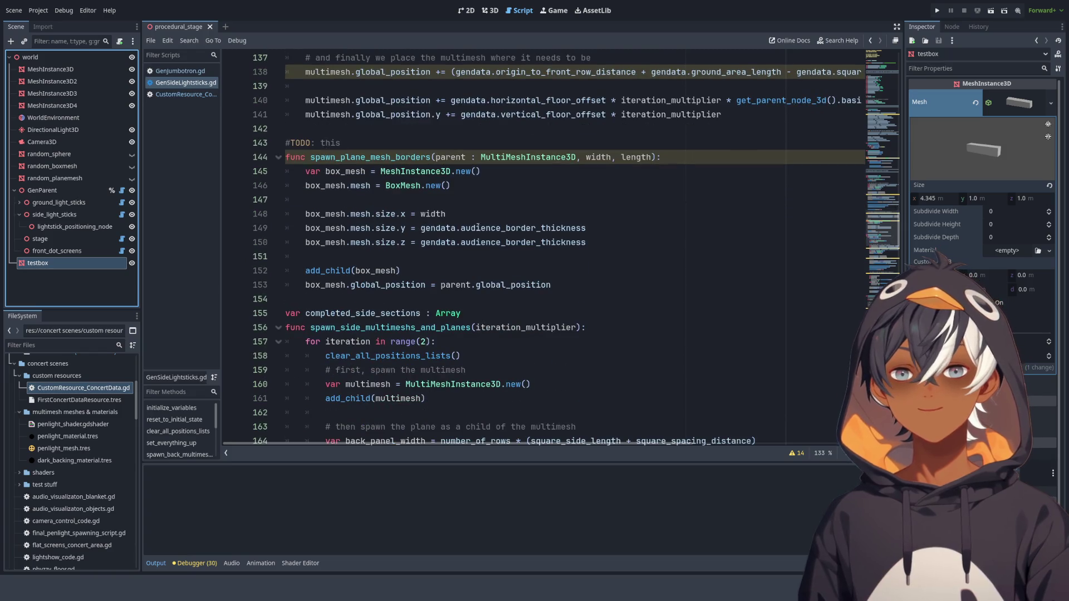
left_click(391, 251)
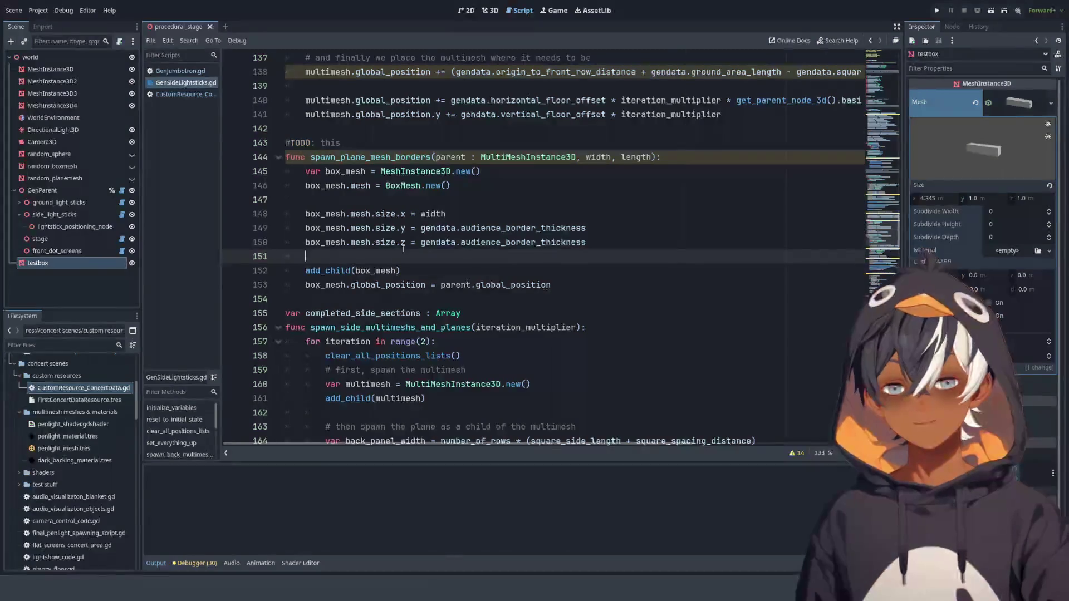
type("print")
key("Return")
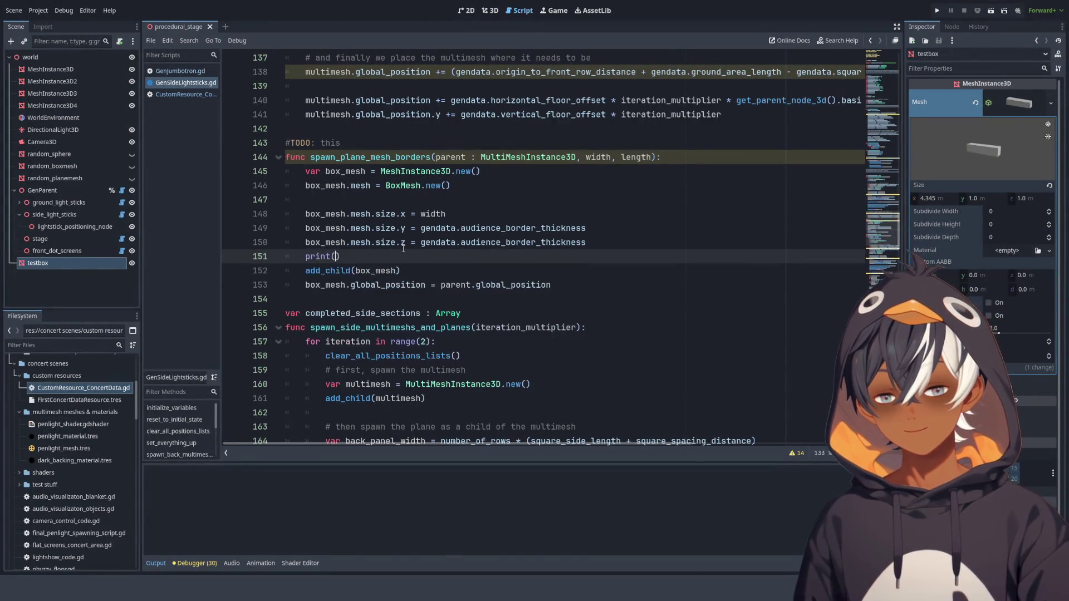
key("Home")
key("Return")
key("Down")
key("Home")
key("Return")
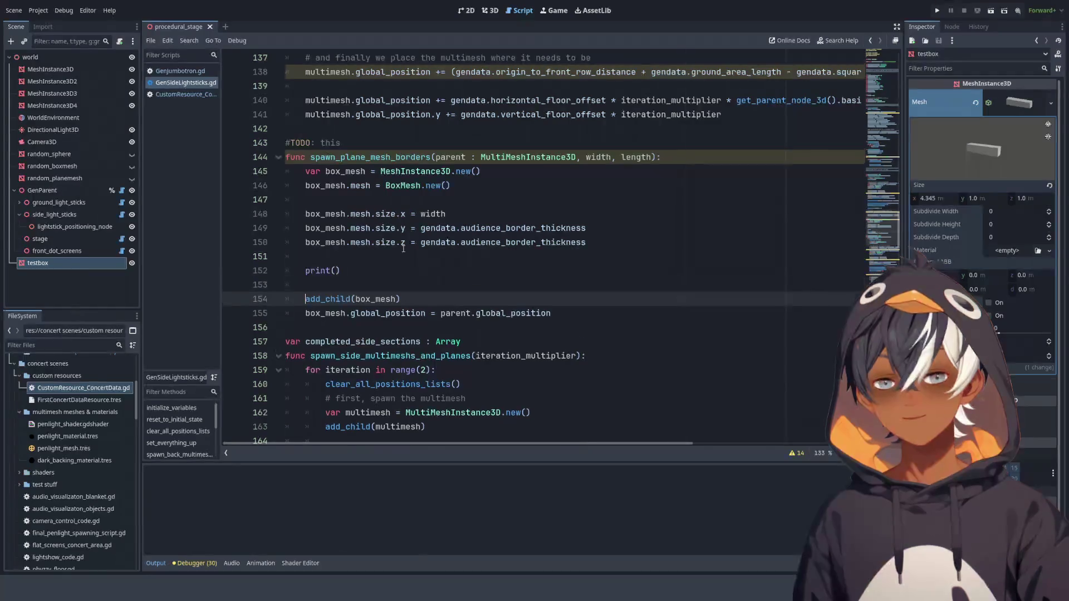
scroll(373, 298, "up", 6, "ctrl")
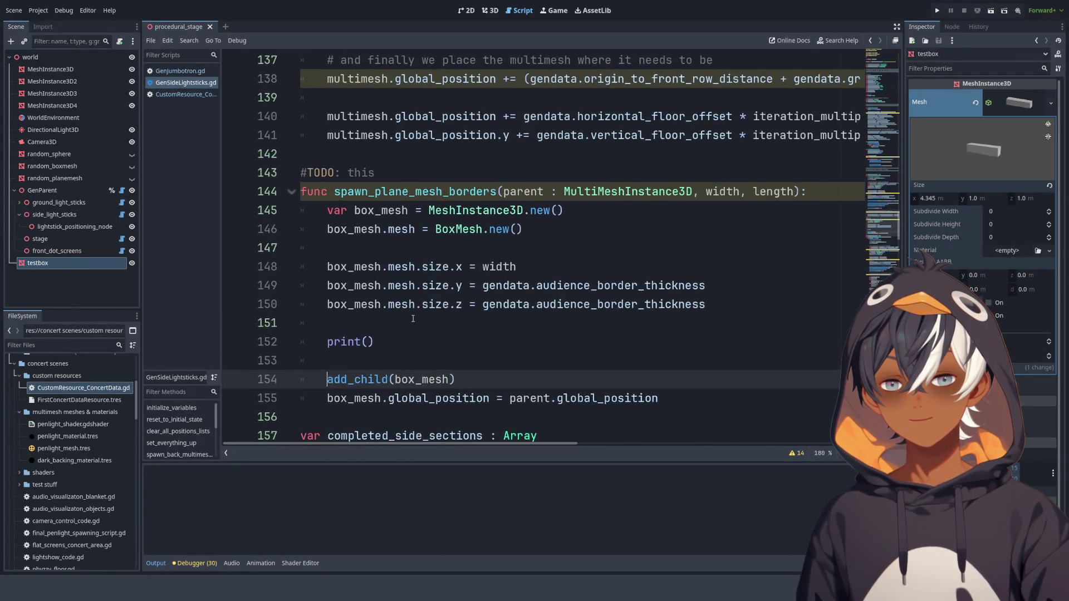
scroll(462, 213, "down", 4)
scroll(462, 212, "up", 3, "ctrl")
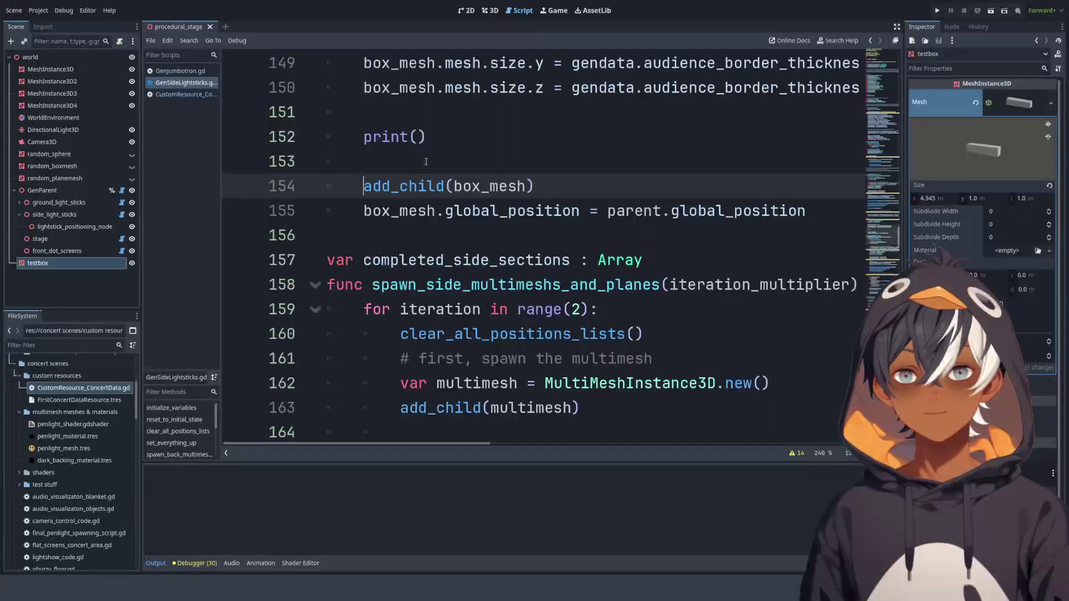
- Write the print message 'Benner told me to put this here.' inside quotes, widening the code area
left_click(418, 137)
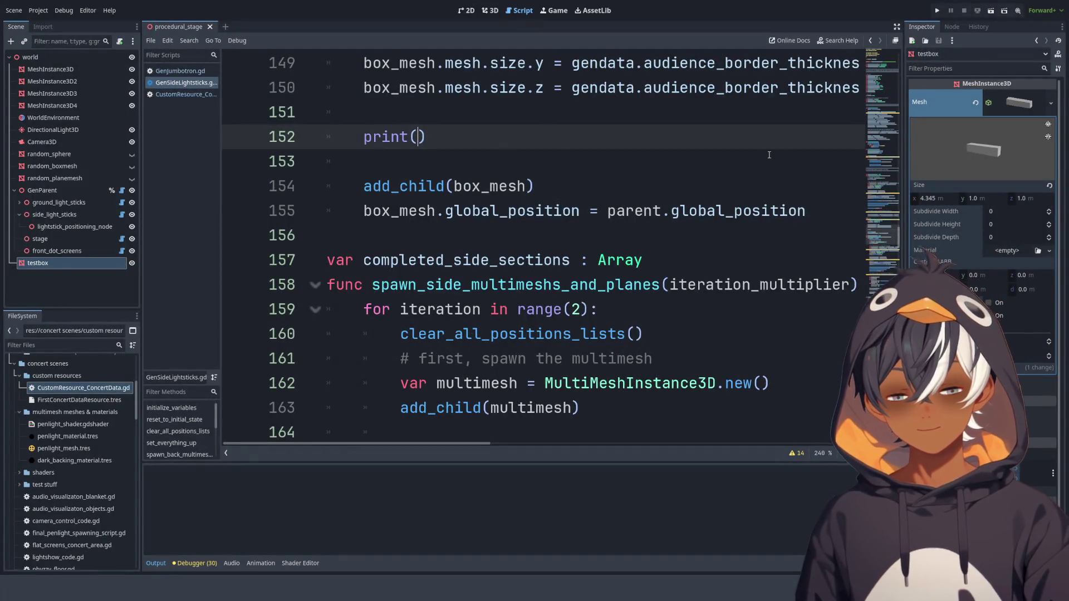
type("\"")
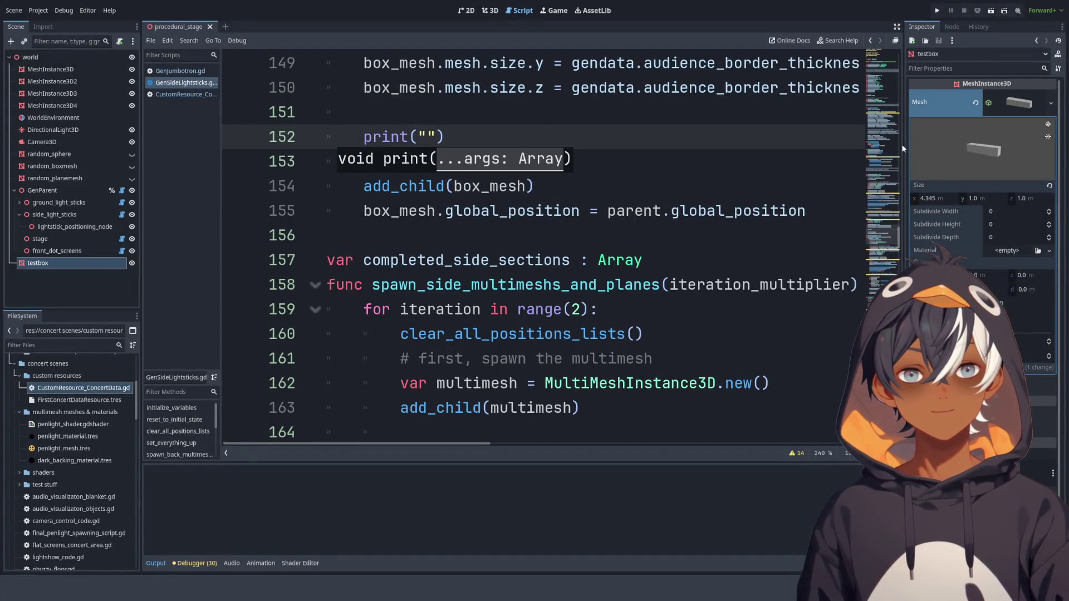
left_click_drag(903, 147, 956, 147)
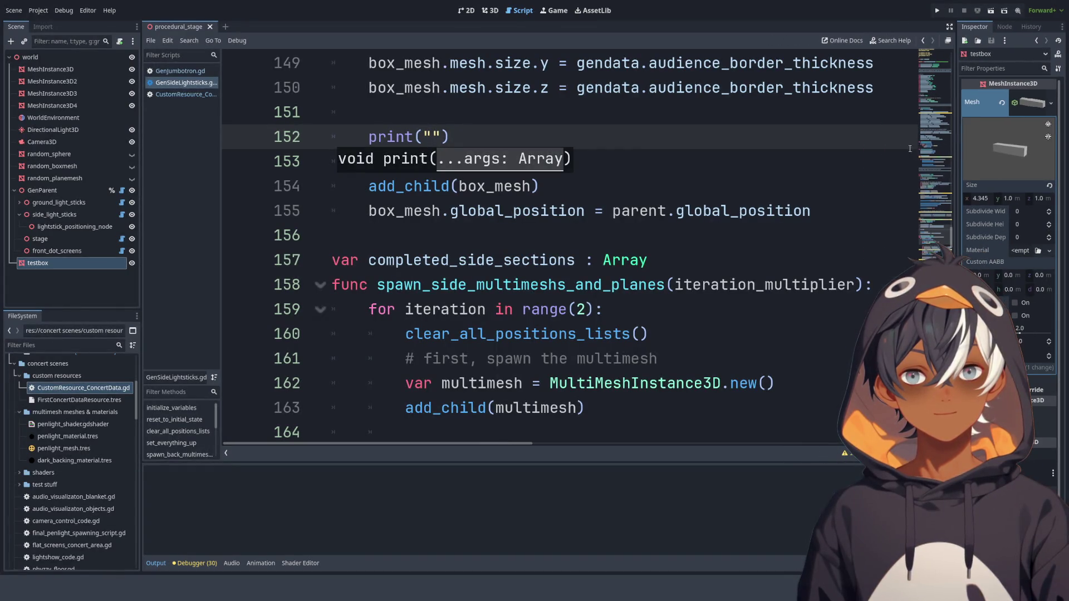
key("Left")
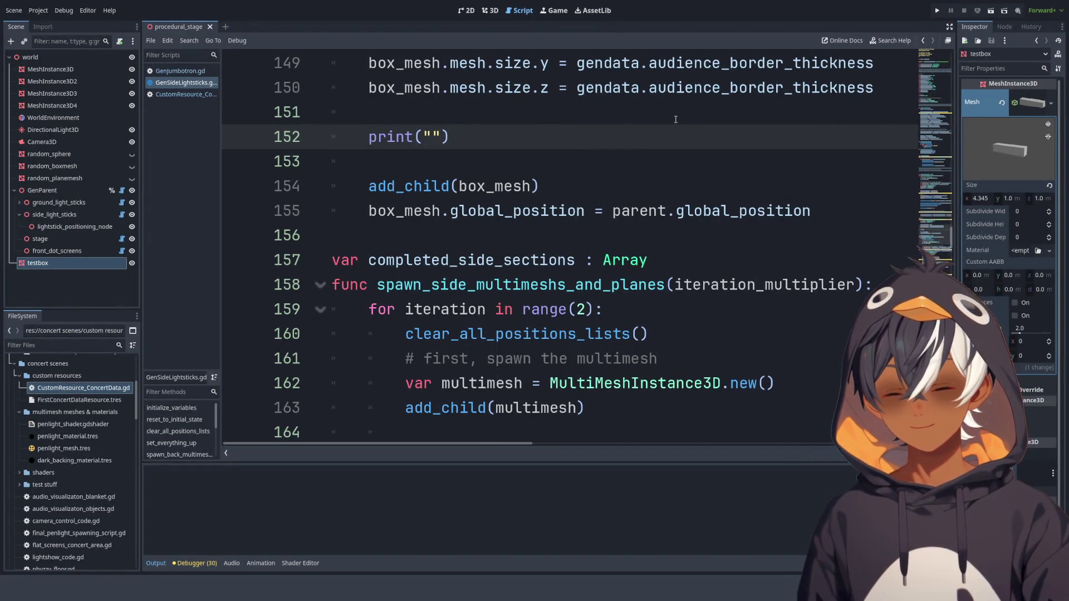
type("Benner told me to put this here.")
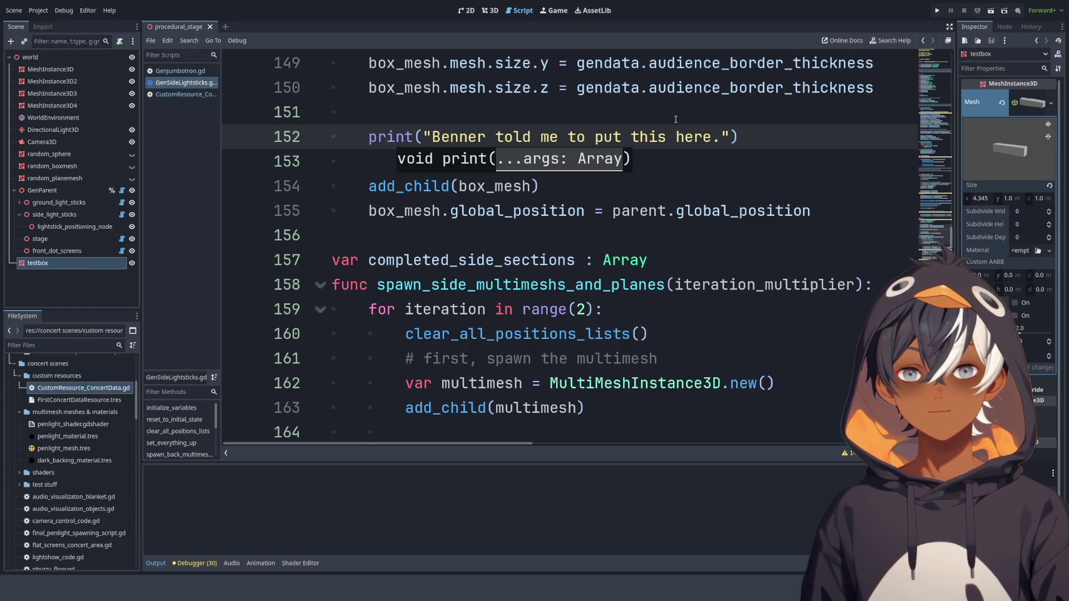
key("Down")
key("Down")
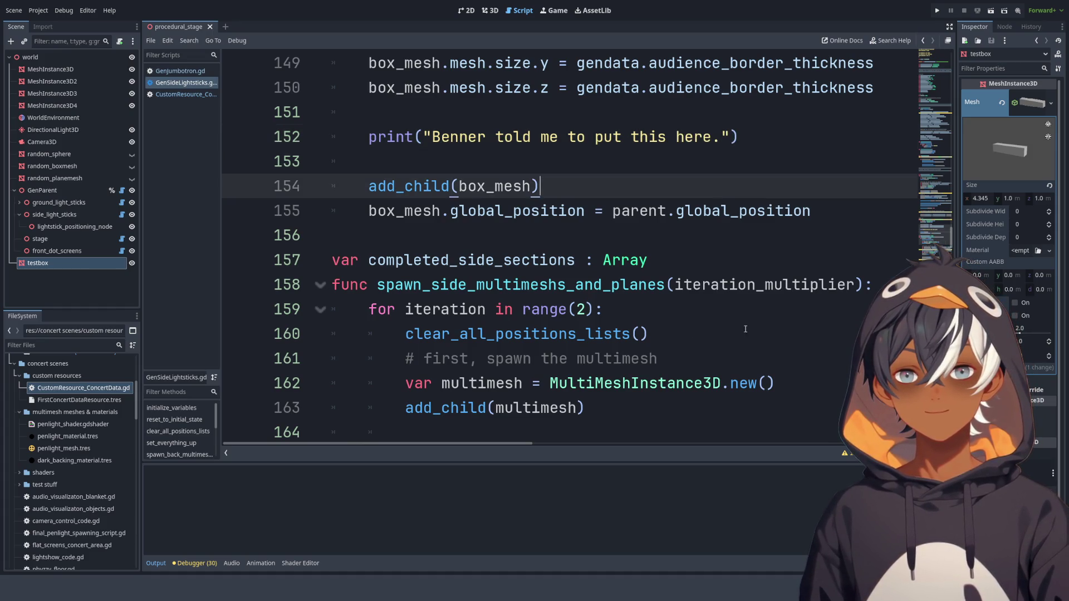
scroll(550, 284, "down", 5, "ctrl")
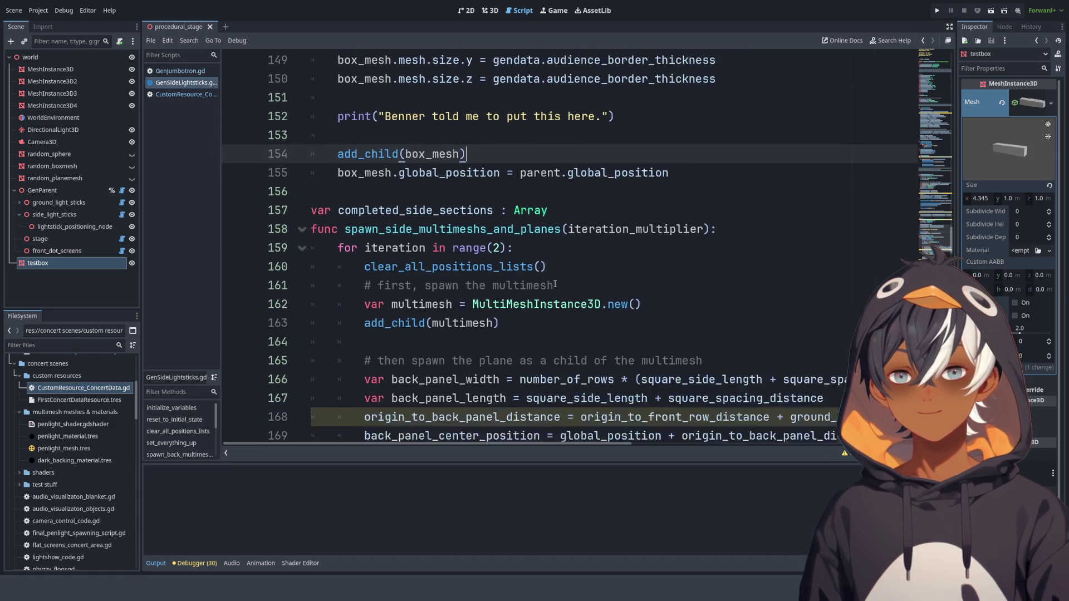
scroll(555, 283, "down", 2, "ctrl")
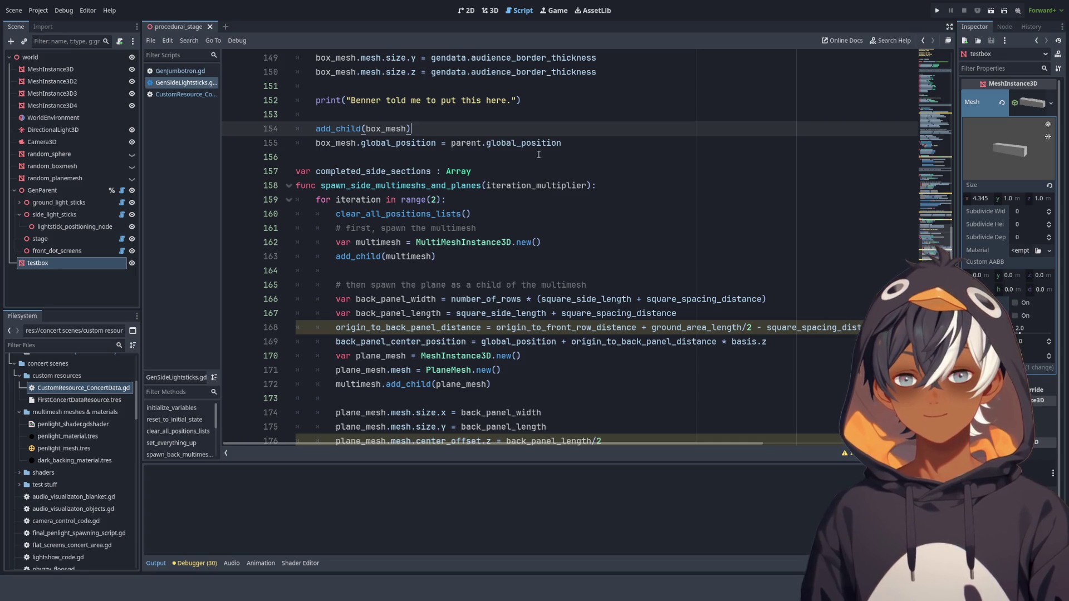
scroll(538, 154, "up", 4)
left_click(491, 273)
scroll(554, 207, "right", 1)
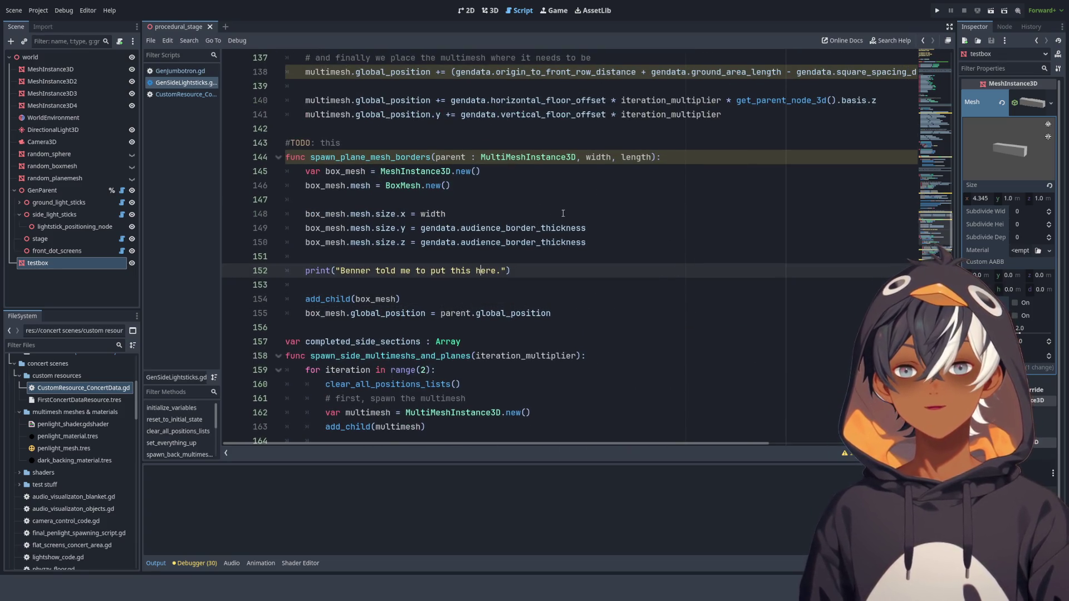
- Run the scene and confirm the message appears three times in the output
left_click(156, 563)
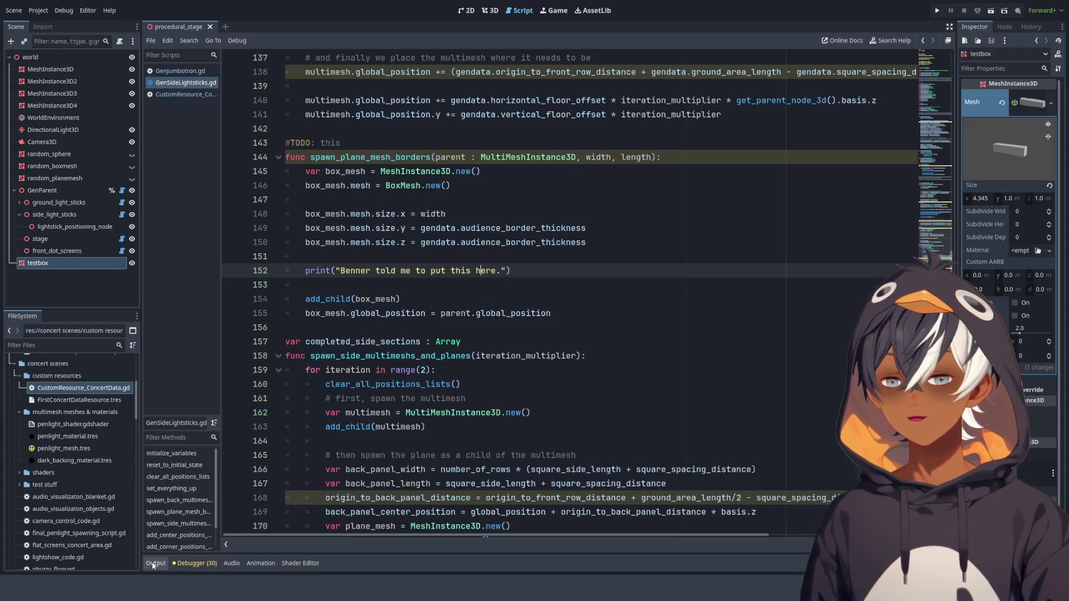
left_click(156, 563)
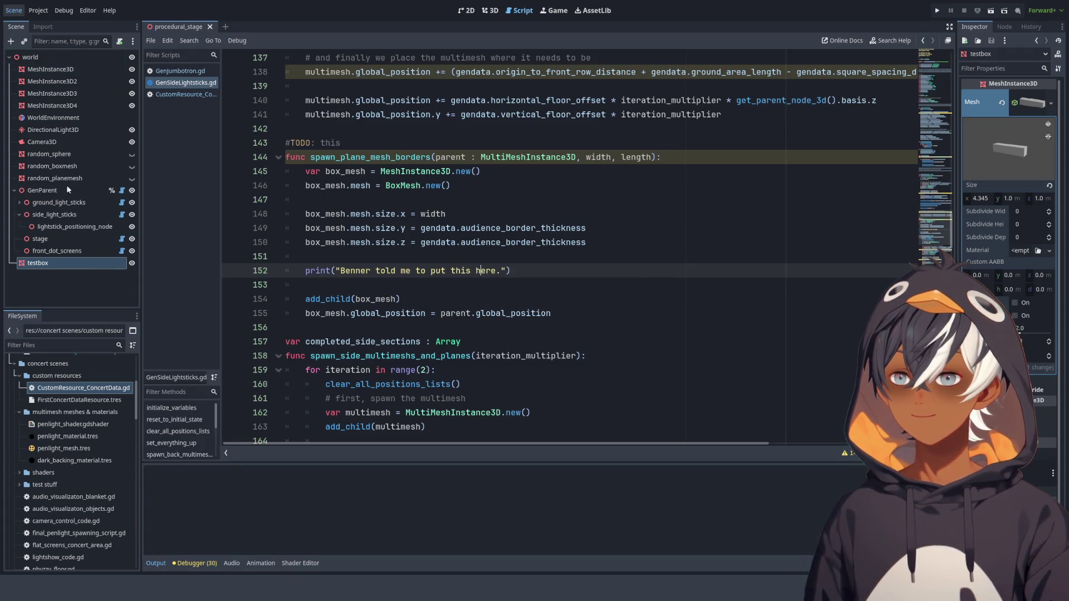
key("ctrl+s")
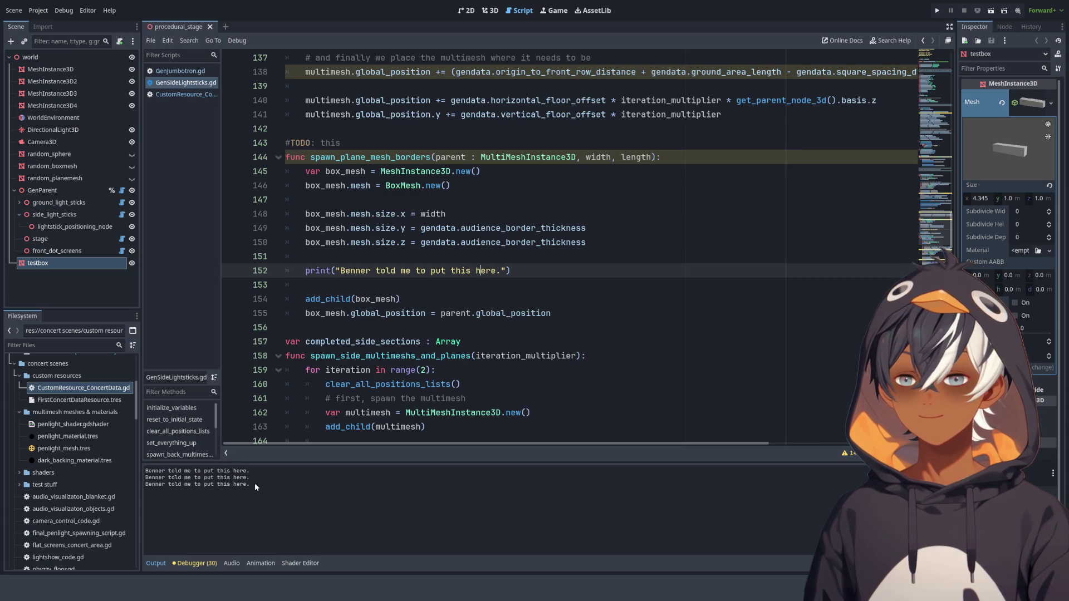
left_click_drag(255, 487, 150, 469)
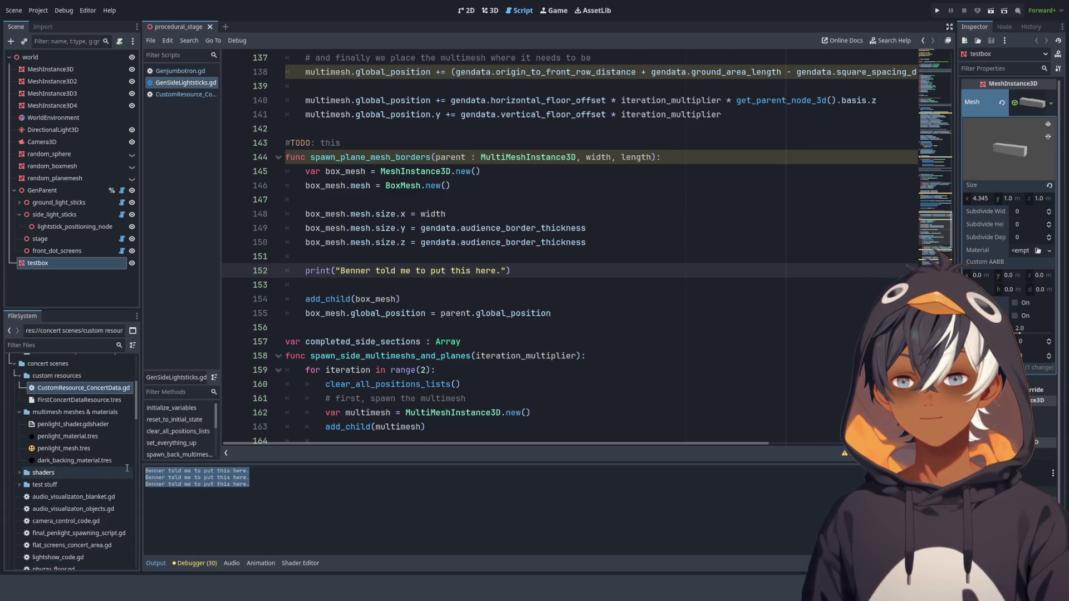
left_click(288, 492)
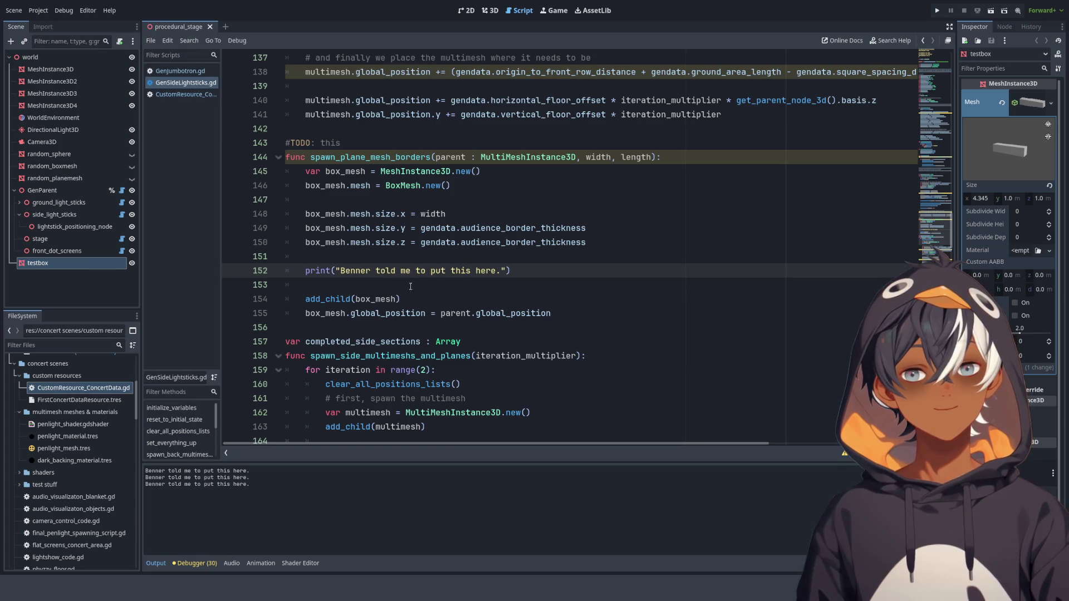
- Add an empty line below the print statement and select the print line for copying
double_click(316, 315)
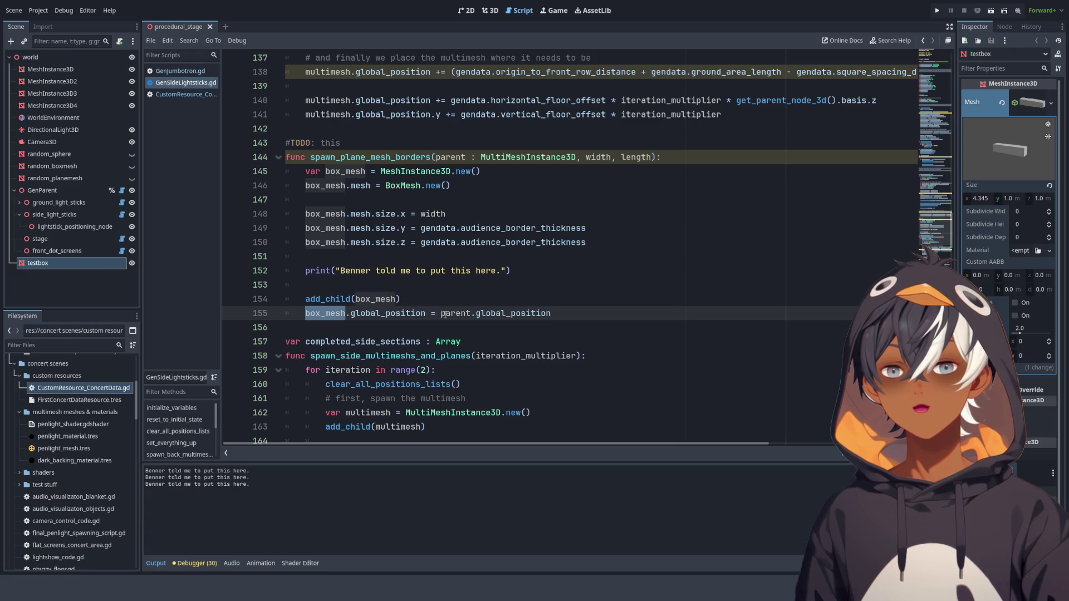
scroll(351, 306, "up", 2)
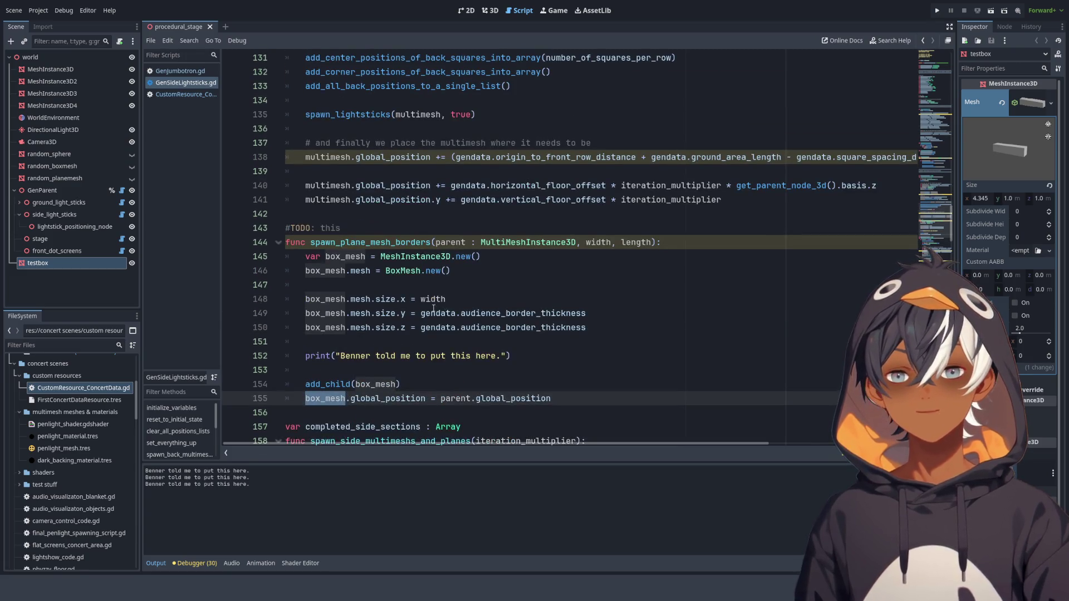
scroll(433, 308, "up", 2)
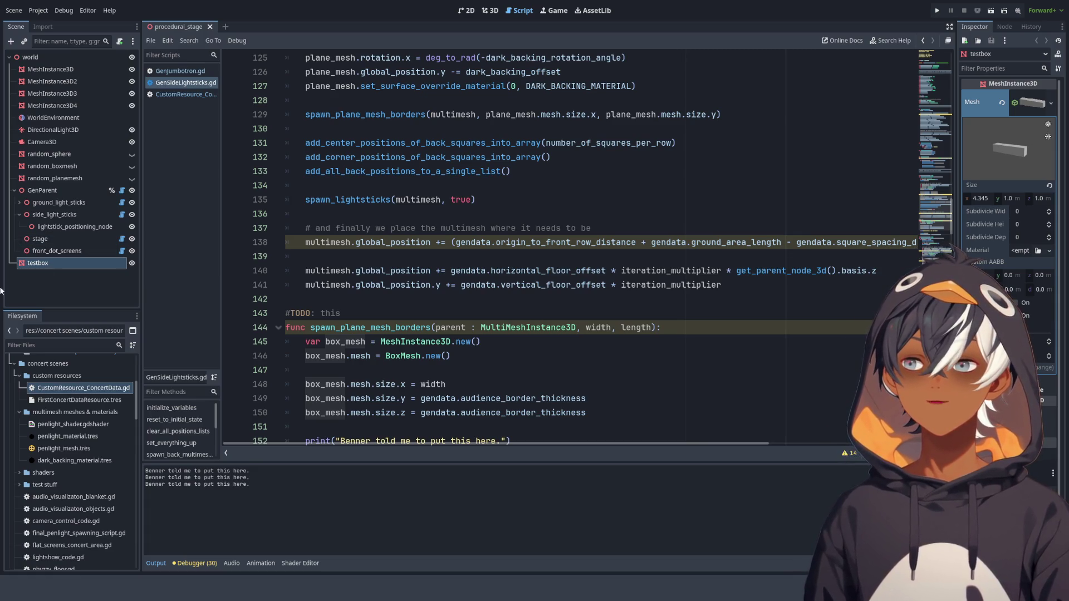
scroll(612, 230, "down", 4)
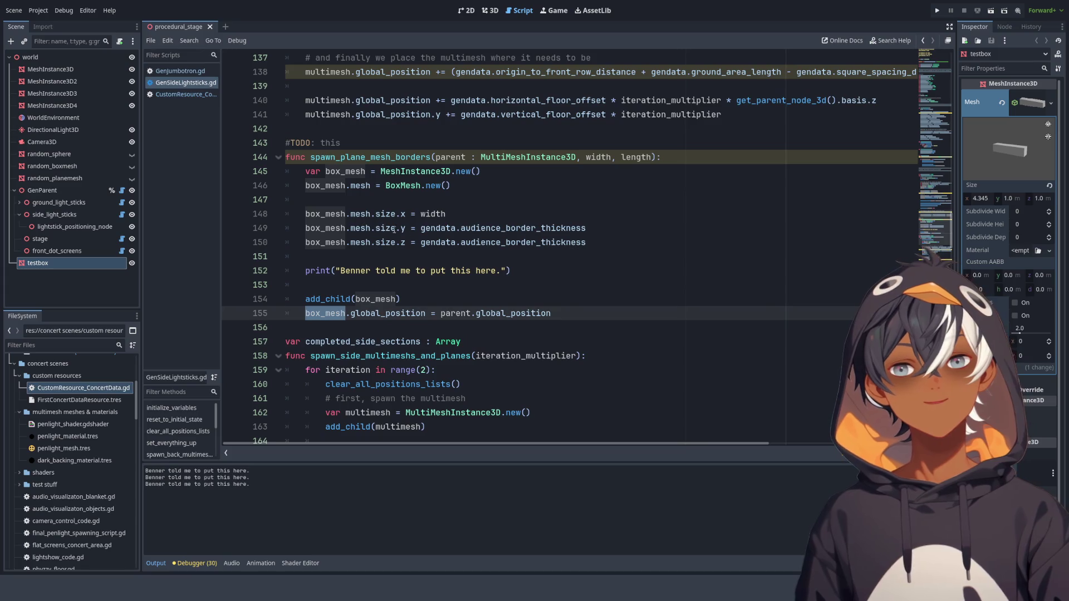
left_click(608, 241)
key("Down")
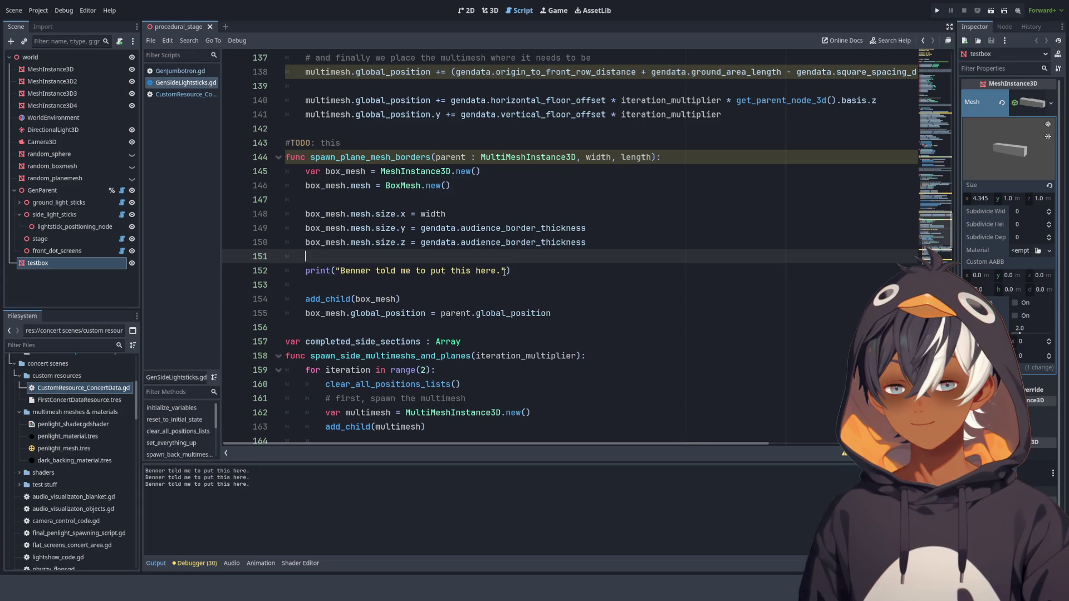
left_click(528, 271)
key("Return")
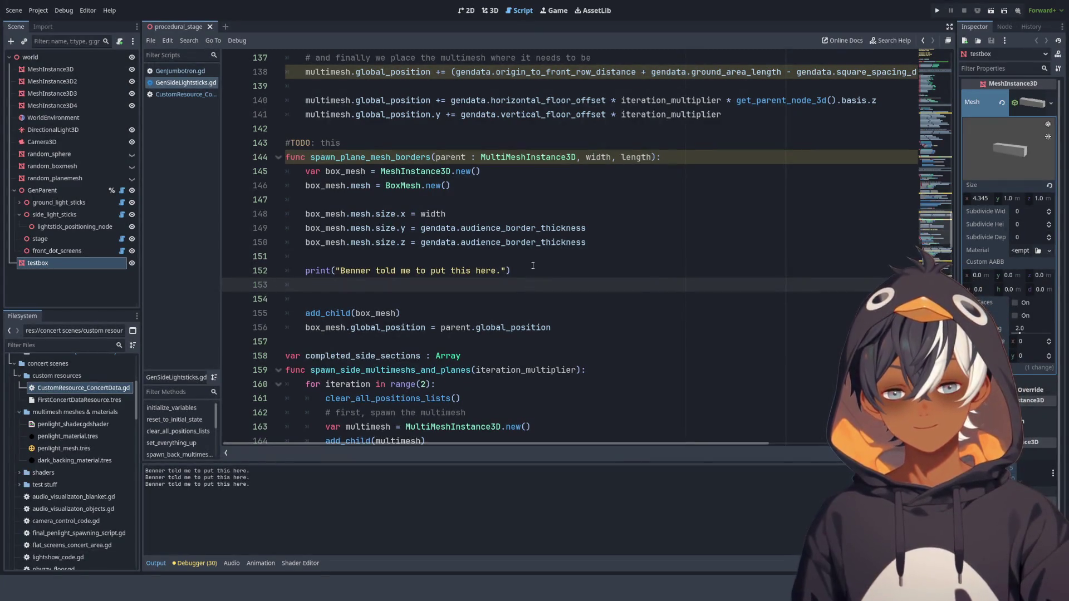
key("shift+Up")
key("ctrl+c")
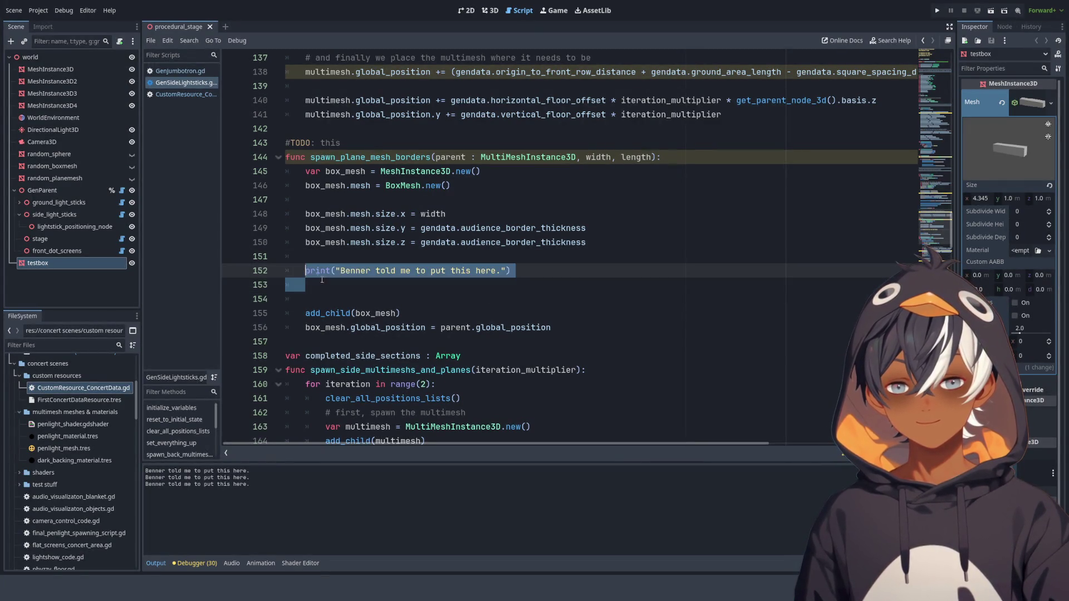
- Paste the print onto line 153 with the message 'also wants to see the value of gendata.*:'
left_click(357, 292)
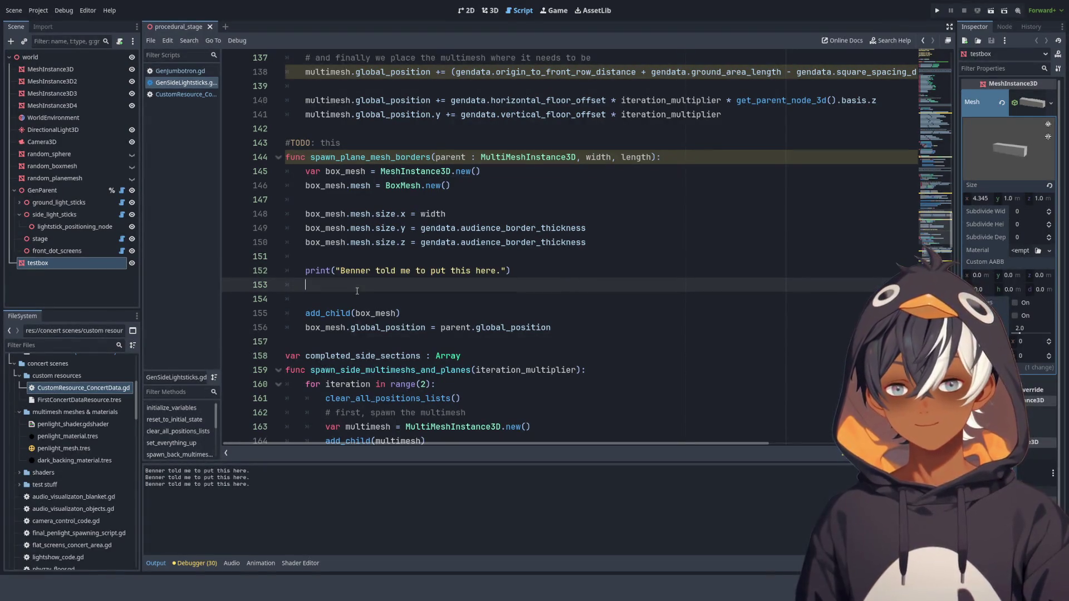
key("ctrl+v")
left_click_drag(376, 285, 500, 285)
type("also wa")
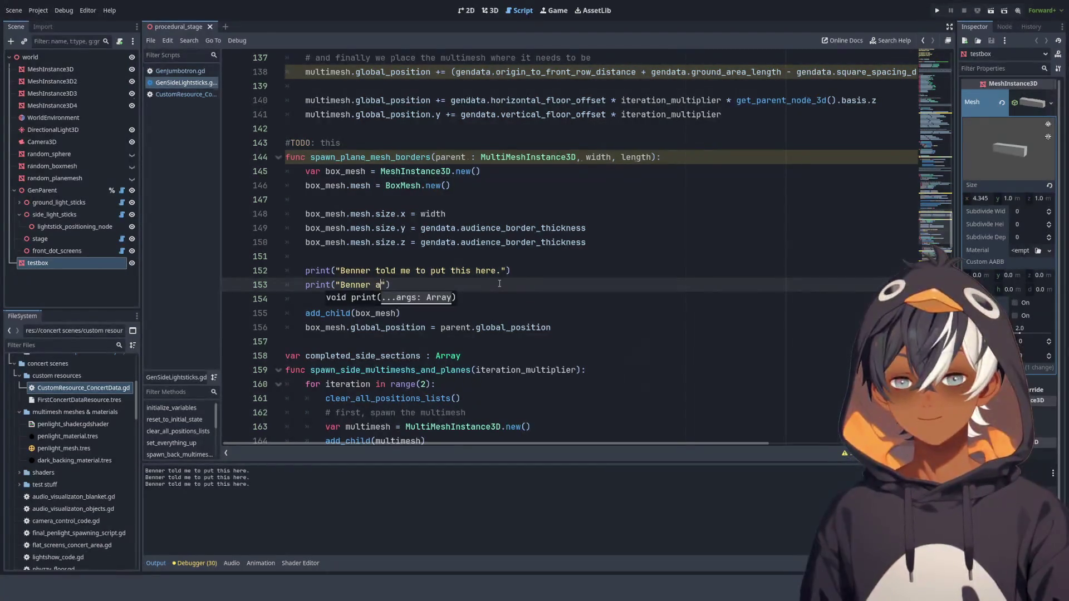
type("nts to d")
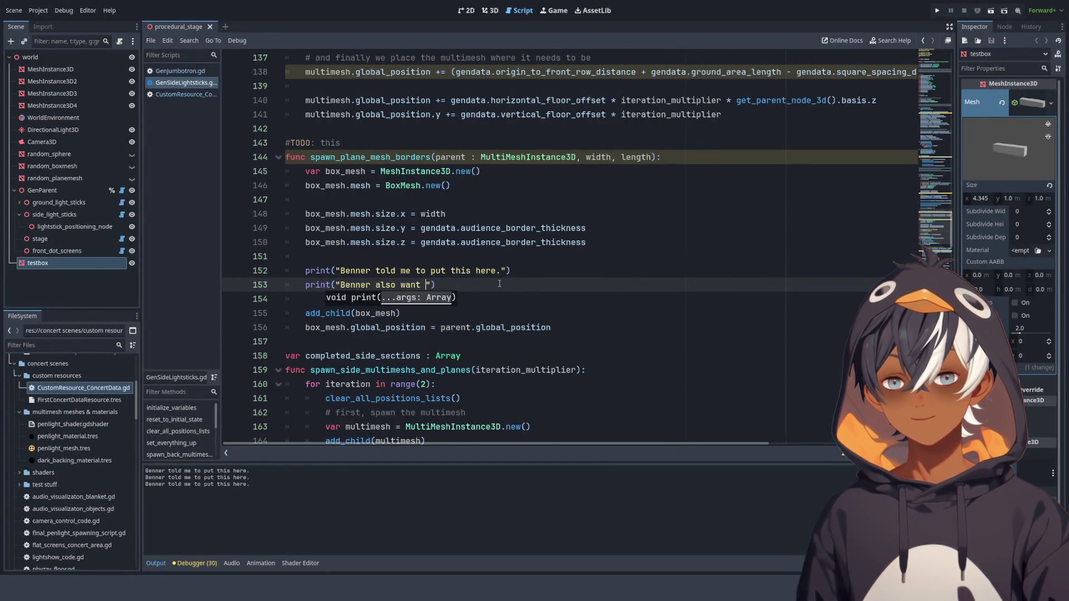
key("BackSpace")
type("see the value")
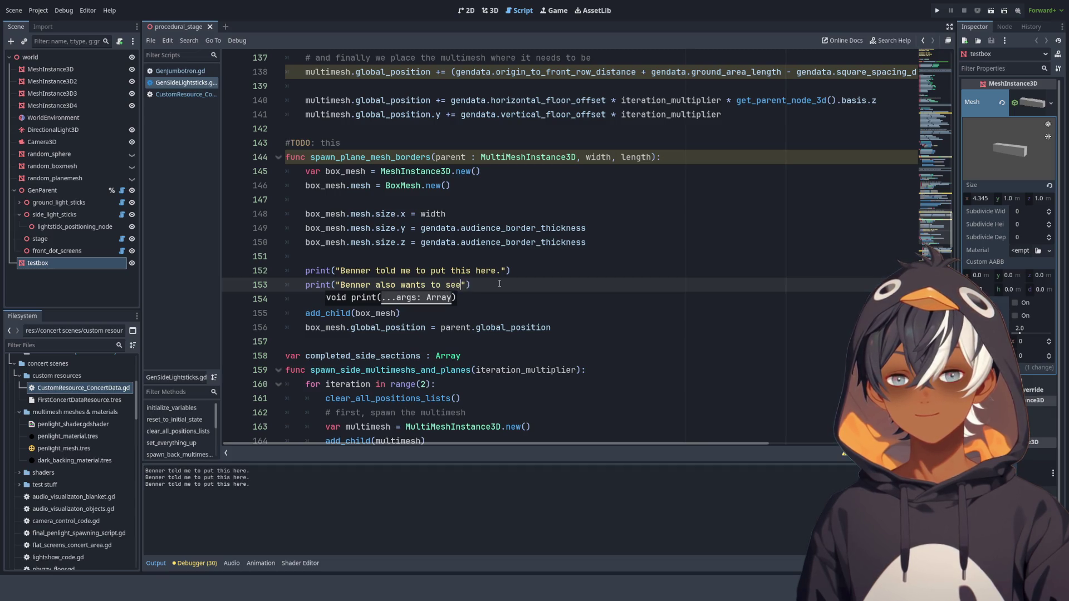
type(" of gen")
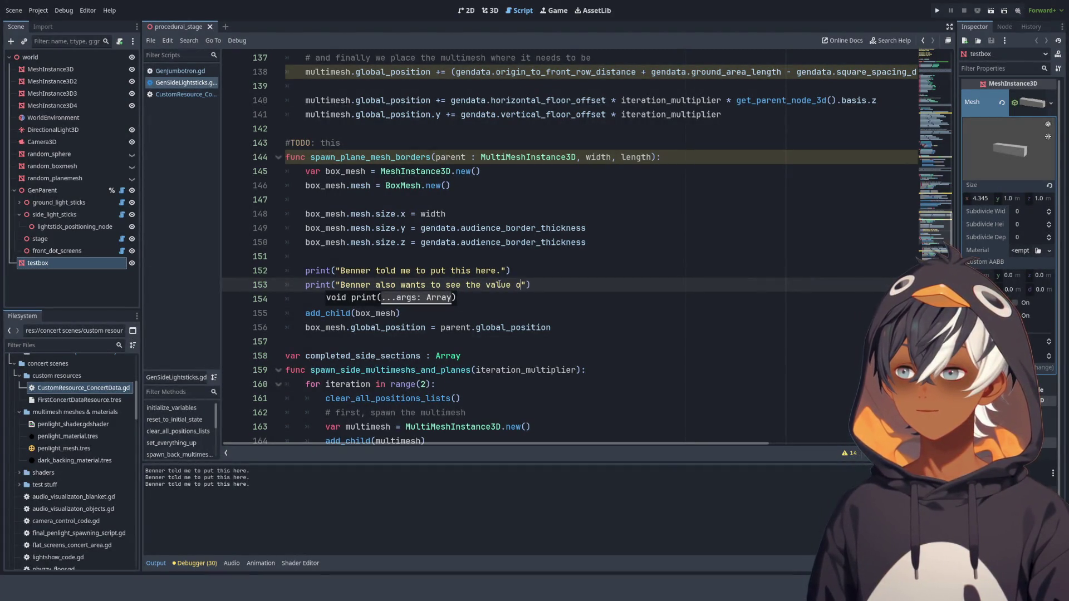
type("data.")
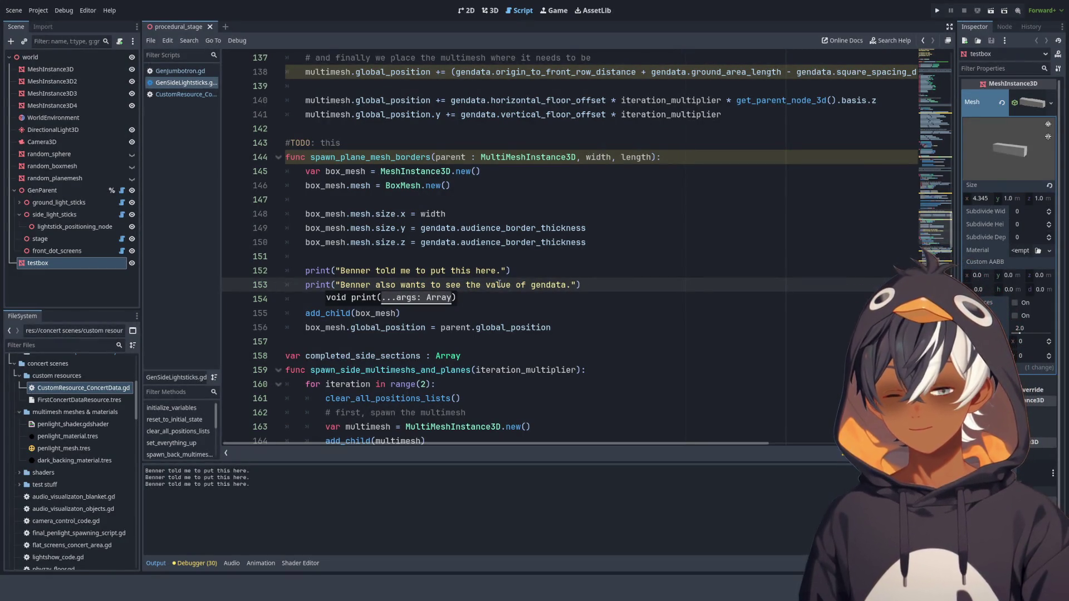
type("*:")
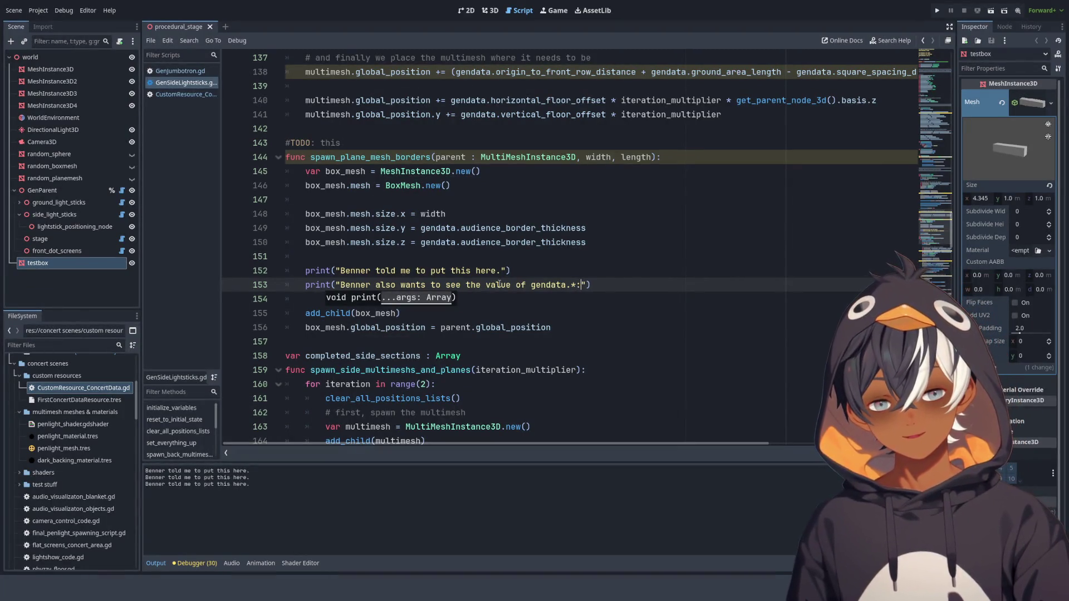
- Prefix the string with $ and open a brace at the end of the message
left_click(337, 285)
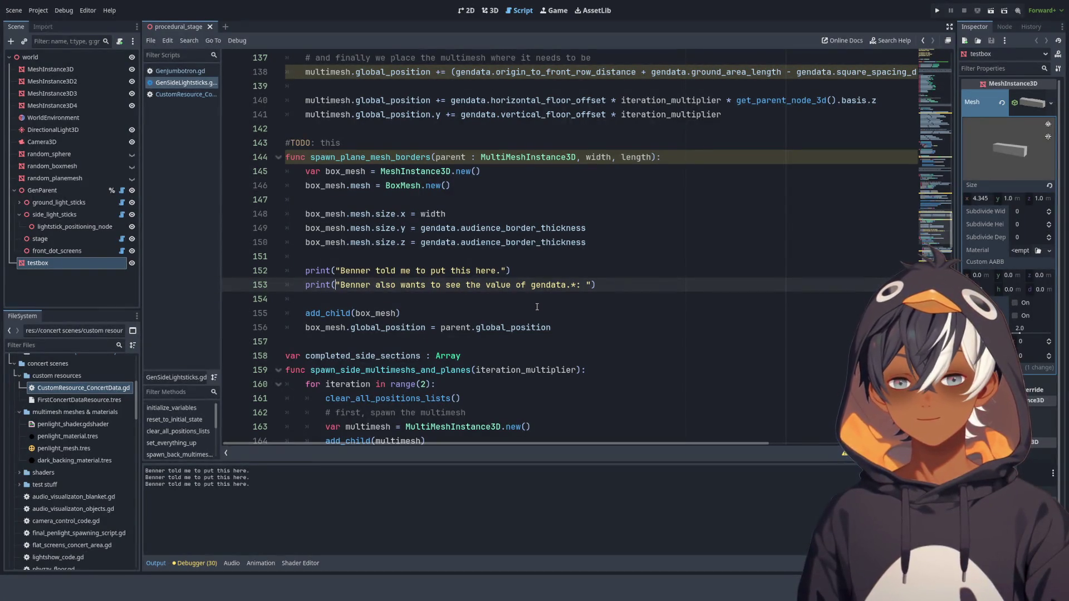
type("$")
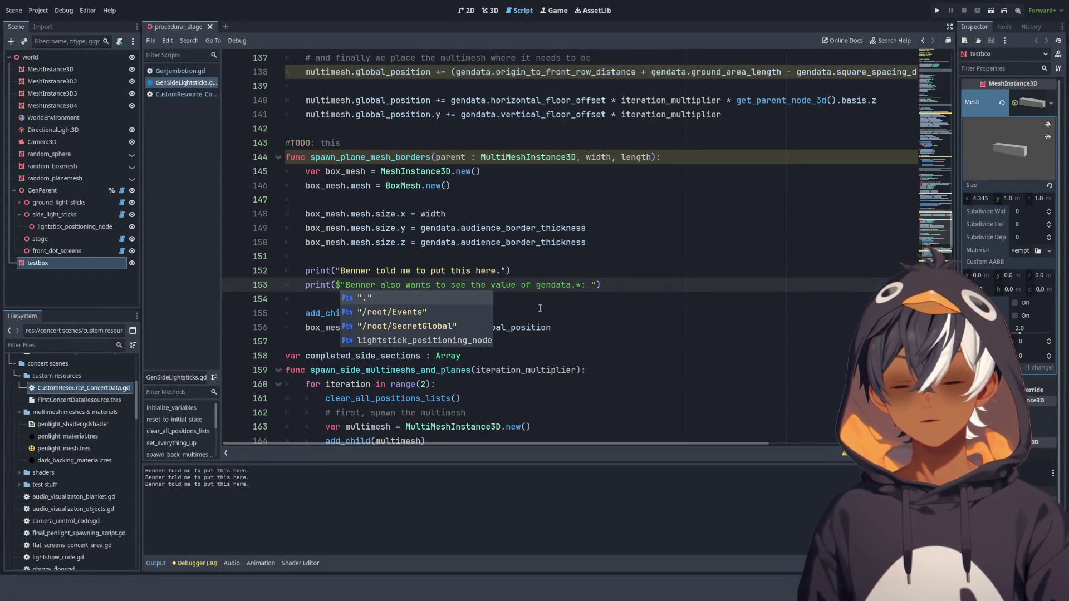
key("BackSpace")
type("%")
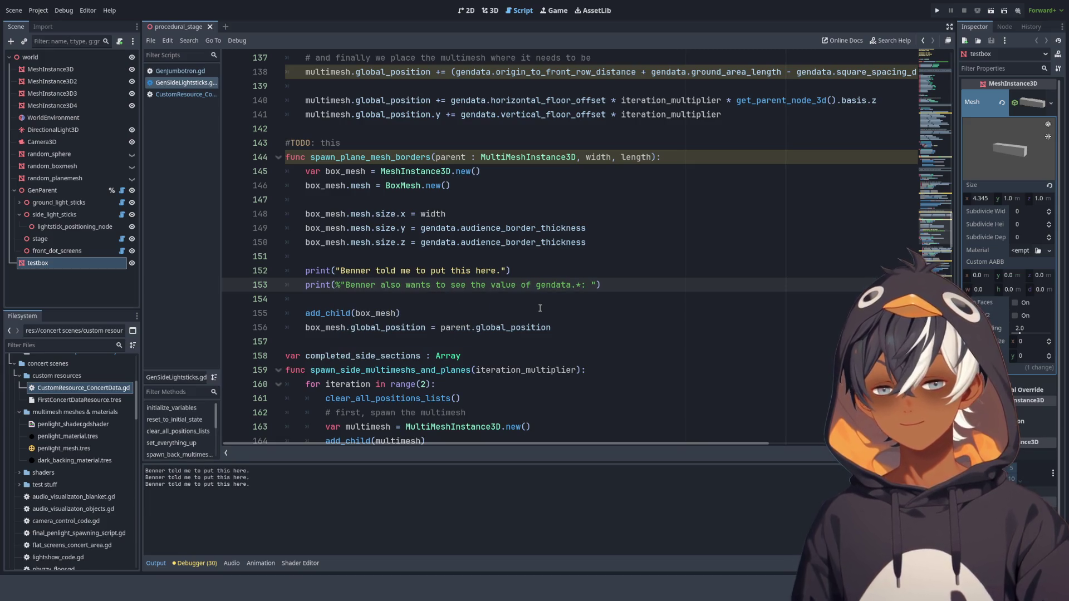
key("BackSpace")
type("$")
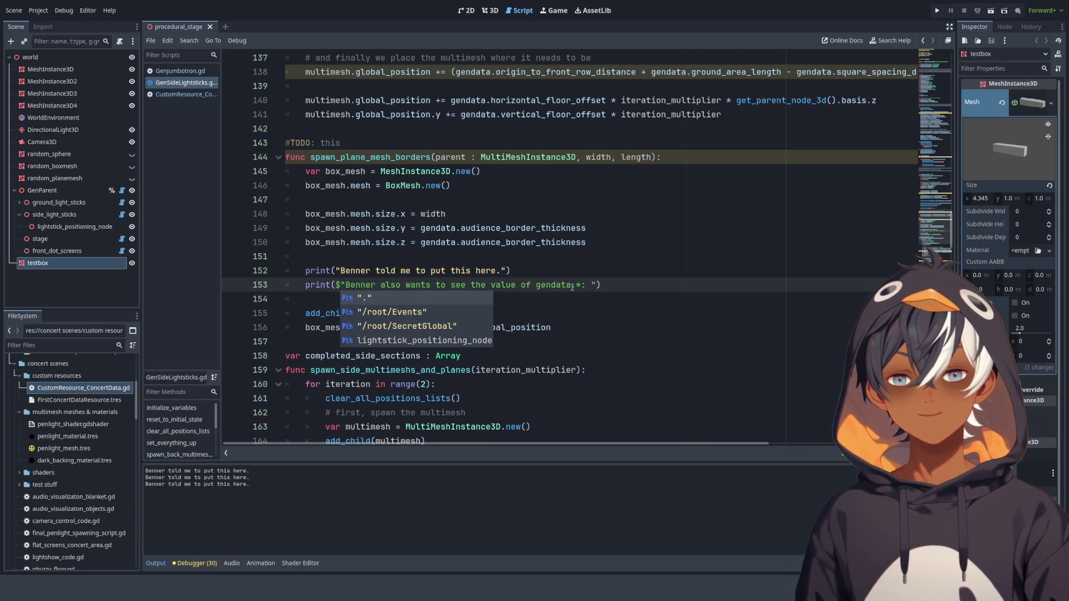
left_click(590, 284)
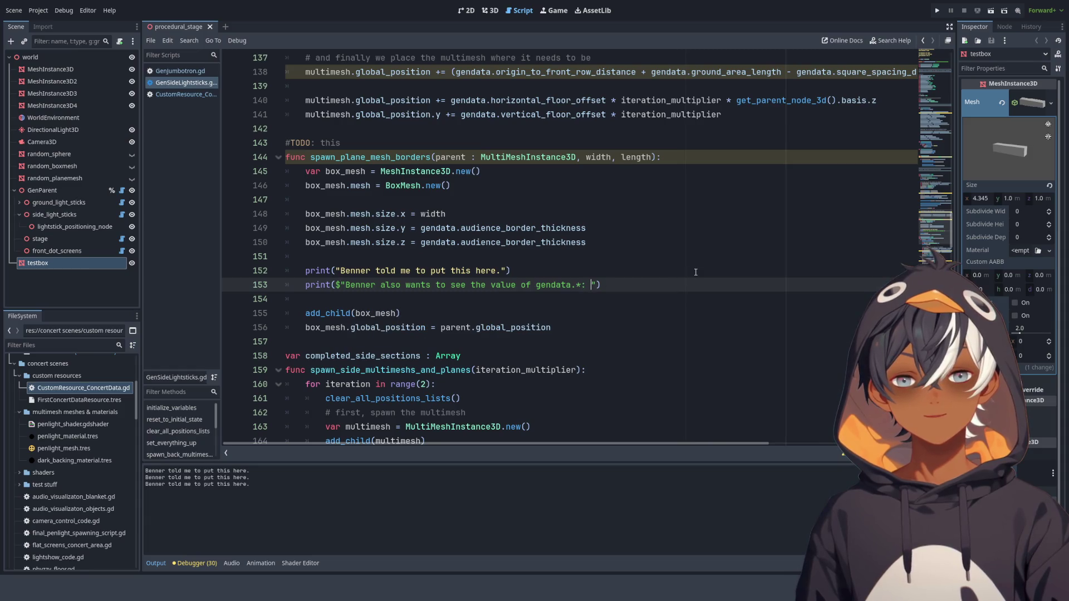
type("{")
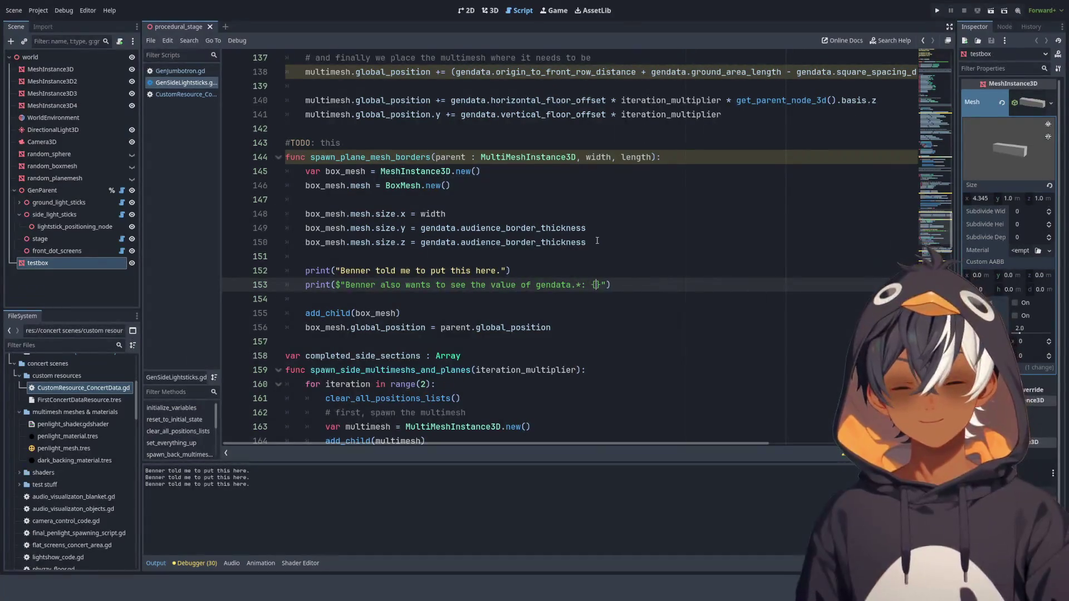
- Paste gendata.audience_border_thickness inside the braces and change the string prefix to f
left_click_drag(420, 227, 586, 228)
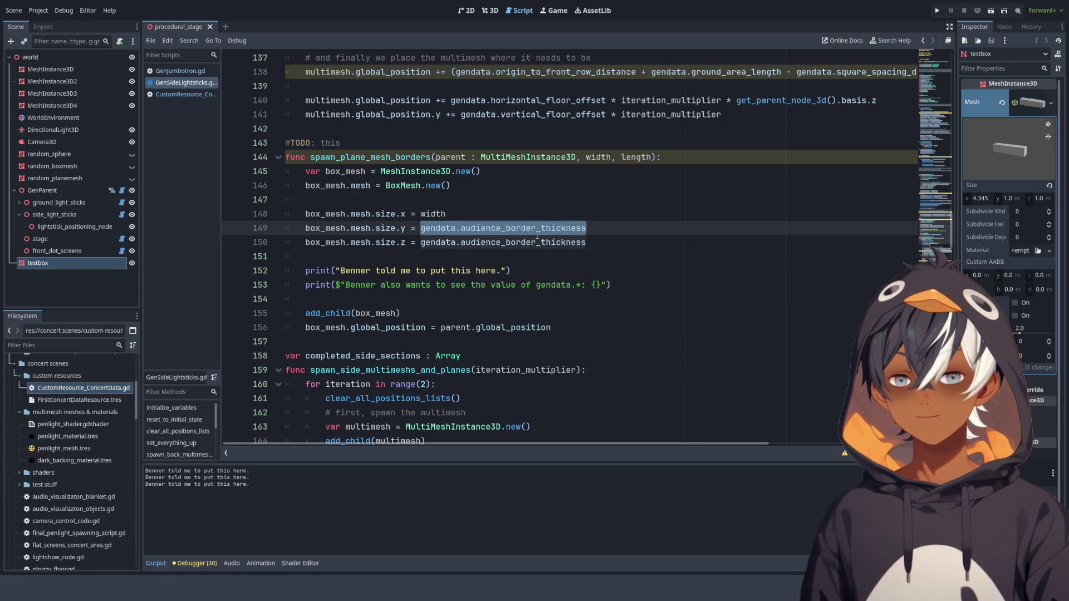
key("ctrl+c")
left_click(595, 284)
key("ctrl+v")
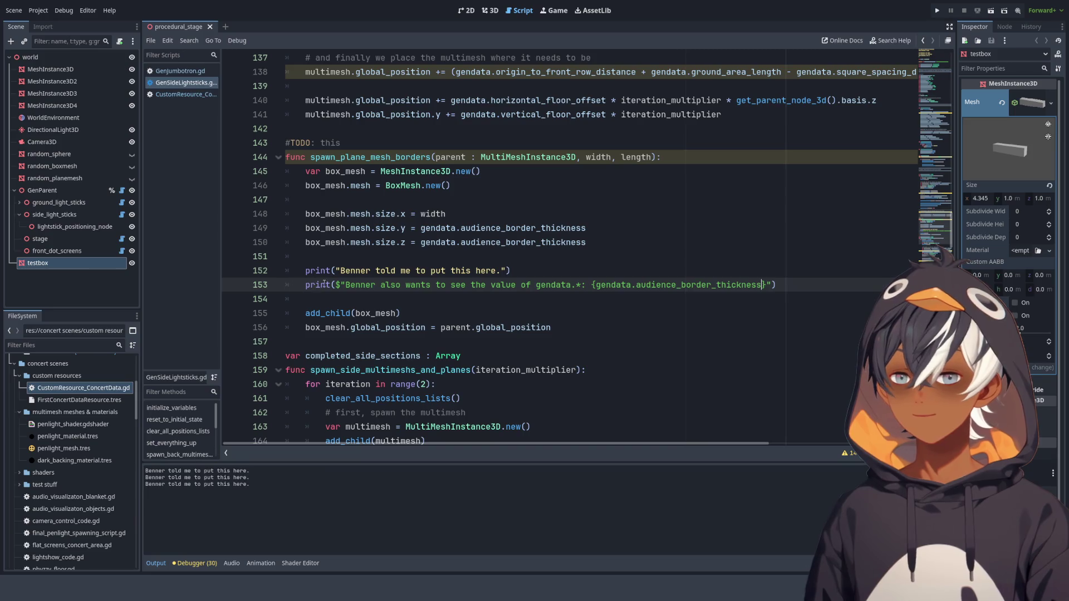
left_click(342, 285)
key("BackSpace")
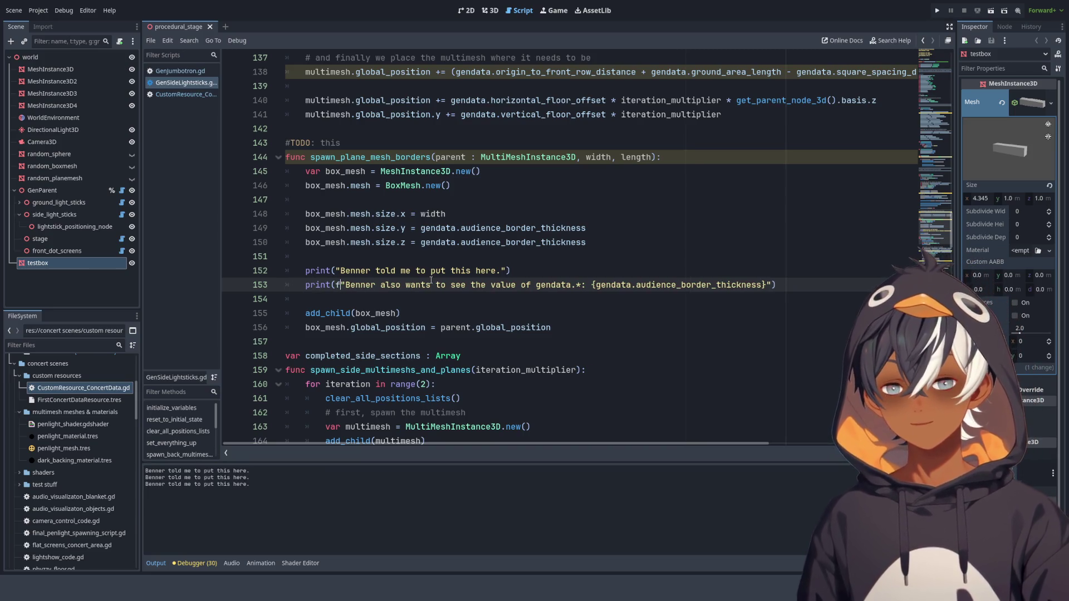
type("f")
left_click(689, 239)
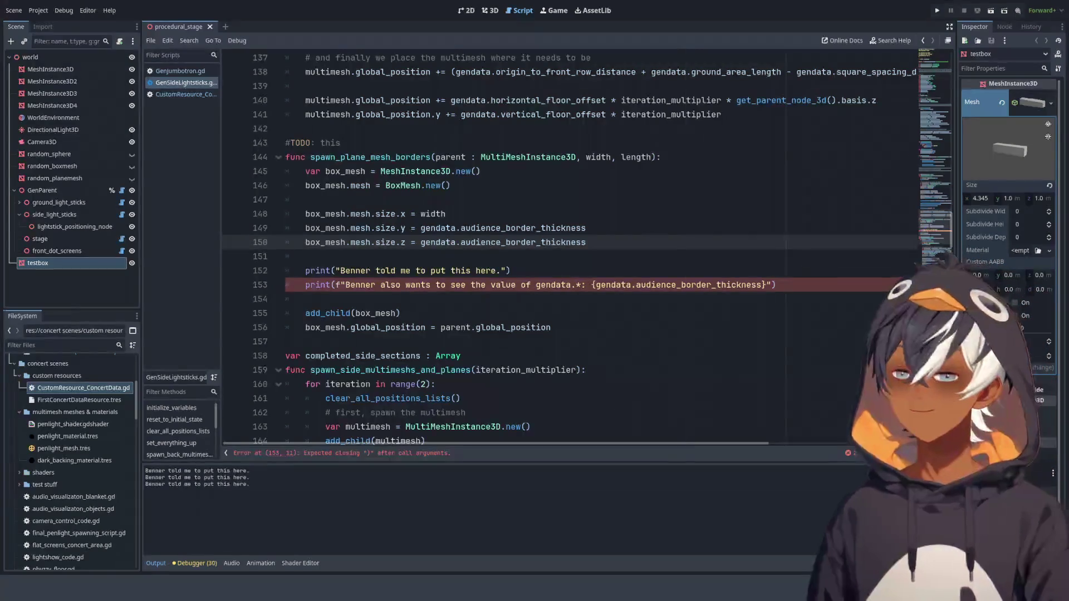
- Drop the f prefix and braces, close the string, and pass gendata.audience_border_thickness after a comma
left_click(338, 284)
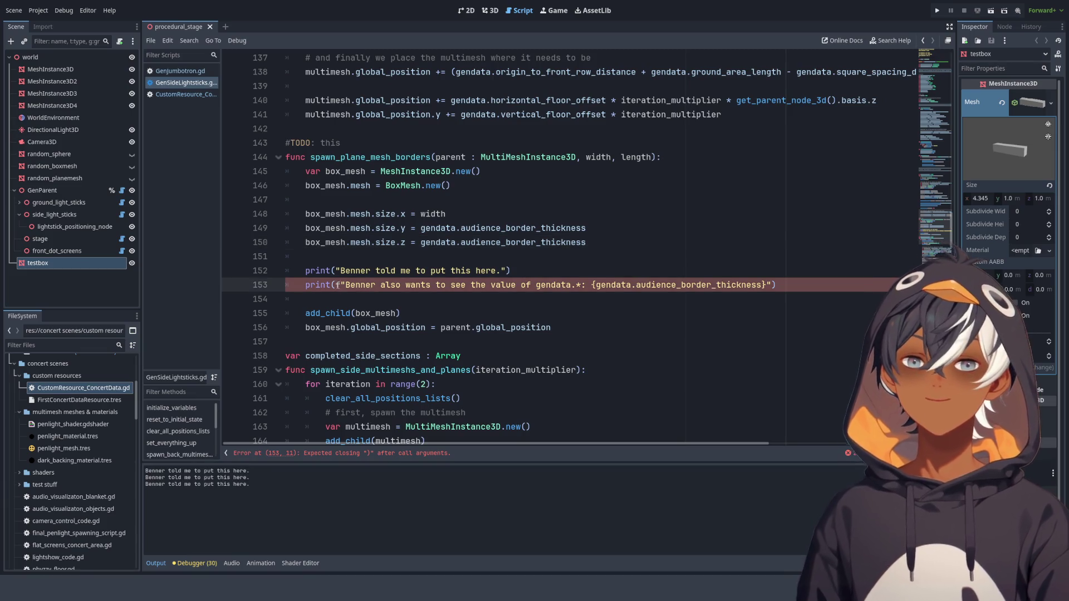
key("BackSpace")
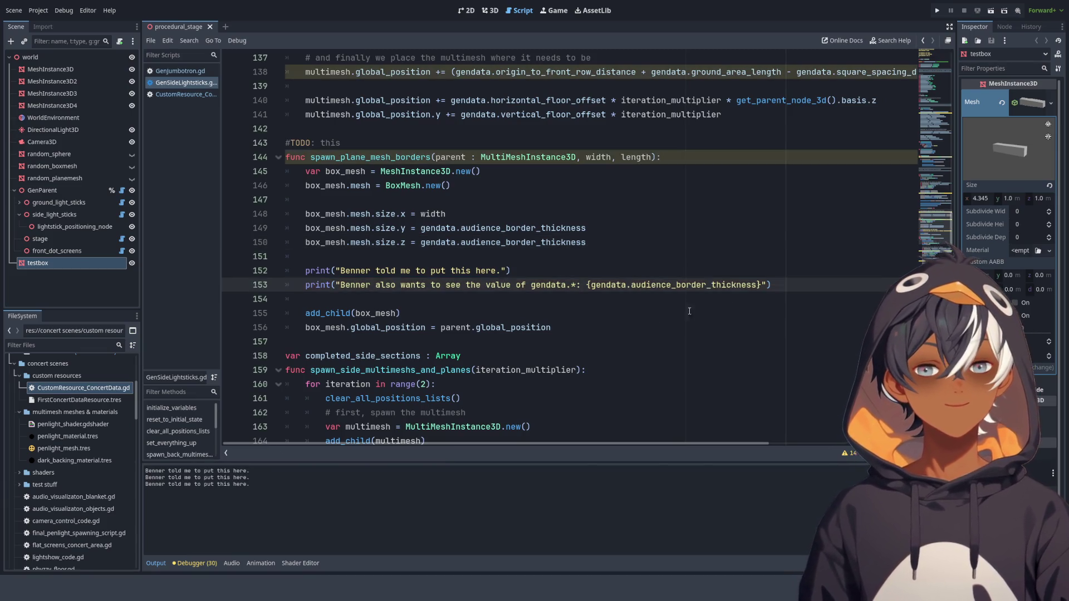
left_click(765, 285)
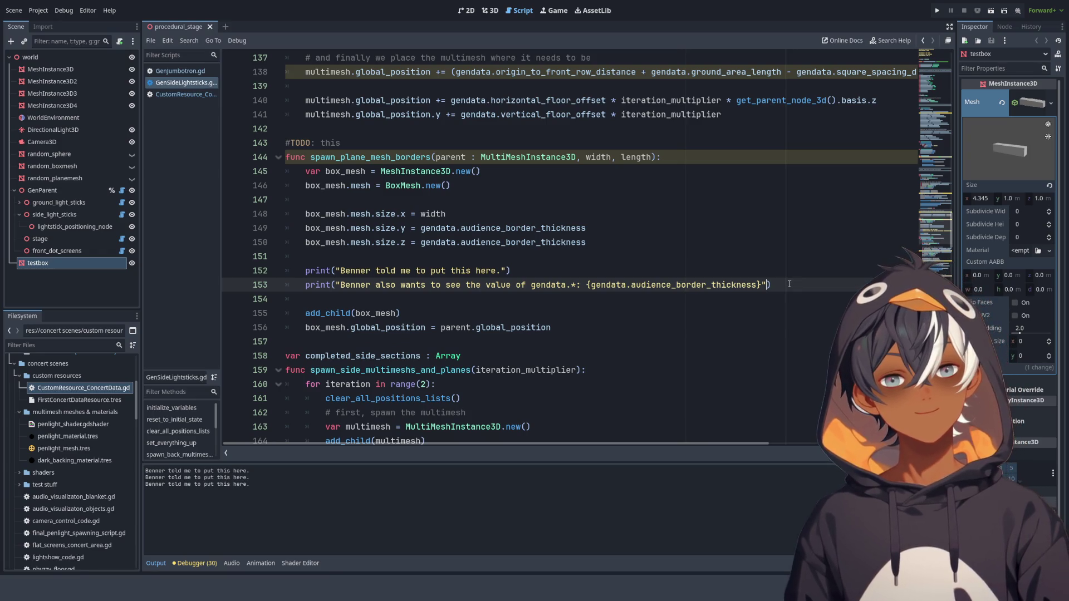
key("BackSpace")
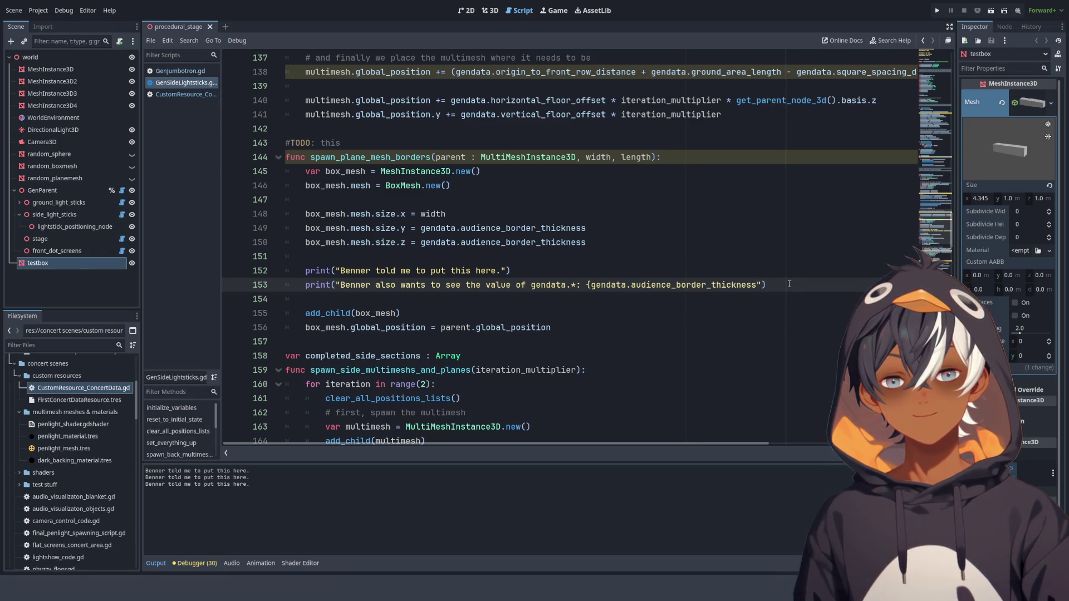
key("BackSpace")
type("\"")
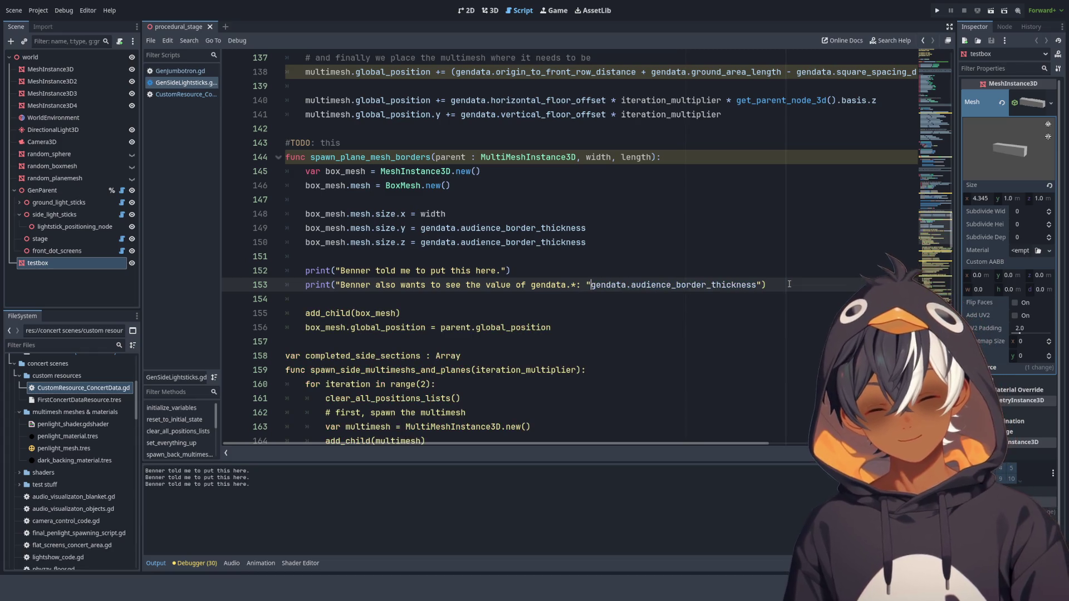
key("BackSpace")
type(",")
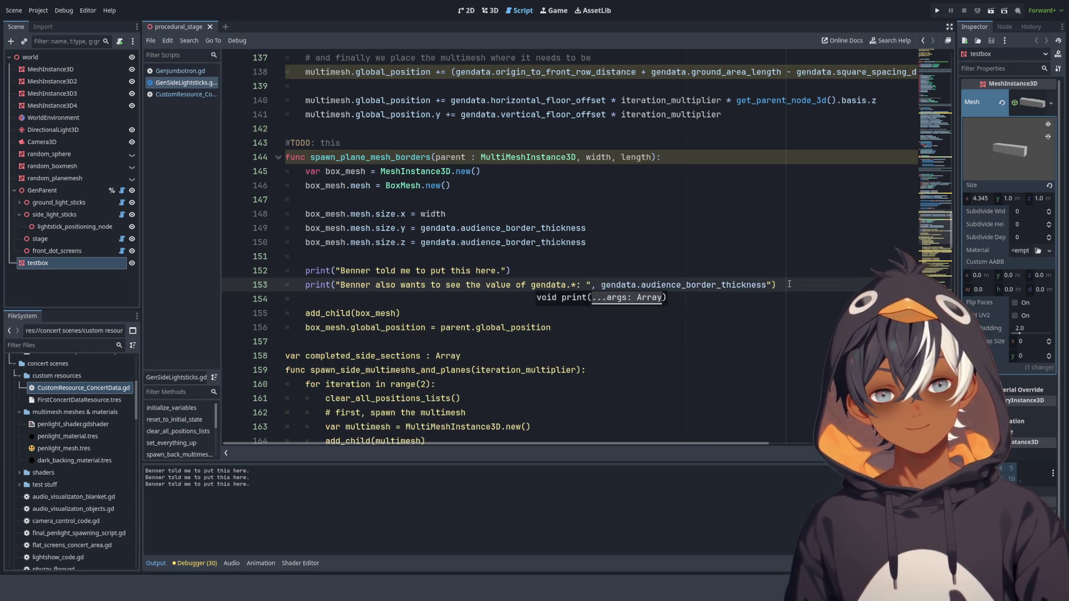
key("BackSpace")
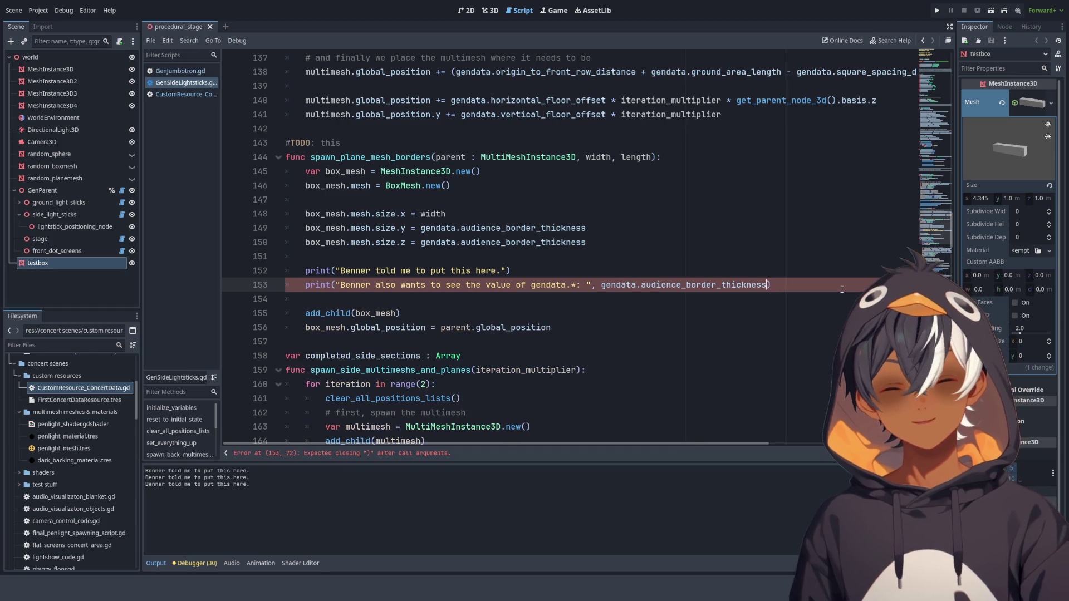
left_click(598, 243)
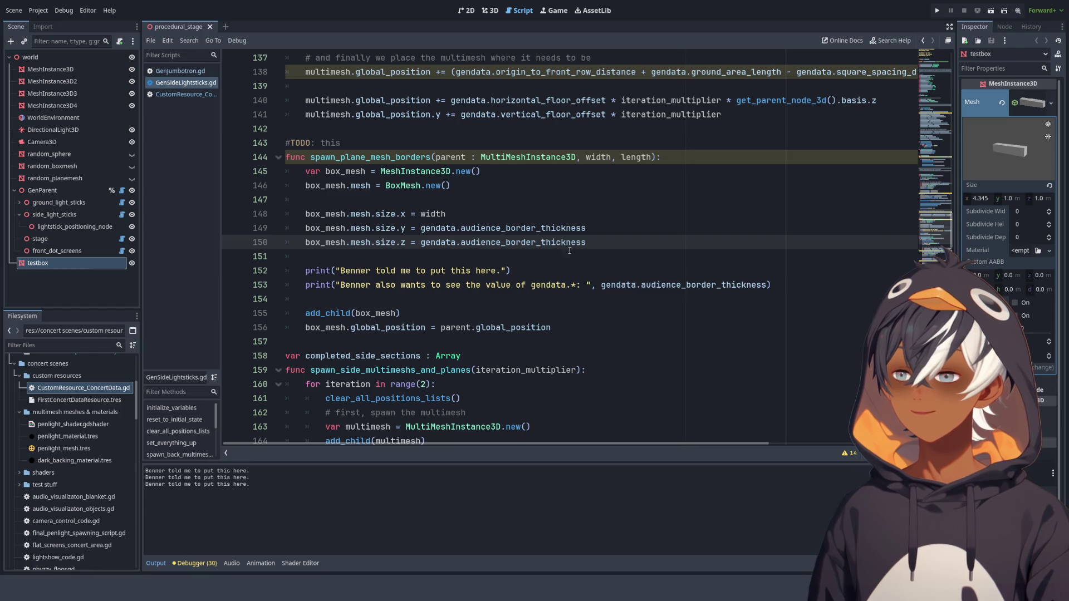
key("Up")
key("Up")
key("Up")
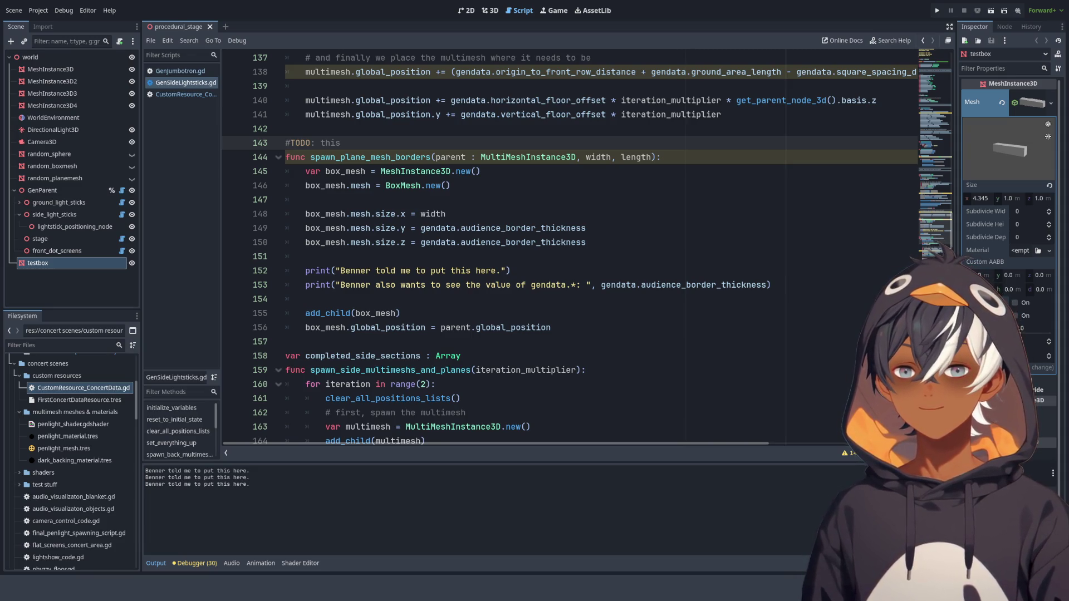
left_click(655, 285)
double_click(718, 284)
left_click(601, 284, "shift")
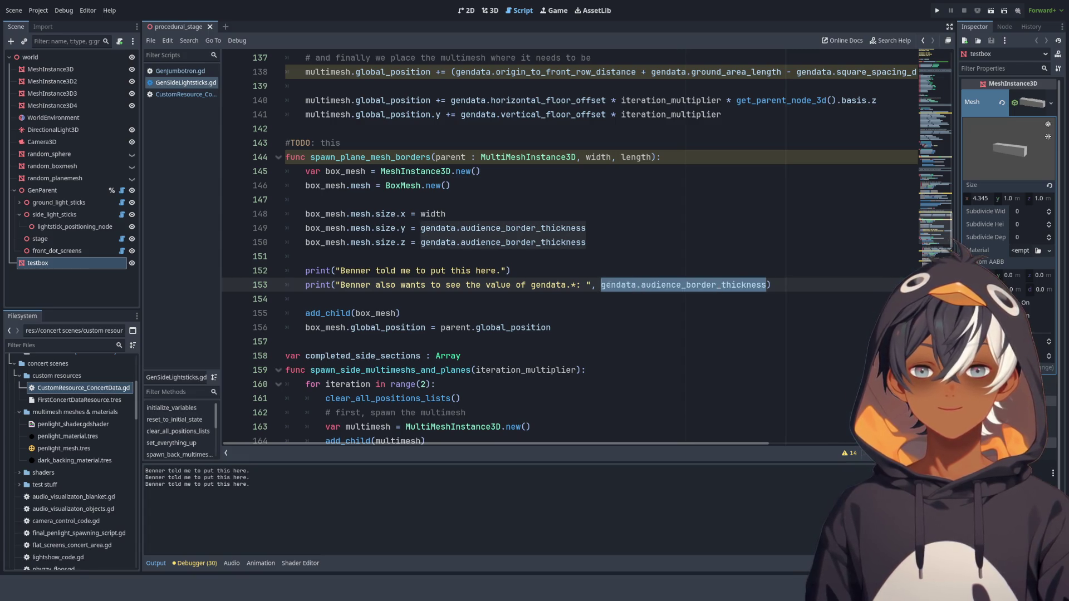
left_click(657, 201)
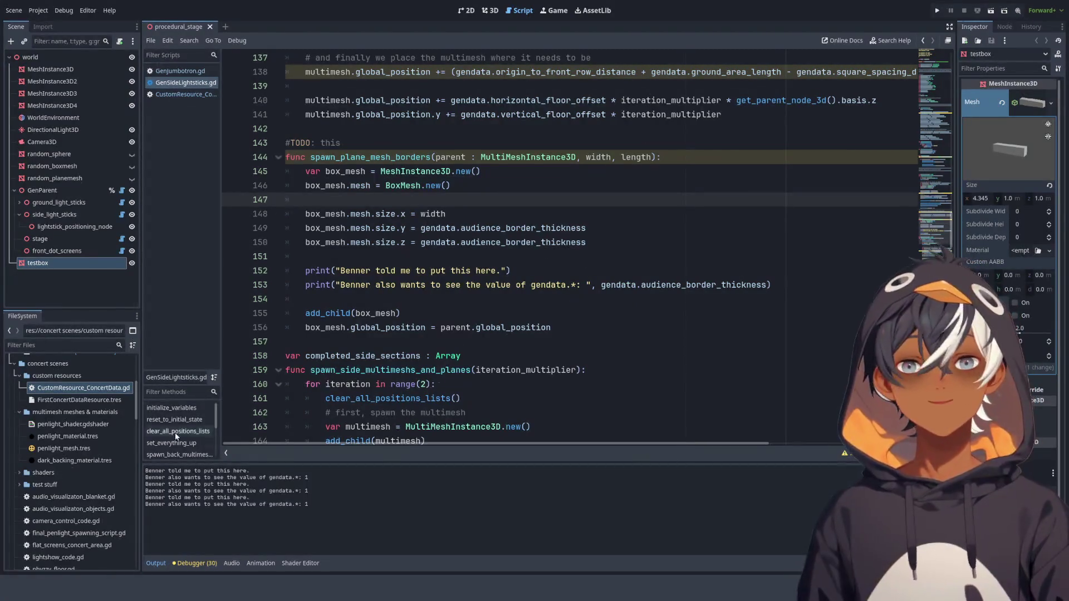
- Check the output shows value 1, then open a blank line 154 for another print
left_click_drag(307, 477, 314, 507)
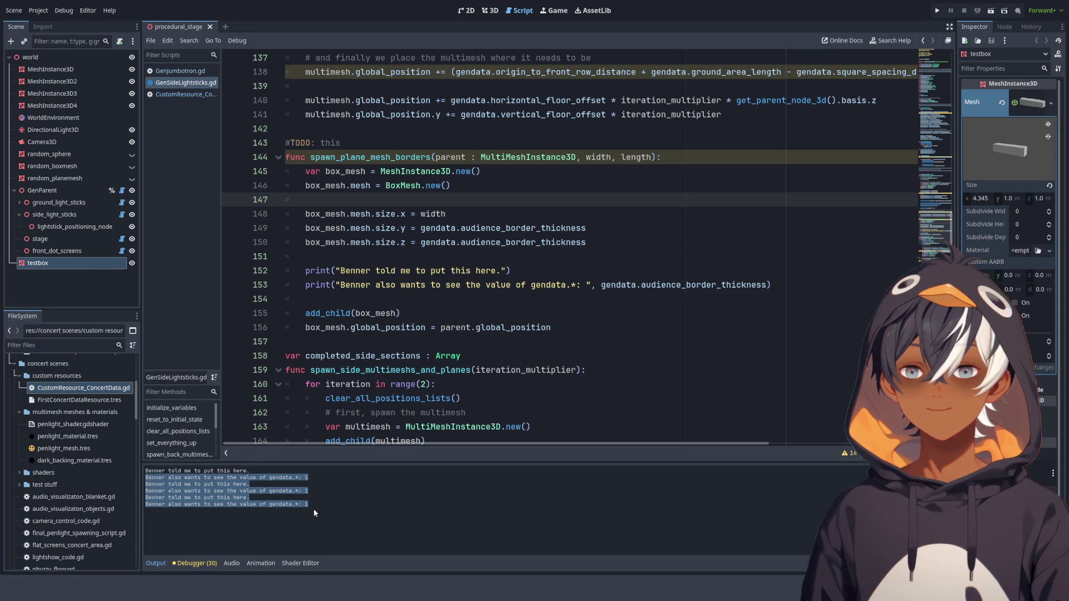
left_click(289, 504)
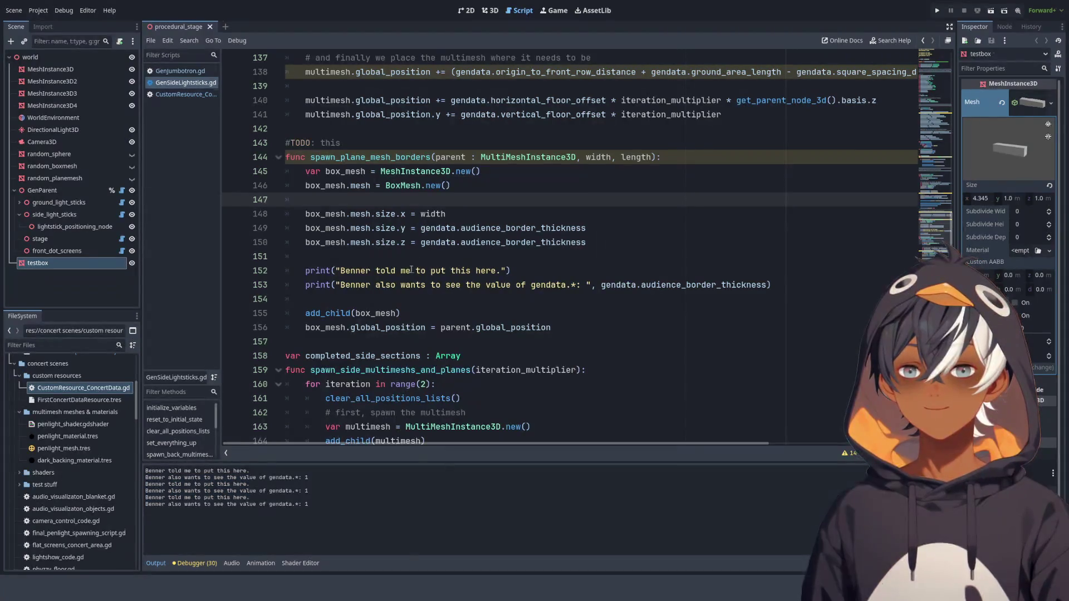
left_click(432, 254)
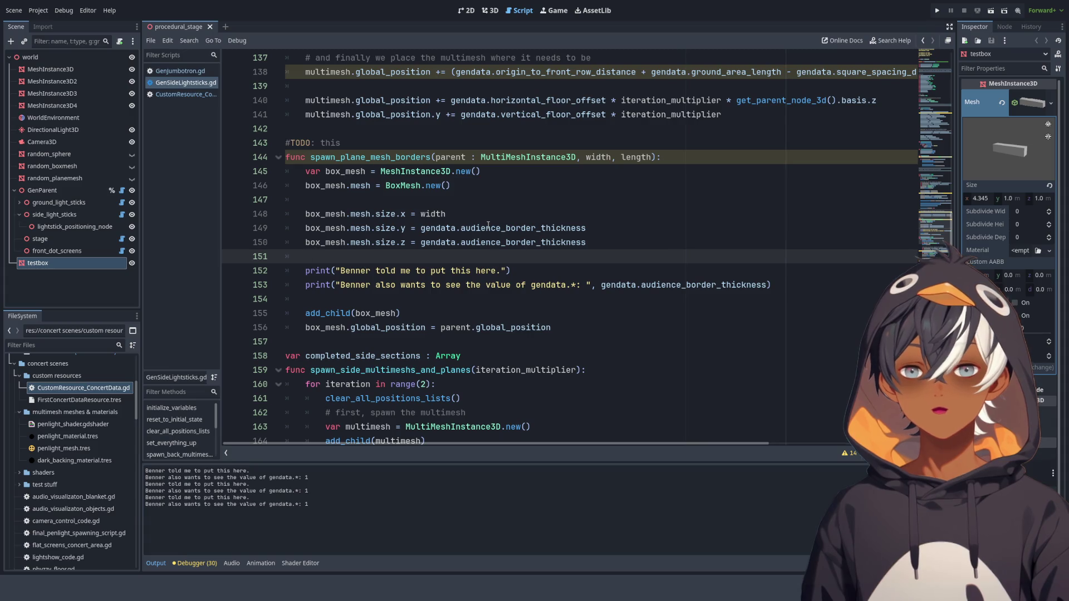
left_click(423, 332)
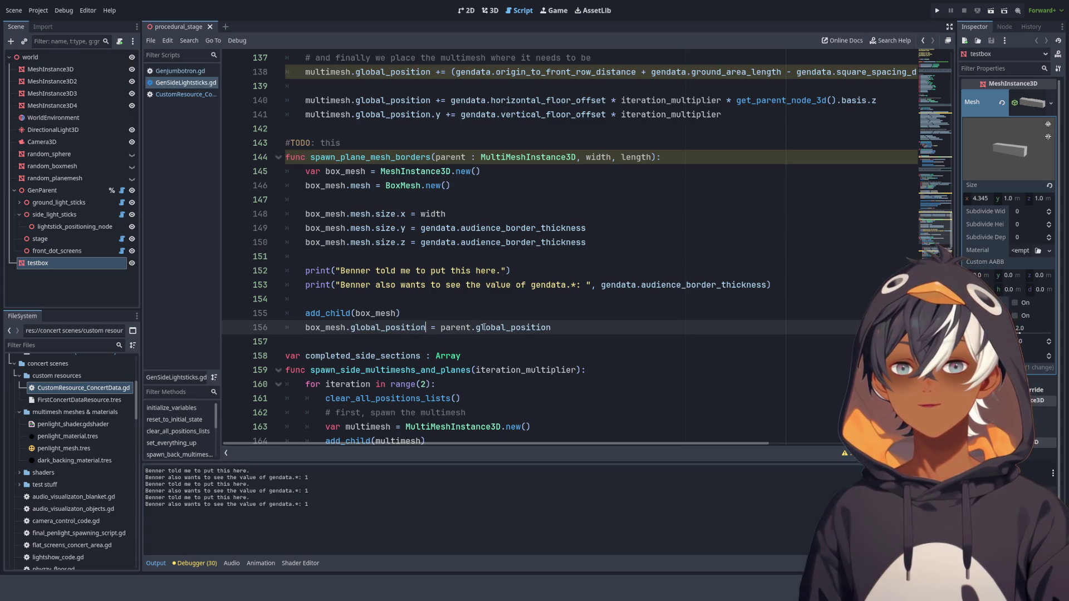
left_click(647, 326)
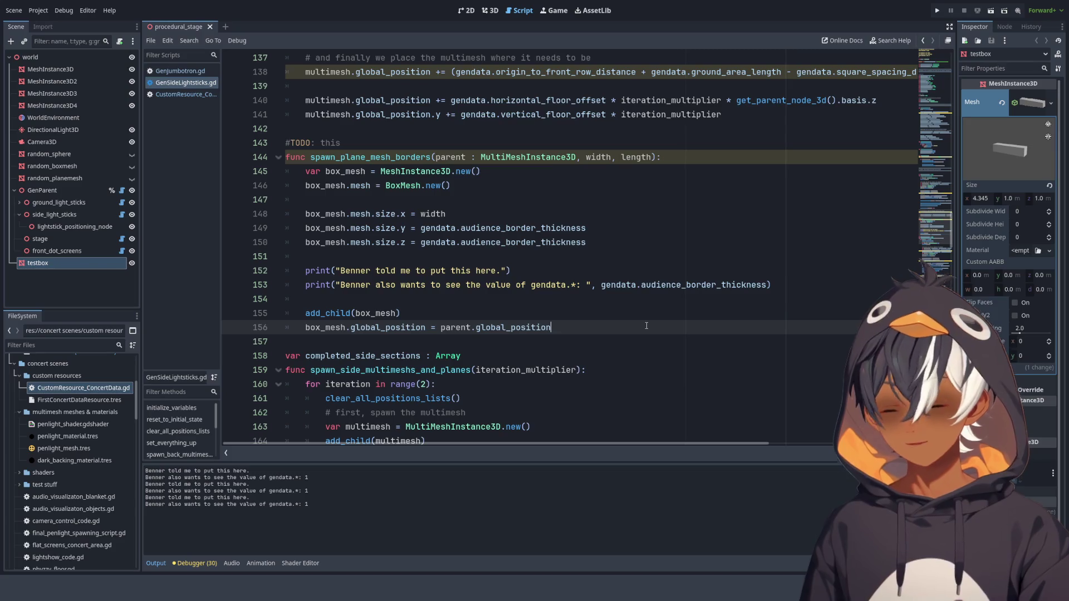
left_click(778, 297)
key("Return")
key("Up")
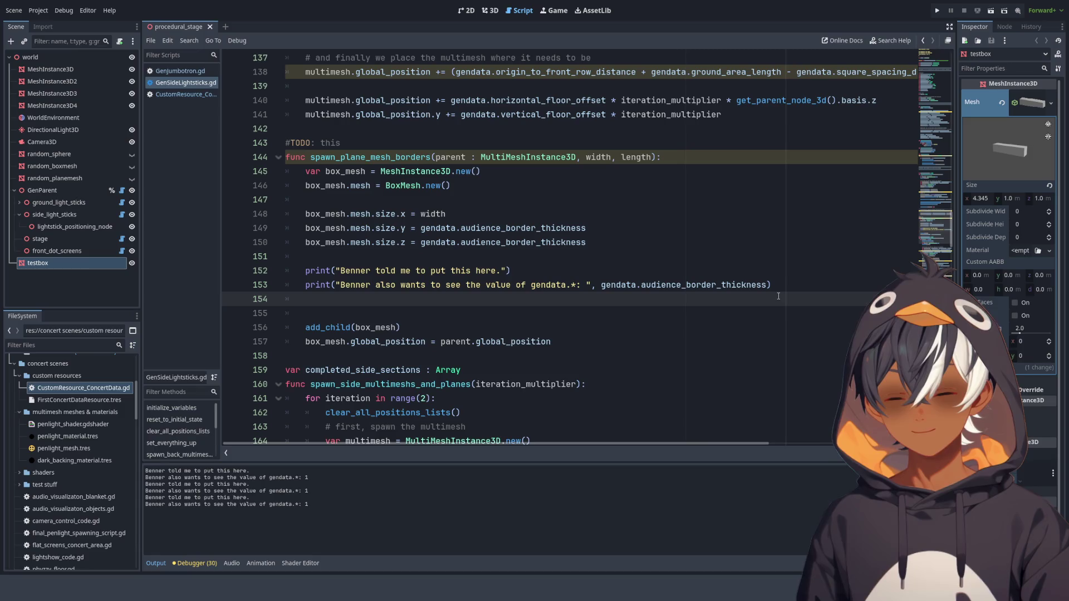
- Write print("Buggy wanna see parent.global_position: ", parent.global_position) using the expression copied from line 157
type("print()")
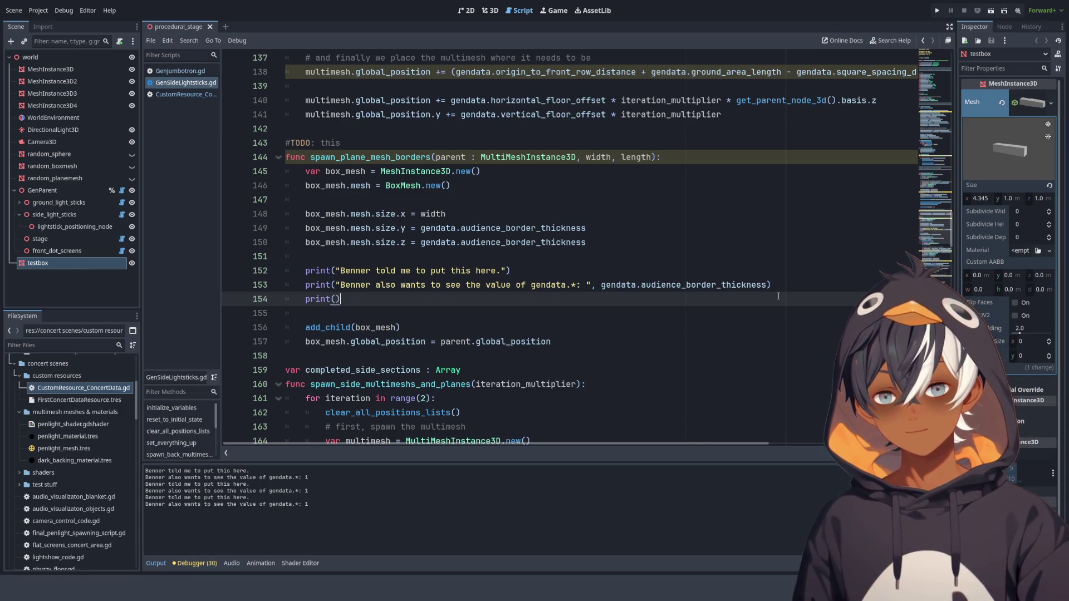
key("Left")
type("\"")
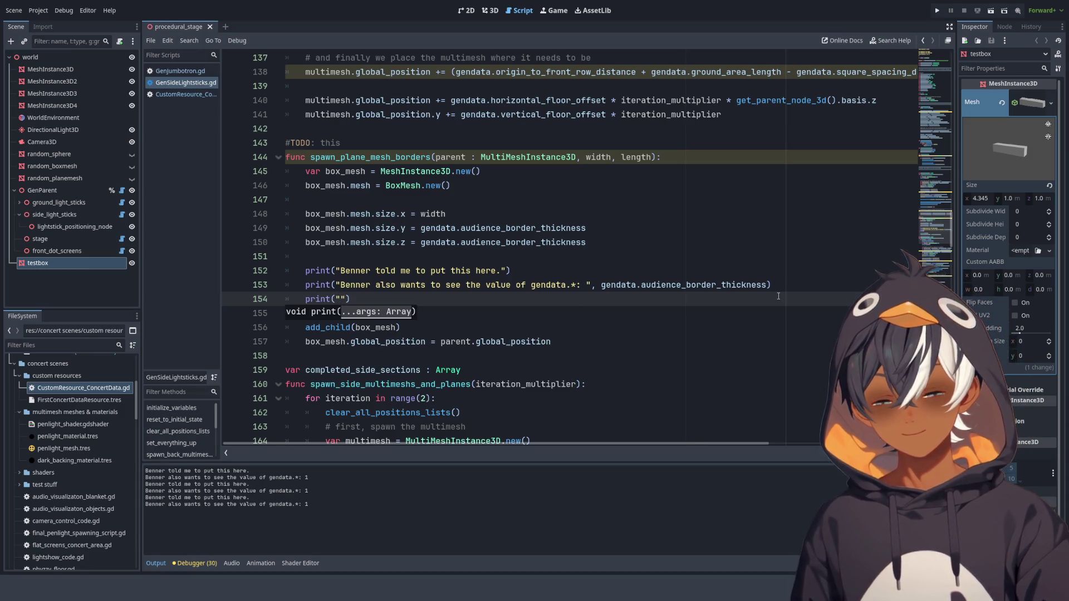
type("Buggy want")
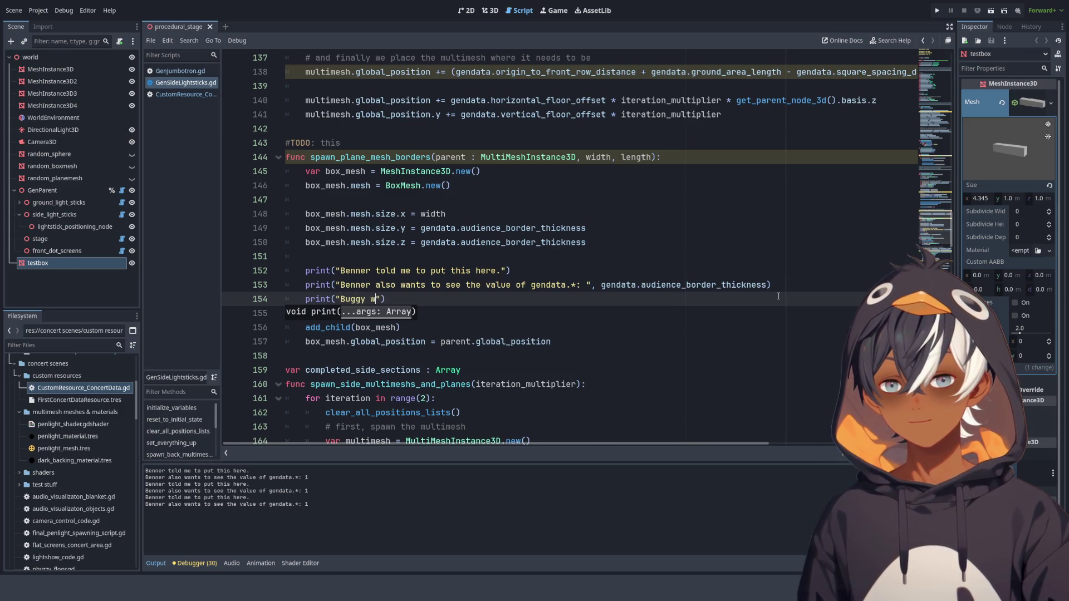
key("BackSpace")
type("na see ")
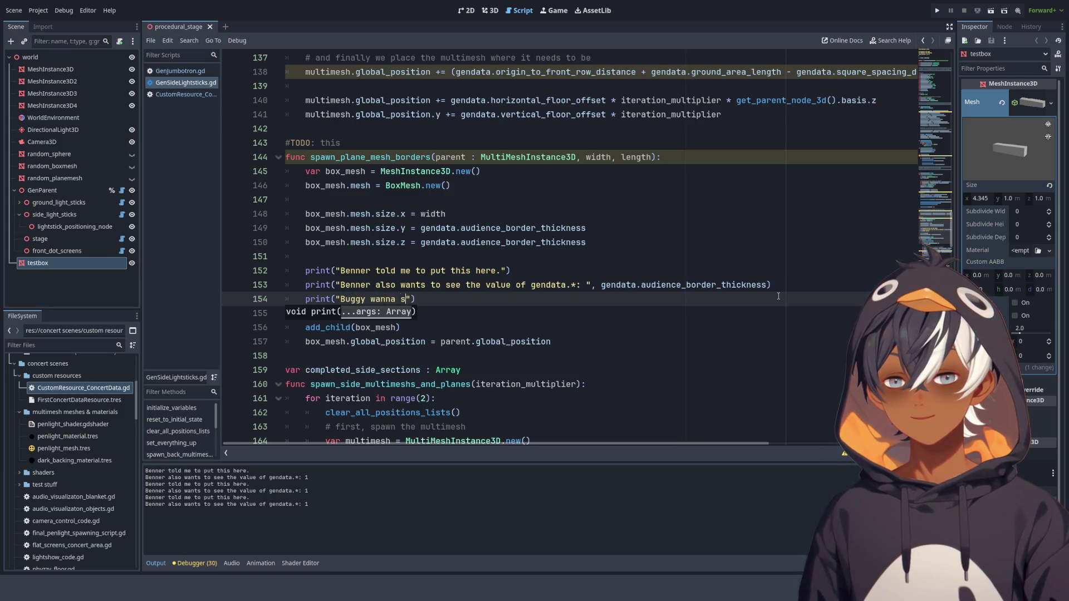
type("parent")
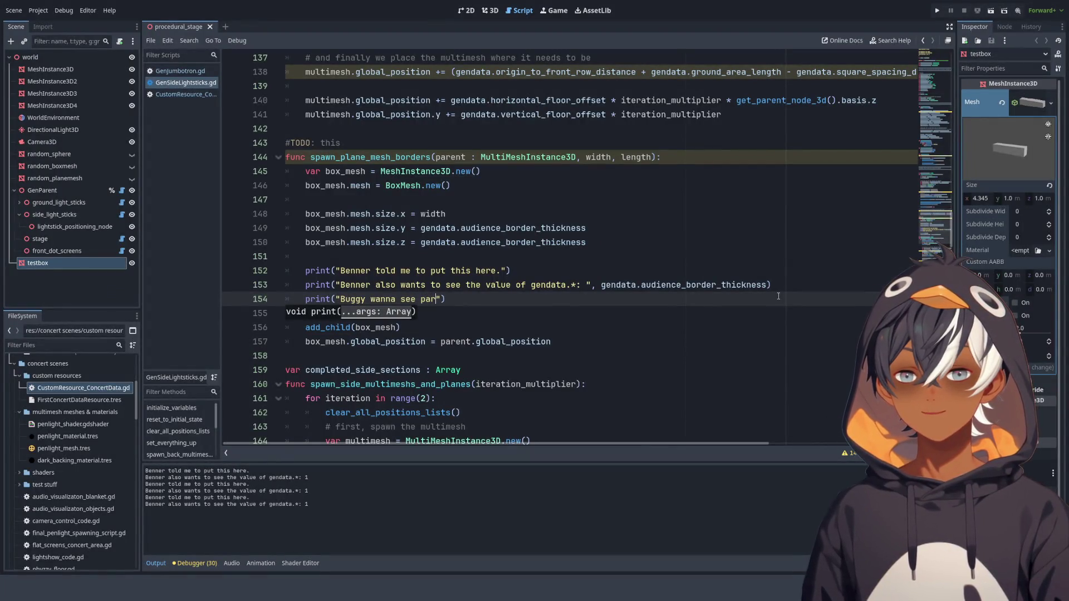
type(".global")
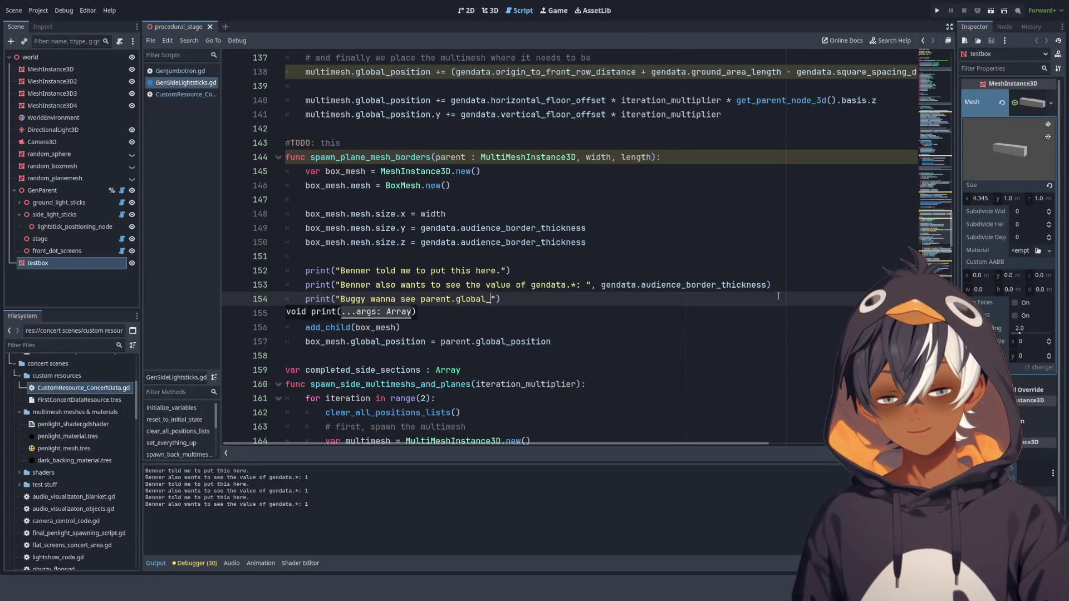
type("_position")
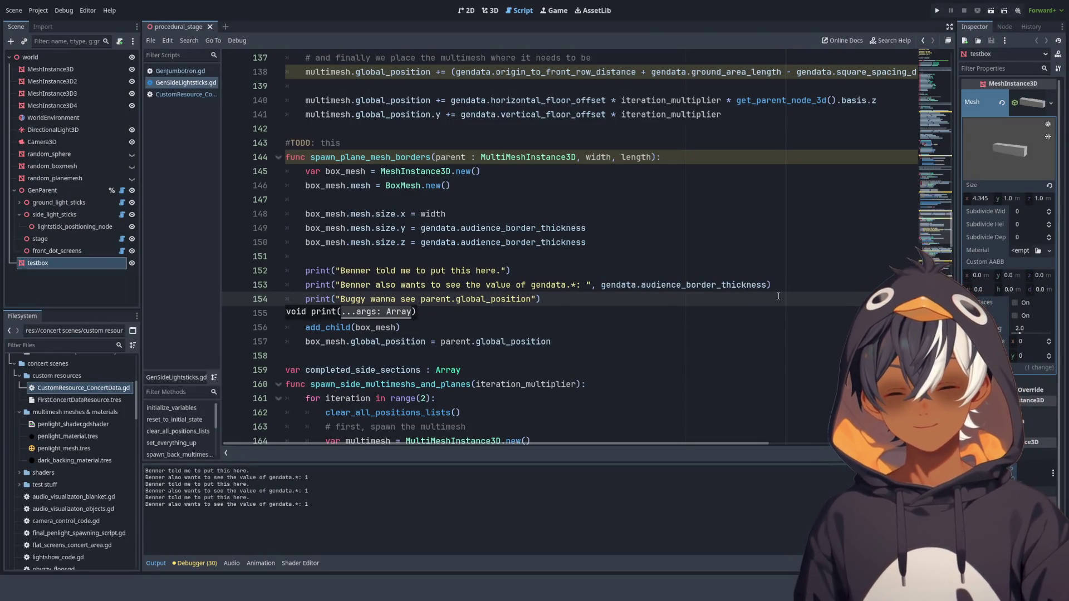
type(": \",")
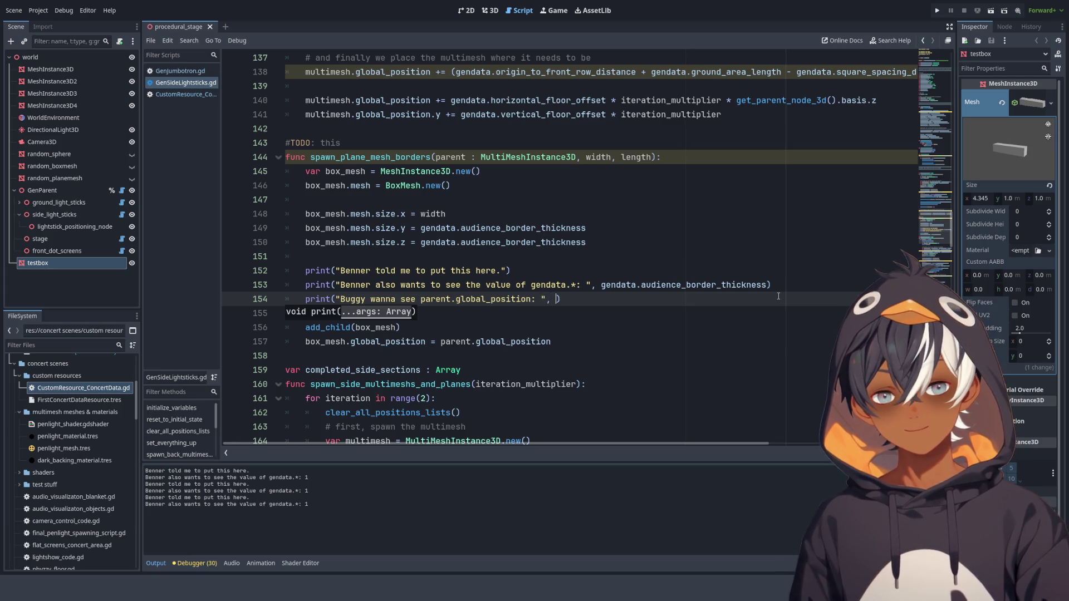
left_click_drag(440, 341, 551, 341)
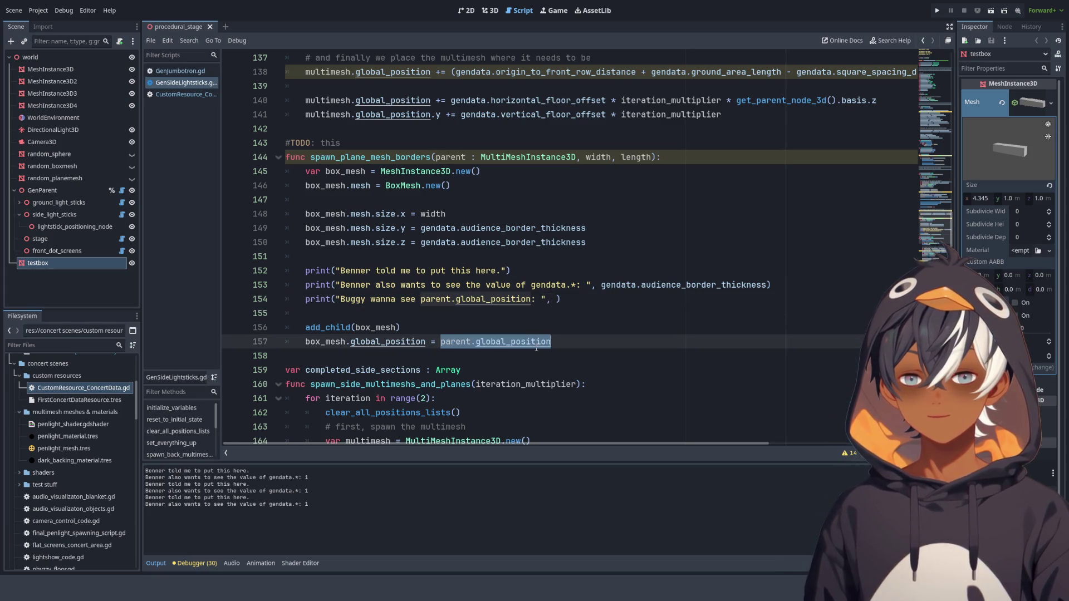
key("ctrl+c")
left_click(556, 299)
key("ctrl+v")
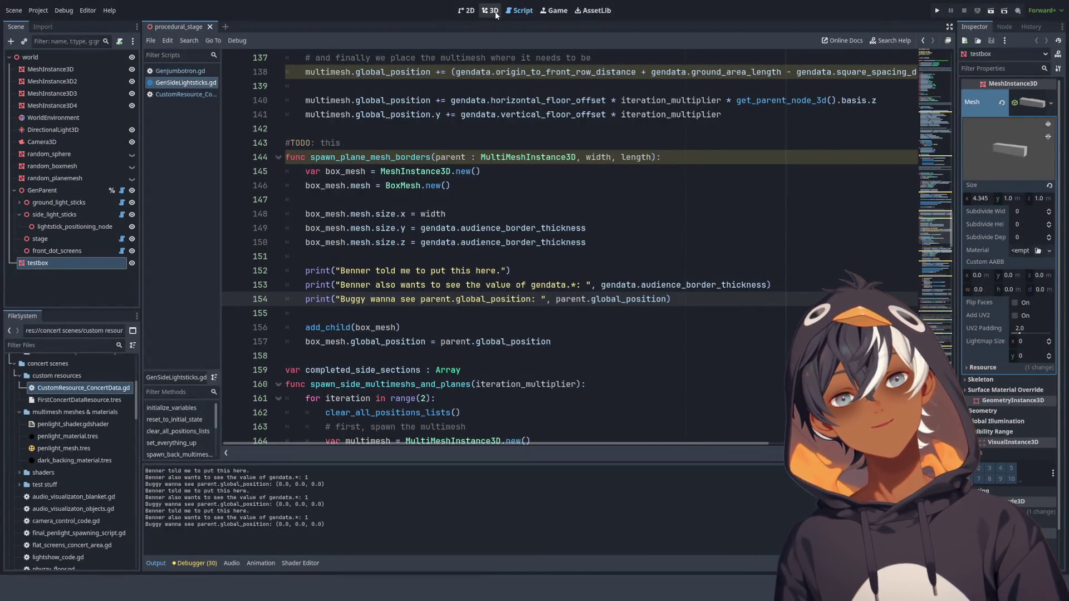
mouse_move(545, 120)
left_mouse_down()
mouse_move(492, 283)
mouse_move(478, 277)
mouse_move(475, 252)
mouse_move(466, 256)
mouse_move(501, 252)
mouse_move(505, 240)
mouse_move(493, 248)
mouse_move(516, 290)
left_mouse_up()
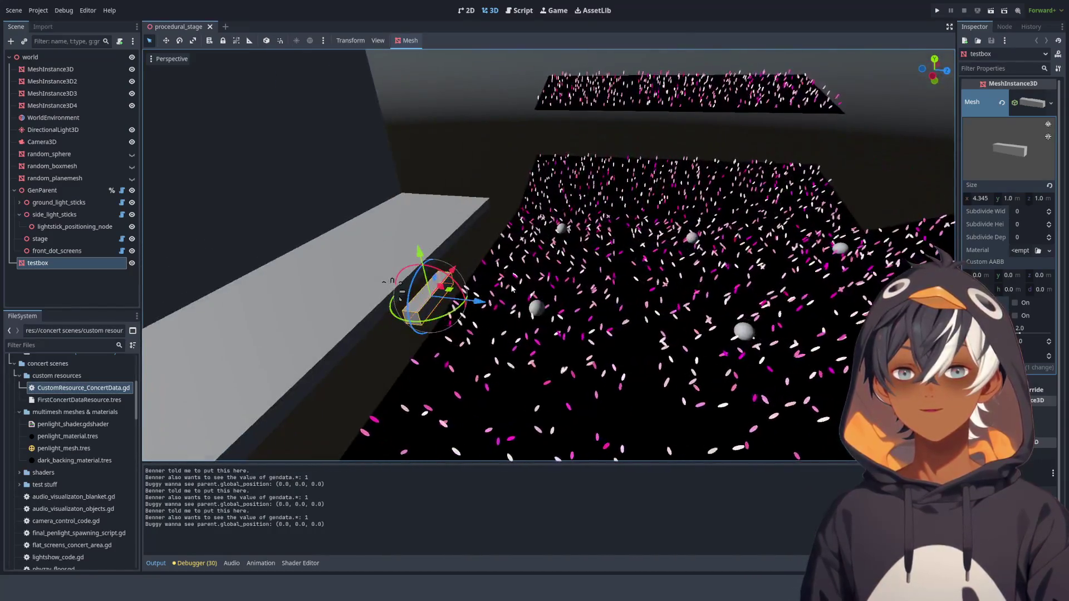
left_click(522, 10)
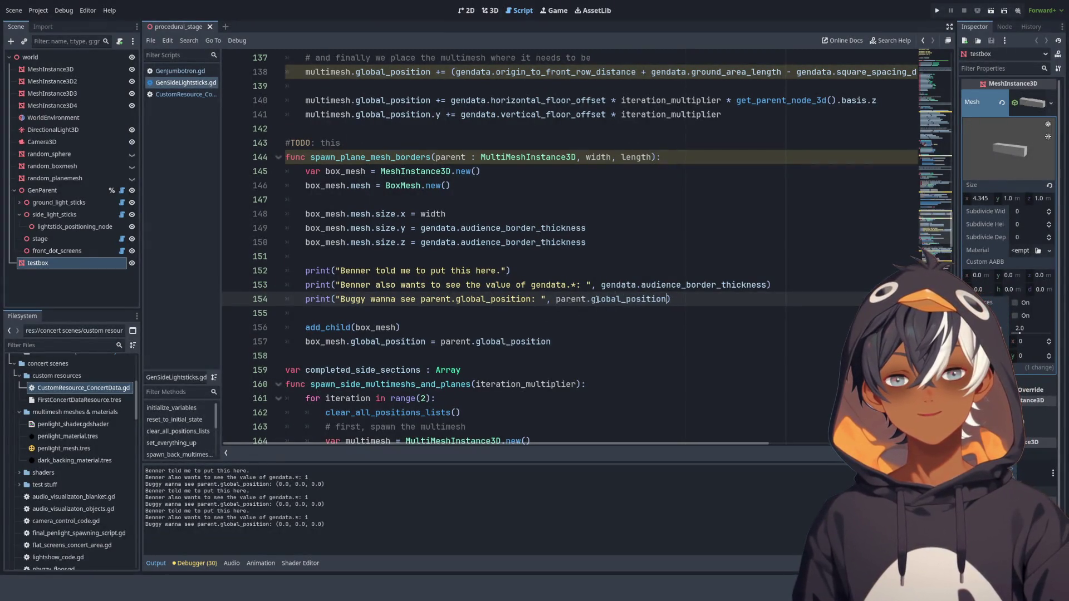
scroll(594, 301, "down", 10)
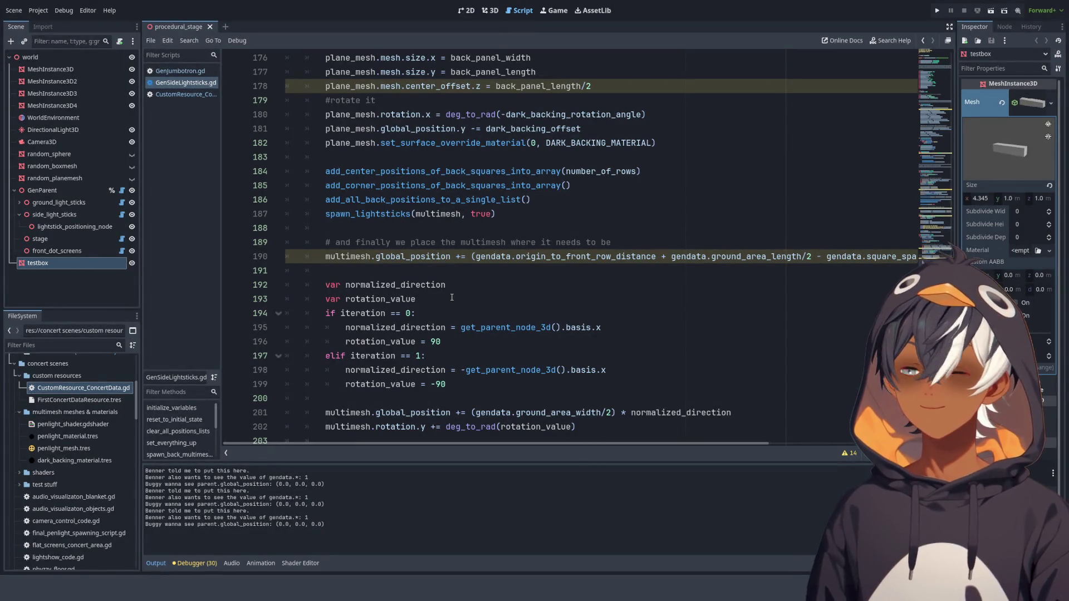
scroll(450, 257, "up", 9)
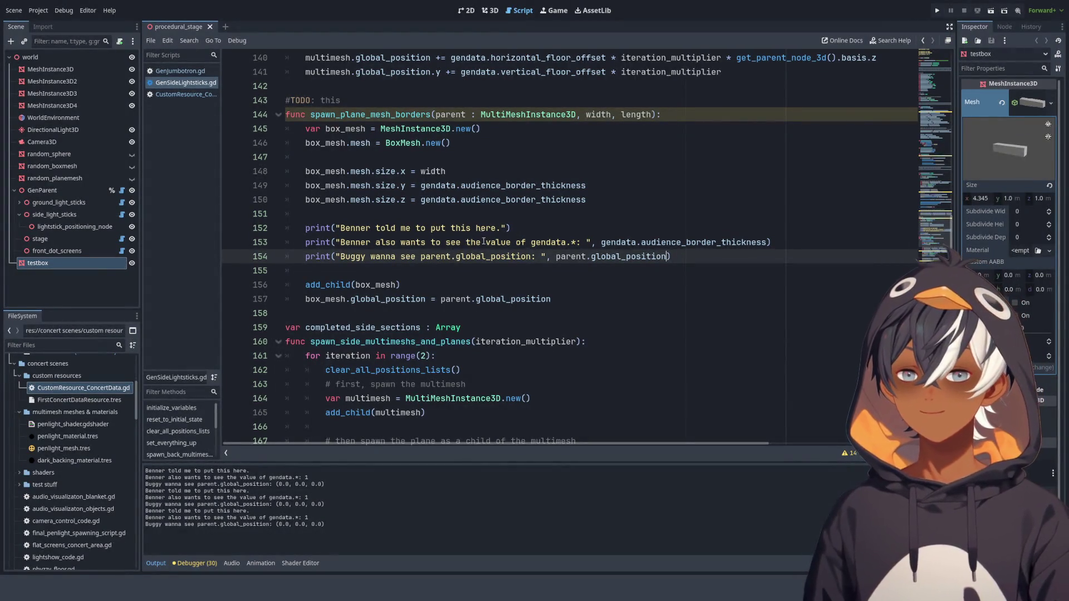
left_click(601, 298)
type("+ Vecto")
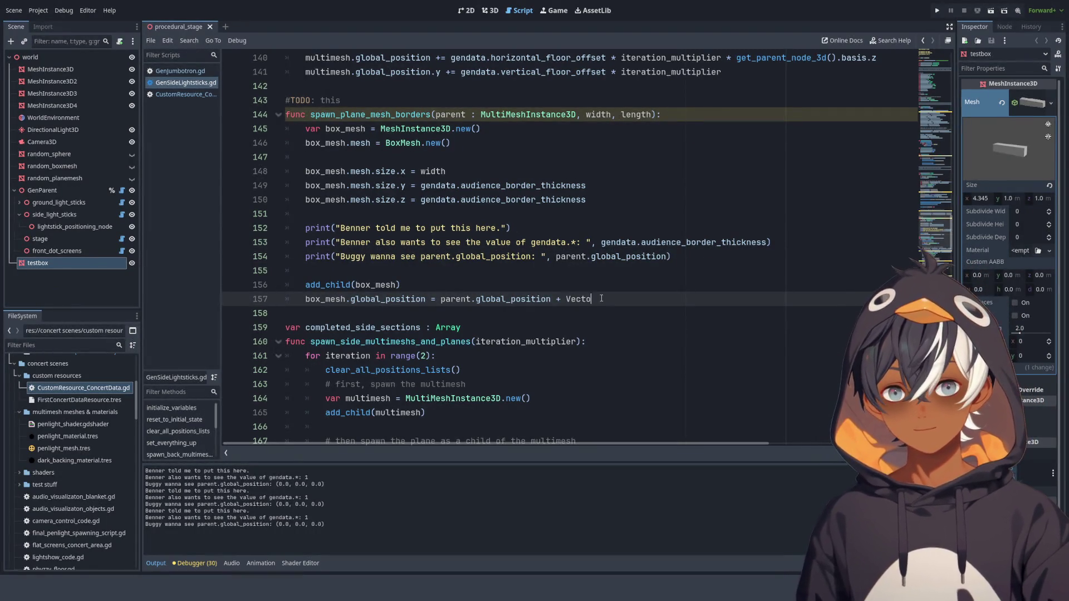
- Complete the Vector3(0, 5, 0) offset after parent.global_position on line 157 via autocompletion
type("r3")
key("Return")
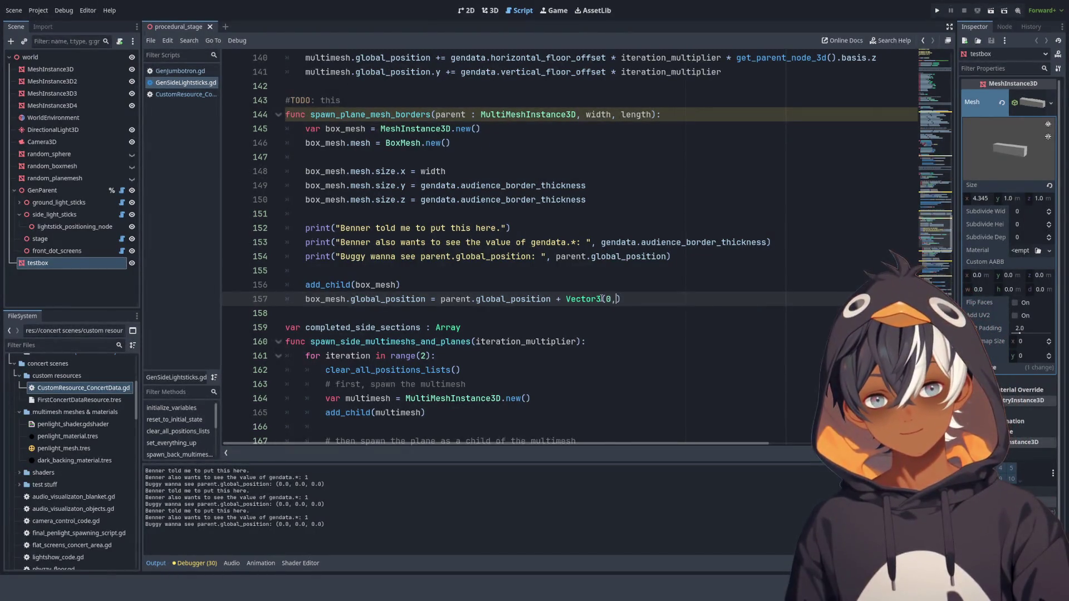
type(" 5,0")
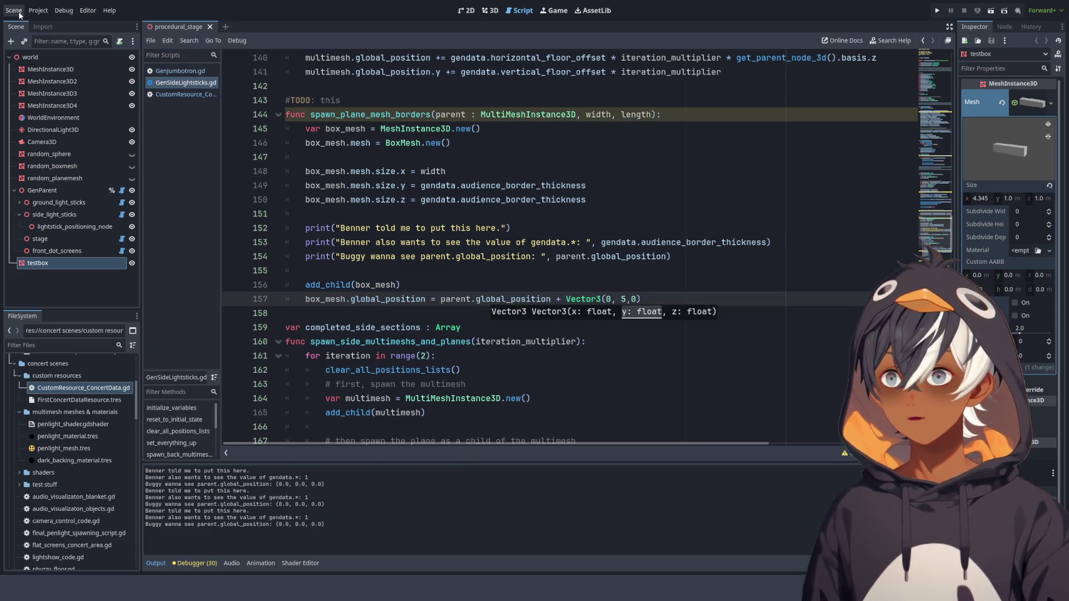
- Check the raised border box in the 3D view, then go back to the script
left_click(490, 10)
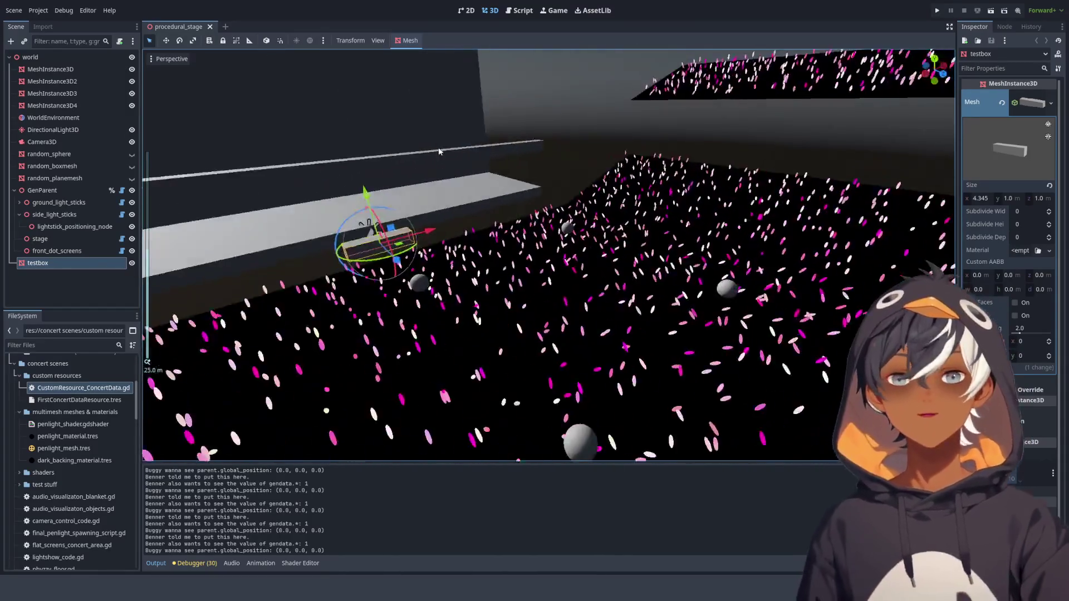
scroll(546, 96, "up", 3)
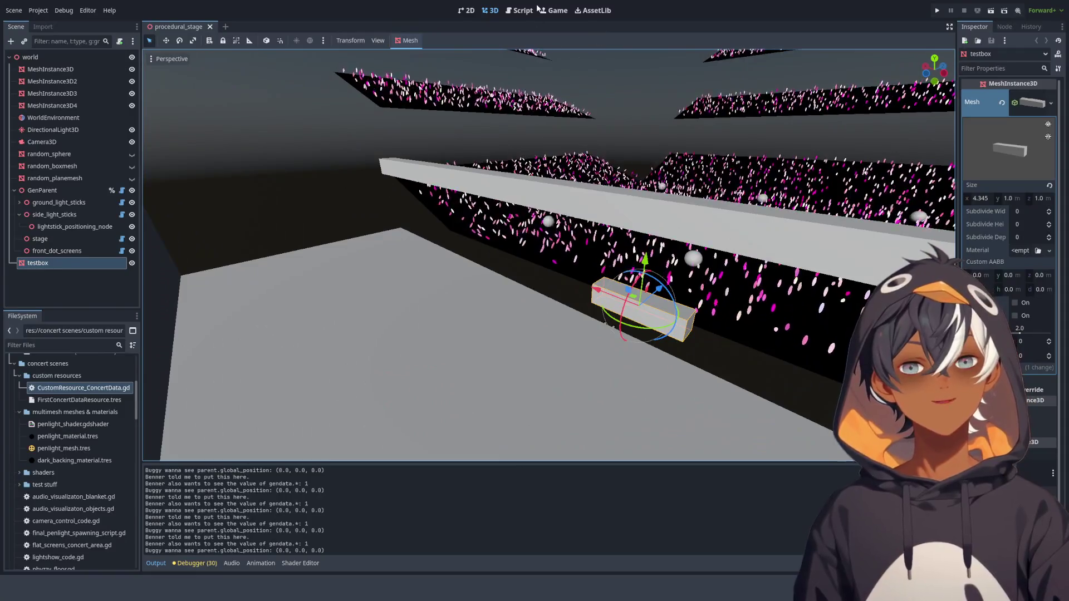
left_click(520, 10)
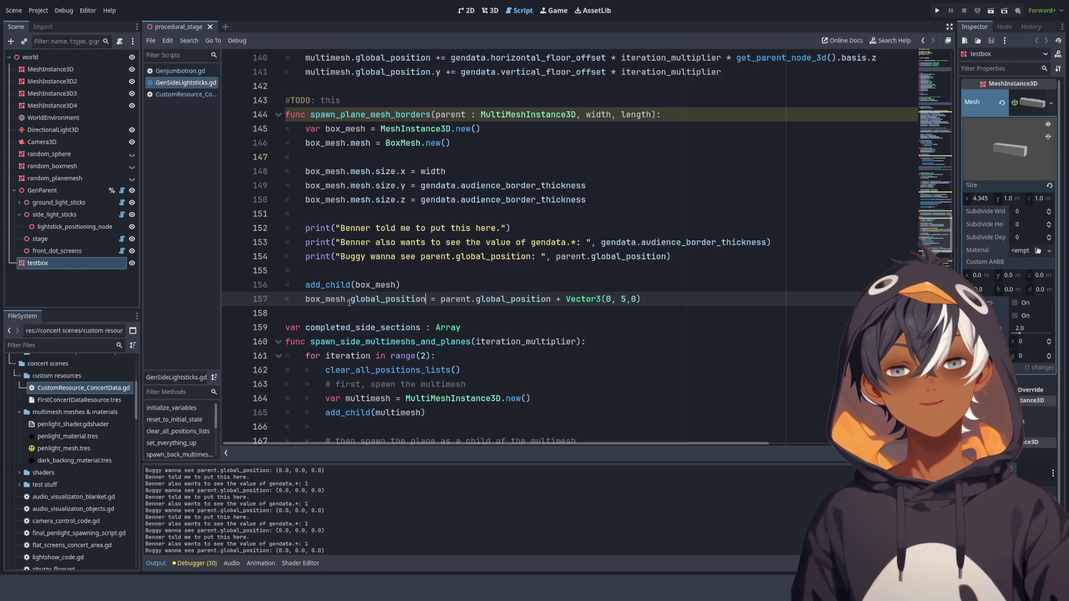
scroll(460, 266, "up", 3)
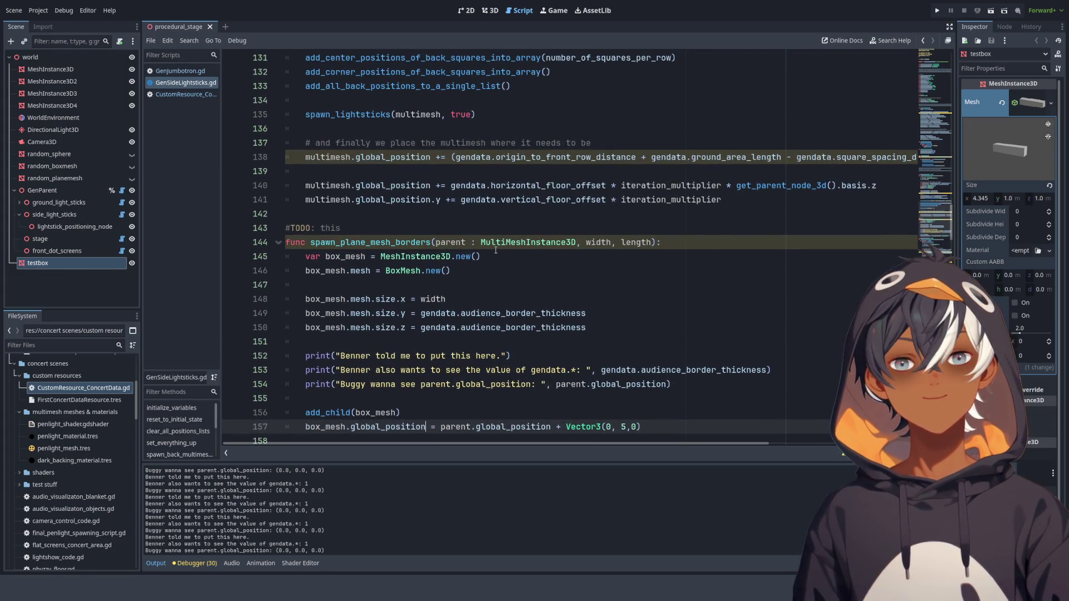
left_click_drag(576, 242, 435, 242)
scroll(482, 242, "down", 2)
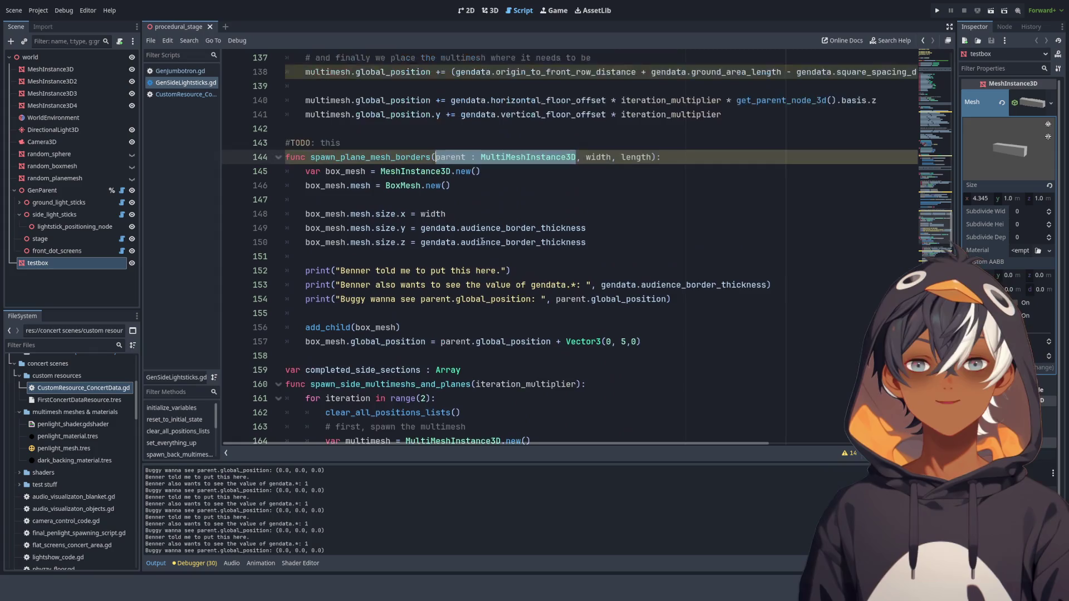
- Select GenParent to show its Gendata settings and orbit around the border box in 3D
left_click(97, 189)
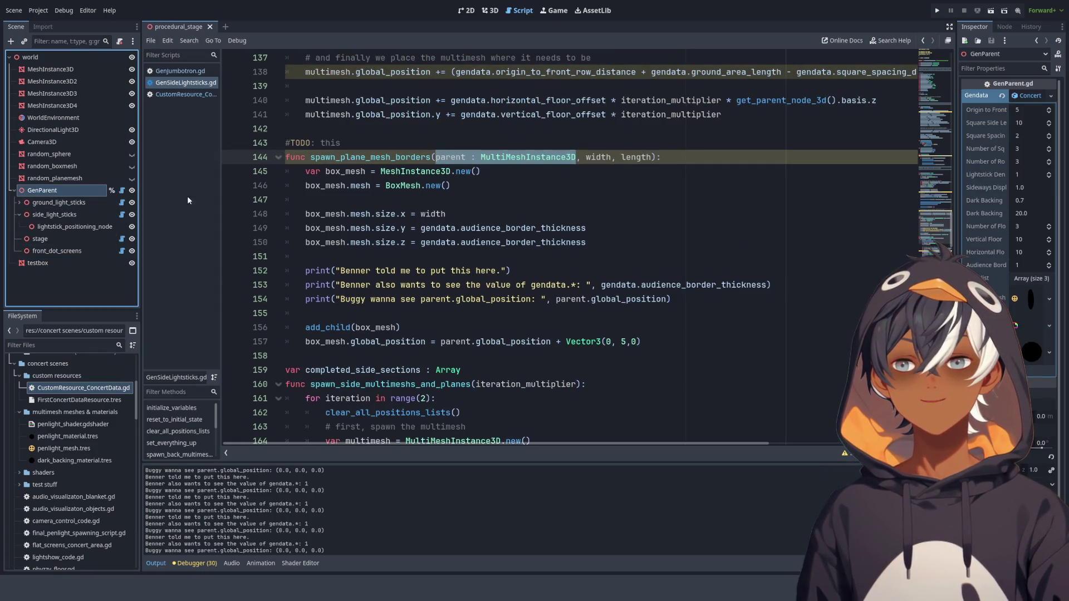
left_click(490, 11)
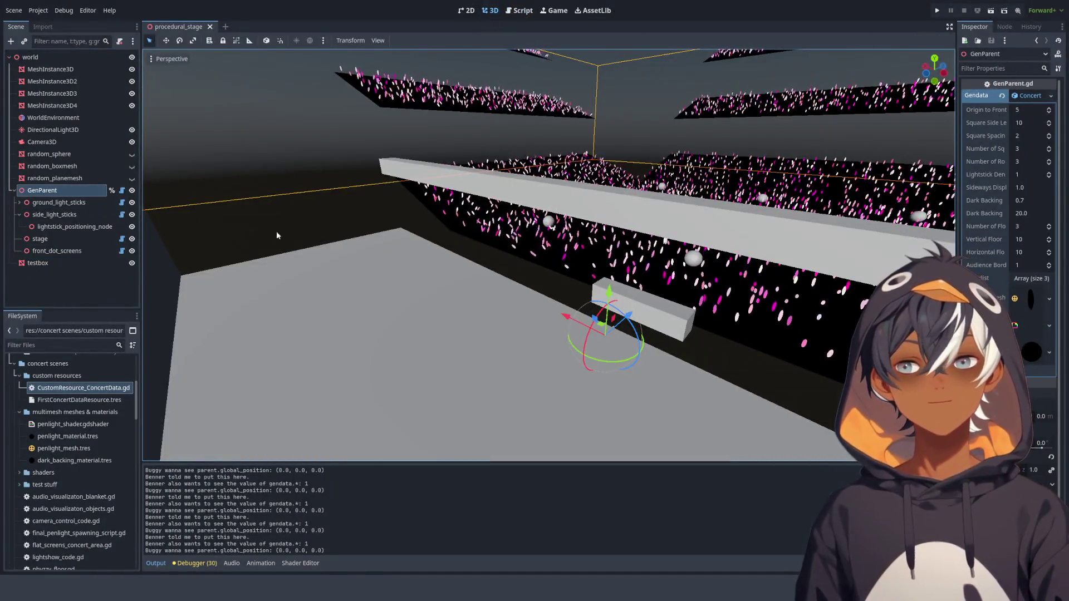
mouse_move(442, 251)
left_mouse_down()
mouse_move(394, 263)
mouse_move(364, 236)
mouse_move(354, 253)
mouse_move(368, 223)
mouse_move(394, 237)
mouse_move(394, 219)
mouse_move(439, 198)
mouse_move(436, 188)
mouse_move(423, 195)
mouse_move(422, 165)
mouse_move(424, 189)
mouse_move(575, 198)
left_mouse_up()
mouse_move(537, 262)
left_mouse_down()
mouse_move(546, 141)
mouse_move(551, 195)
mouse_move(593, 209)
mouse_move(616, 258)
mouse_move(704, 305)
left_mouse_up()
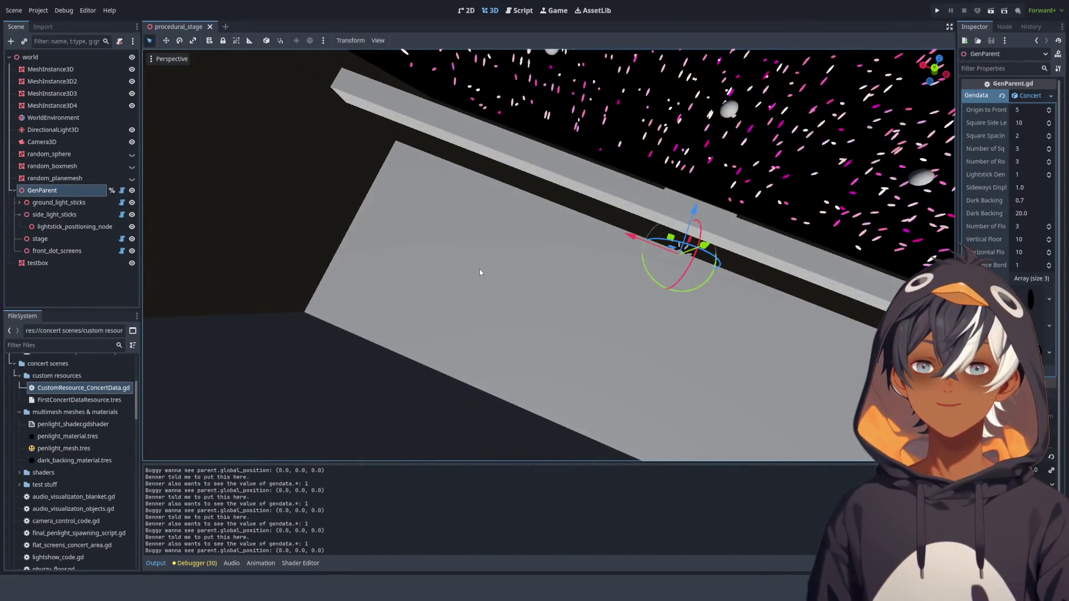
mouse_move(479, 269)
left_mouse_down()
mouse_move(541, 305)
mouse_move(584, 350)
mouse_move(449, 288)
mouse_move(241, 217)
mouse_move(275, 253)
mouse_move(378, 281)
mouse_move(419, 182)
mouse_move(416, 212)
left_mouse_up()
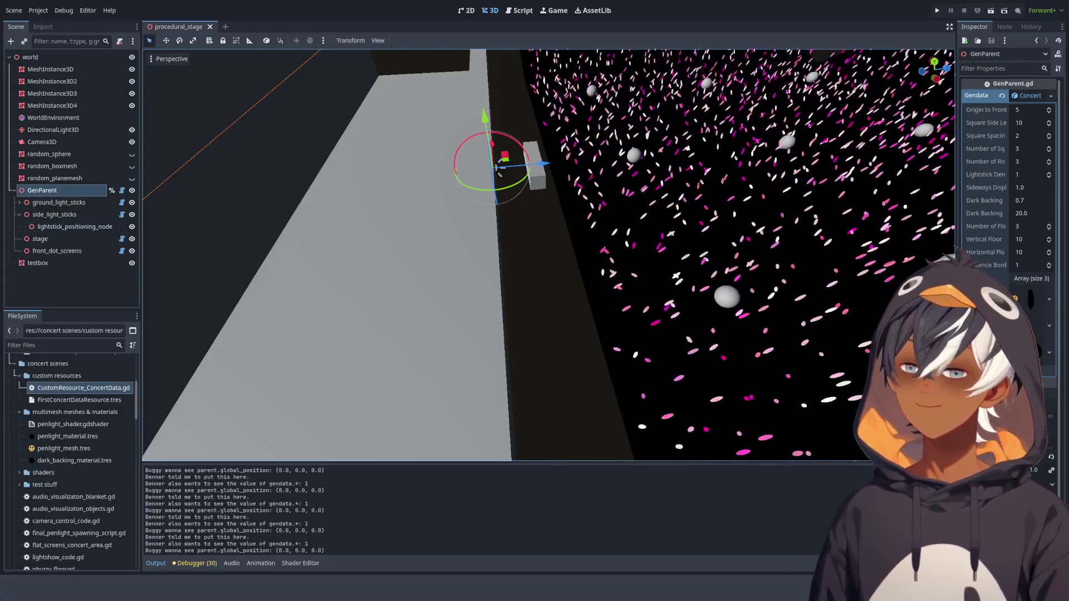
left_click(519, 16)
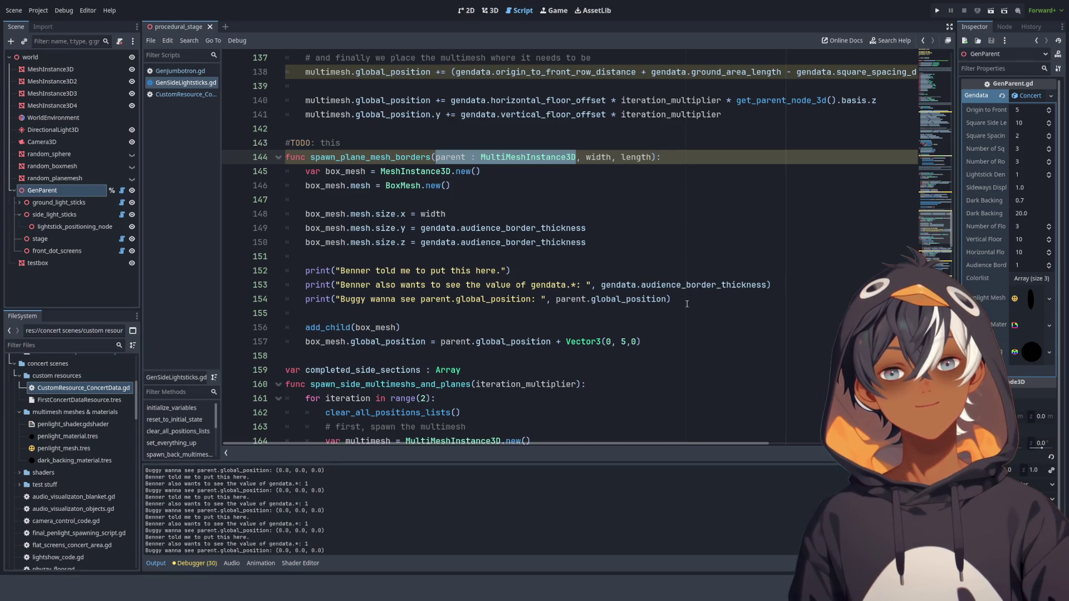
- Delete the three debug print lines and call add_child on parent
left_click_drag(686, 309, 747, 238)
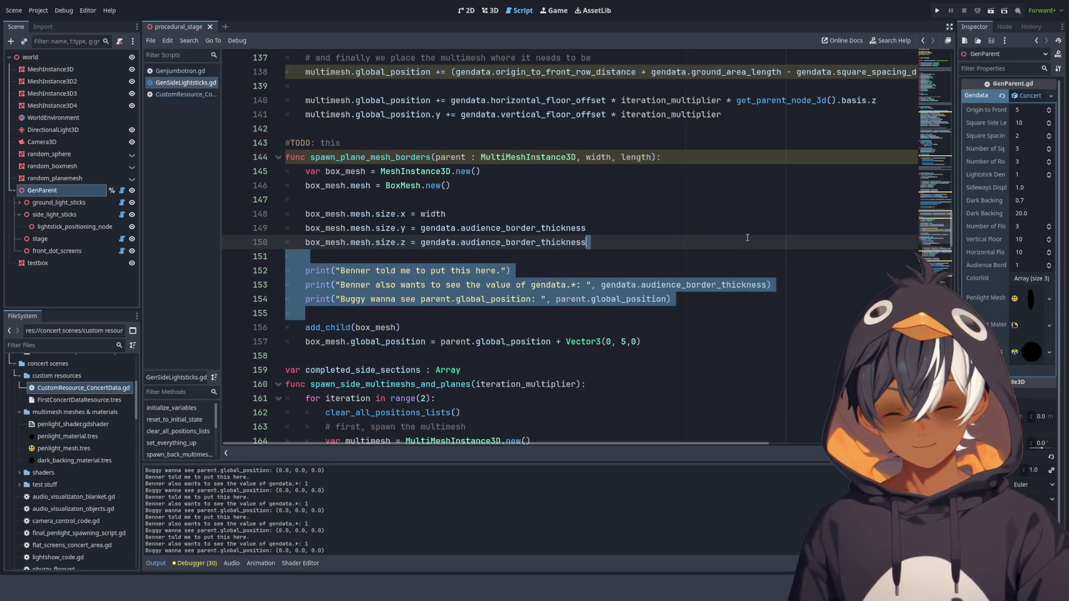
key("Delete")
key("Return")
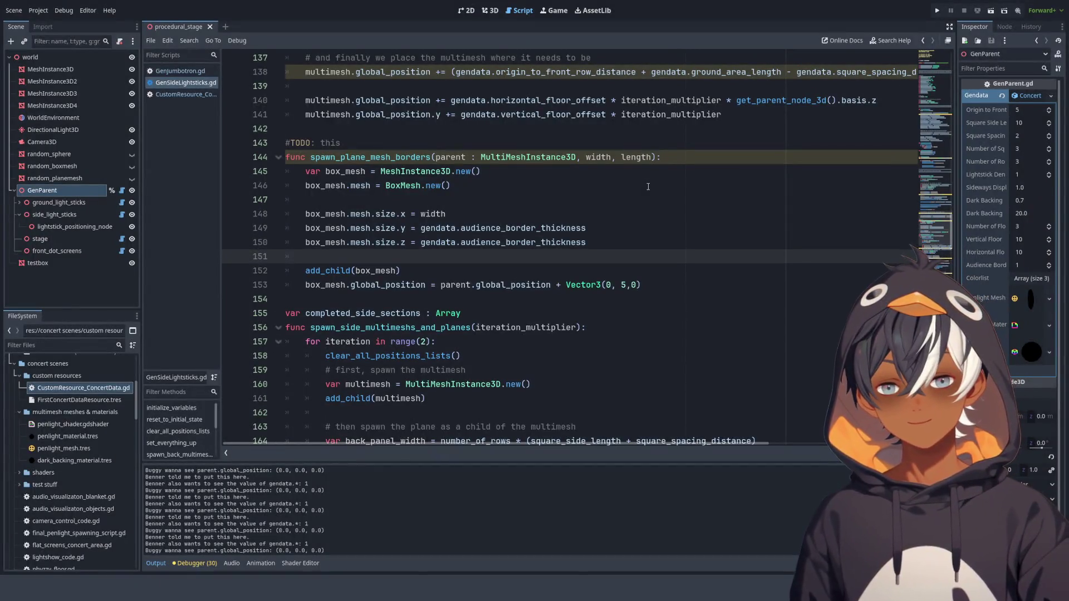
left_click(307, 272)
double_click(451, 157)
key("ctrl+c")
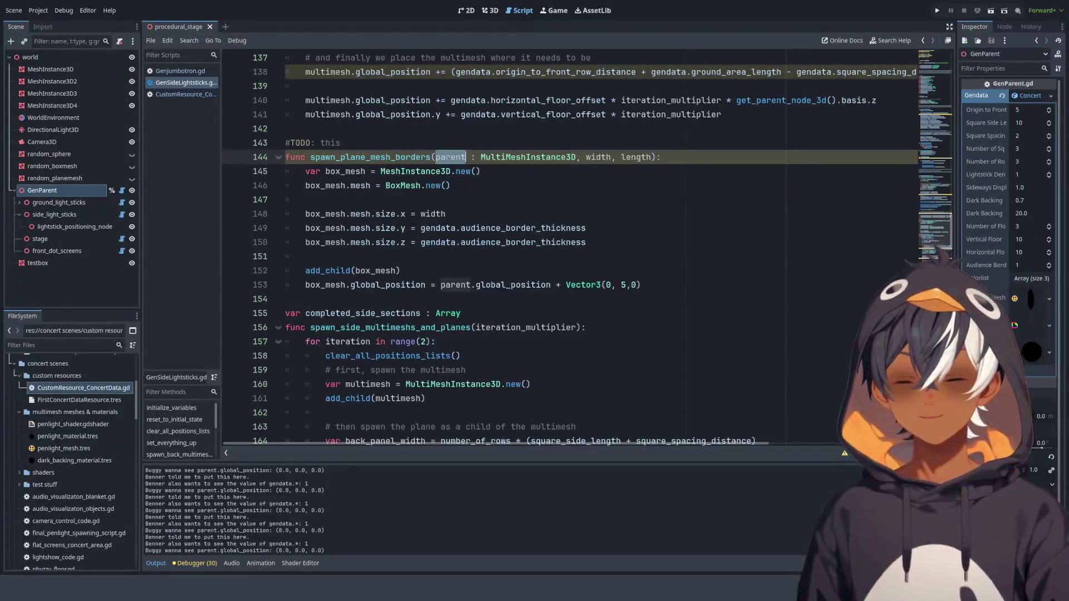
left_click(305, 272)
key("ctrl+v")
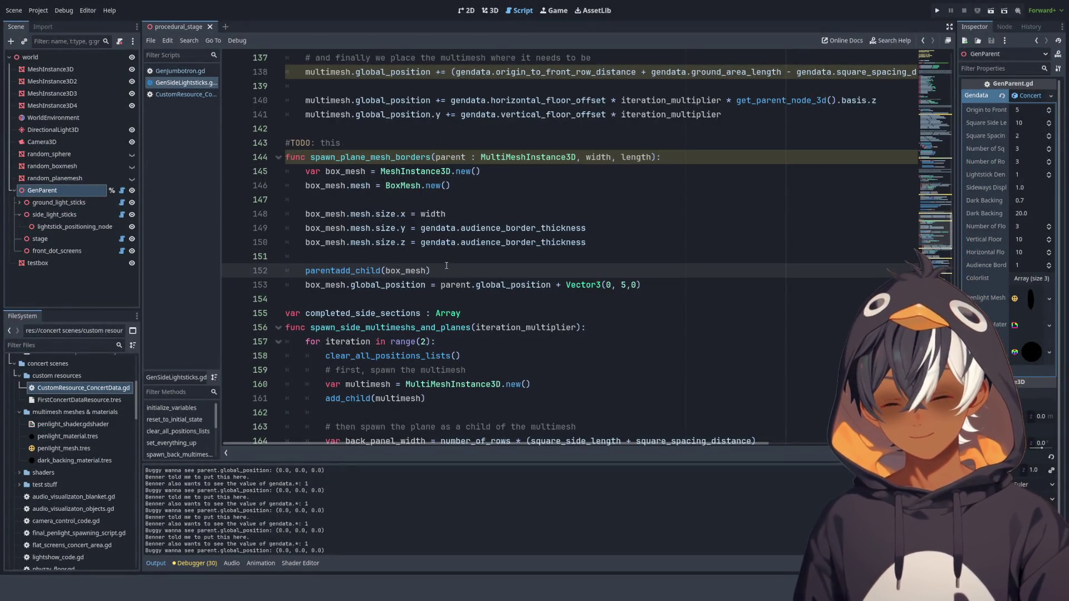
type(".")
- Remove the '+ Vector3(0, 5,0)' offset from the position line 153
left_click(485, 244)
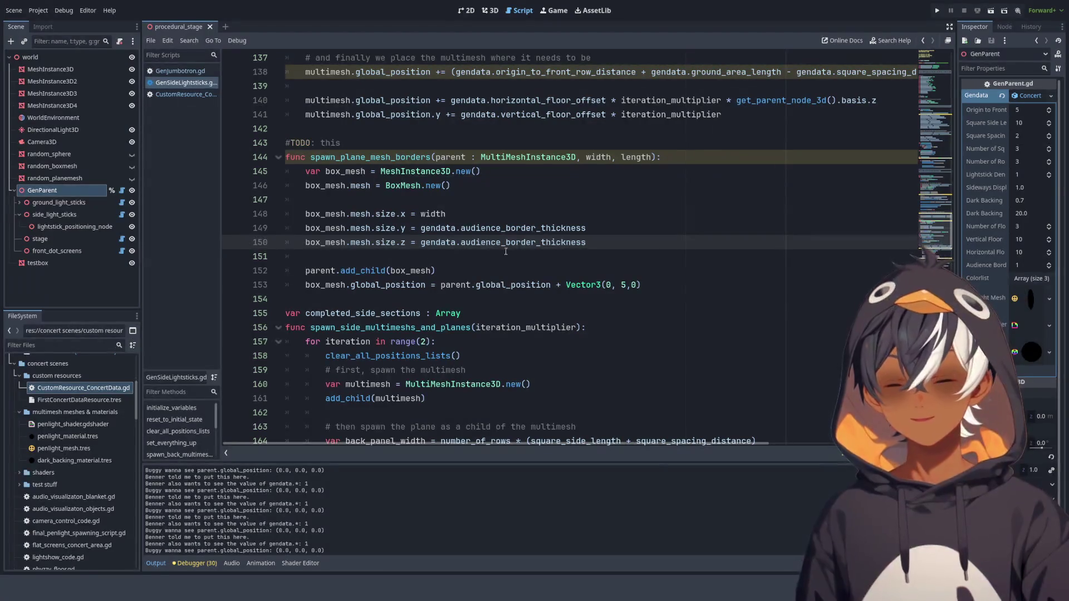
left_click(535, 271)
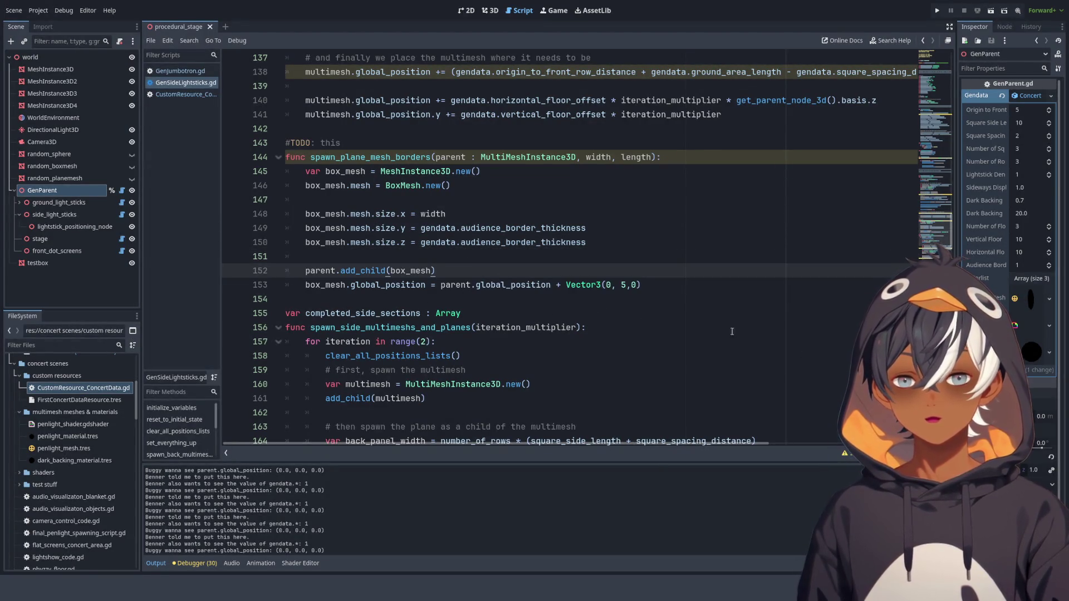
left_click_drag(676, 286, 555, 288)
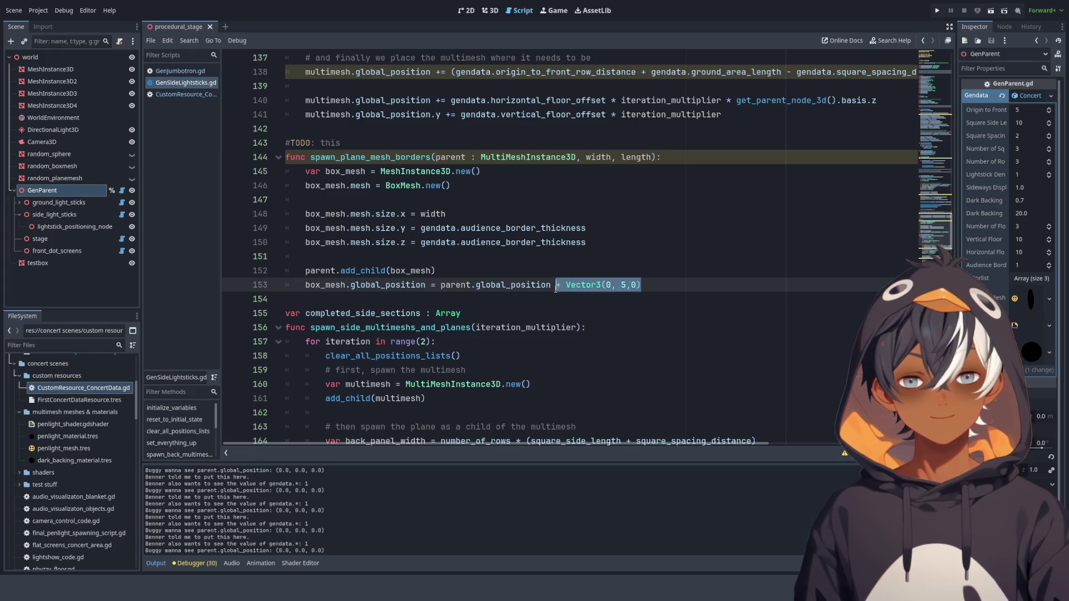
key("BackSpace")
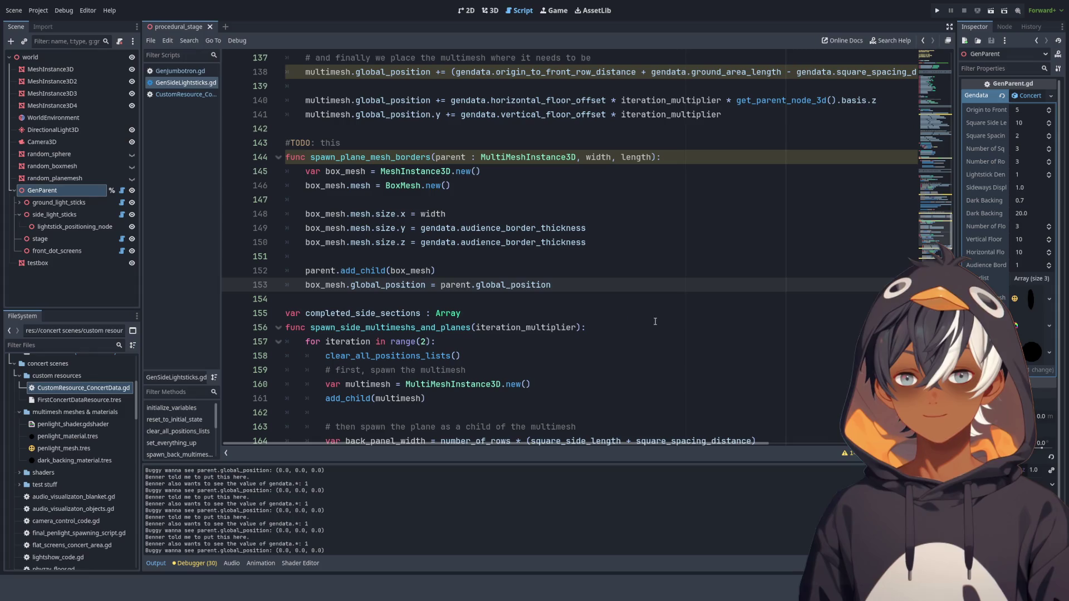
left_click(490, 10)
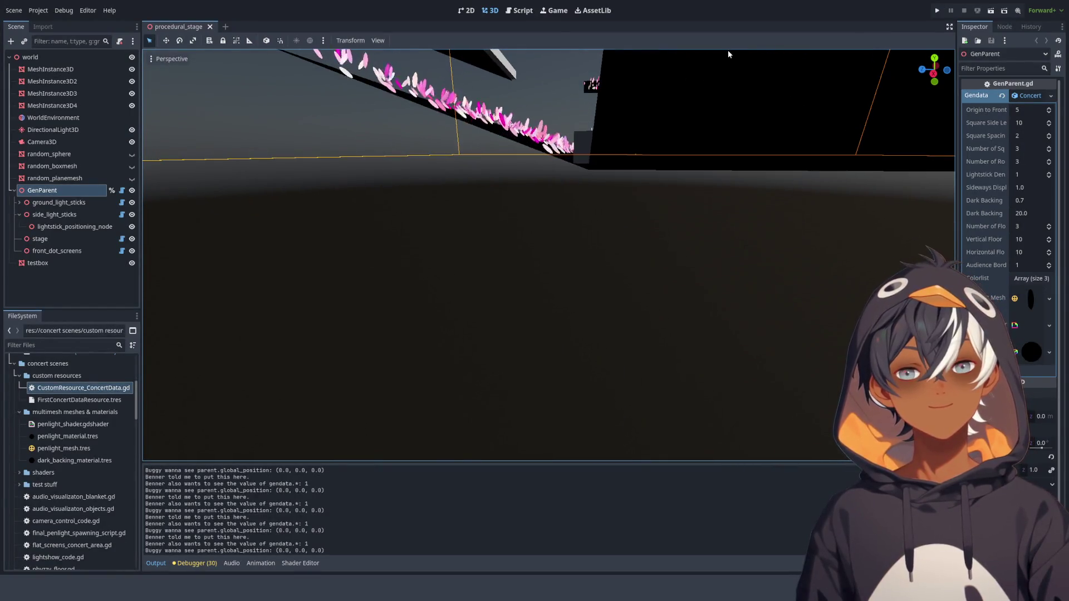
- Zoom the 3D view to inspect the gray rails over the lightstick seating
scroll(524, 138, "down", 5)
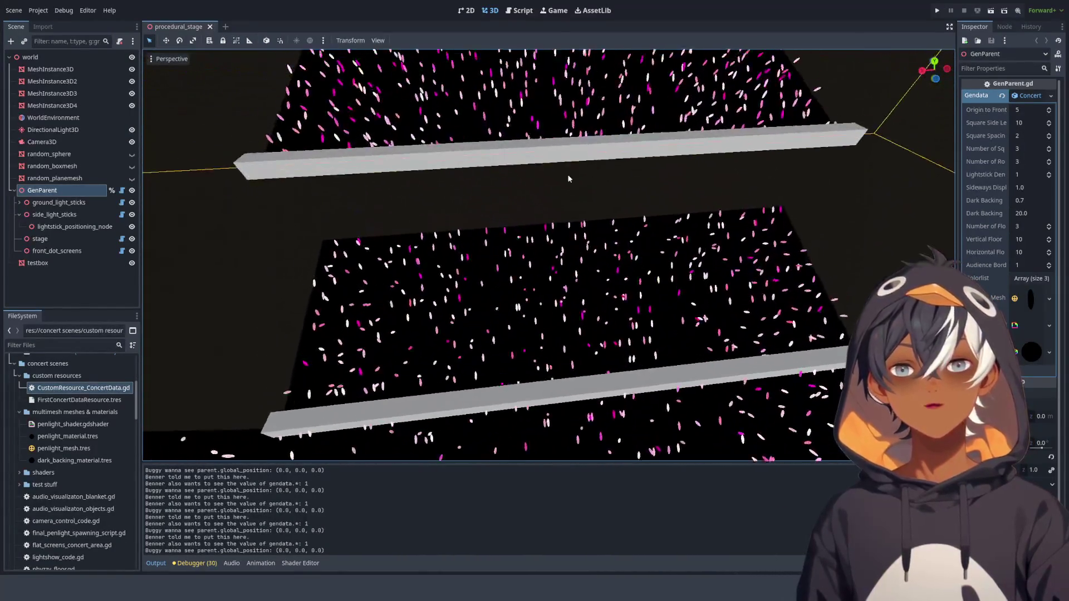
scroll(524, 138, "up", 5)
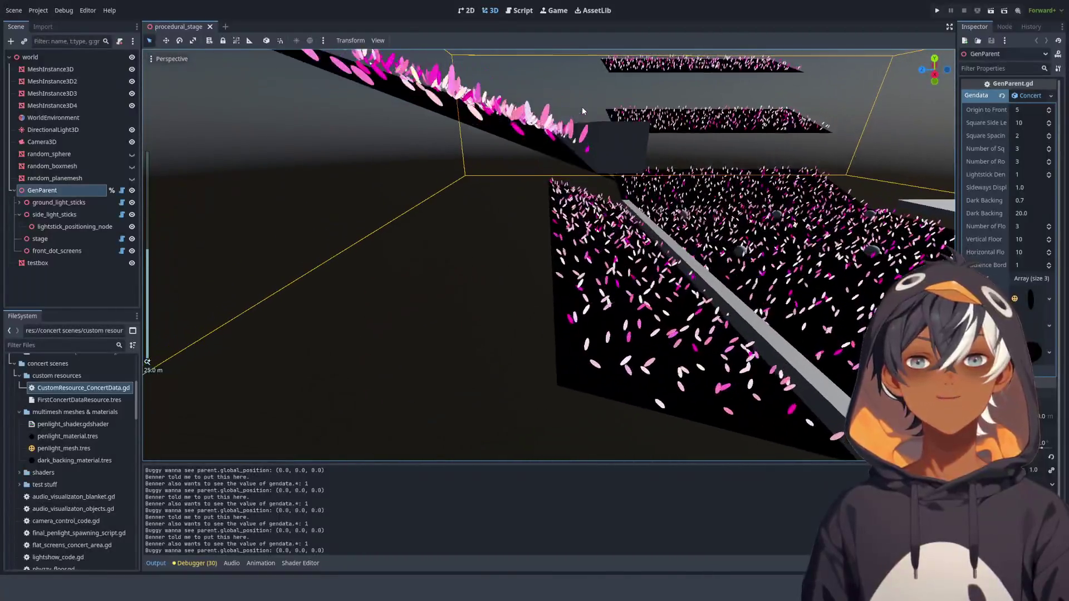
scroll(590, 107, "down", 2)
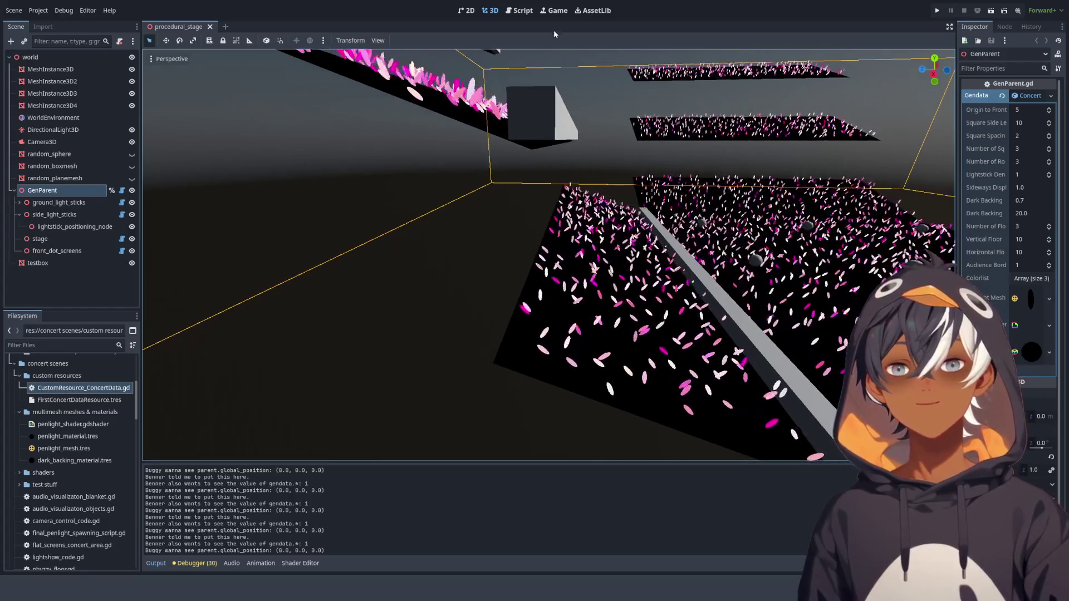
left_click(519, 10)
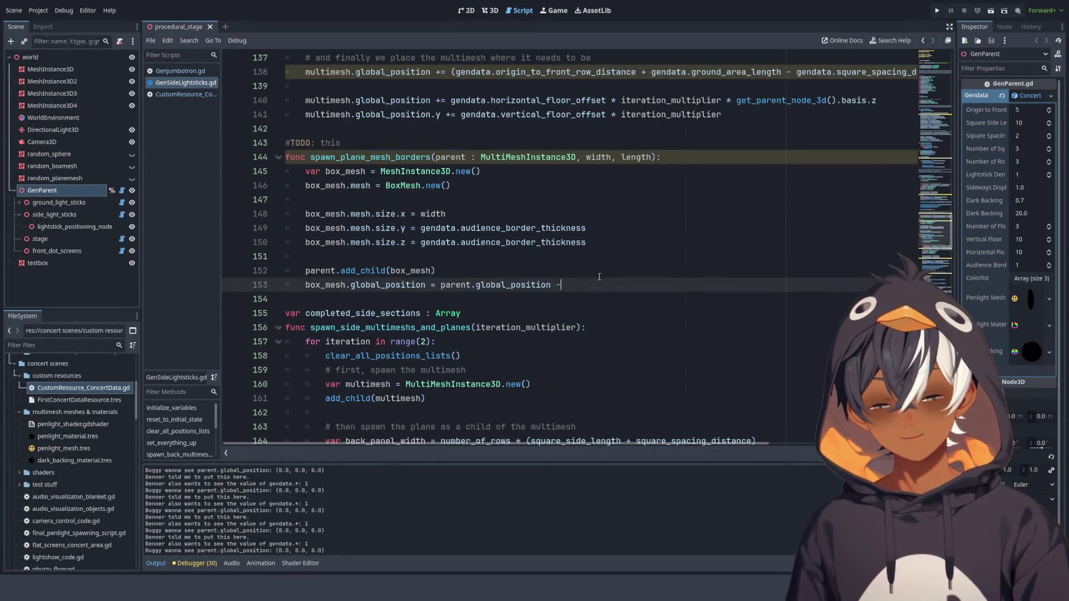
- Append '- Vector3(0, gendata.dark_backing_offset, 0)' to parent.global_position on line 153
type("Ve")
key("BackSpace")
key("BackSpace")
type("Ve")
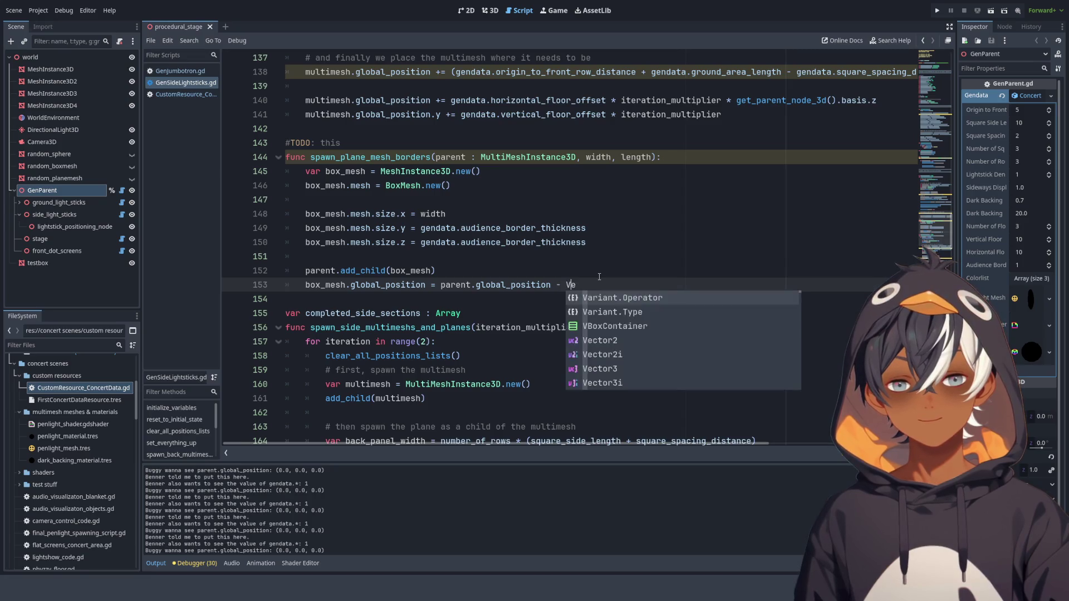
type("ctor")
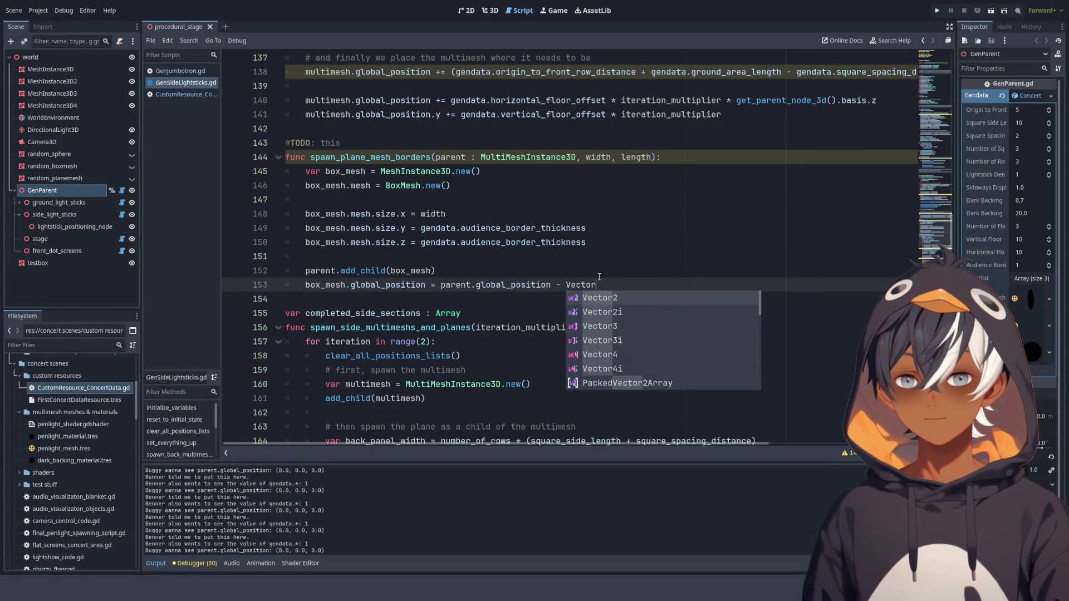
key("Down")
key("Down")
key("Return")
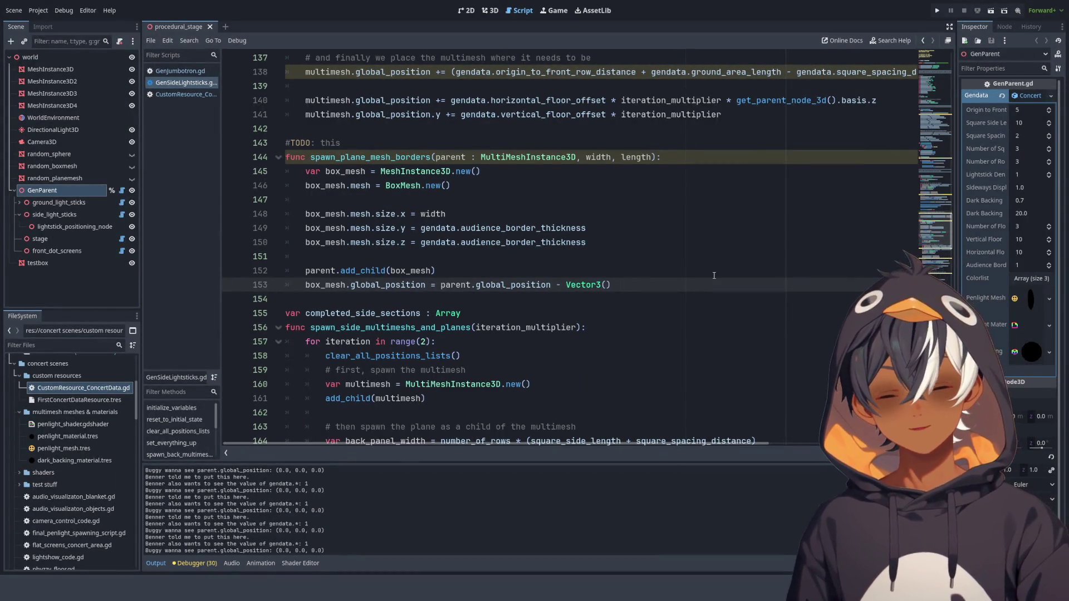
type("0")
type("0")
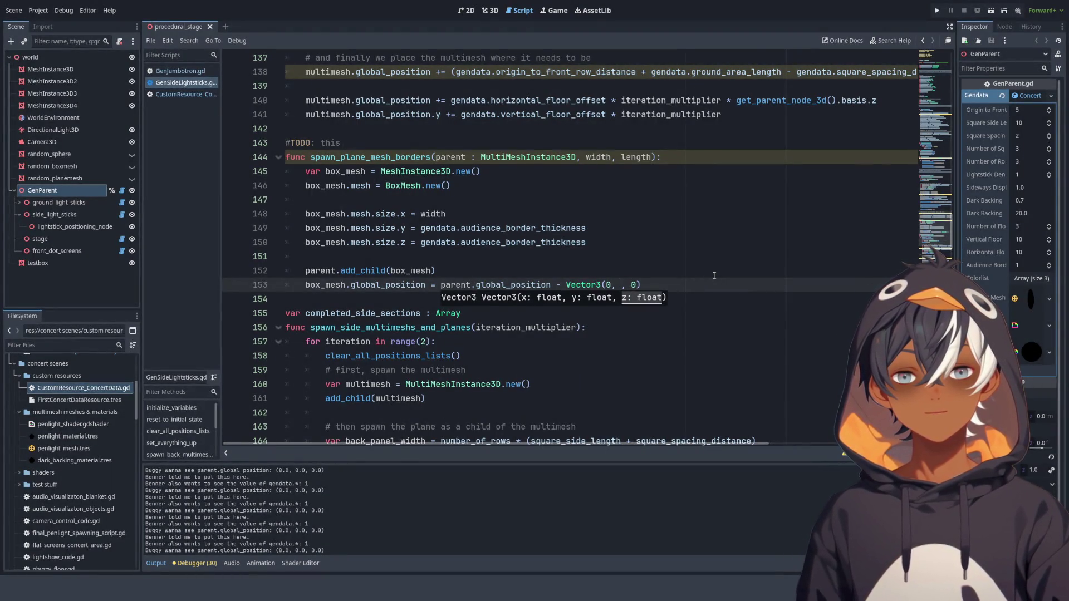
type("ge")
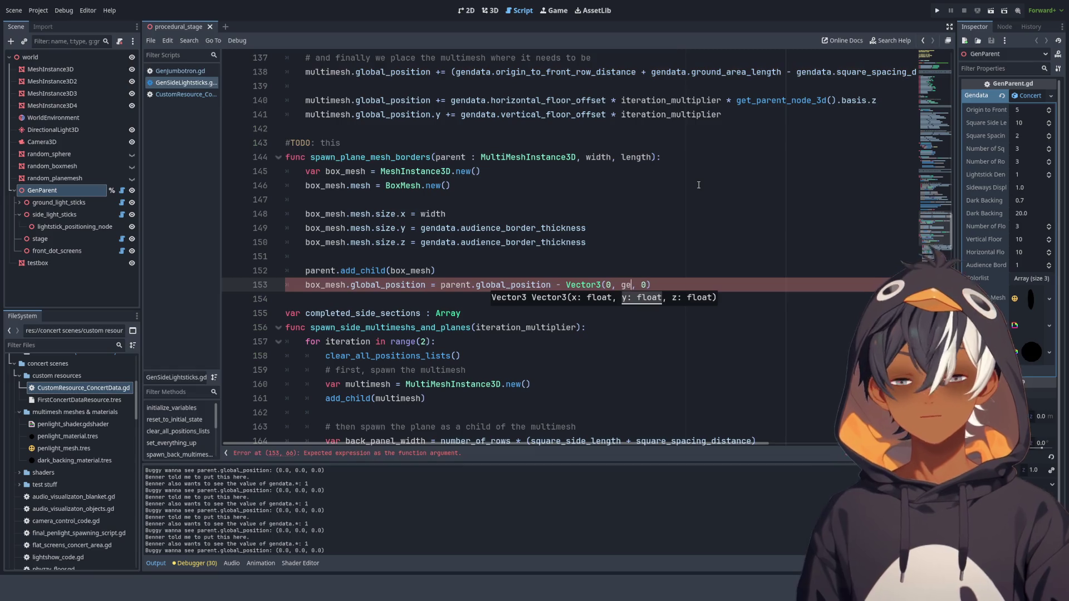
type("ta.")
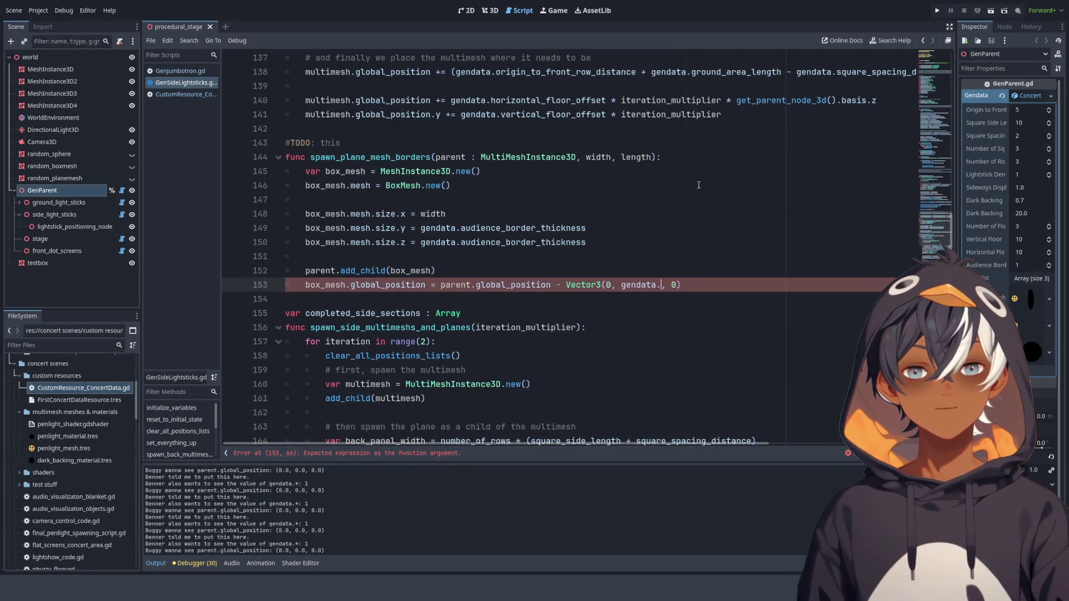
key("Down")
key("Down")
key("Down")
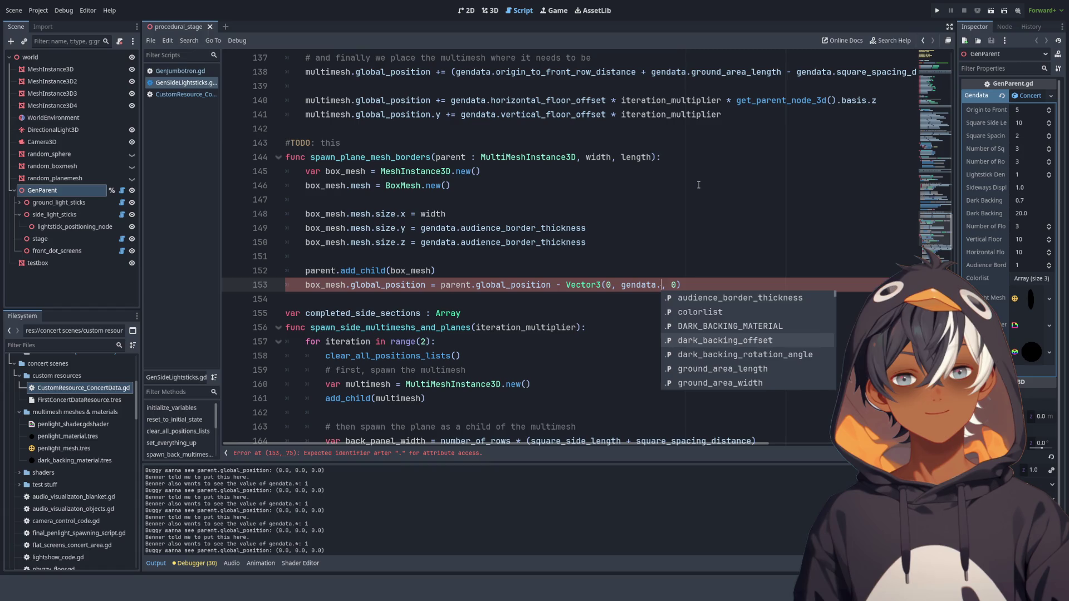
key("Return")
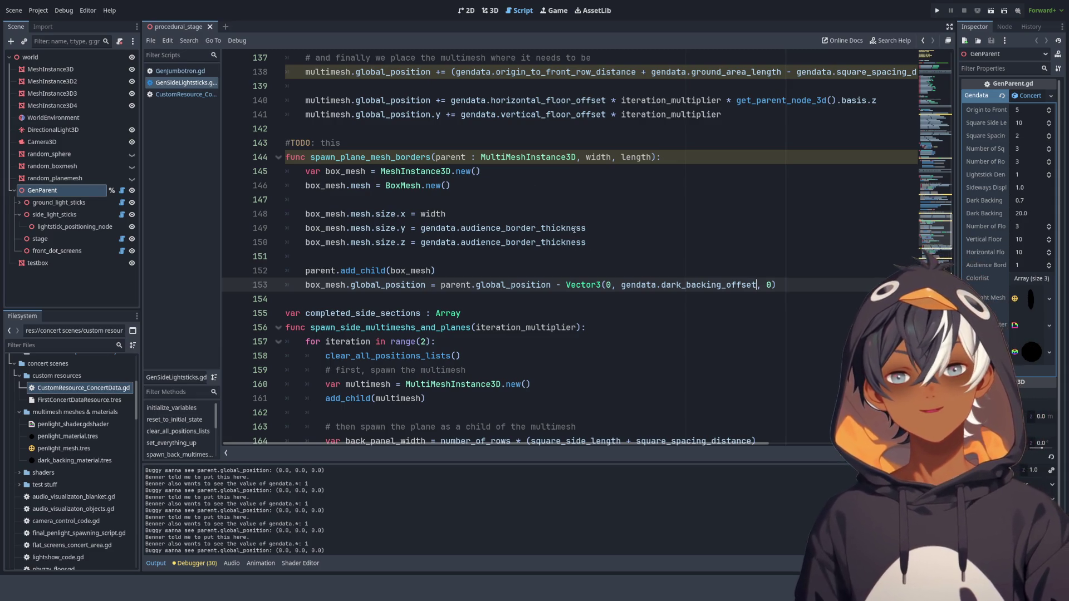
- Scroll up to set_everything_up and select its code from line 79 to 91
scroll(480, 210, "up", 6)
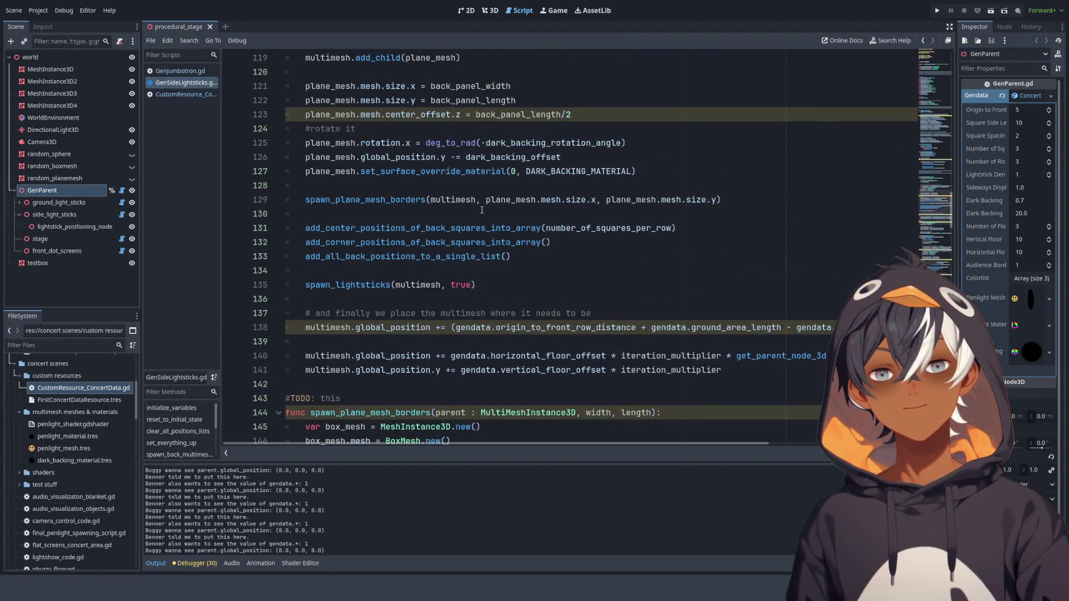
scroll(482, 210, "up", 3)
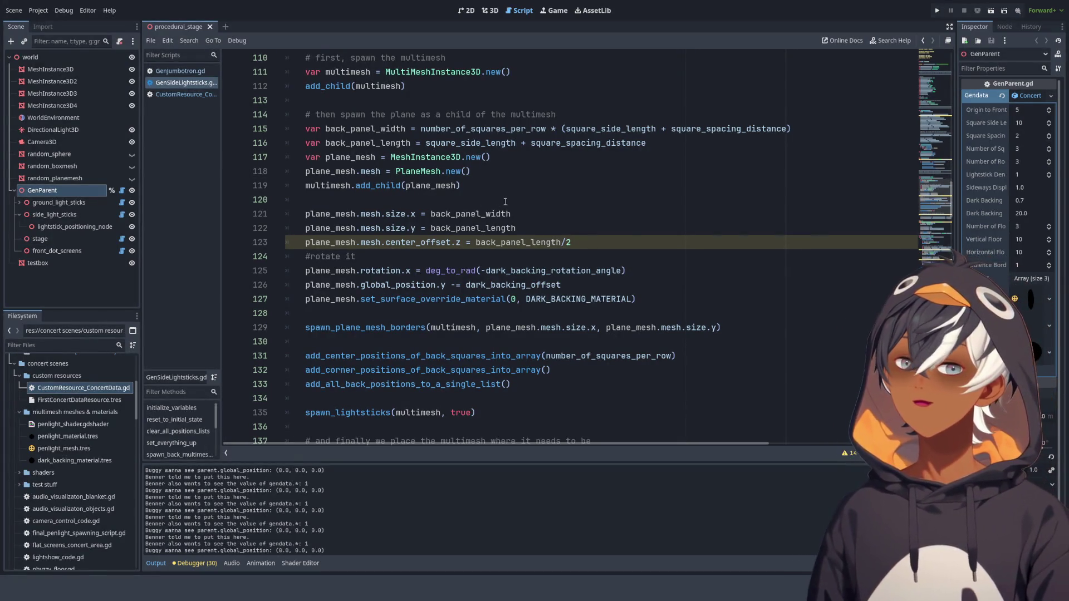
scroll(505, 202, "down", 1)
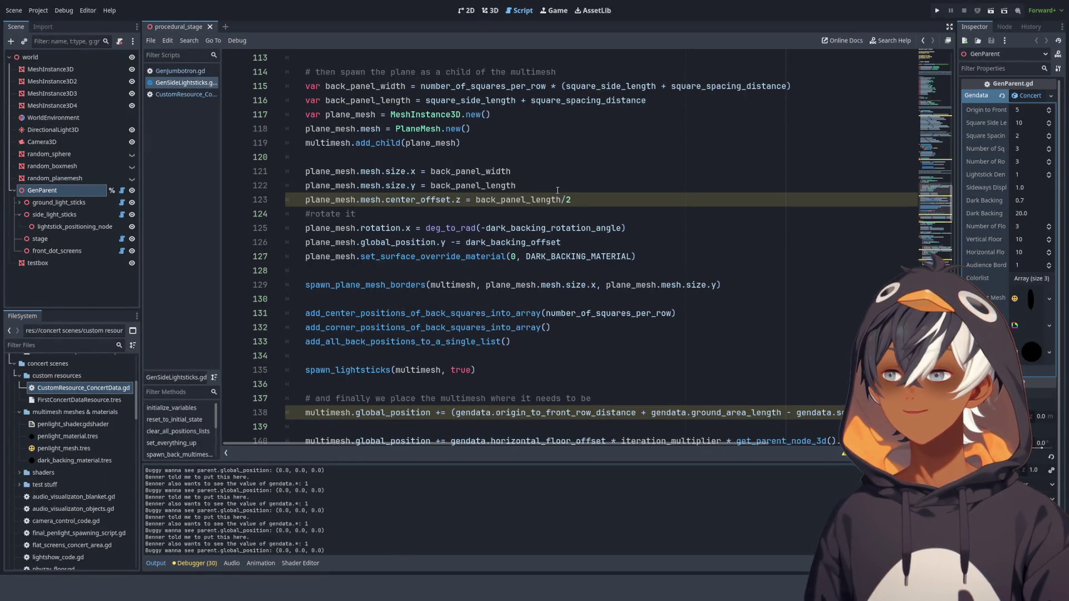
scroll(531, 162, "up", 10)
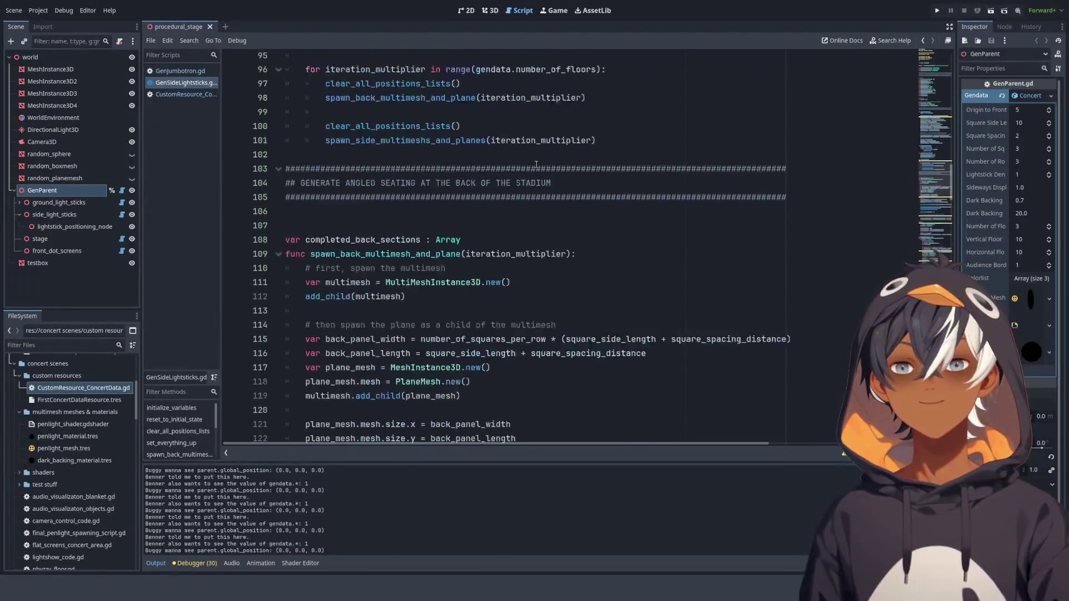
scroll(548, 169, "up", 2)
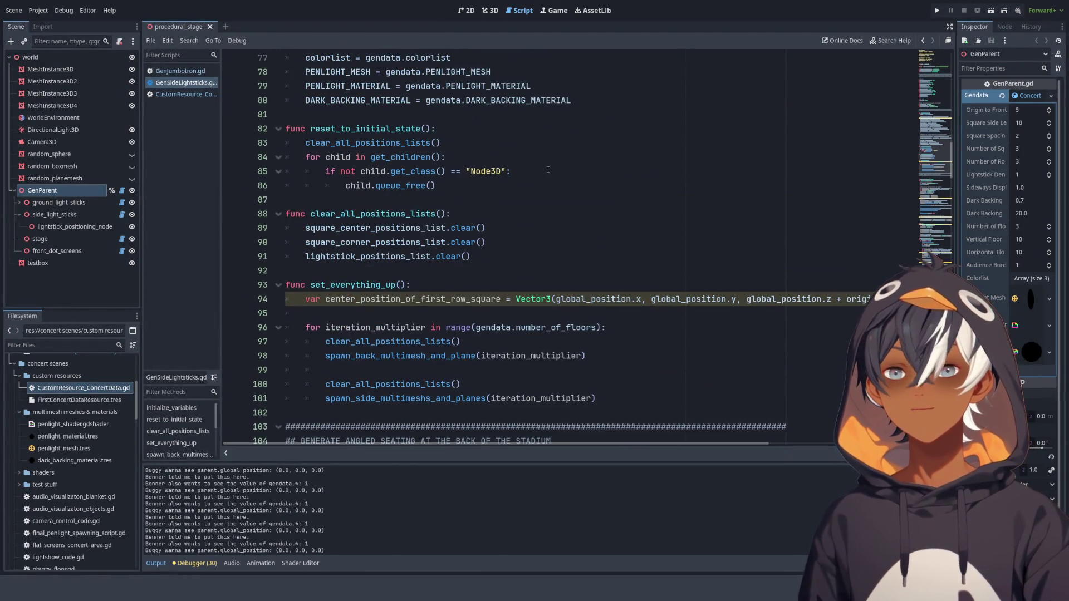
left_click_drag(405, 85, 461, 256)
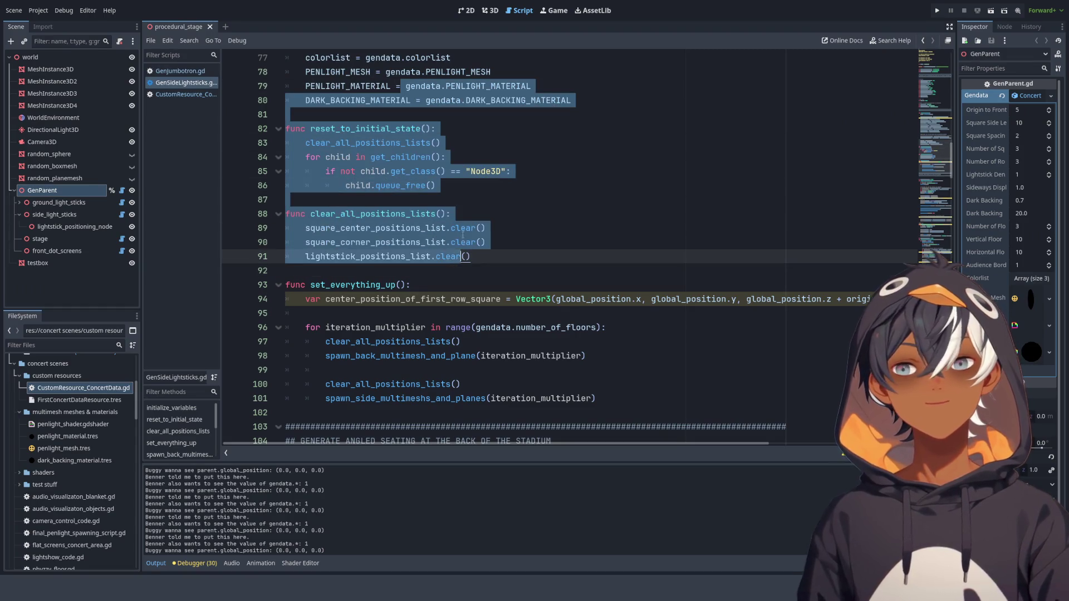
- Step through the Scene dock nodes and select MeshInstance3D4
left_click(49, 292)
left_click(66, 71)
key("Down")
key("Down")
key("Down")
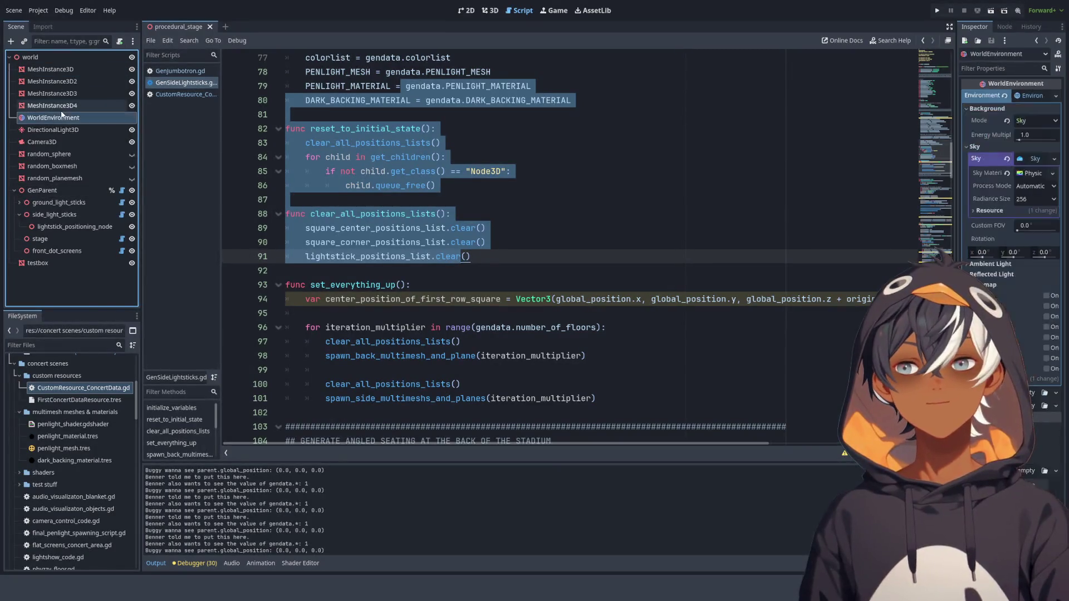
scroll(525, 170, "down", 3)
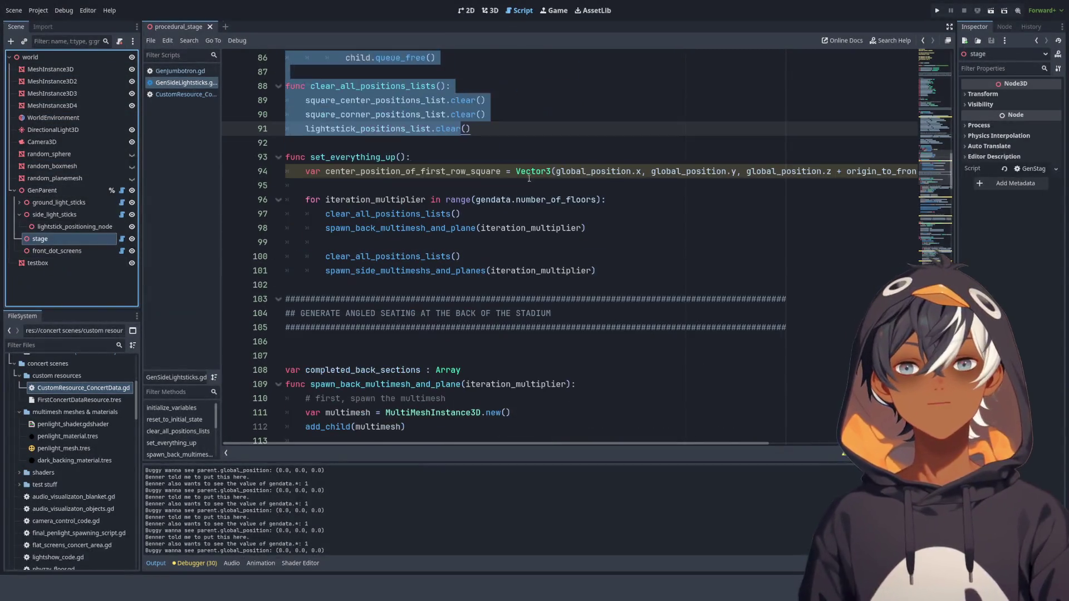
left_click(548, 157)
left_click(98, 105)
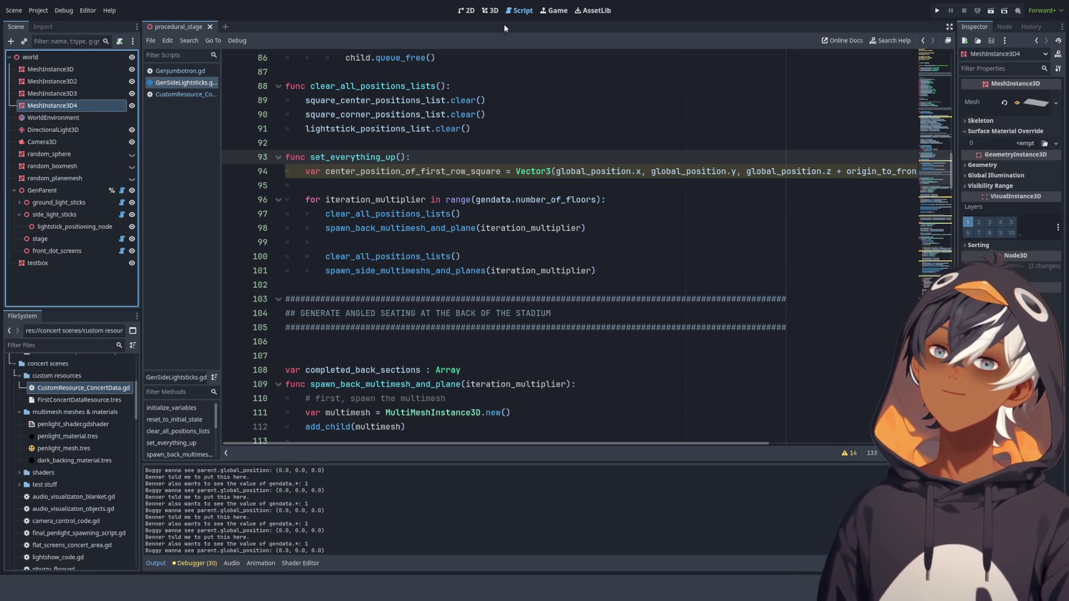
left_click(489, 10)
- Pull back and orbit the 3D view to look over the stadium's gray border rails
left_click_drag(519, 223, 590, 362)
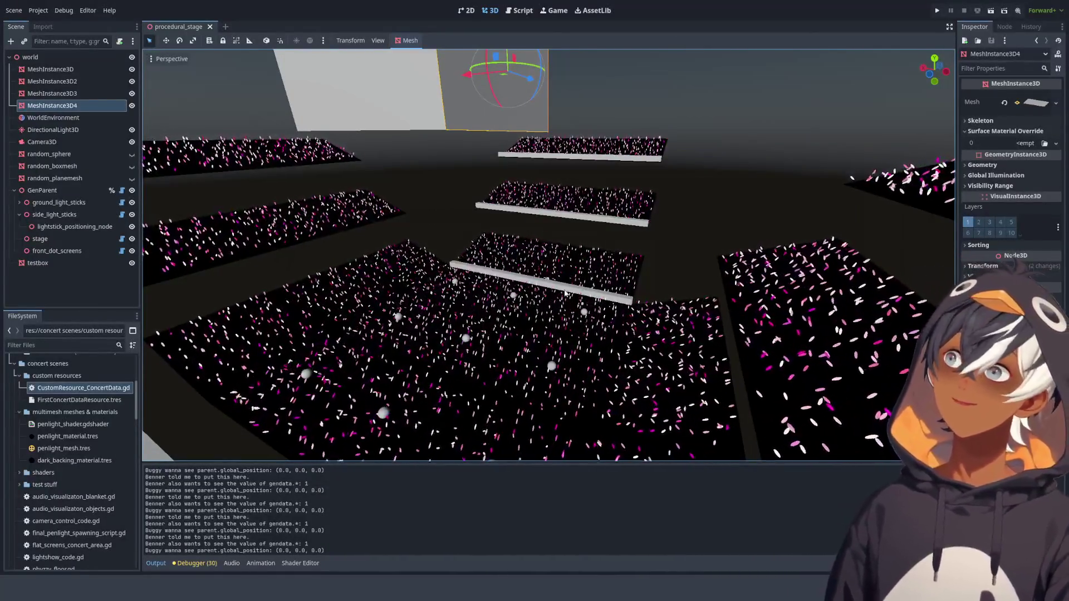
mouse_move(511, 289)
left_mouse_down()
mouse_move(308, 269)
mouse_move(417, 145)
mouse_move(510, 7)
left_mouse_up()
left_click(509, 10)
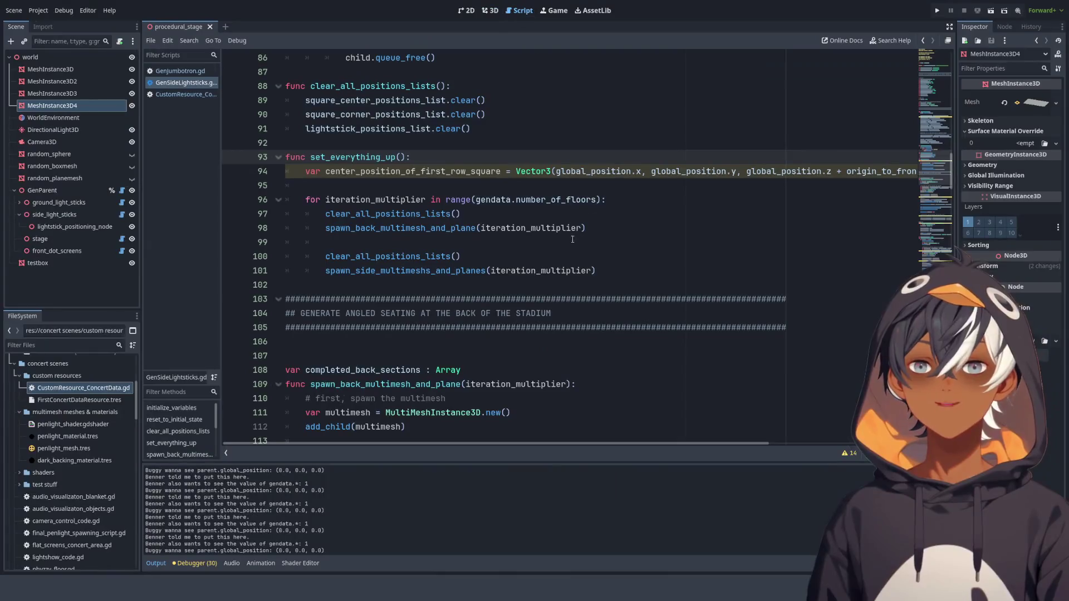
left_click_drag(333, 84, 334, 300)
scroll(549, 212, "down", 10)
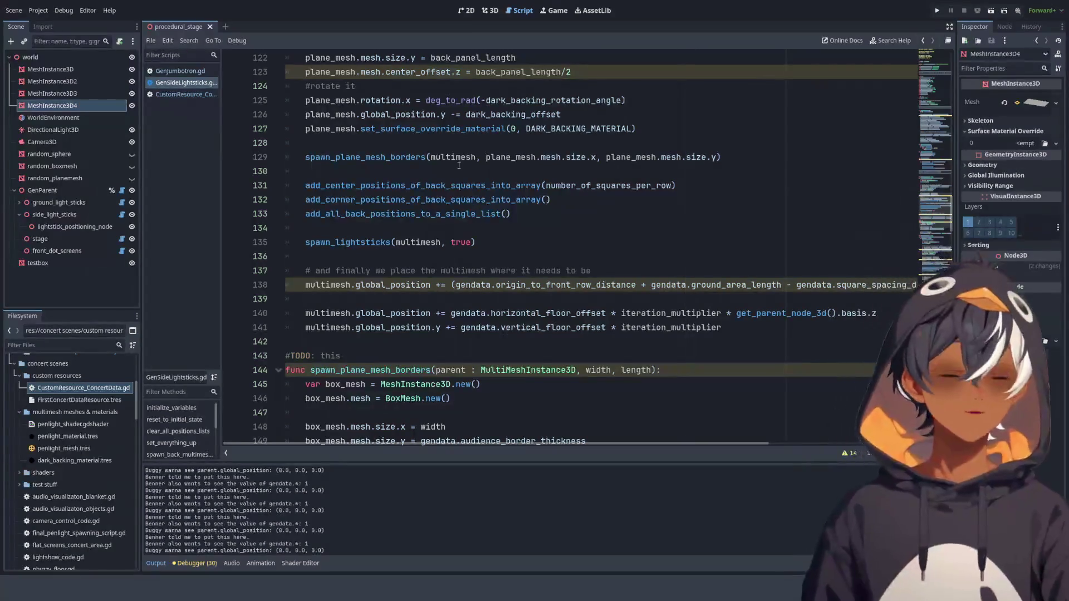
mouse_move(385, 72)
left_mouse_down()
mouse_move(361, 100)
mouse_move(432, 363)
left_mouse_up()
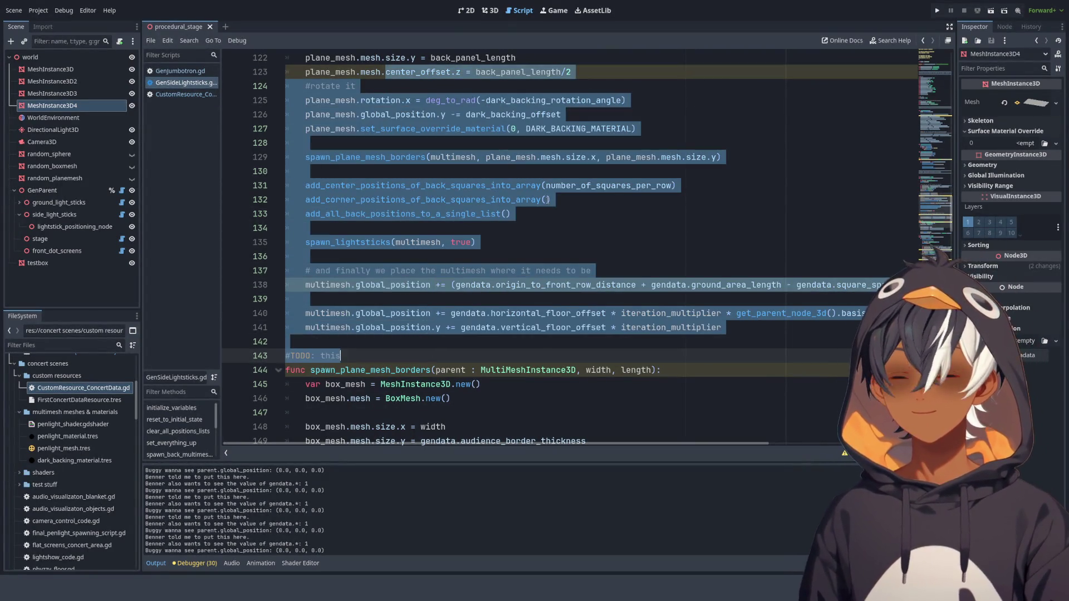
left_click(555, 208)
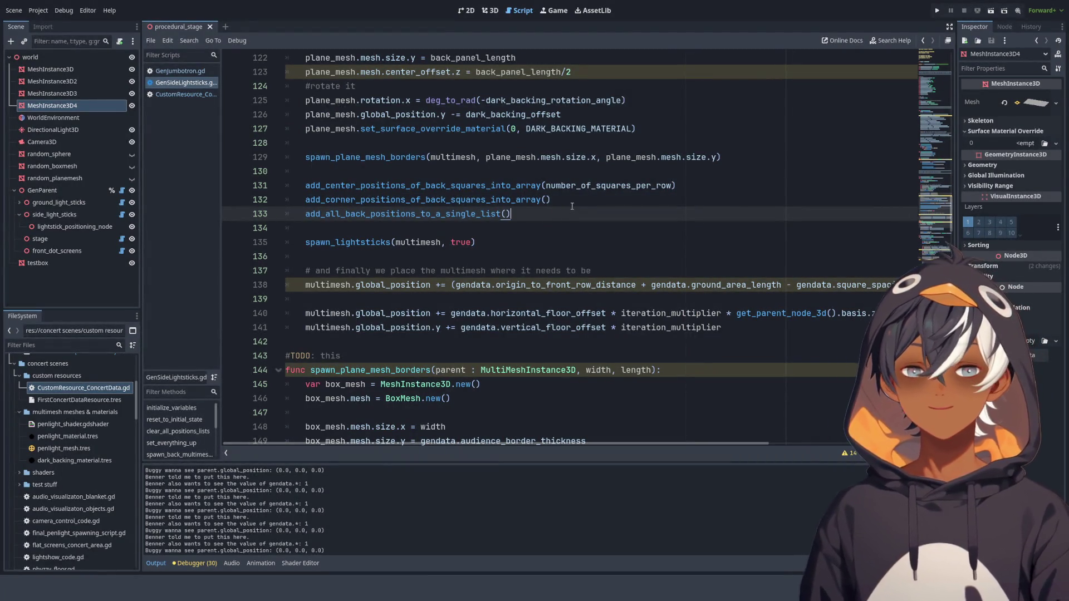
scroll(463, 187, "down", 8)
scroll(496, 184, "up", 20)
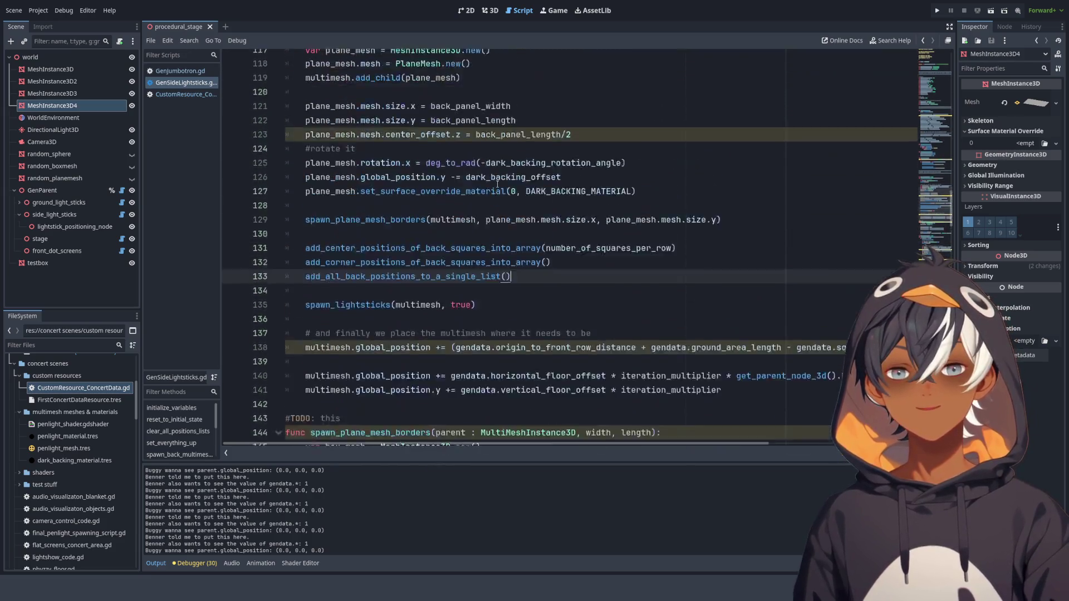
scroll(499, 184, "up", 8)
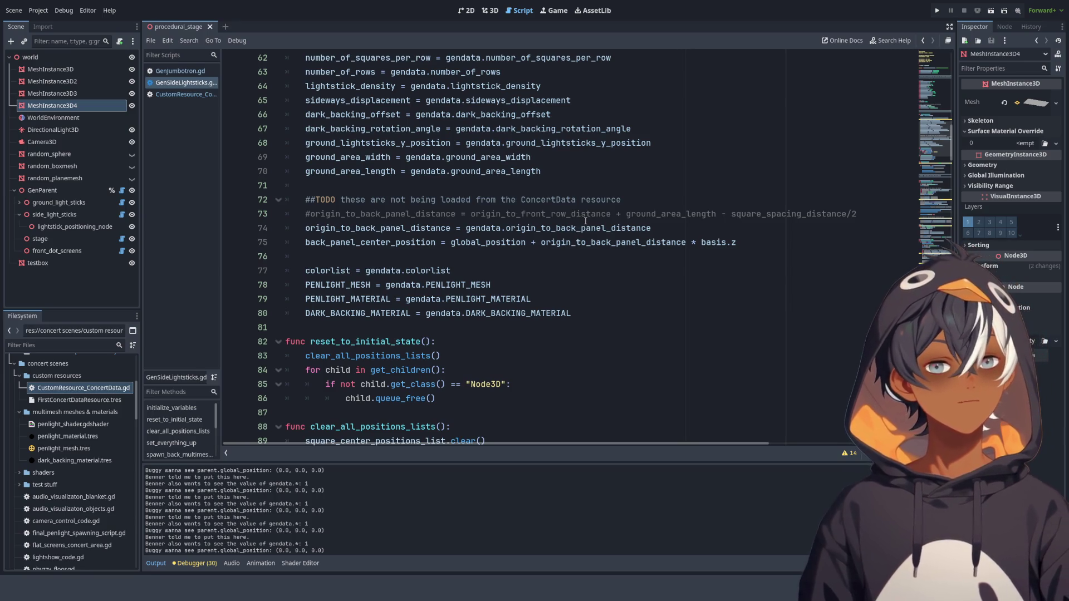
scroll(585, 221, "down", 20)
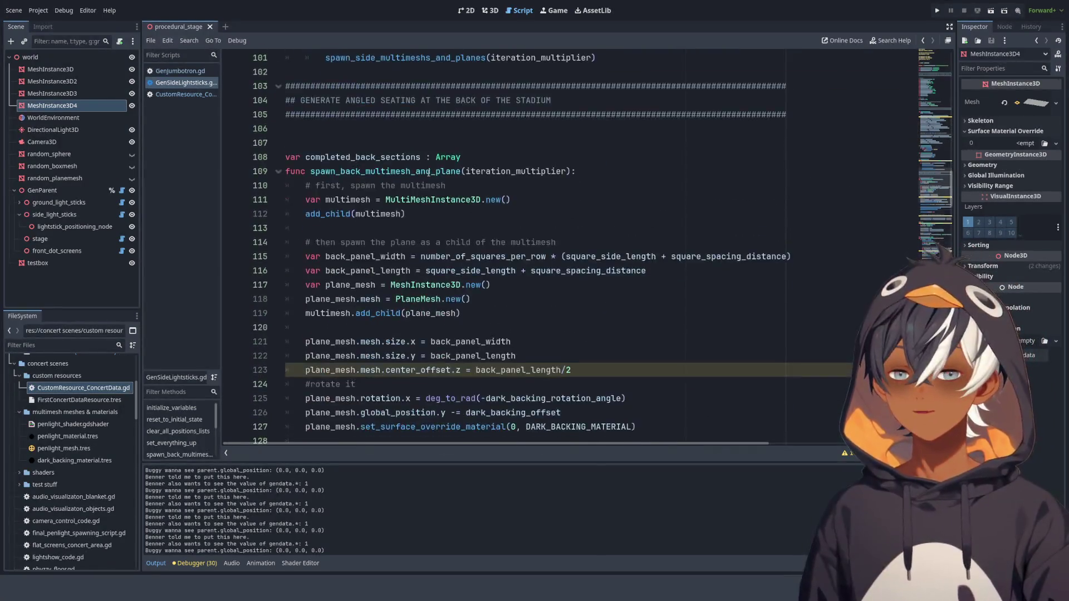
scroll(428, 170, "up", 3)
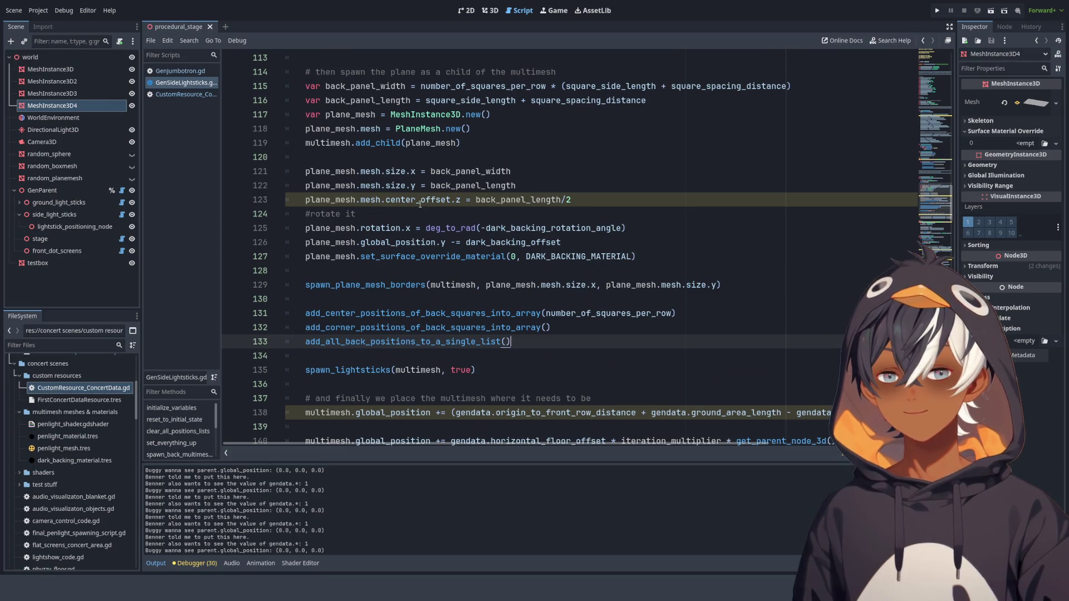
scroll(419, 204, "down", 5)
scroll(421, 204, "up", 5)
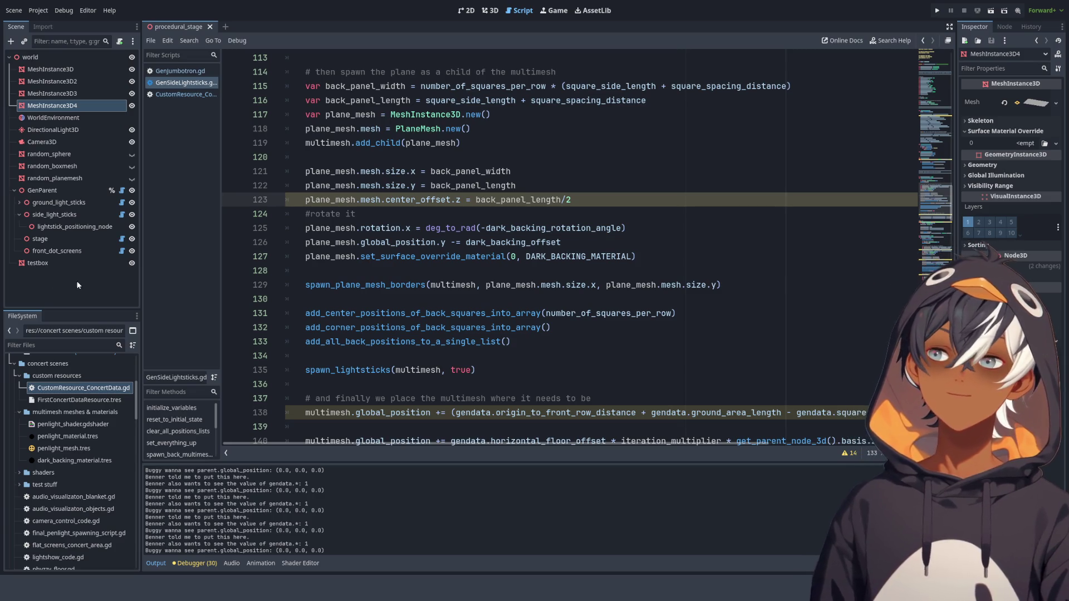
left_click(505, 228)
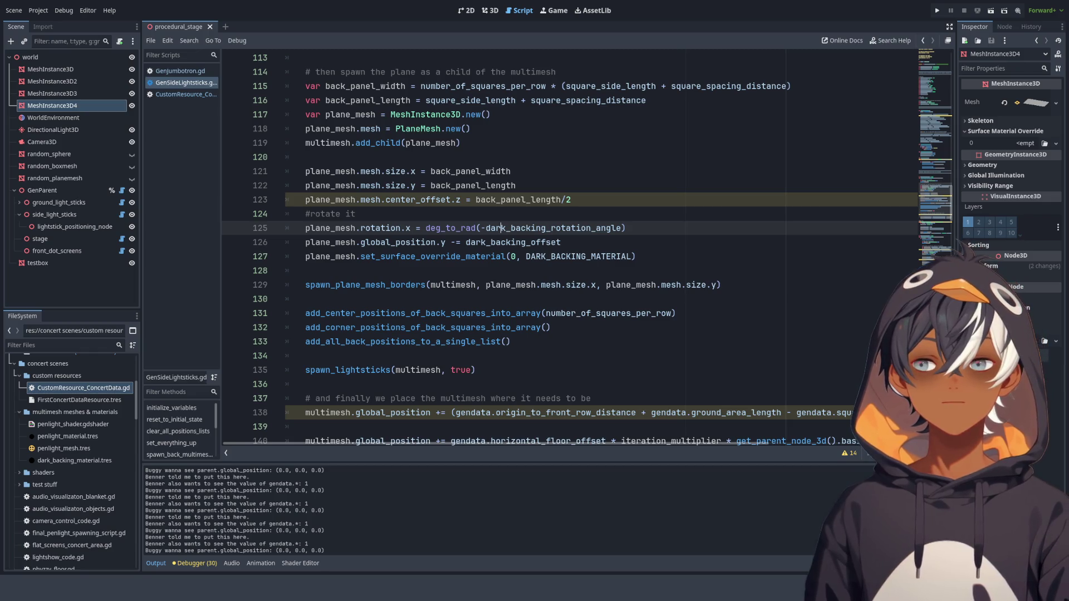
left_click(635, 212)
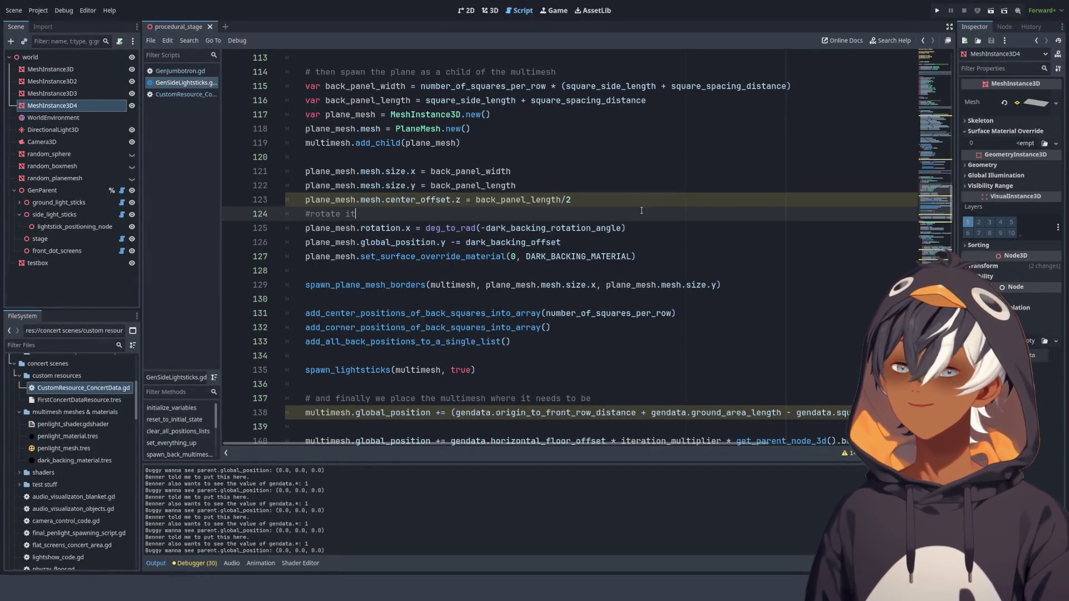
scroll(634, 212, "down", 4)
scroll(657, 190, "up", 3)
scroll(675, 189, "down", 2)
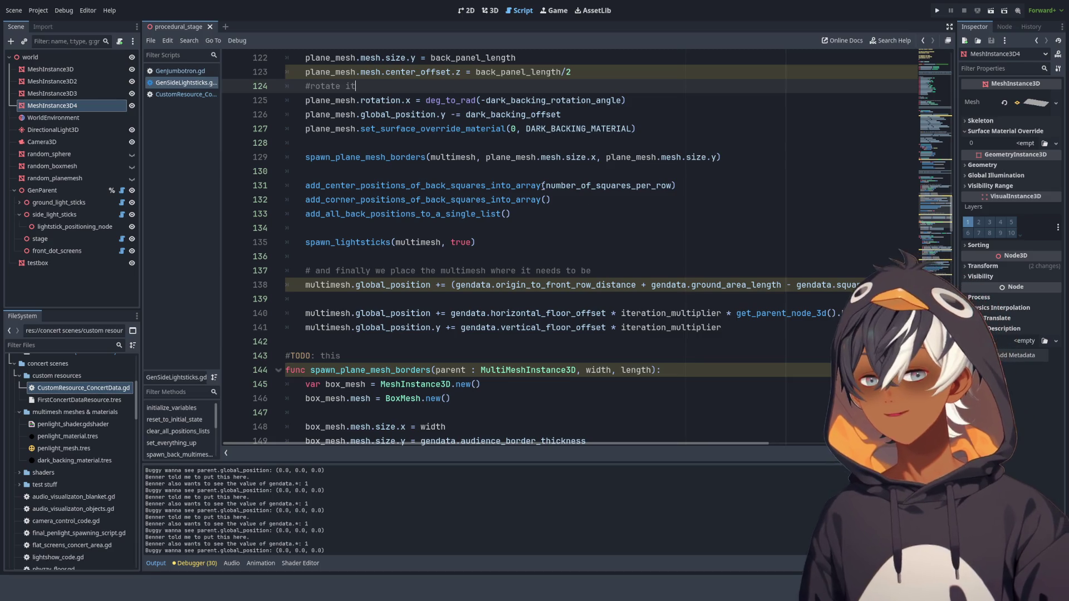
double_click(468, 157)
scroll(484, 186, "up", 3)
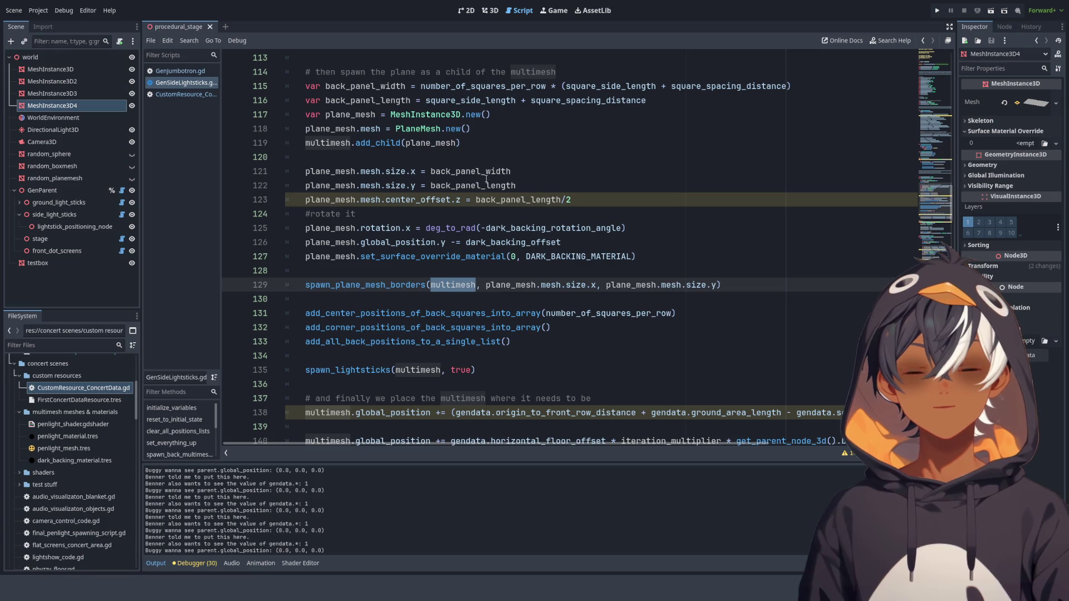
scroll(486, 179, "down", 4)
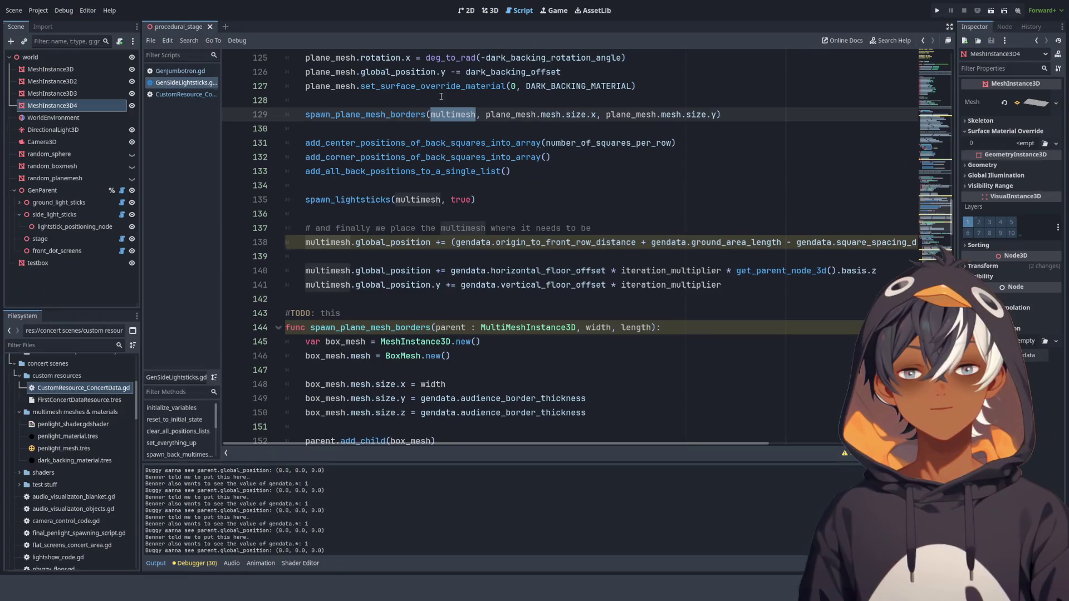
- In the 3D view, orbit down onto a gray rail and its lightsticks
left_click(490, 11)
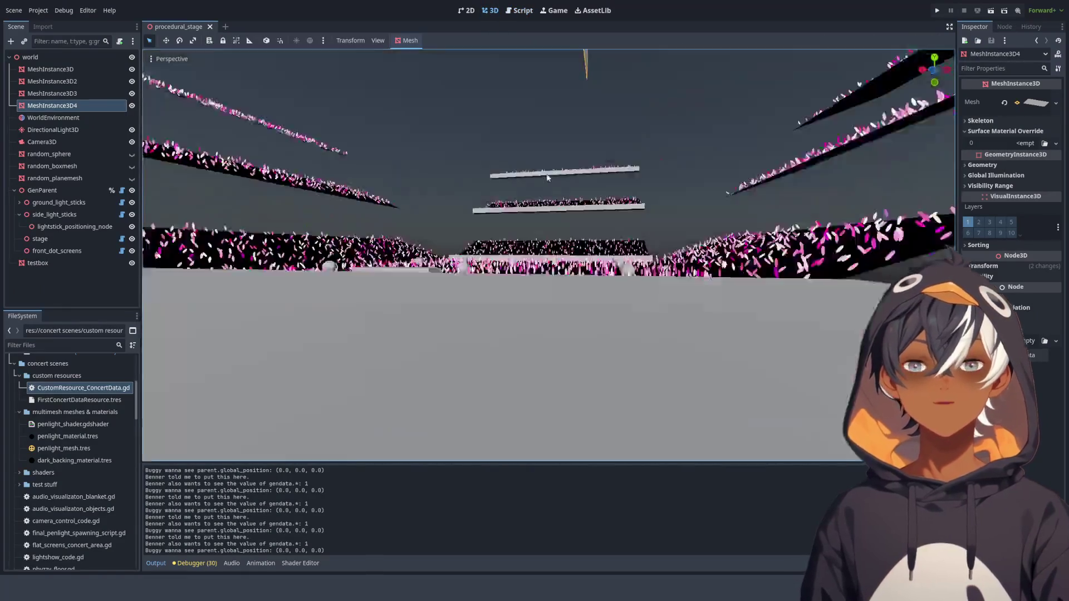
scroll(540, 201, "up", 8)
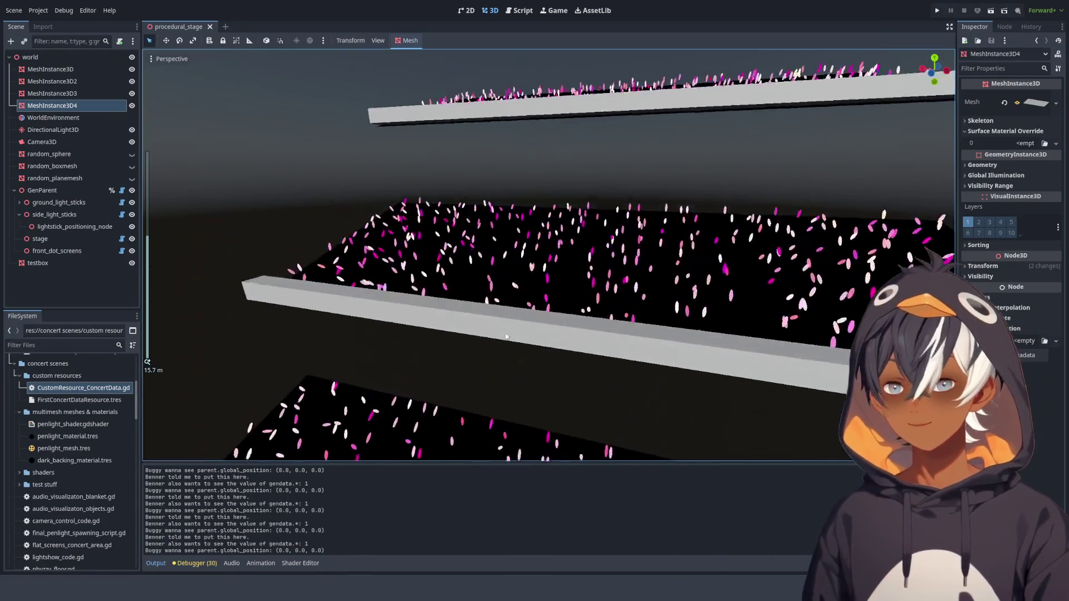
scroll(405, 282, "up", 10)
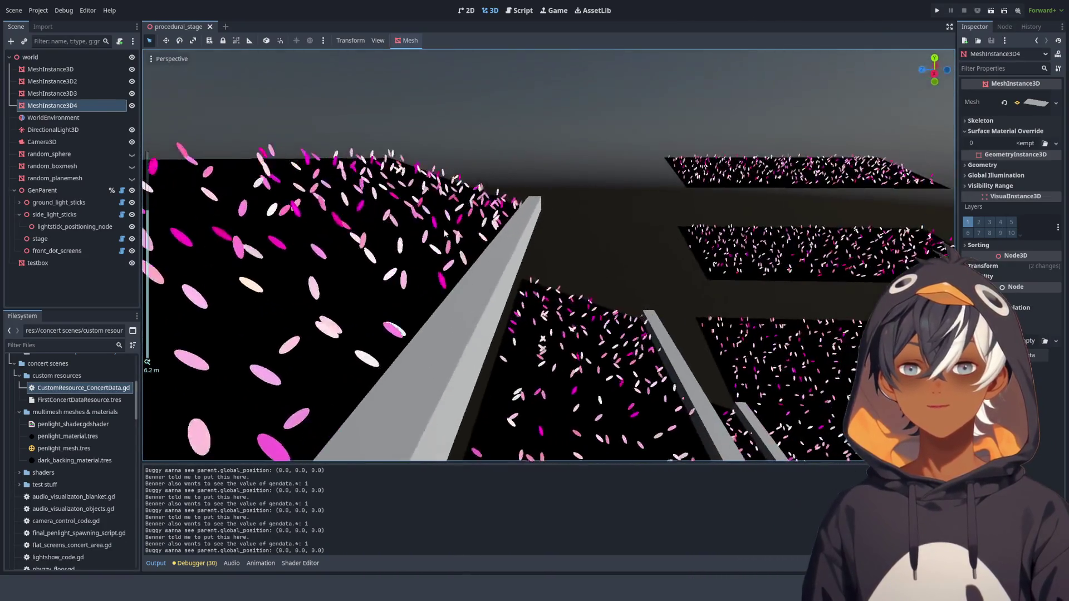
scroll(477, 213, "down", 12)
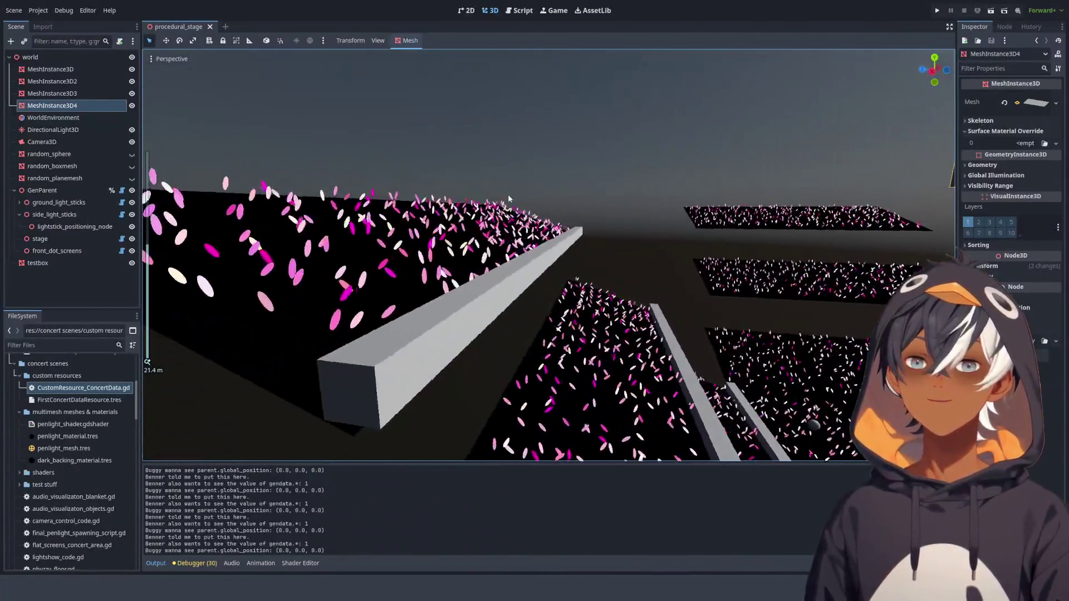
scroll(574, 186, "up", 6)
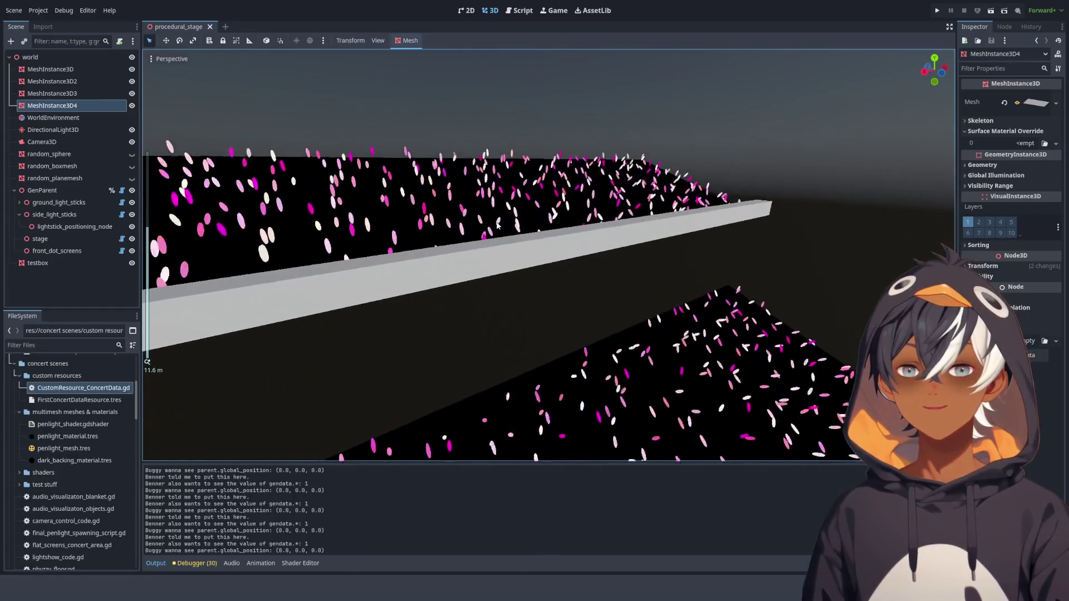
left_click_drag(574, 186, 373, 191)
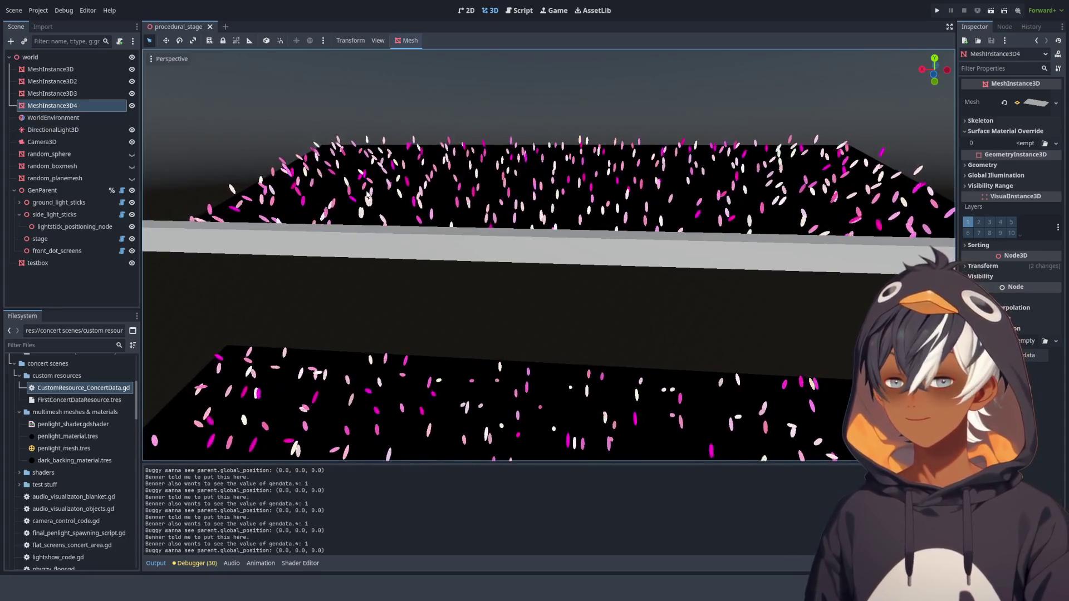
mouse_move(366, 193)
left_mouse_down()
mouse_move(357, 229)
mouse_move(476, 212)
mouse_move(567, 235)
mouse_move(631, 218)
left_mouse_up()
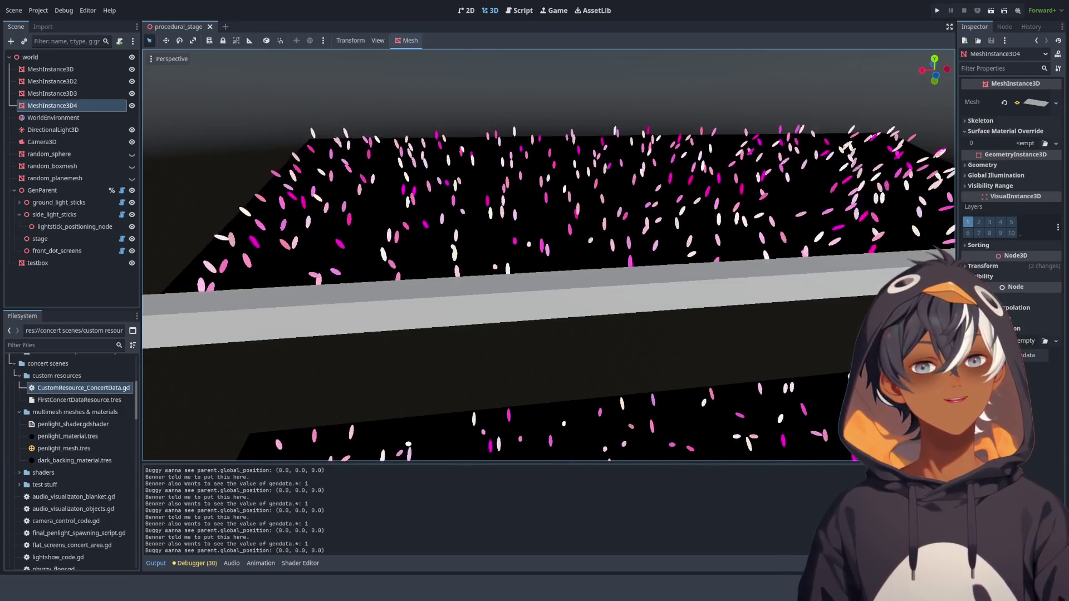
- Clear the output log, deselect MeshInstance3D4, and orbit along the stand's rail
key("ctrl+alt+k")
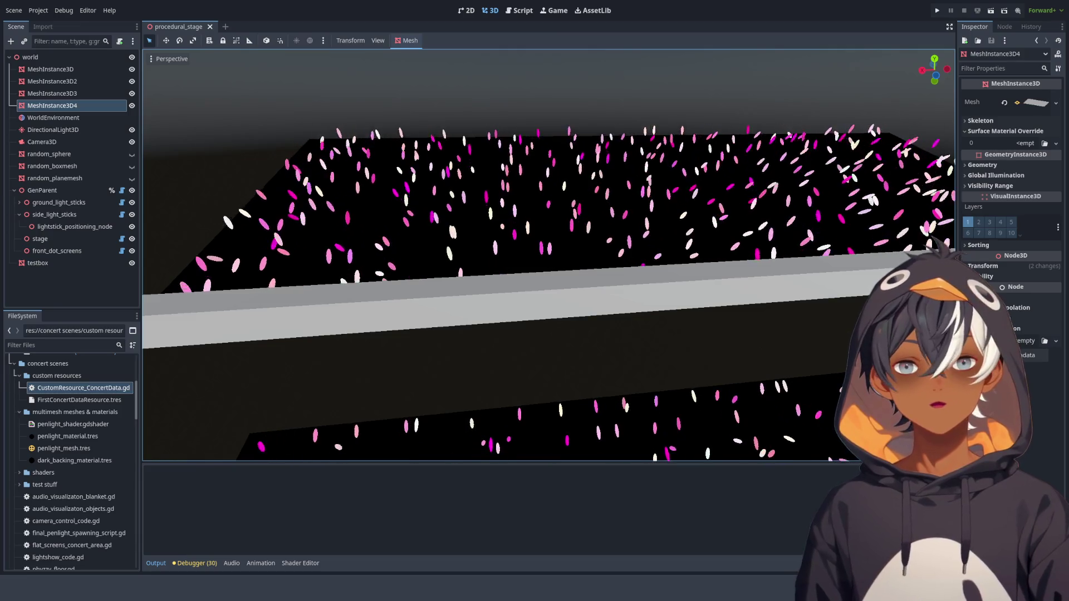
left_click(518, 233)
mouse_move(518, 232)
left_mouse_down()
mouse_move(620, 196)
mouse_move(455, 207)
mouse_move(446, 226)
left_mouse_up()
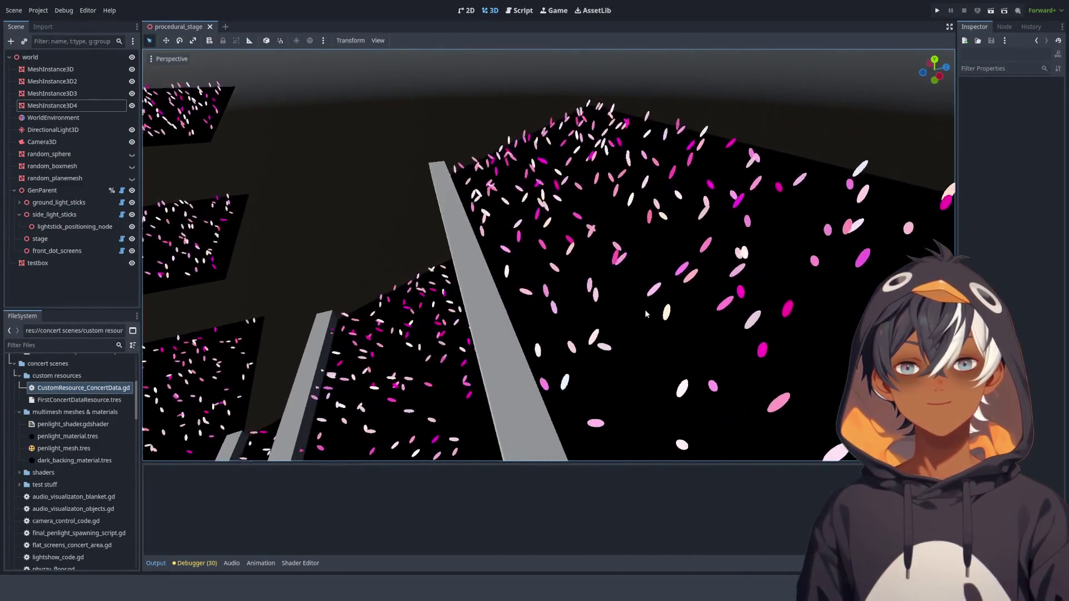
mouse_move(644, 288)
left_mouse_down()
mouse_move(612, 178)
mouse_move(501, 217)
left_mouse_up()
- Back in the script, move to spawn_plane_mesh_borders' parameter list
key("ctrl+F3")
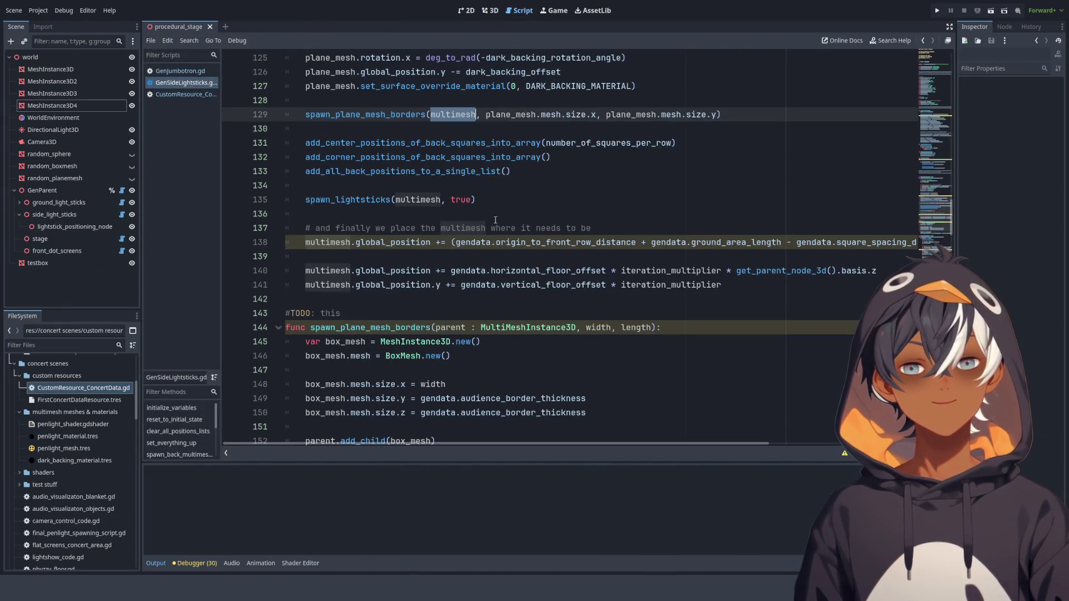
left_click(540, 228)
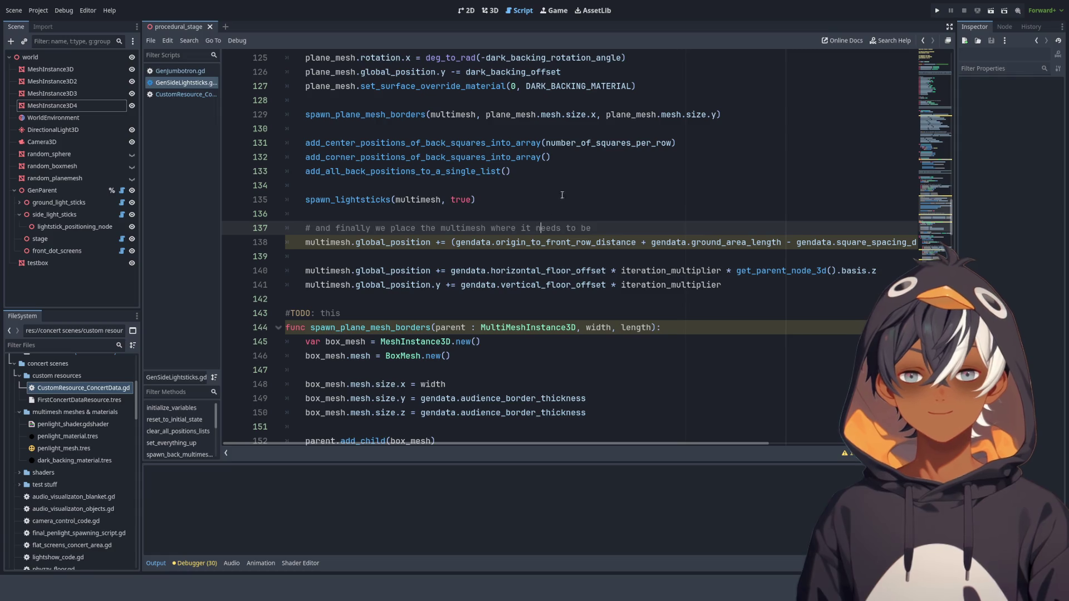
scroll(503, 338, "down", 5)
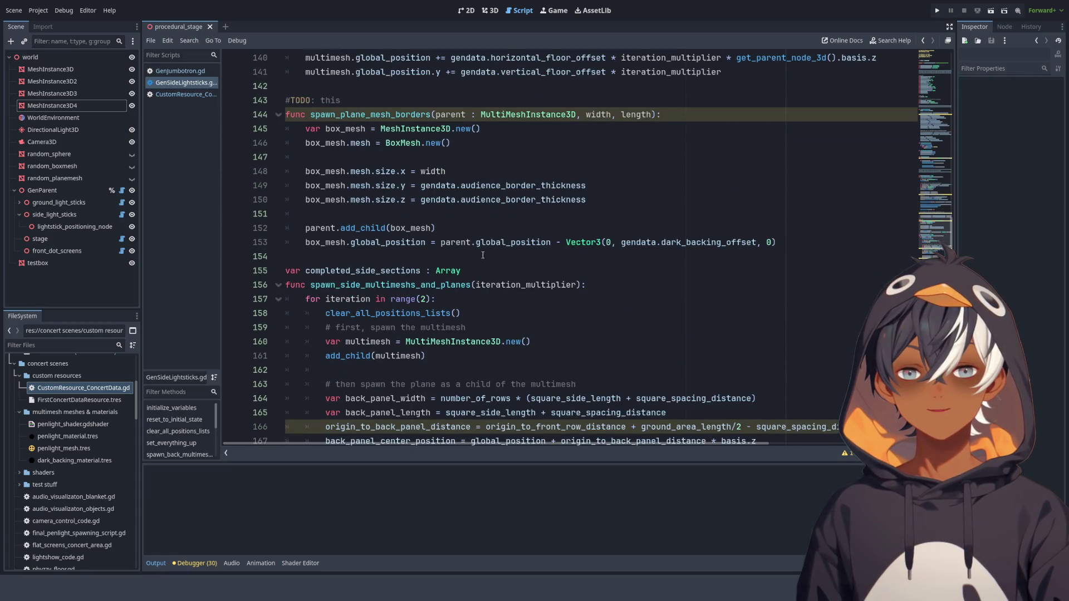
scroll(615, 246, "up", 4)
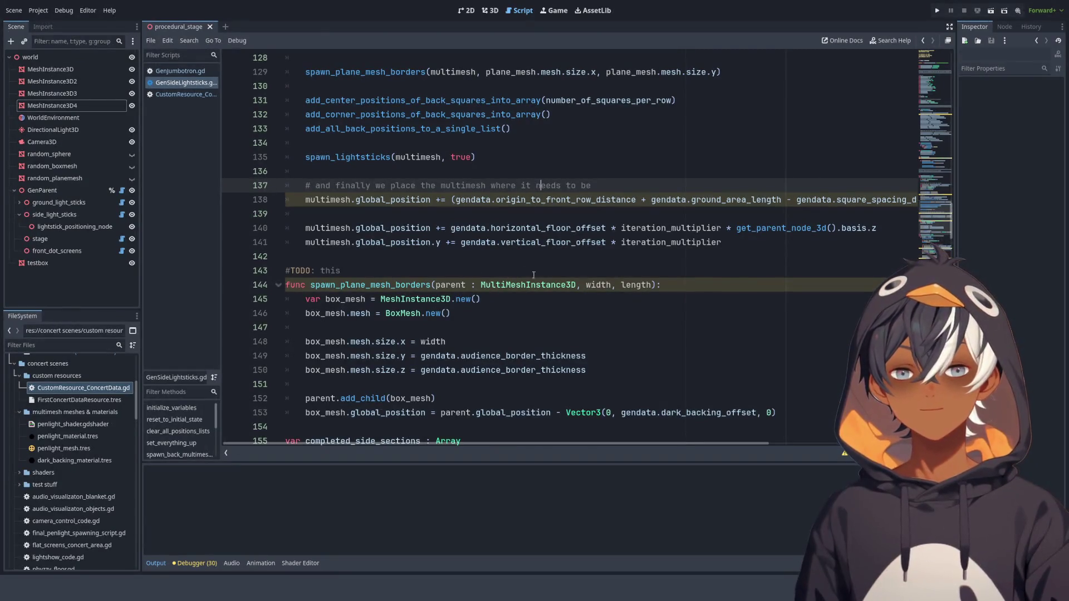
left_click(577, 285)
type("pl ")
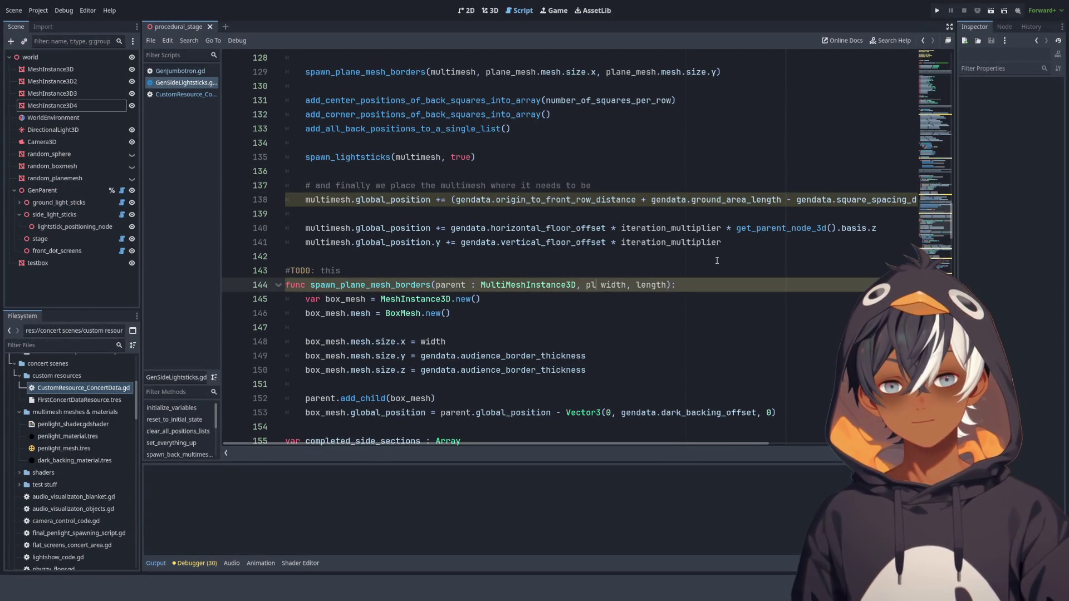
type("ane_")
key("BackSpace")
key("BackSpace")
key("BackSpace")
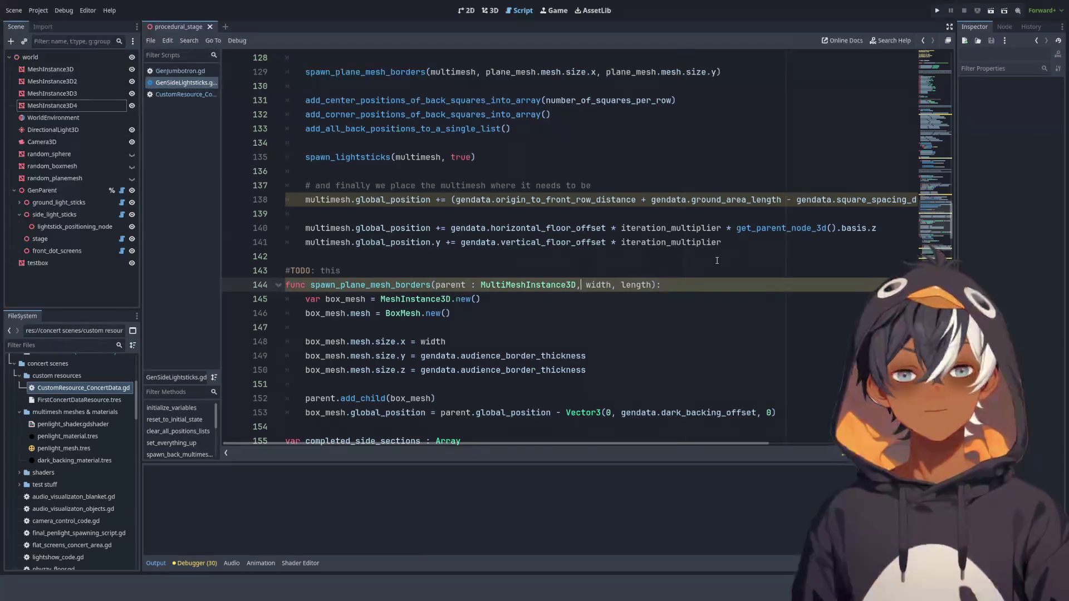
- Change the parent parameter's type from MultiMeshInstance3D to PlaneMesh
double_click(528, 285)
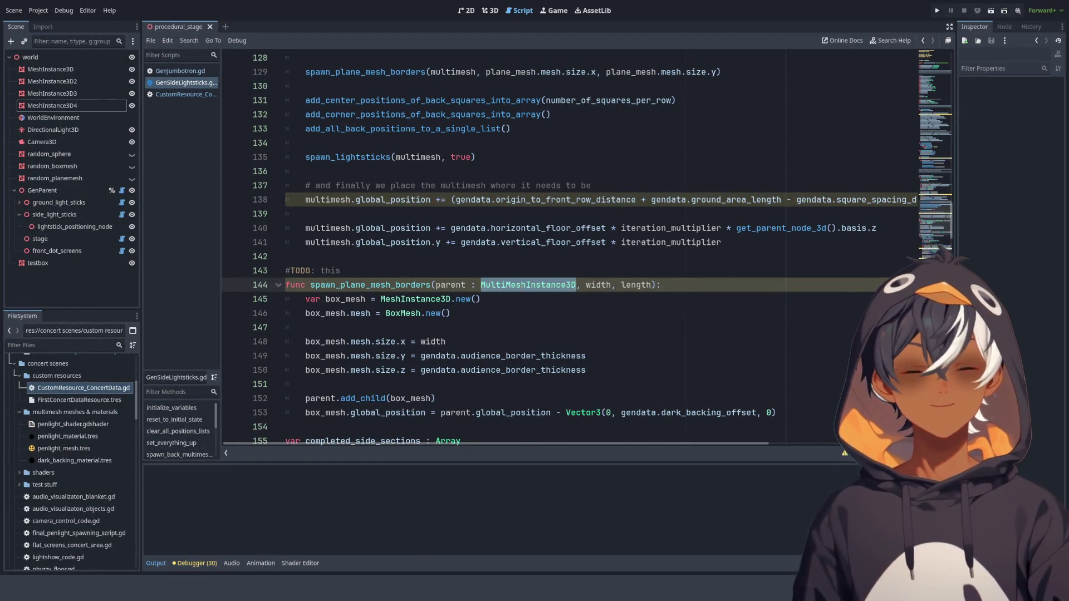
type("Plane")
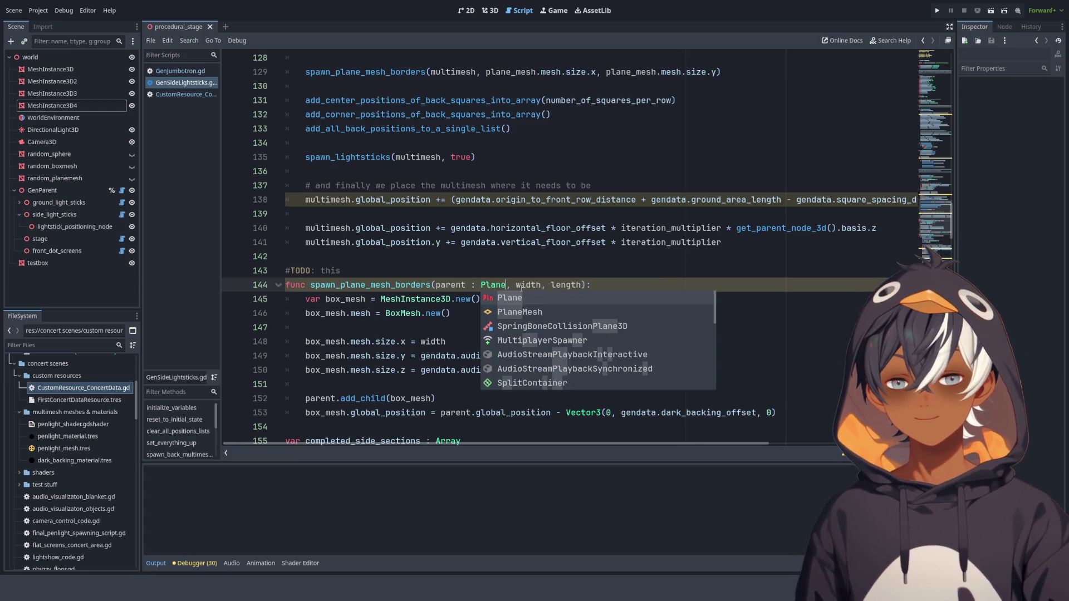
key("Down")
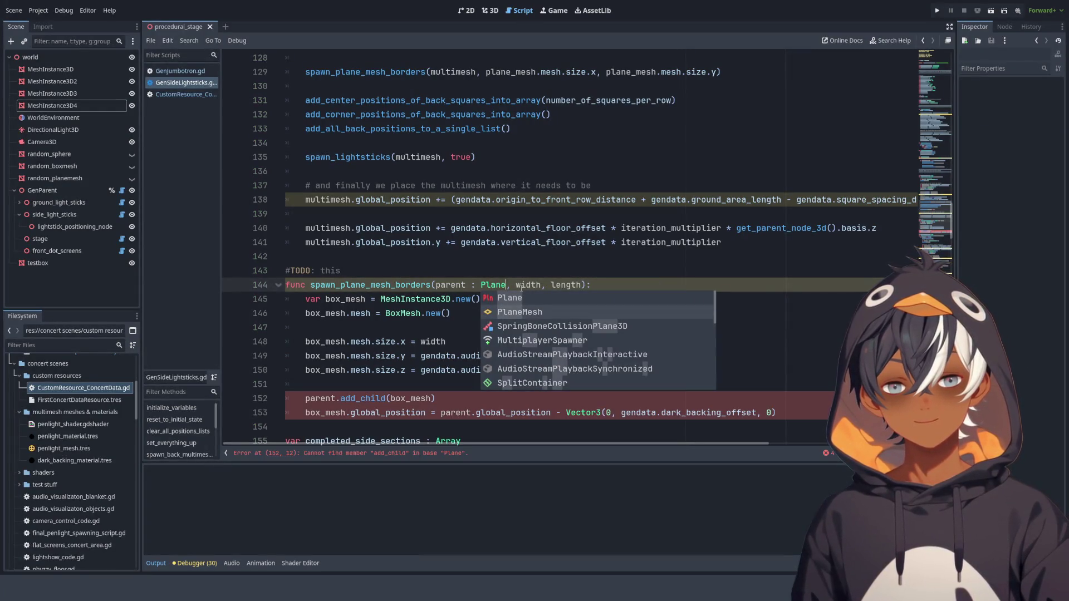
scroll(551, 309, "down", 4)
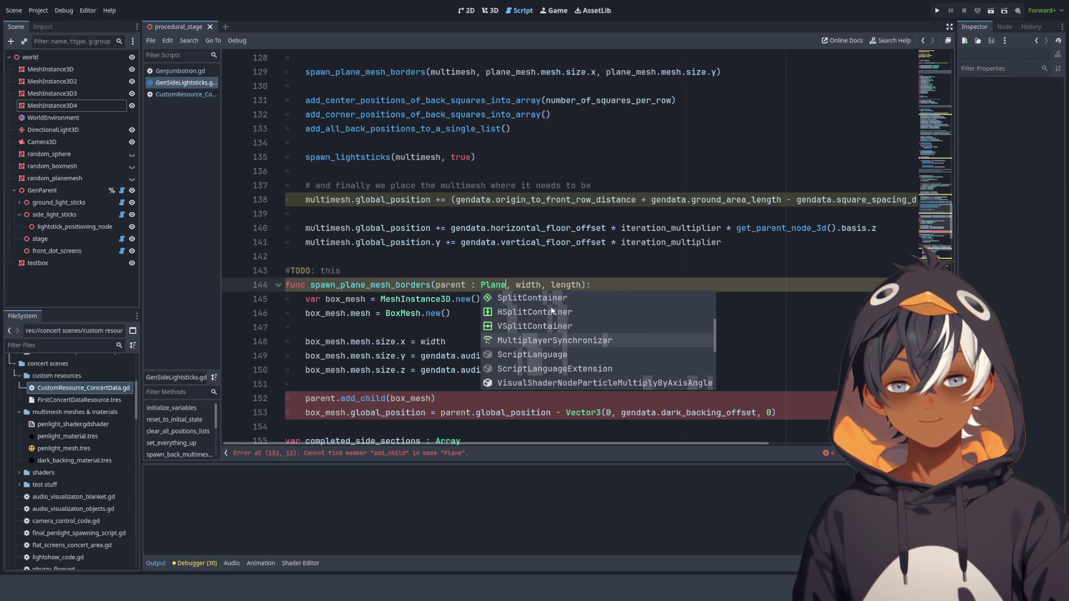
scroll(552, 309, "up", 4)
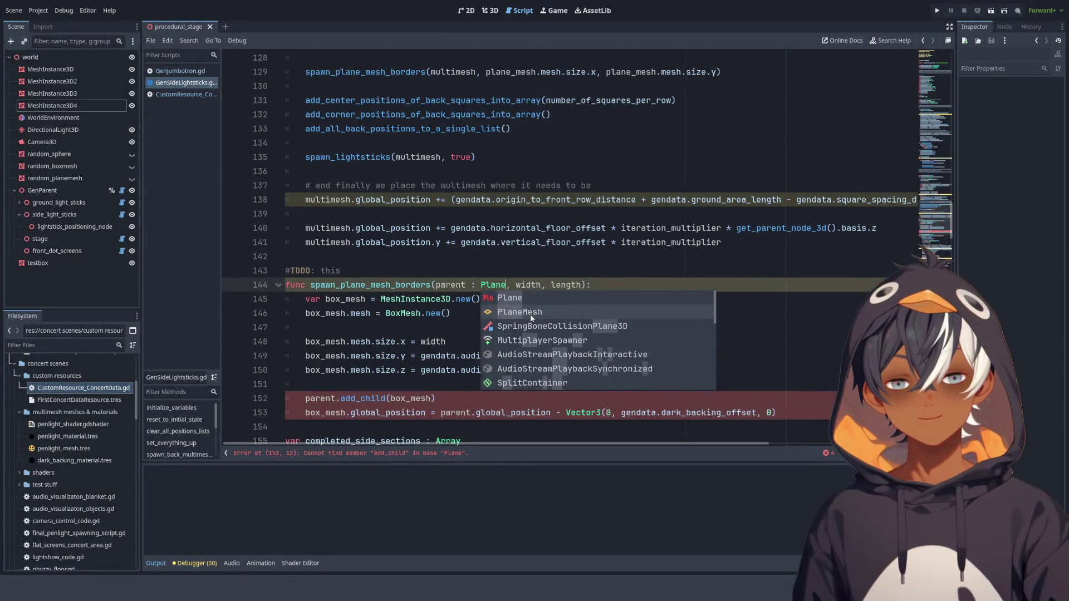
left_click(531, 318)
- Retype the parent parameter as MeshInstance3D and rename it plane_parent
scroll(439, 238, "up", 6)
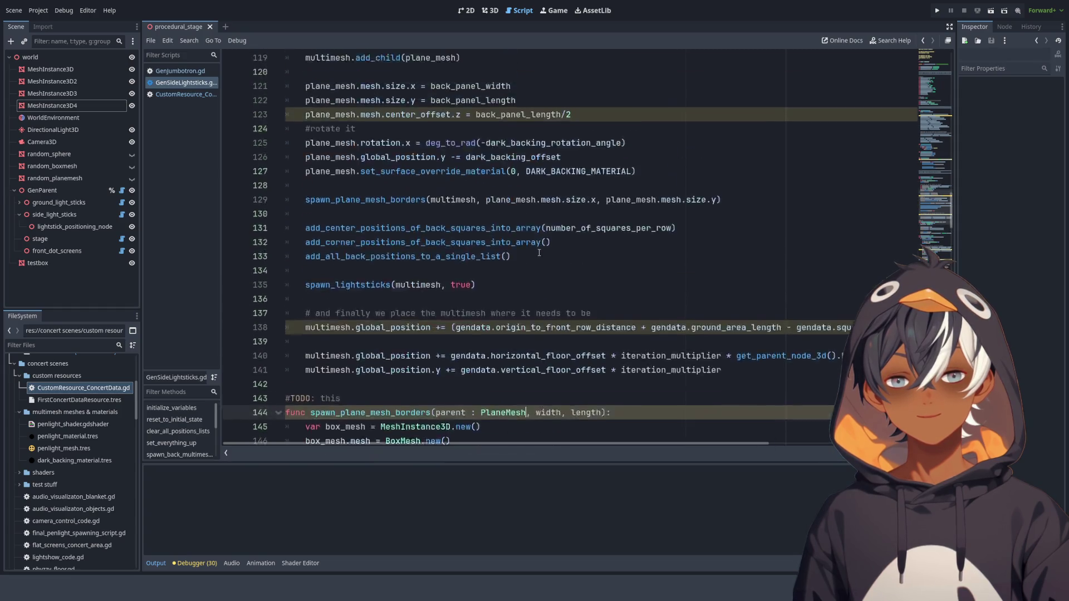
double_click(343, 214)
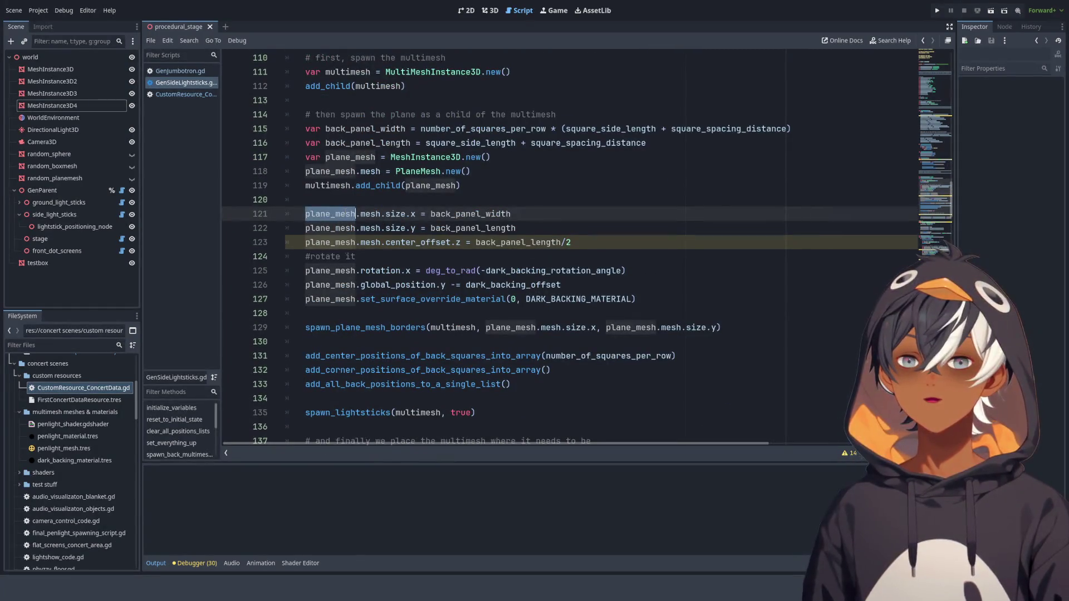
left_click(423, 162)
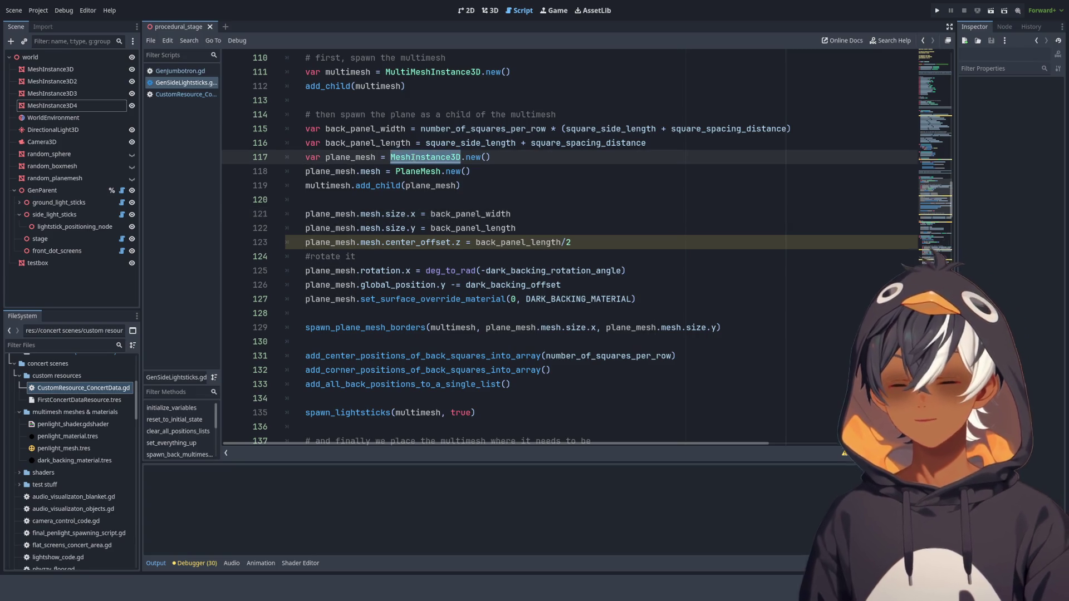
scroll(473, 234, "down", 6)
left_click(507, 281)
double_click(506, 285)
type("MeshInstance3D")
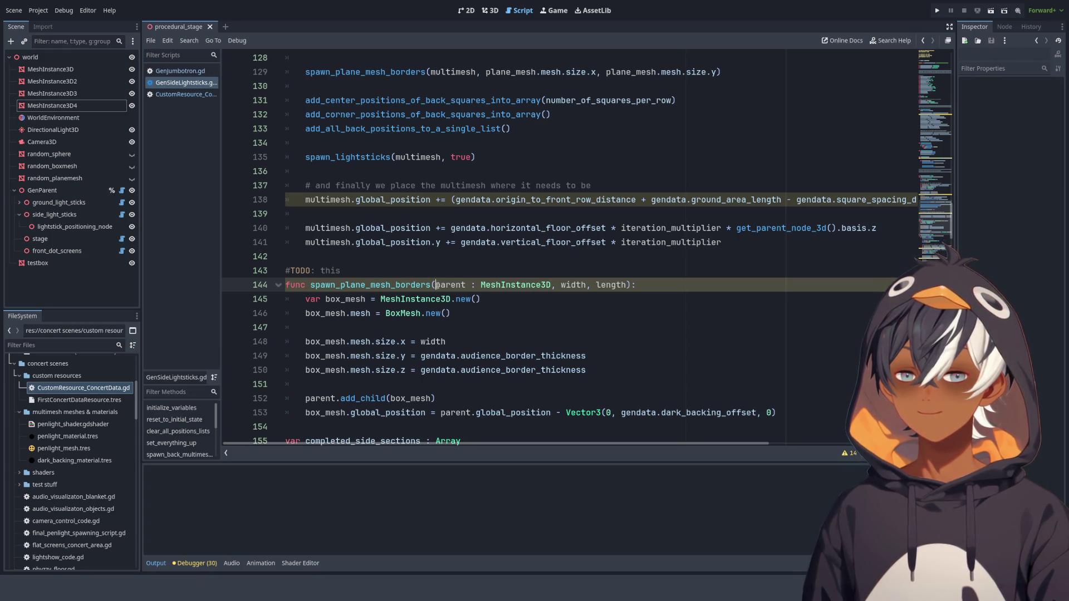
left_click(436, 285)
type("plane")
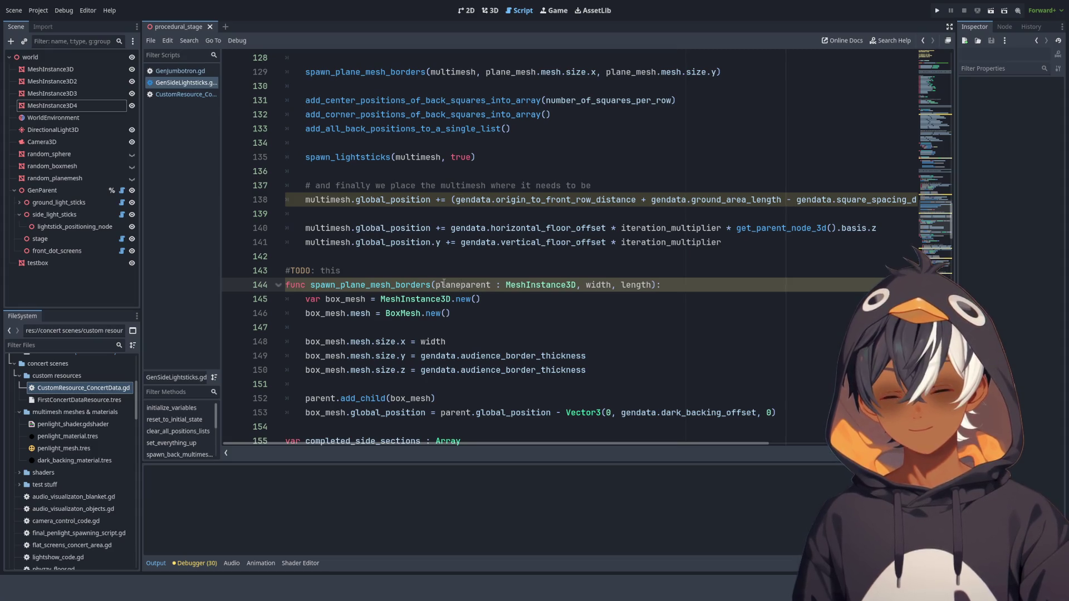
type("_")
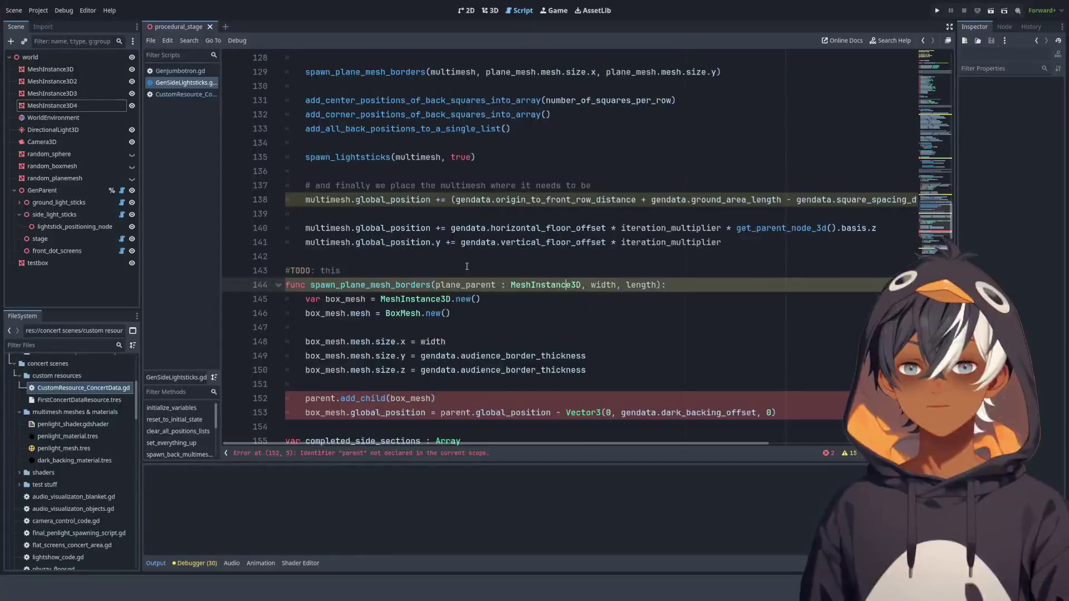
scroll(477, 238, "down", 4)
left_click(482, 233)
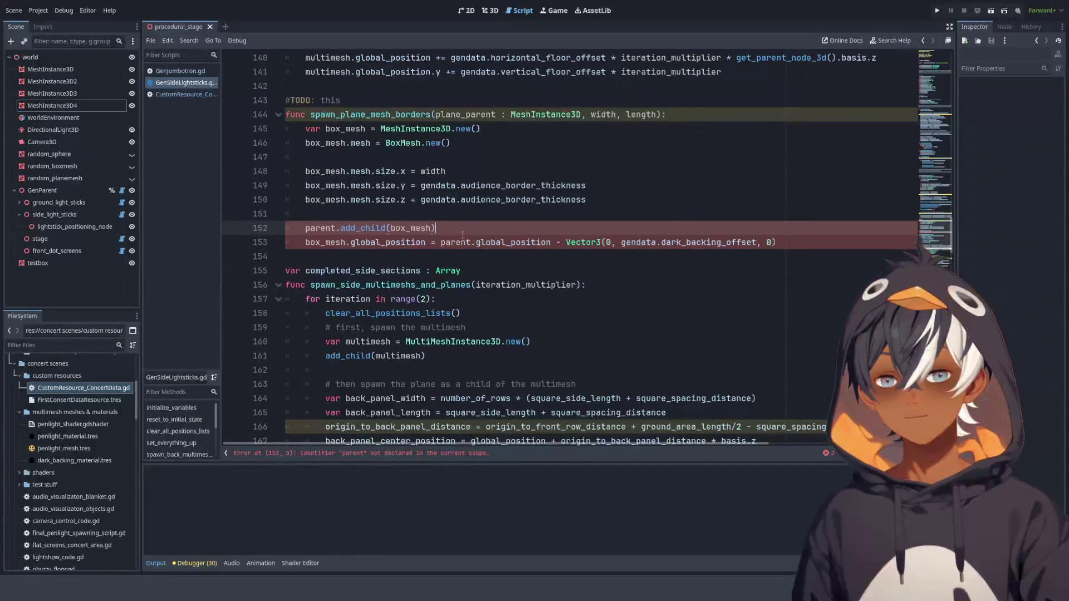
left_click(790, 247)
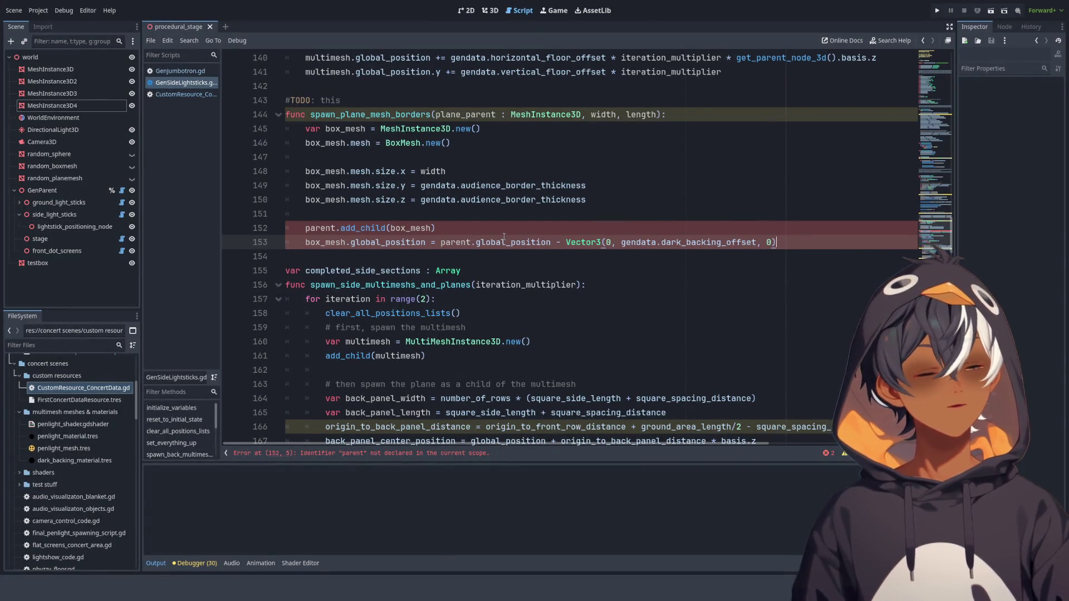
scroll(305, 209, "up", 4)
scroll(432, 233, "down", 3)
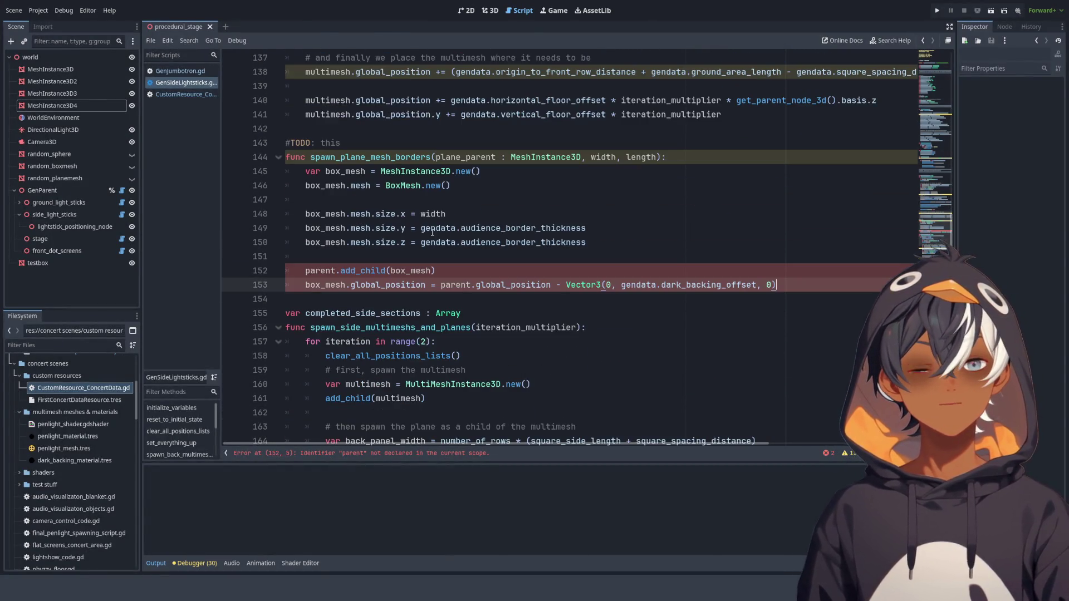
double_click(325, 228)
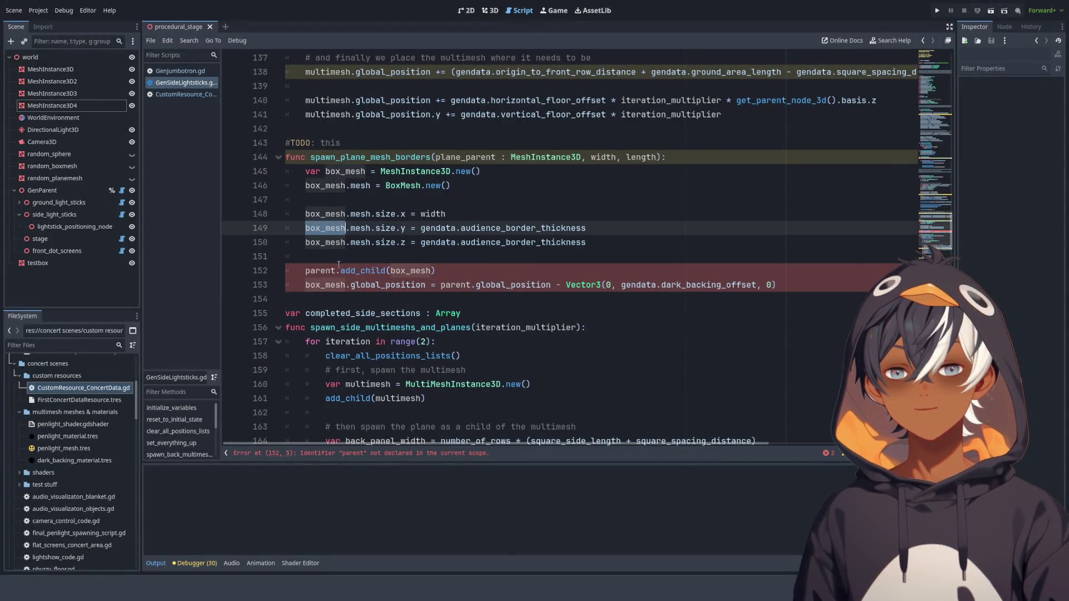
double_click(464, 162)
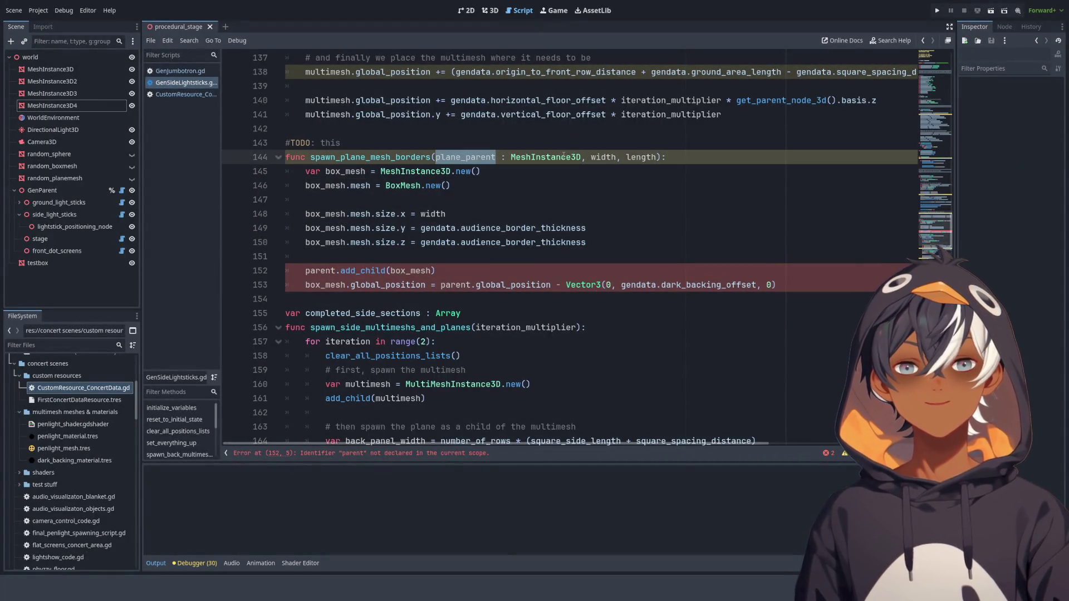
scroll(611, 315, "up", 5)
scroll(610, 316, "up", 3)
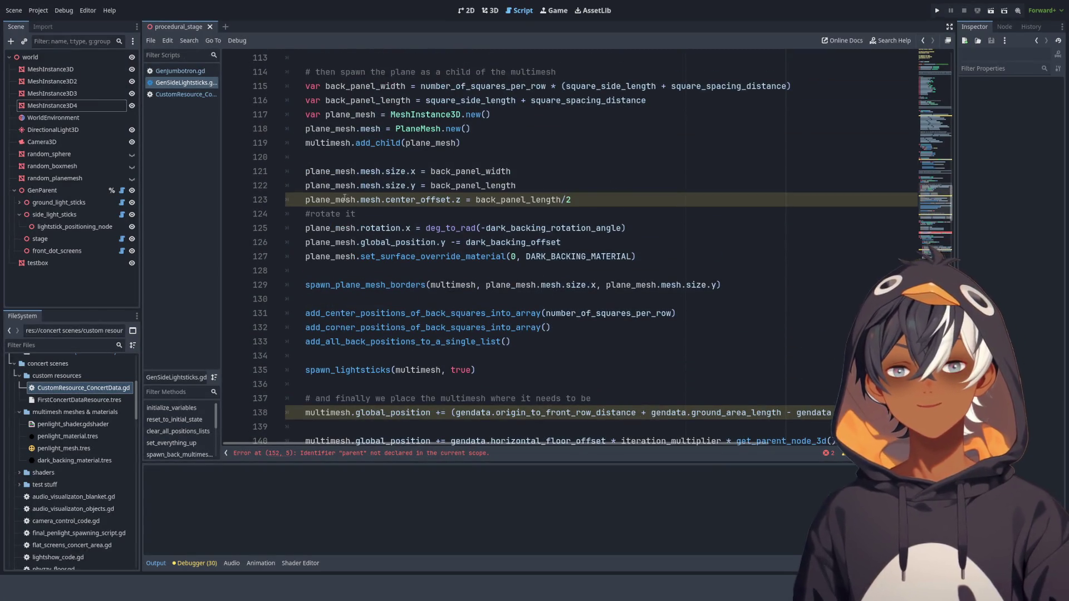
double_click(337, 200)
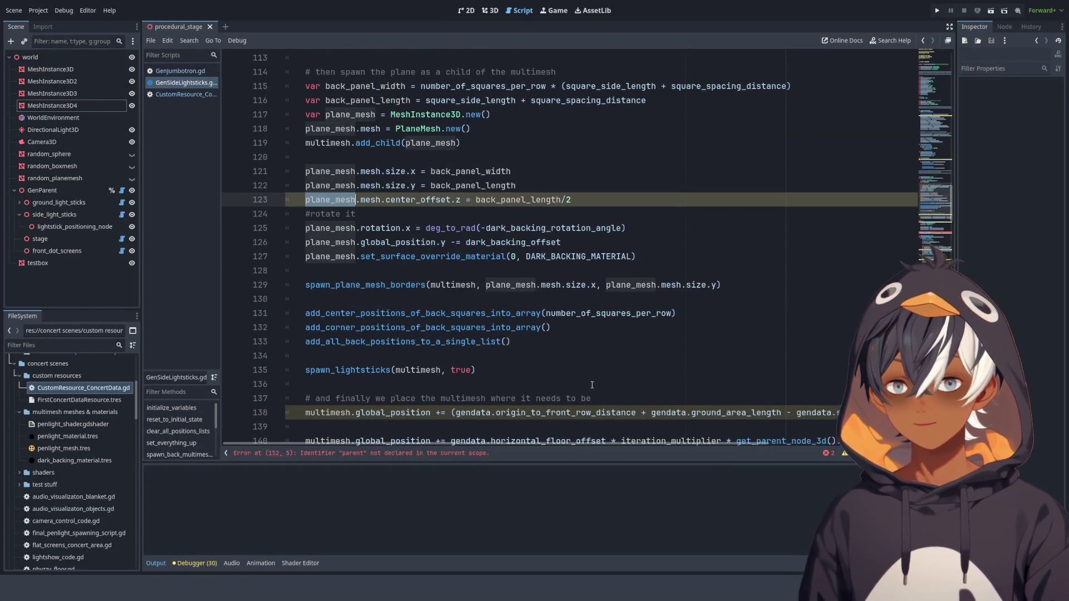
scroll(577, 328, "down", 3)
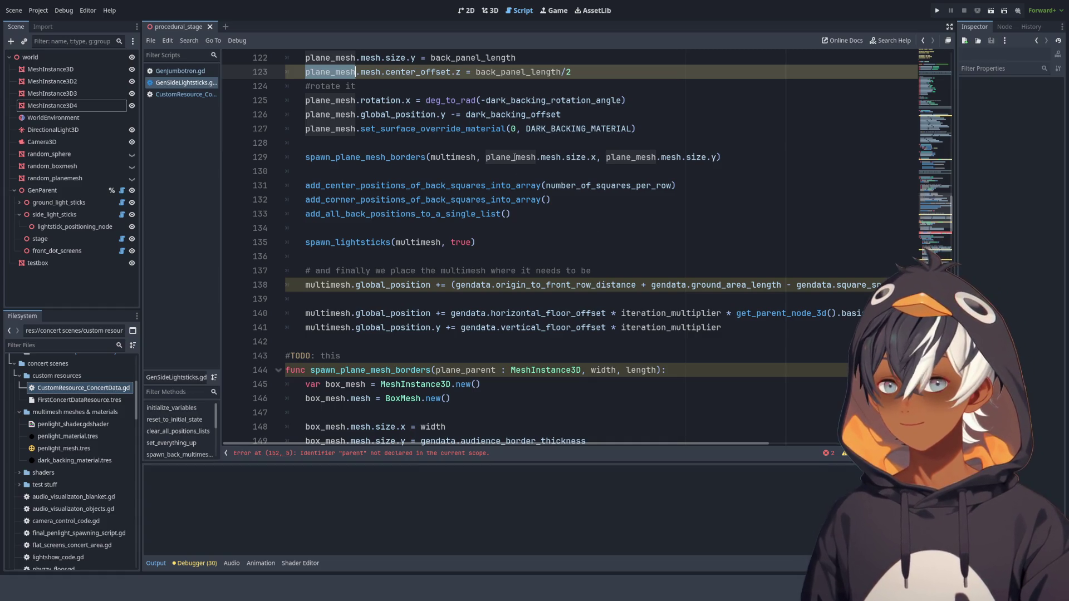
scroll(515, 158, "up", 3)
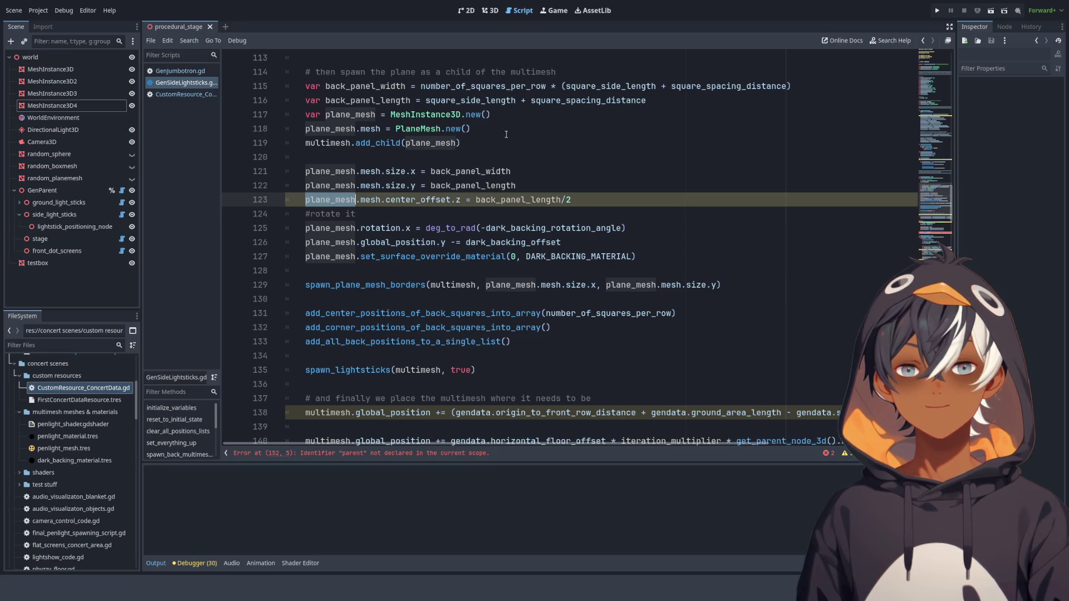
scroll(610, 164, "down", 3)
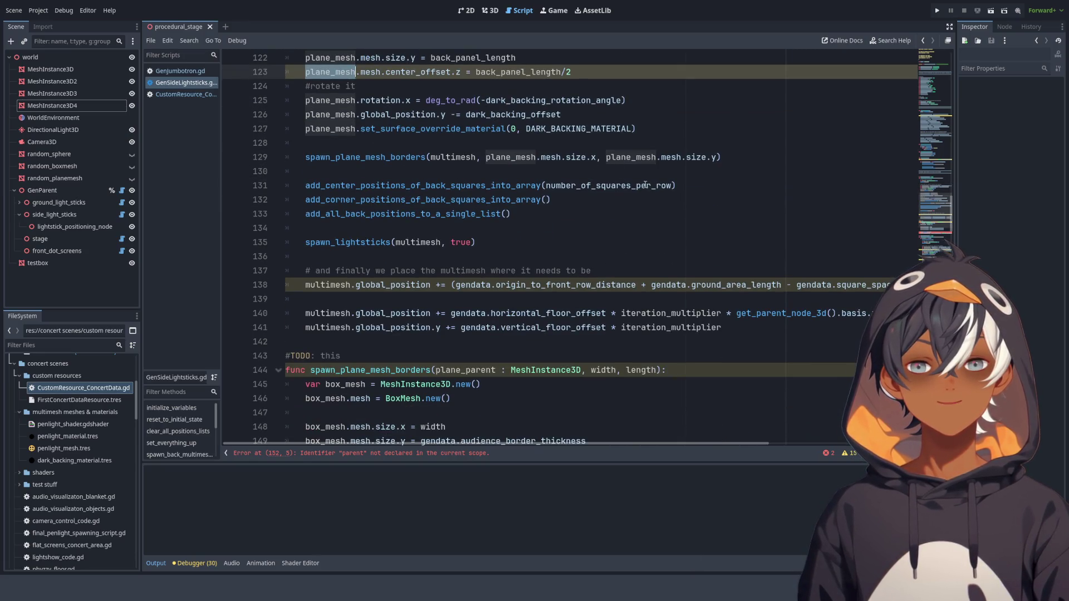
scroll(489, 306, "up", 3)
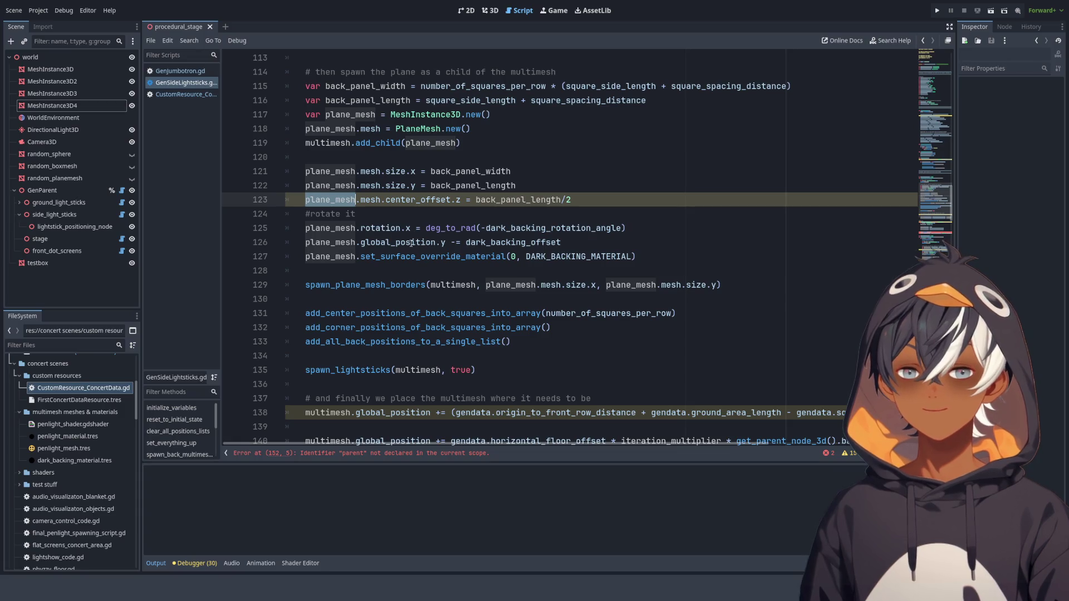
left_click_drag(305, 242, 561, 243)
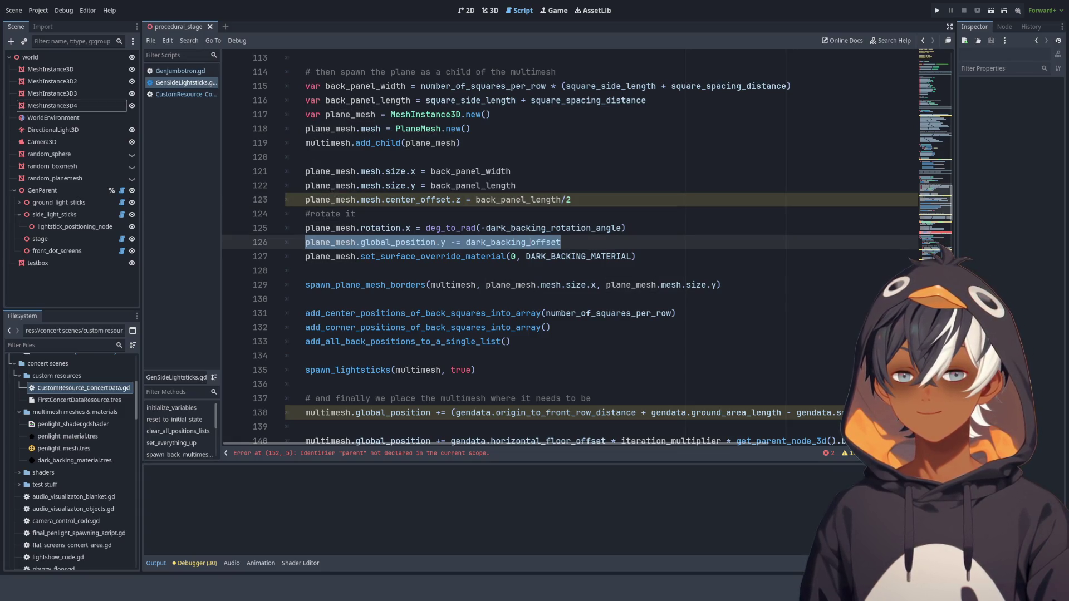
double_click(435, 242)
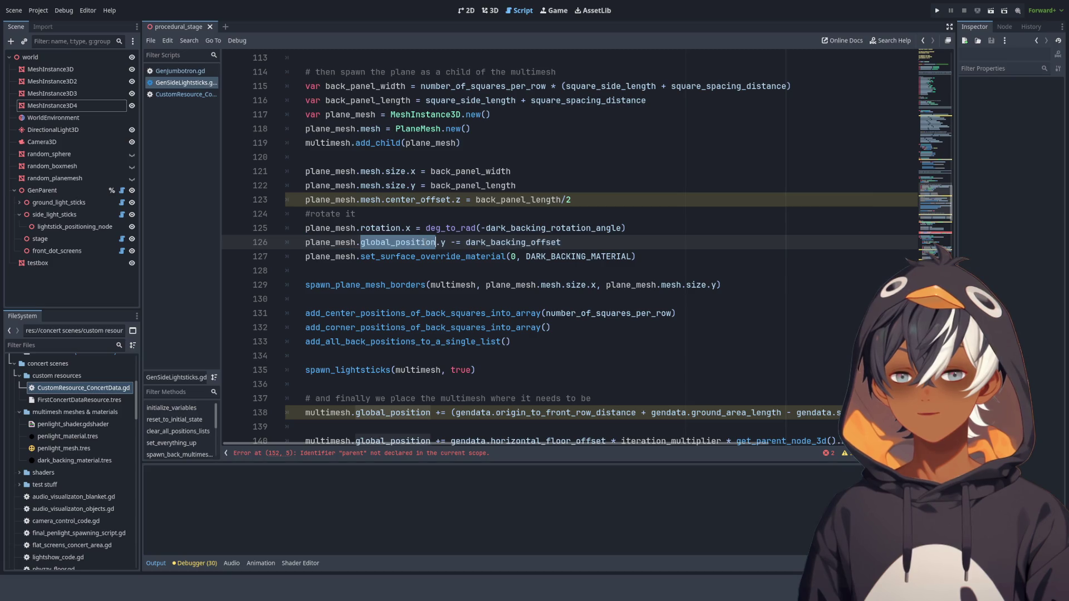
scroll(450, 235, "up", 3)
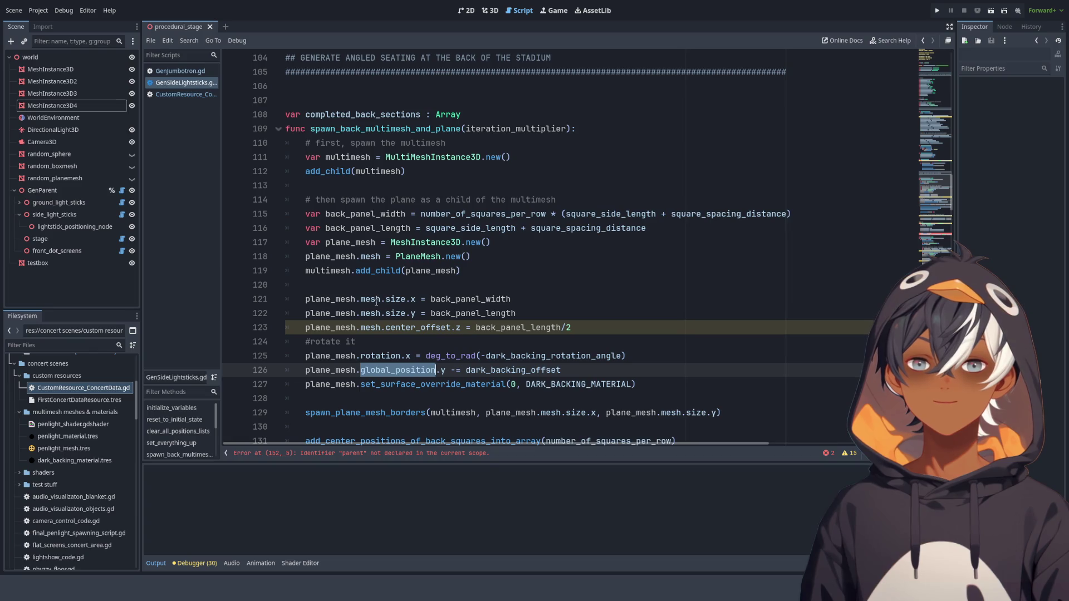
scroll(407, 239, "down", 4)
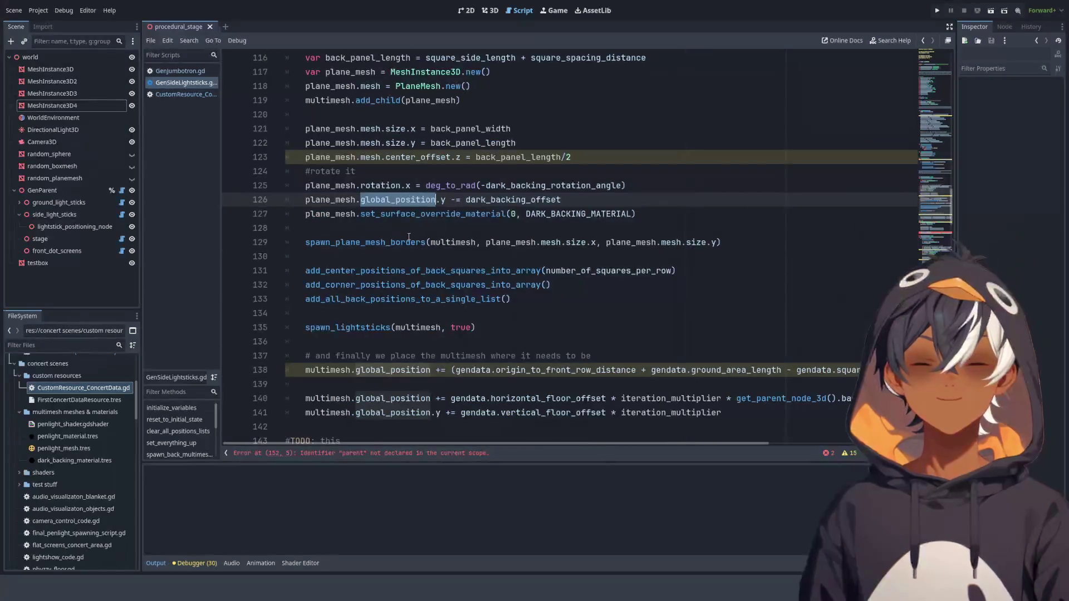
double_click(493, 200)
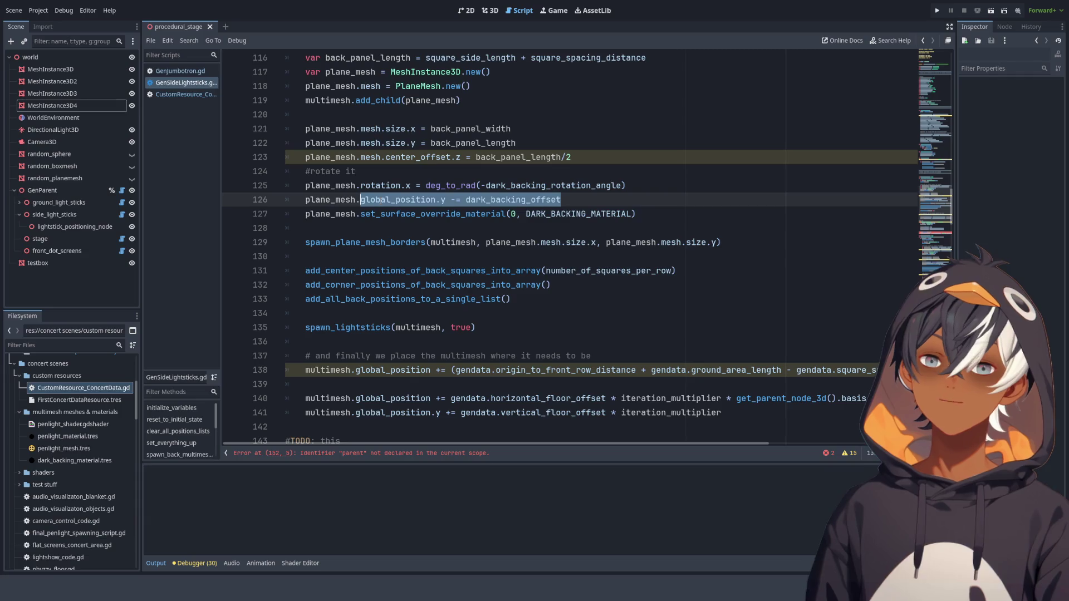
left_click(570, 201)
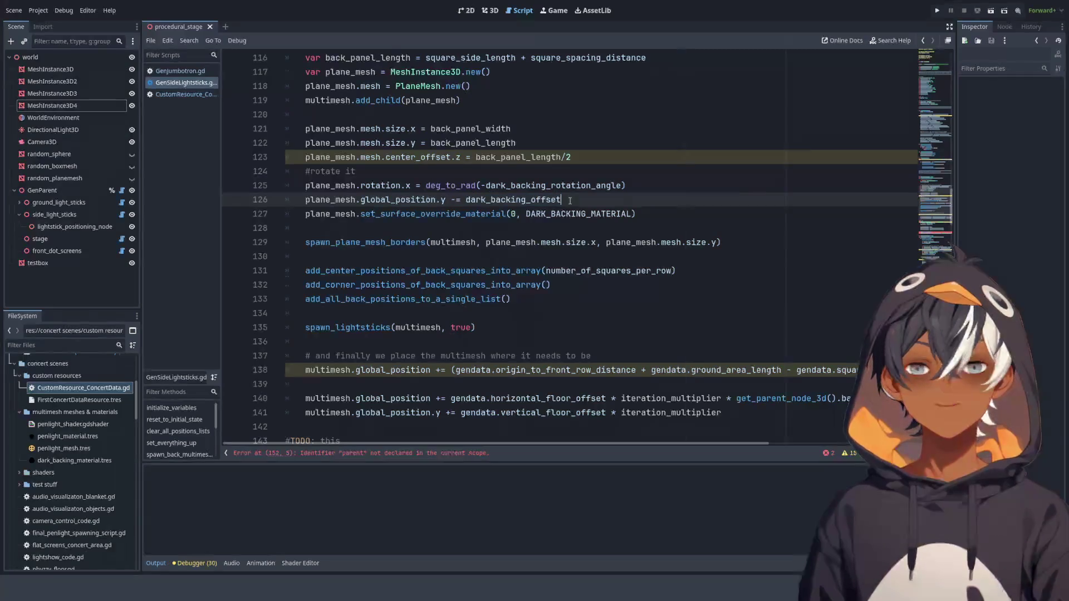
- Pass plane_mesh to the border call and delete the dark backing offset on line 153
double_click(454, 243)
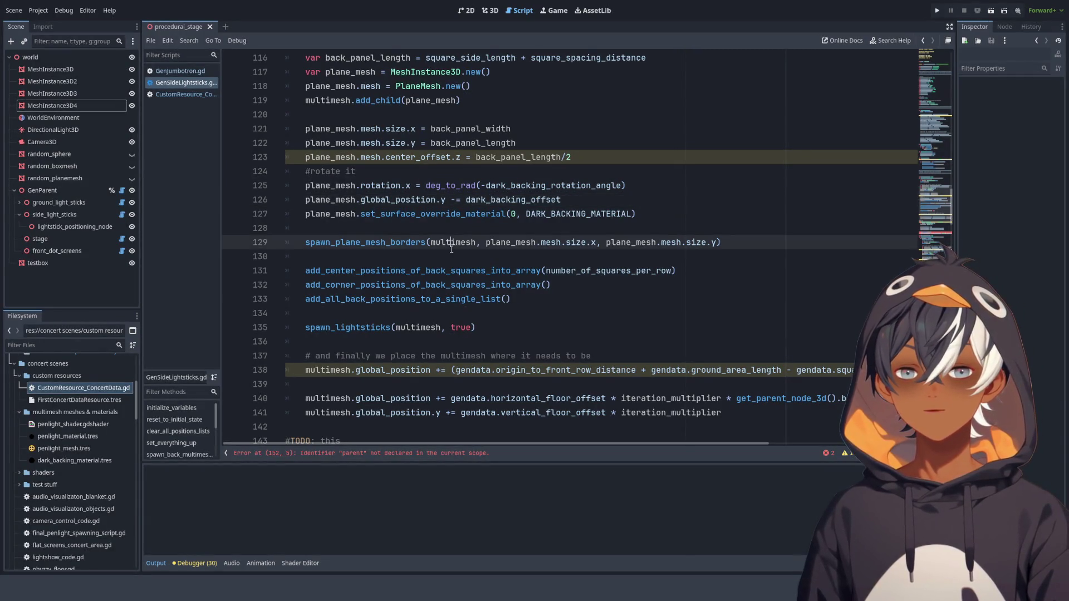
type("plane_mesh")
left_click(390, 242, "ctrl")
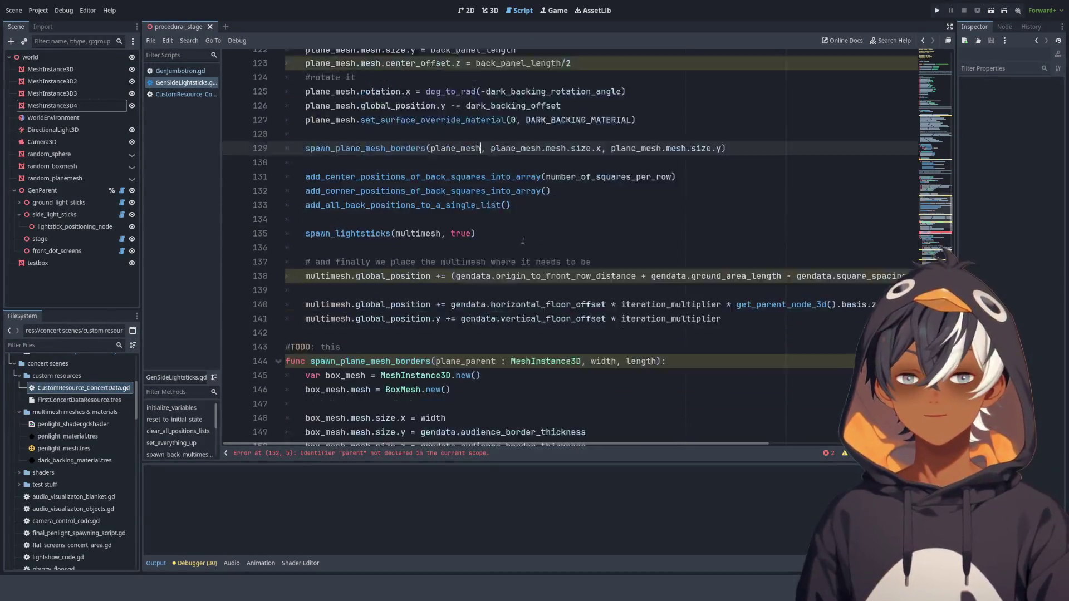
left_click(554, 199)
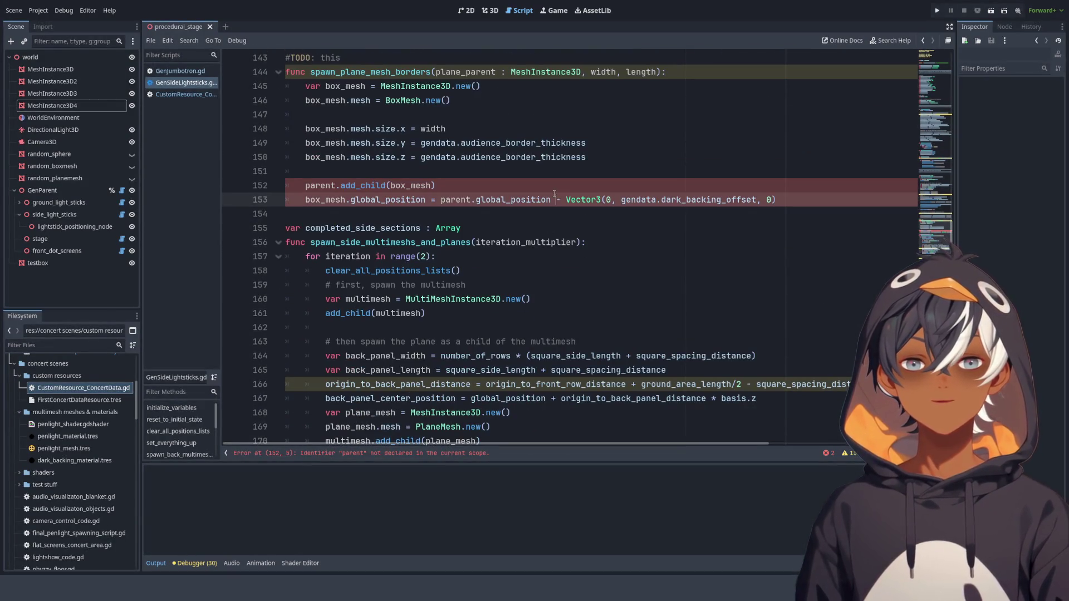
left_click_drag(791, 199, 551, 200)
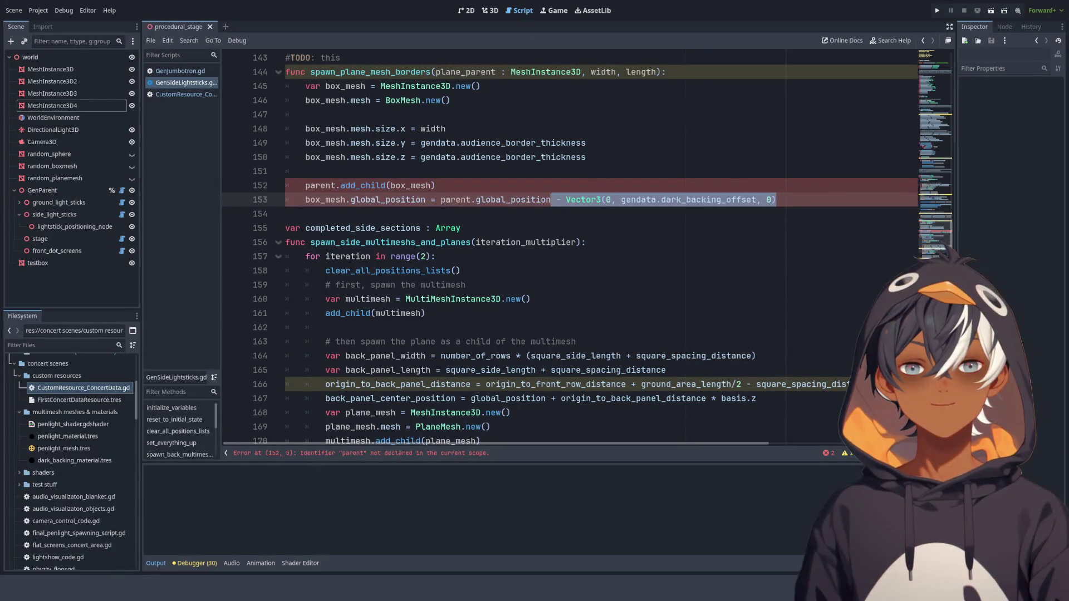
key("BackSpace")
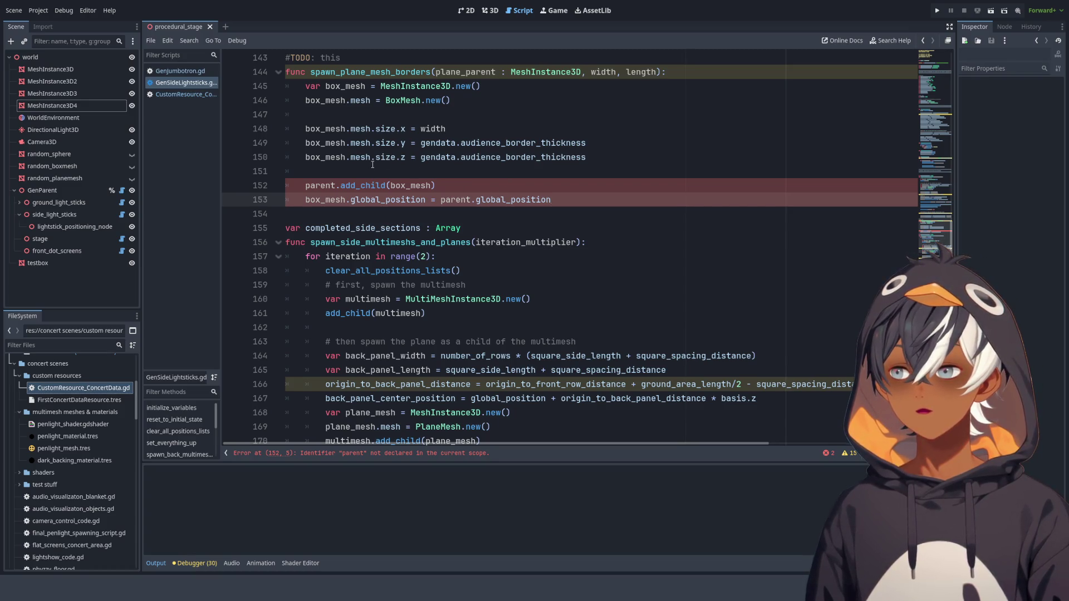
- Replace parent with plane_parent on the add_child and global_position lines
left_click(381, 228)
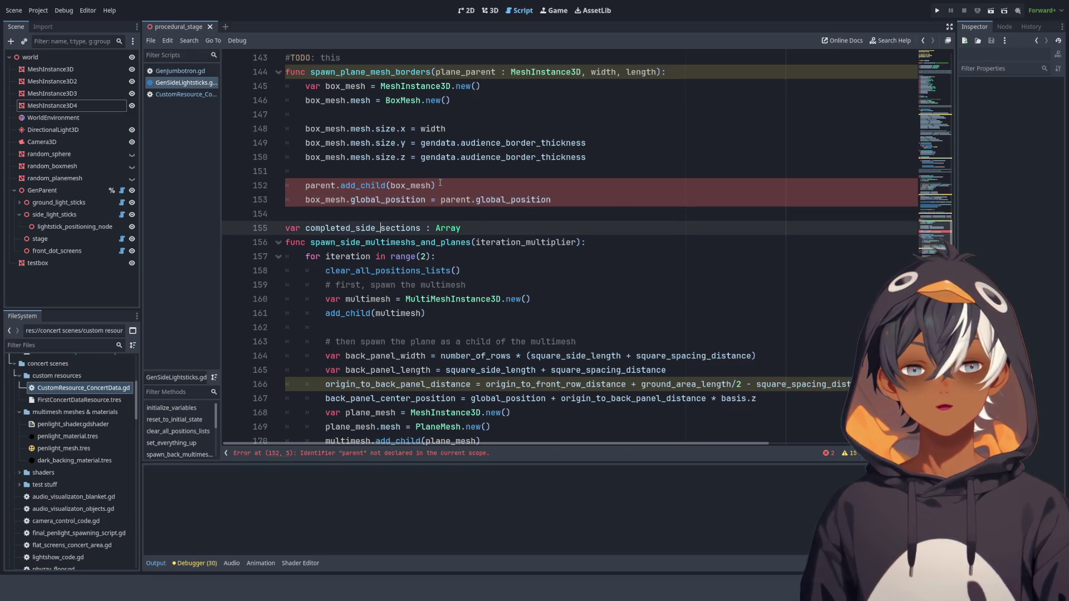
left_click(392, 188)
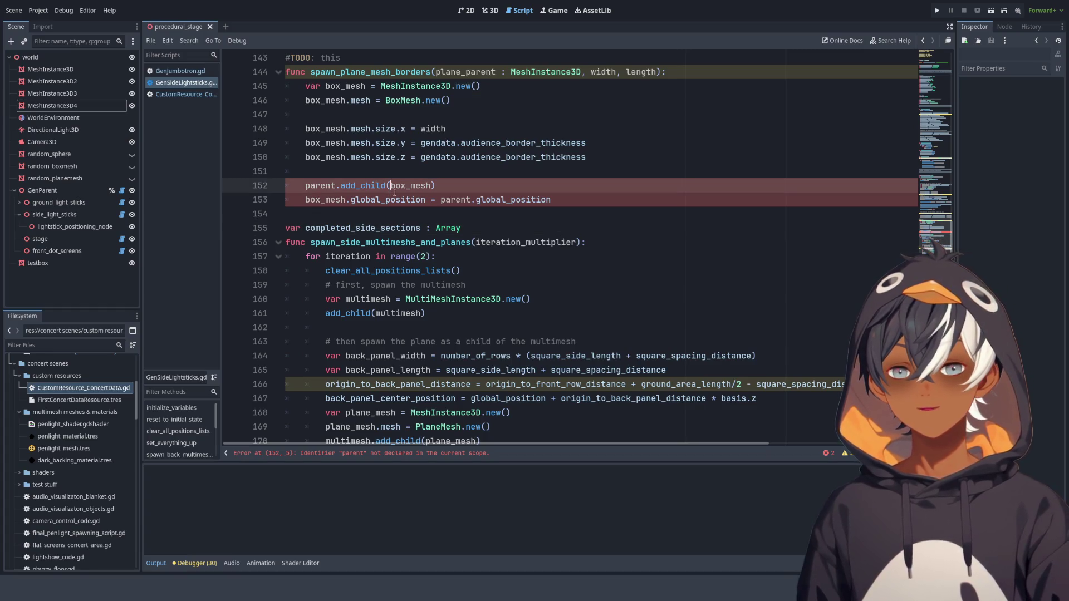
scroll(408, 131, "up", 1)
double_click(465, 114)
key("ctrl+c")
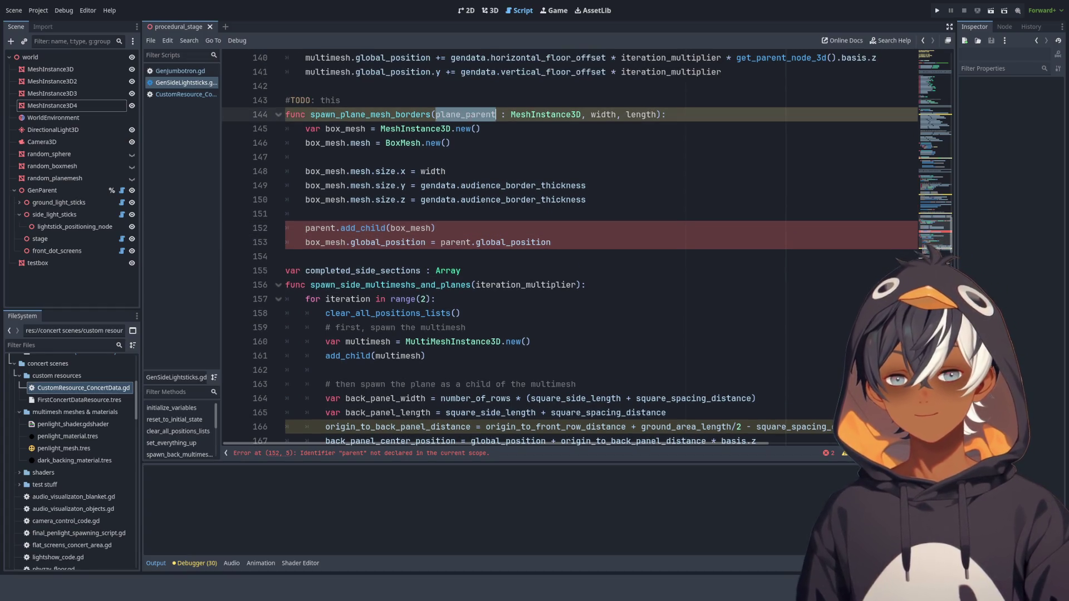
double_click(328, 228)
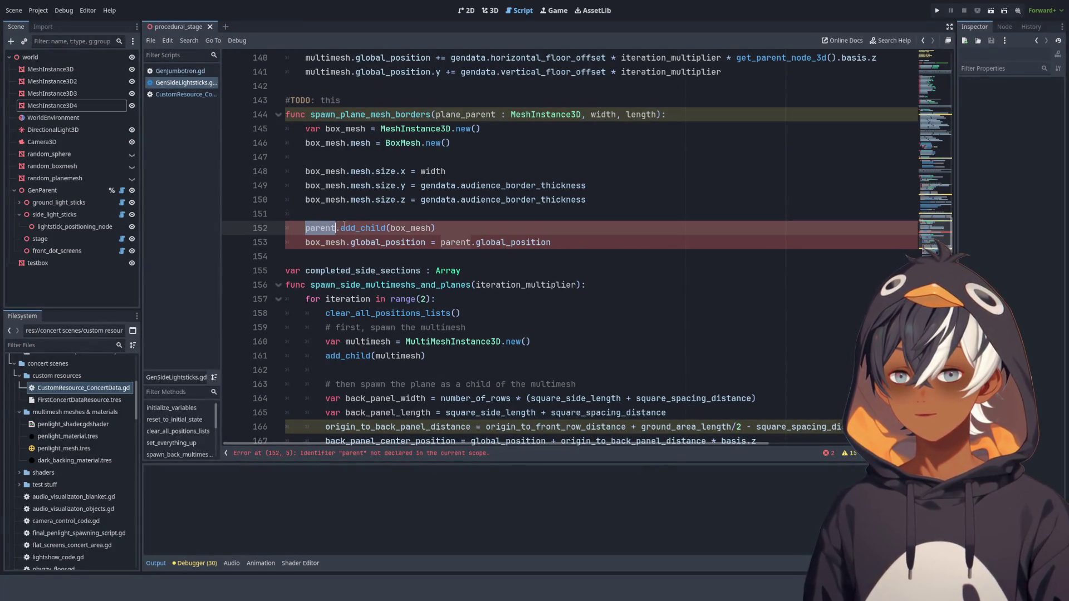
key("ctrl+v")
left_click(452, 244)
double_click(451, 243)
key("ctrl+v")
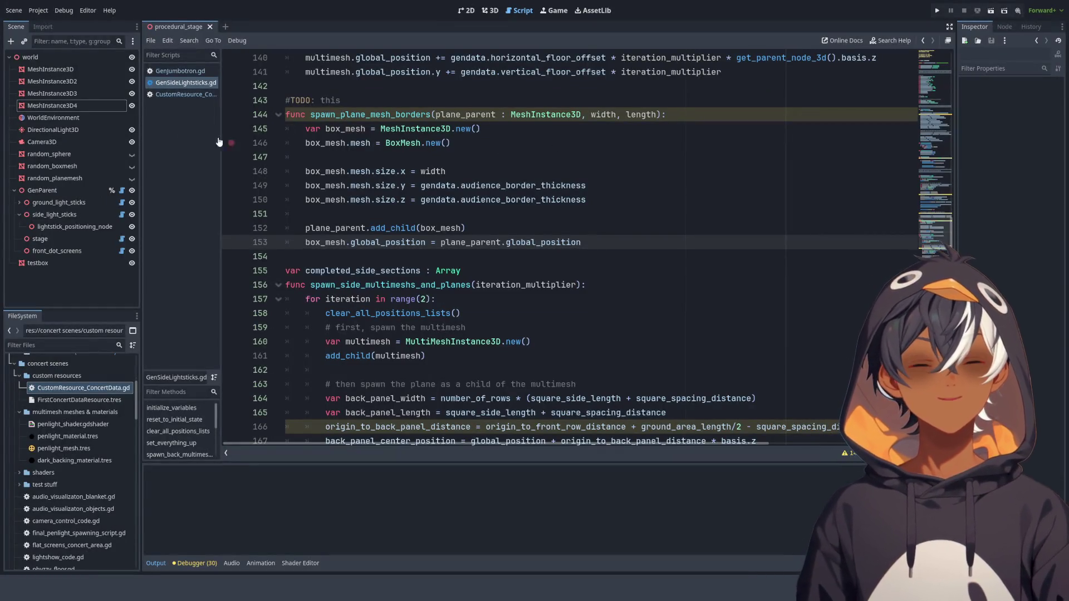
- In CustomResource_ConcertData.gd, set the audience_border_thickness default to 0.25
left_click(183, 94)
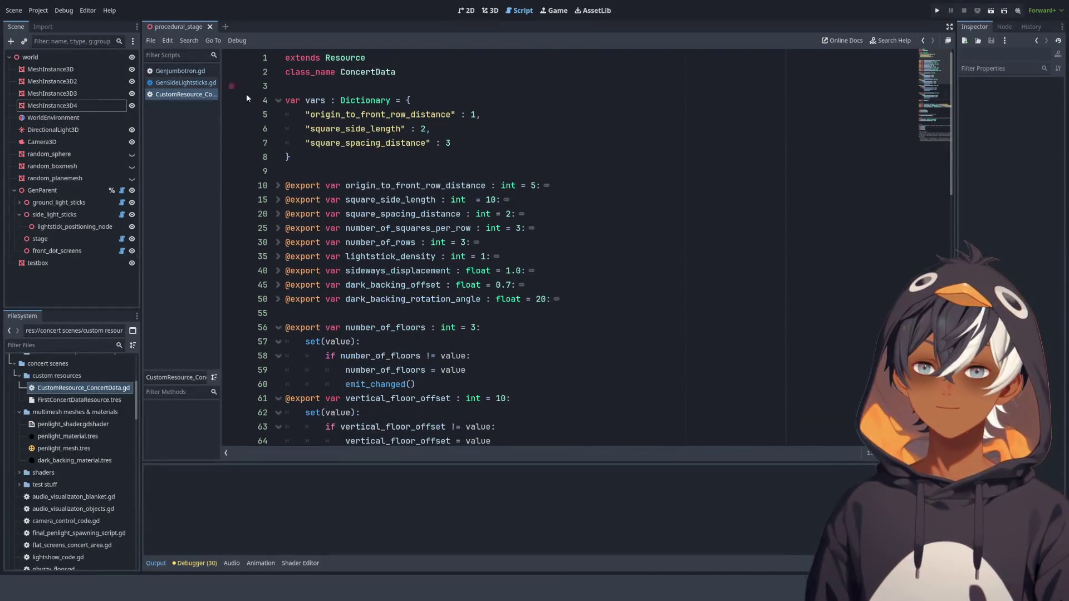
scroll(435, 133, "down", 8)
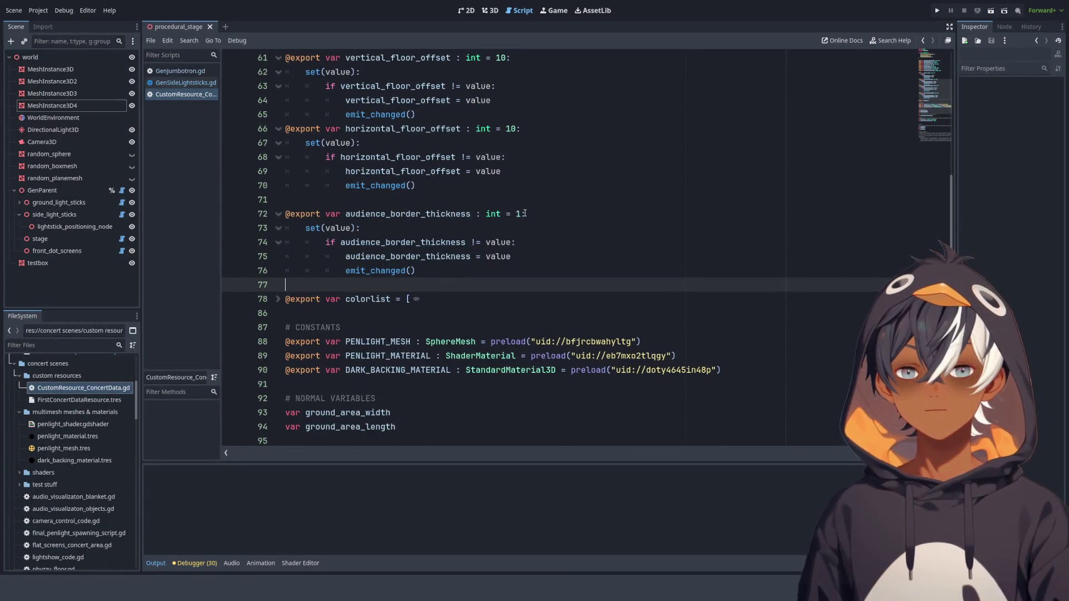
double_click(518, 214)
type("0.25")
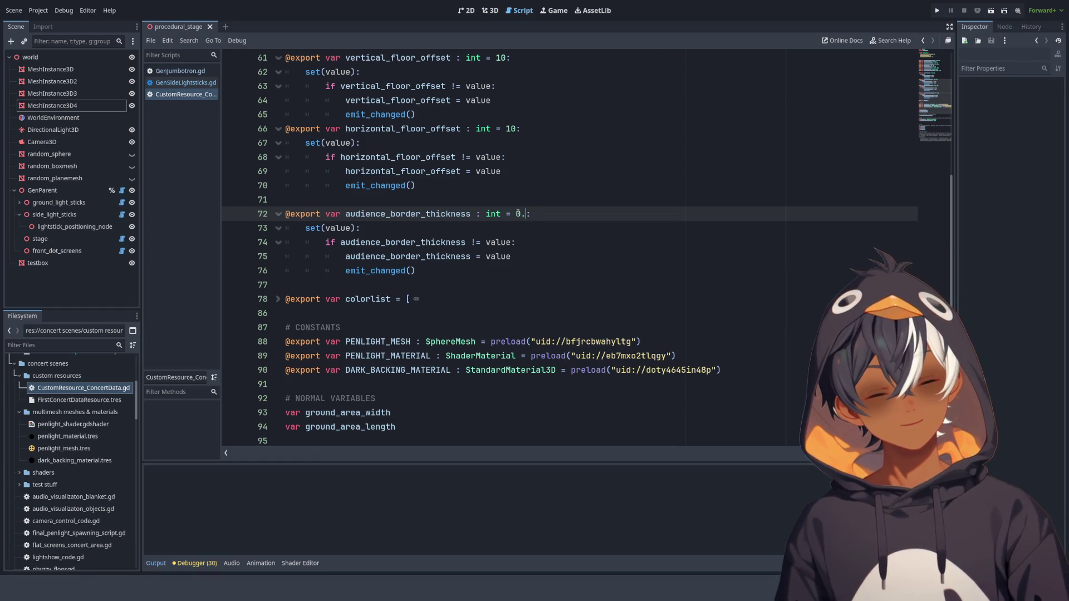
key("Return")
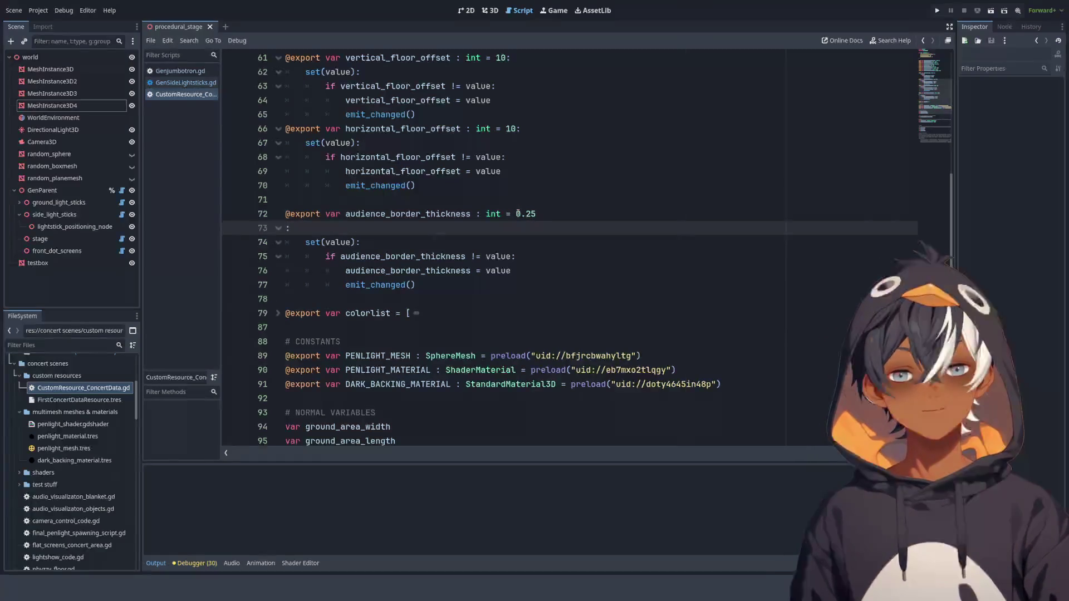
key("BackSpace")
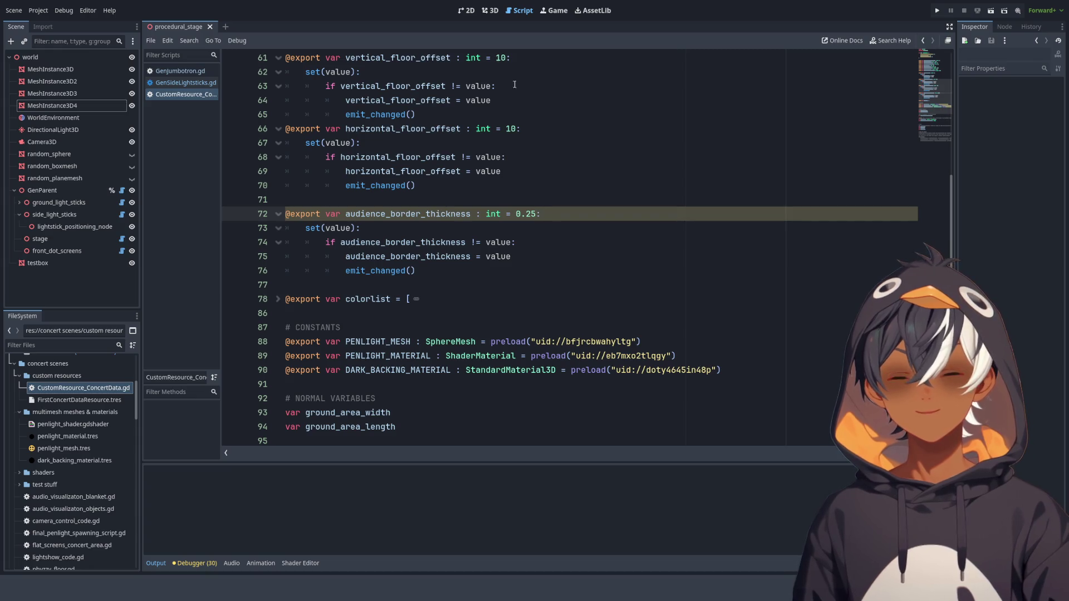
left_click(492, 13)
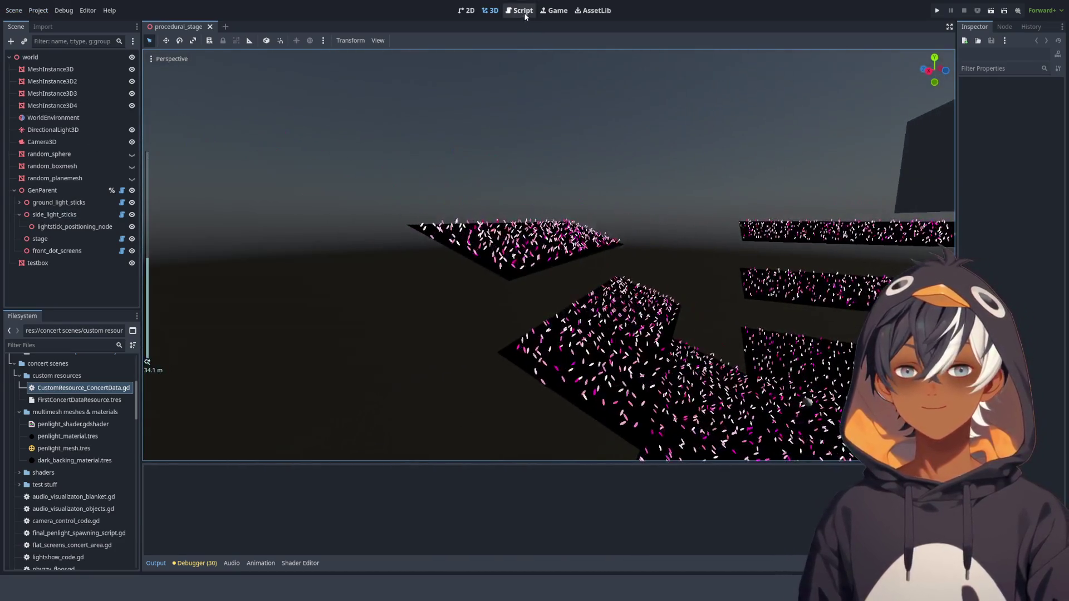
- Change audience_border_thickness's type from int to float
left_click(519, 10)
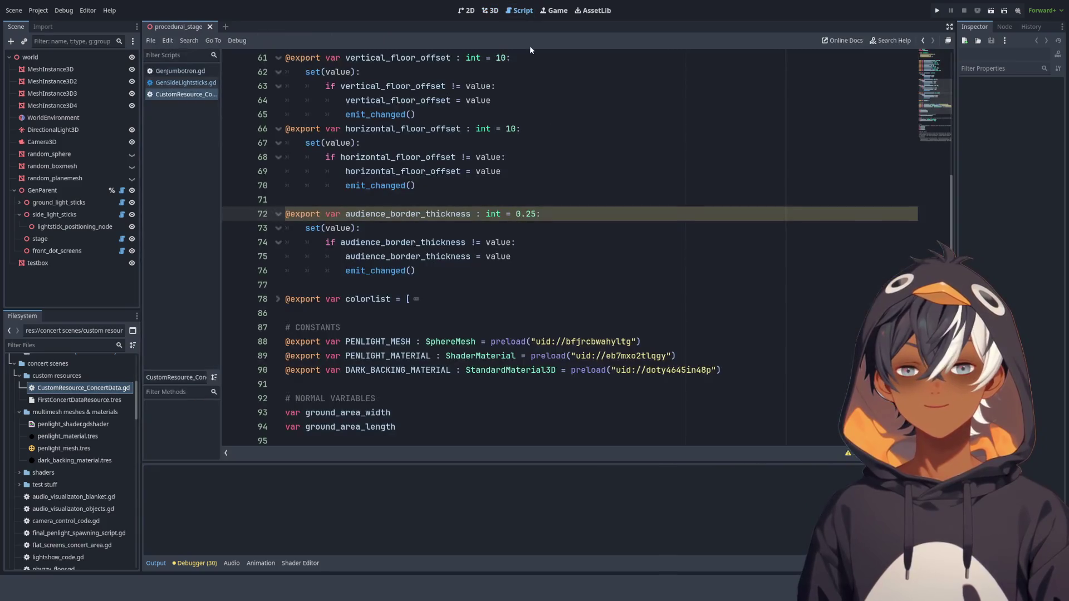
double_click(491, 217)
type("f")
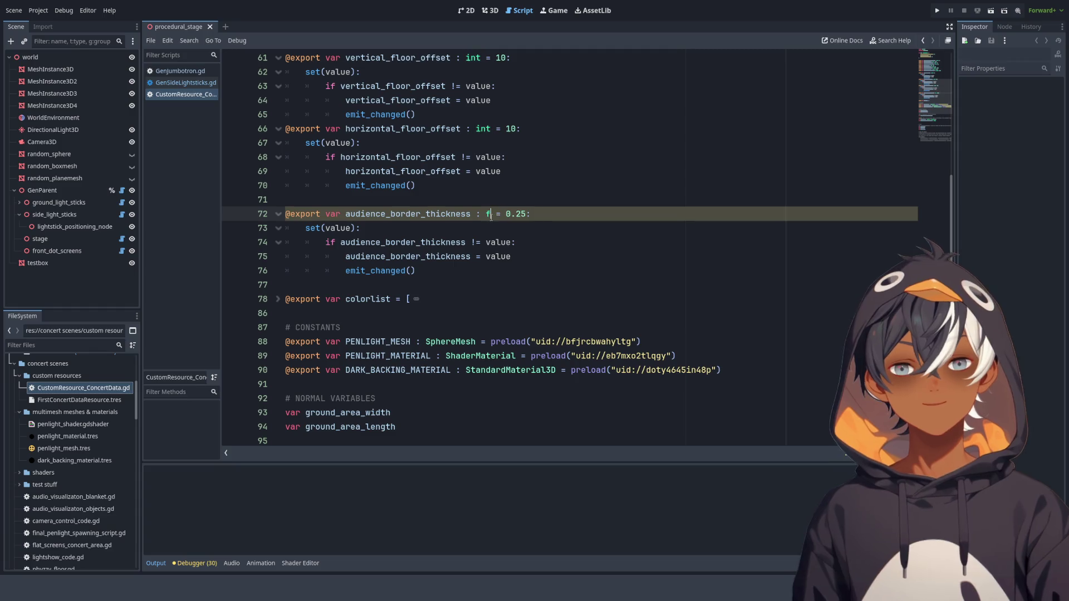
type("loat")
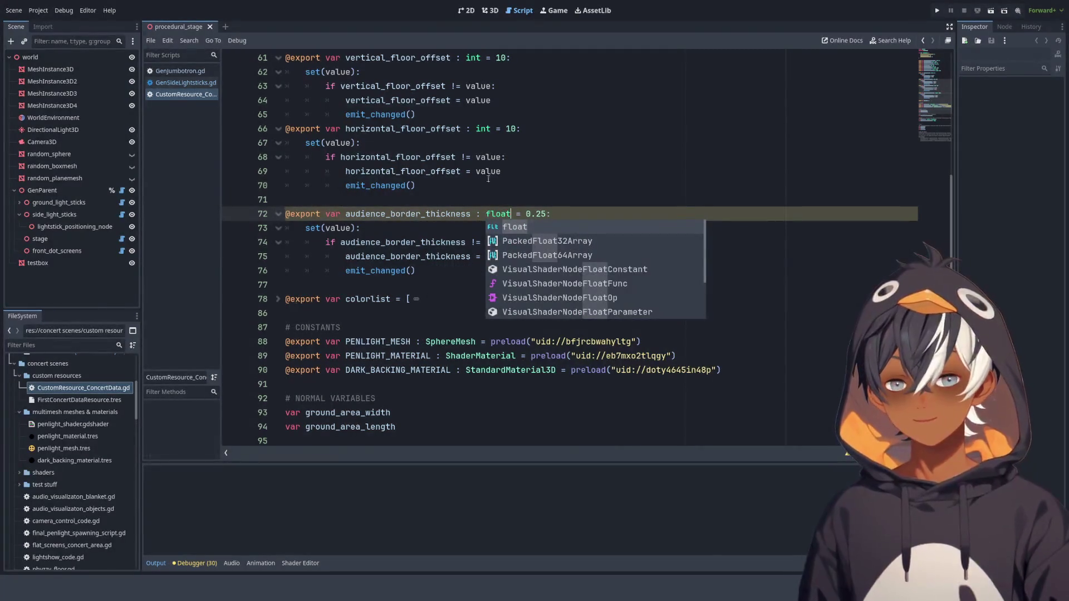
left_click(490, 10)
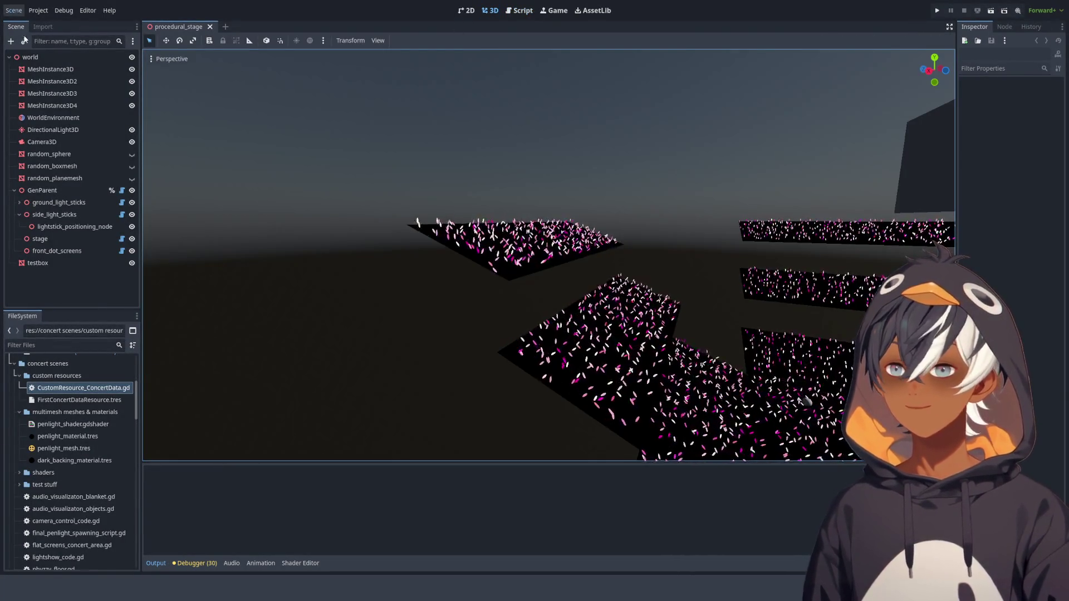
- Lower the view to crowd level and hide MeshInstance3D through MeshInstance3D4
scroll(589, 273, "up", 6)
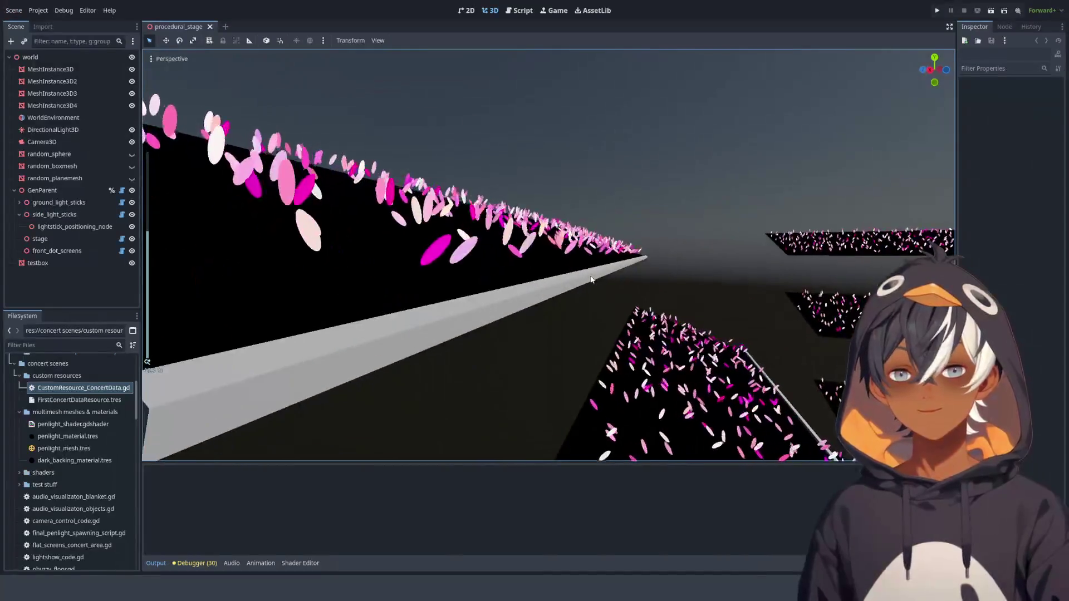
scroll(592, 280, "down", 5)
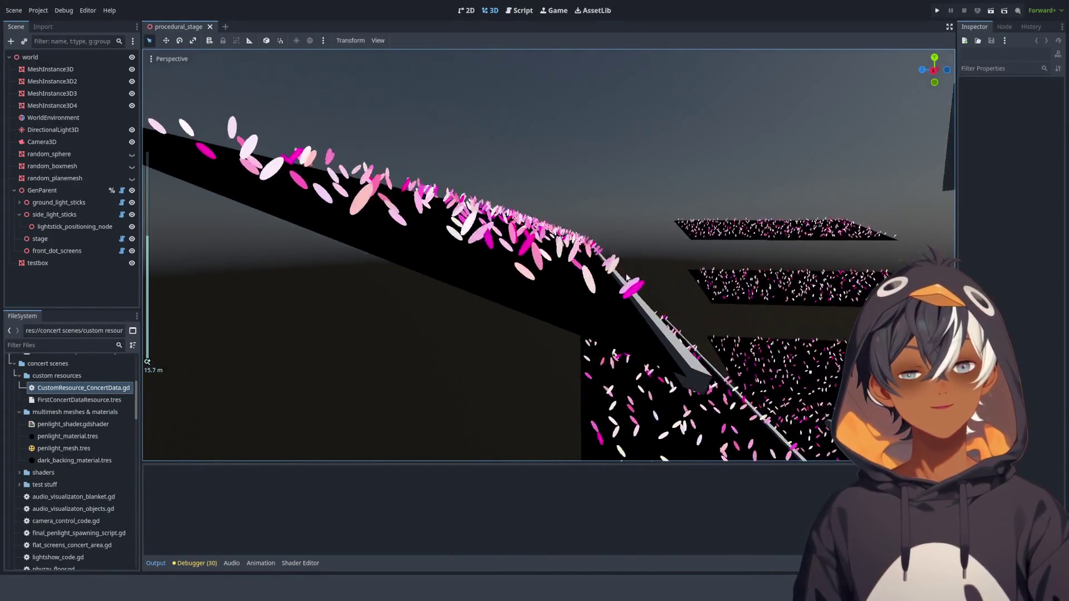
mouse_move(626, 277)
left_mouse_down()
mouse_move(415, 301)
mouse_move(432, 309)
mouse_move(446, 250)
mouse_move(362, 401)
mouse_move(450, 450)
mouse_move(443, 308)
left_mouse_up()
mouse_move(454, 314)
left_mouse_down()
mouse_move(421, 245)
mouse_move(488, 147)
mouse_move(484, 179)
mouse_move(422, 260)
mouse_move(447, 237)
left_mouse_up()
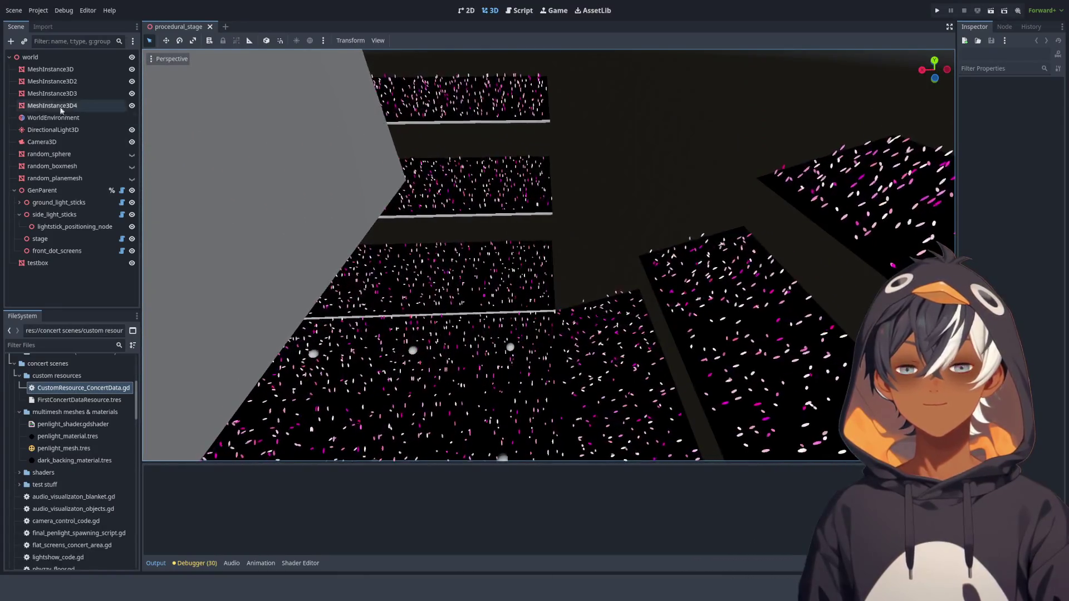
left_click(132, 69)
left_click(132, 82)
left_click(132, 94)
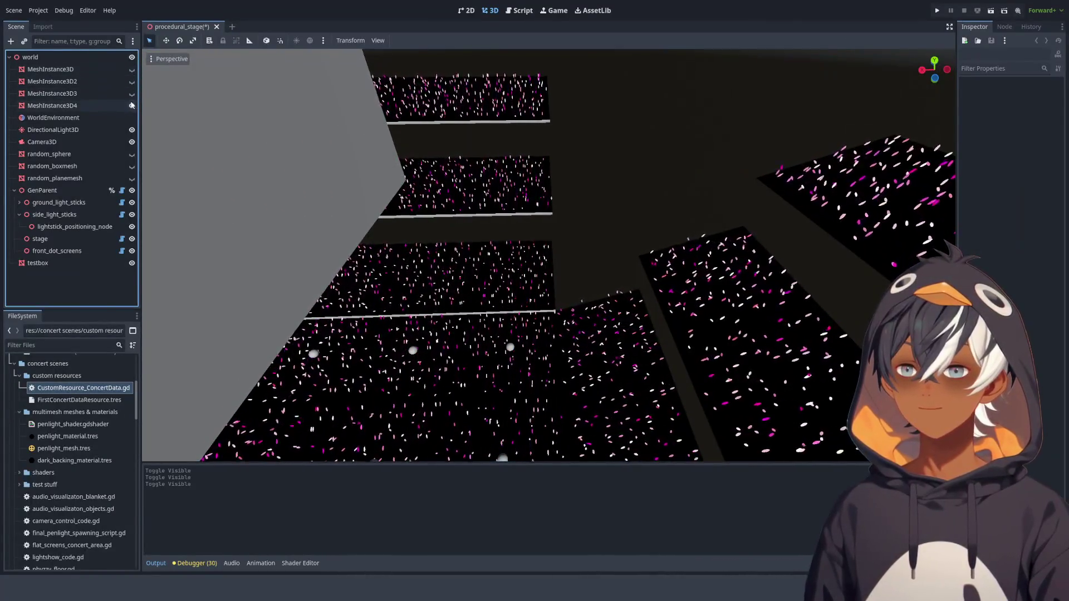
left_click(132, 106)
- Orbit to a high angled view to inspect the gray border rails along the seating sections
mouse_move(293, 277)
left_mouse_down()
mouse_move(486, 269)
mouse_move(423, 290)
left_mouse_up()
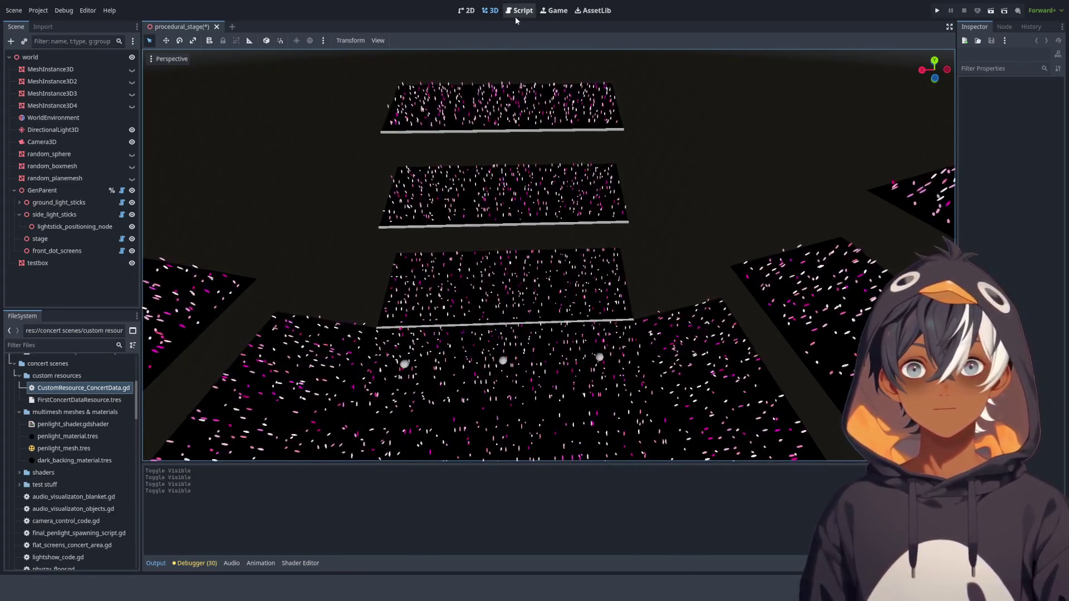
scroll(510, 138, "down", 4)
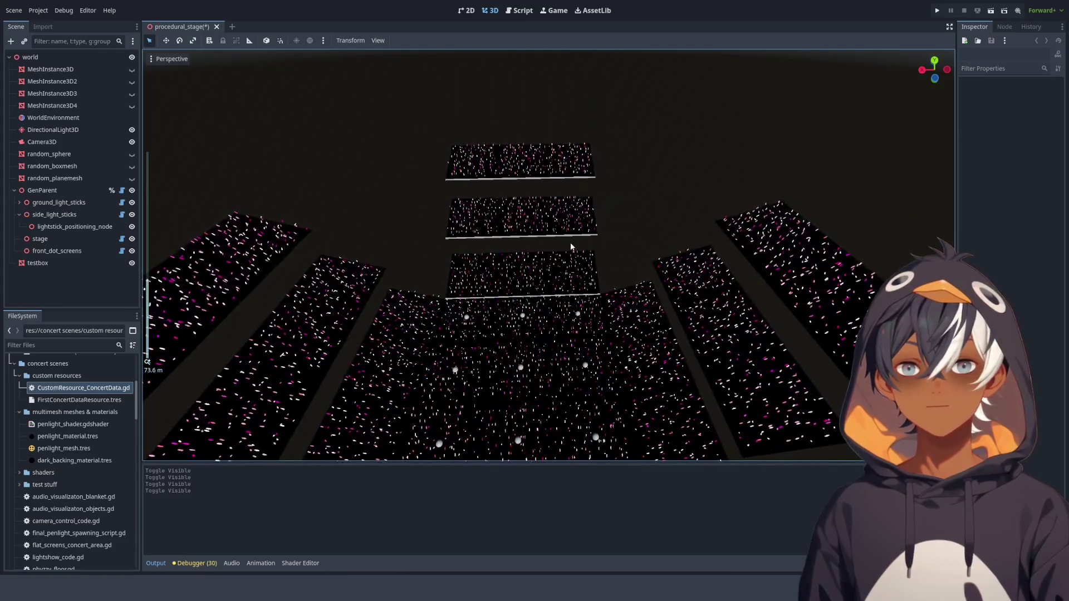
mouse_move(570, 242)
left_mouse_down()
mouse_move(422, 229)
mouse_move(433, 270)
mouse_move(456, 233)
left_mouse_up()
- Return to the script editor and dismiss the type suggestions popup
left_click(520, 11)
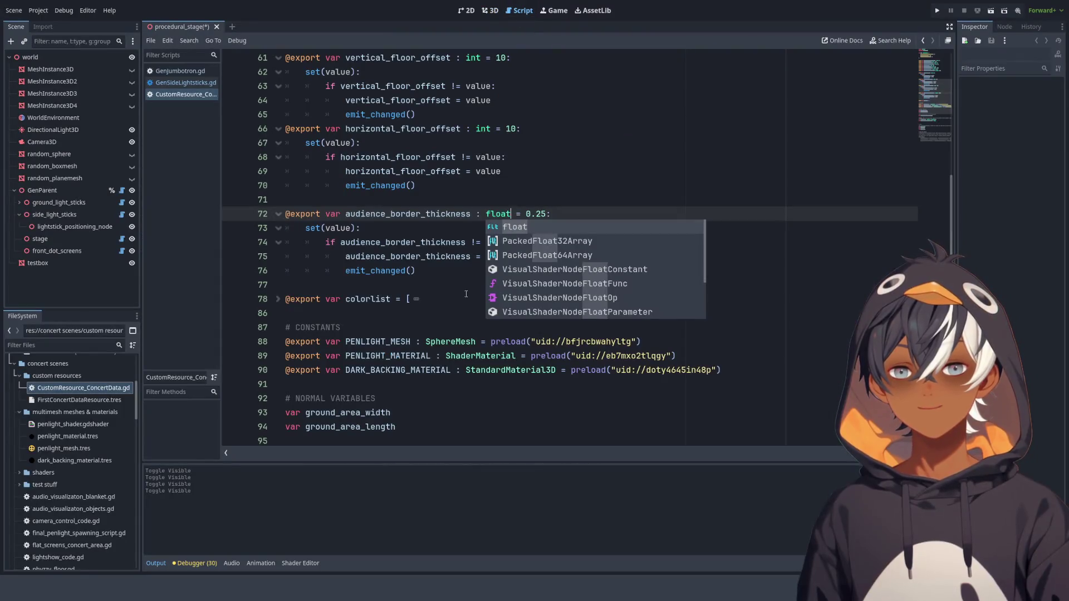
left_click(466, 294)
scroll(466, 294, "down", 2)
scroll(490, 272, "up", 8)
scroll(518, 250, "down", 13)
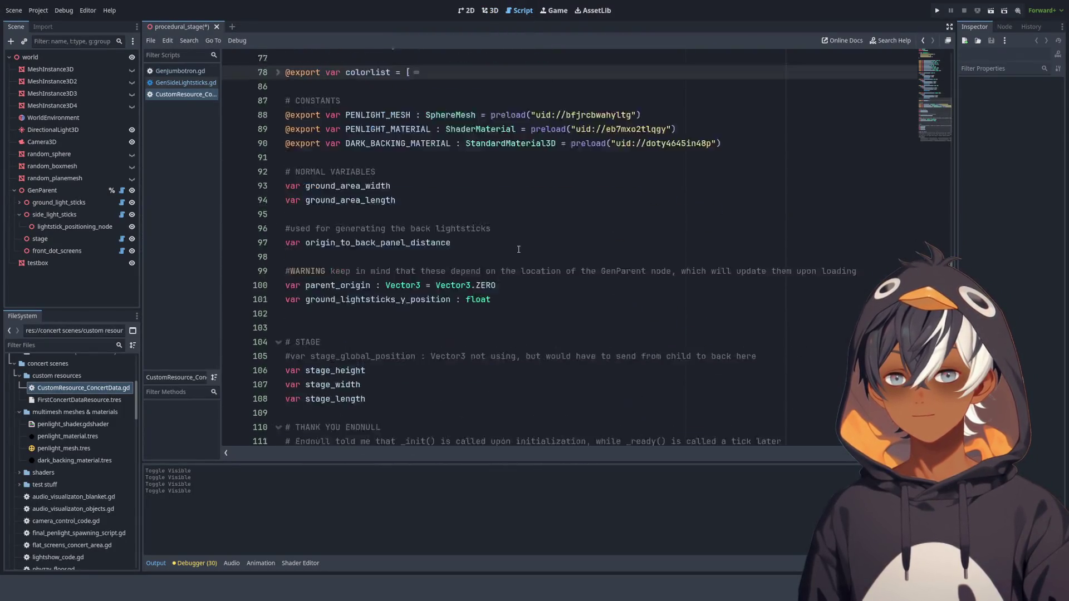
scroll(519, 249, "down", 5)
scroll(518, 249, "up", 9)
- Close GenJumbotron.gd and CustomResource_ConcertData.gd, leaving GenSideLightsticks.gd
left_click(185, 82)
left_click(180, 70)
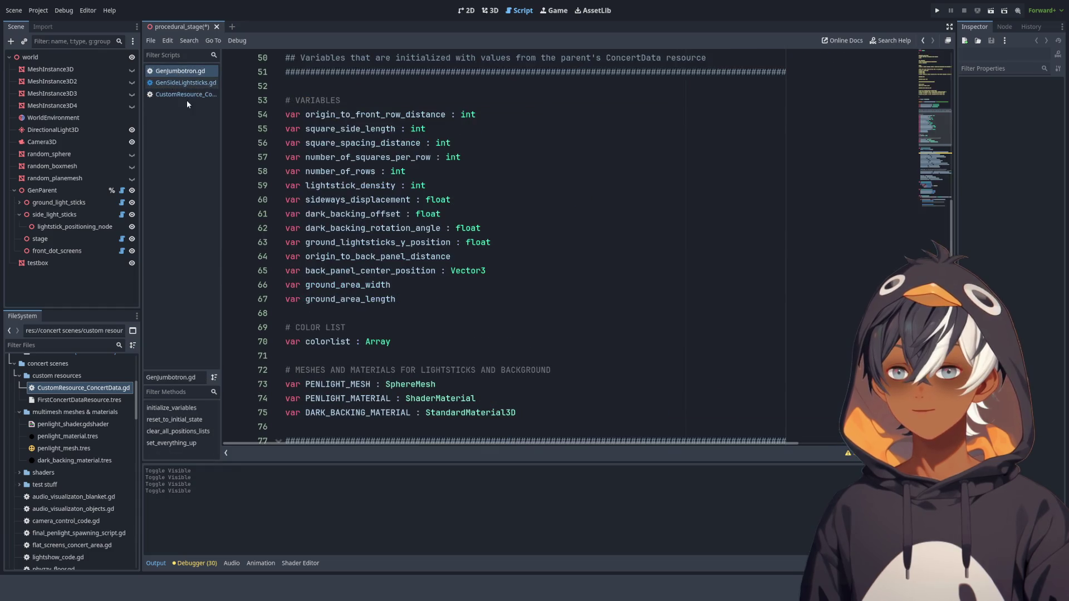
middle_click(184, 70)
left_click(185, 83)
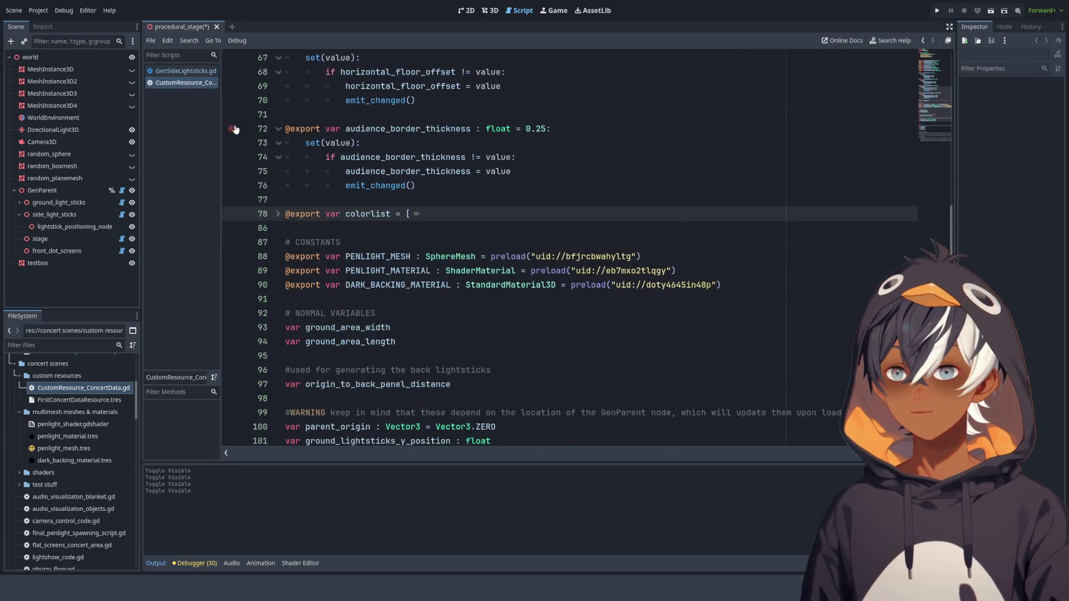
key("ctrl+w")
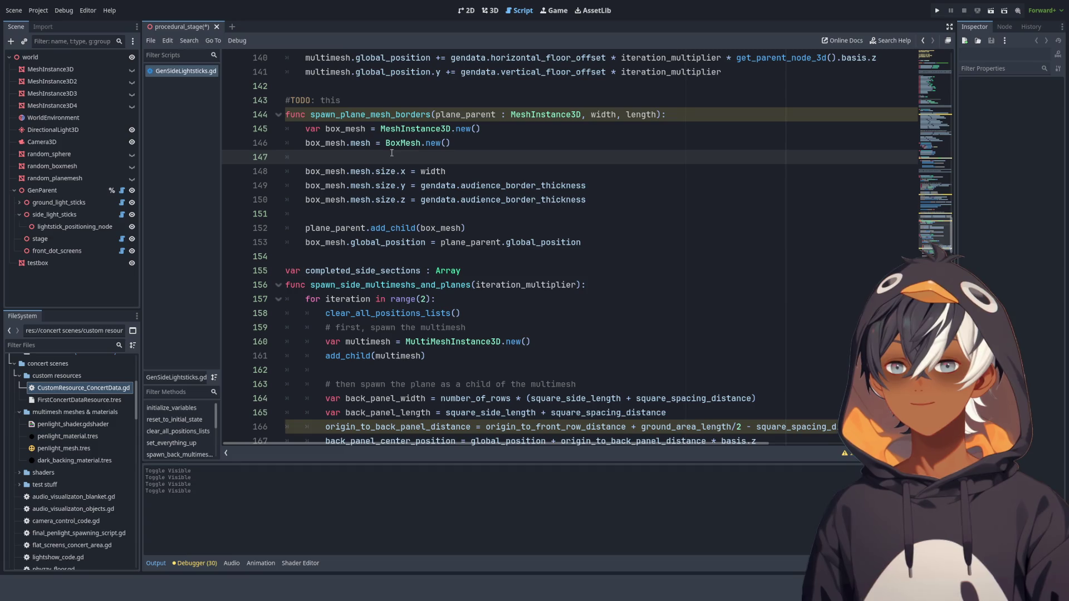
- Jump from the spawn_plane_mesh_borders call to its function definition
left_click(356, 120)
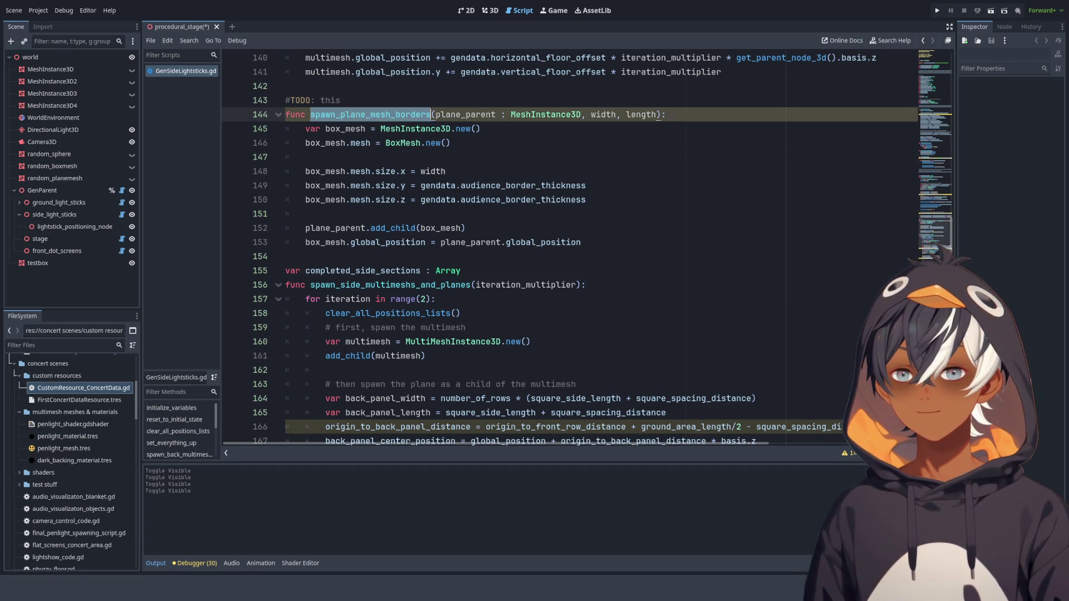
scroll(468, 171, "up", 4)
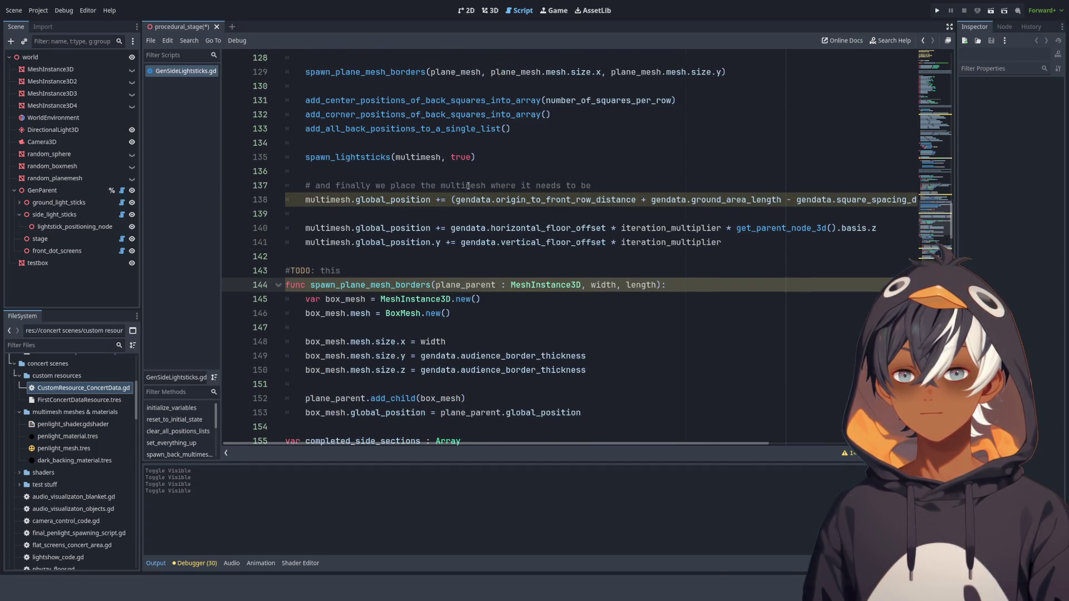
scroll(468, 186, "up", 3)
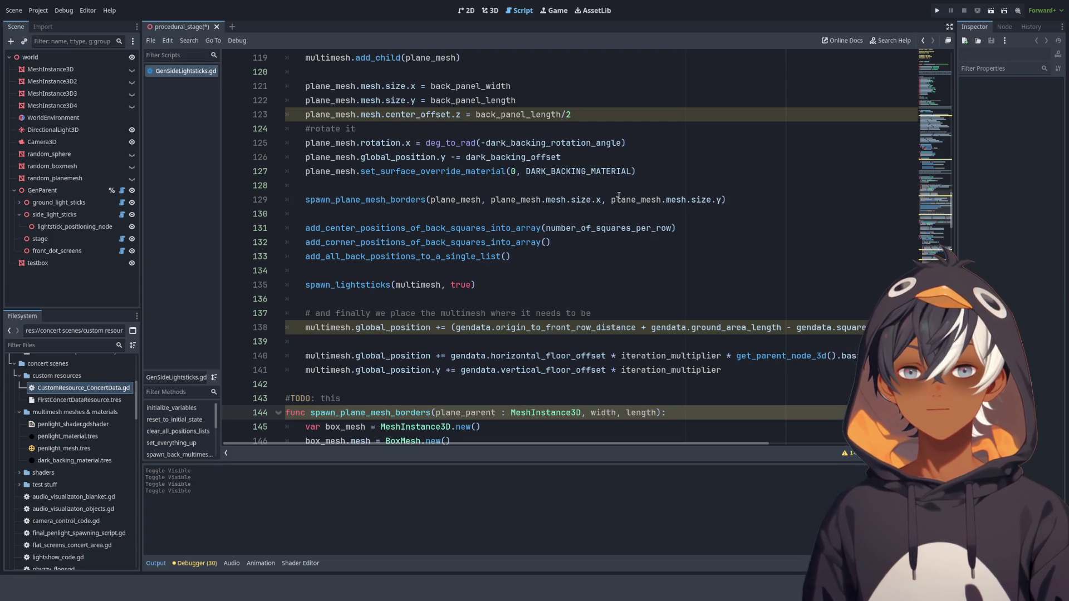
scroll(596, 191, "down", 2)
scroll(629, 191, "up", 2)
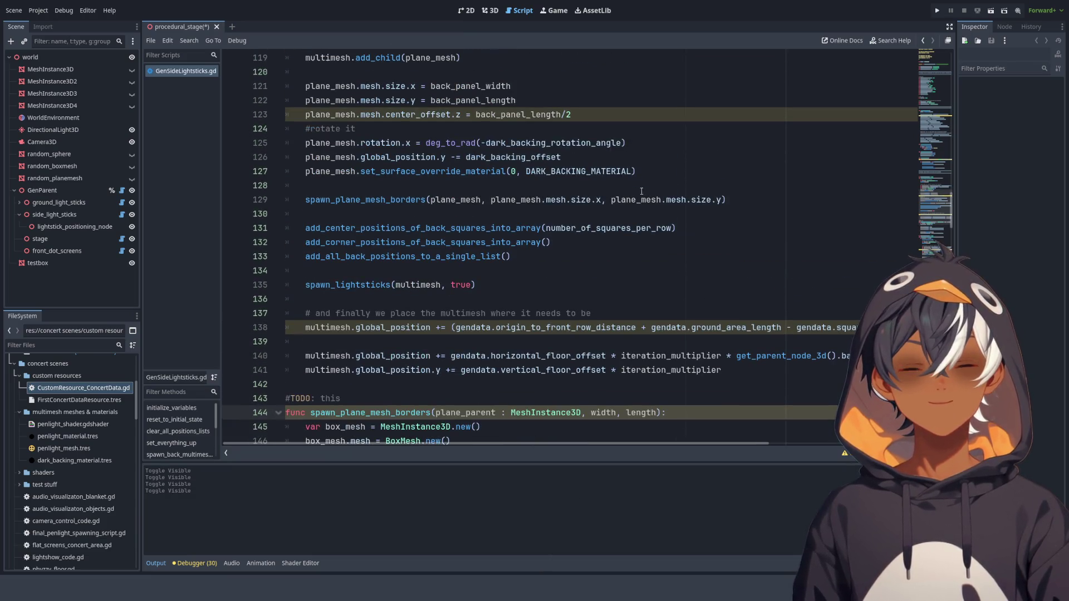
left_click(447, 212)
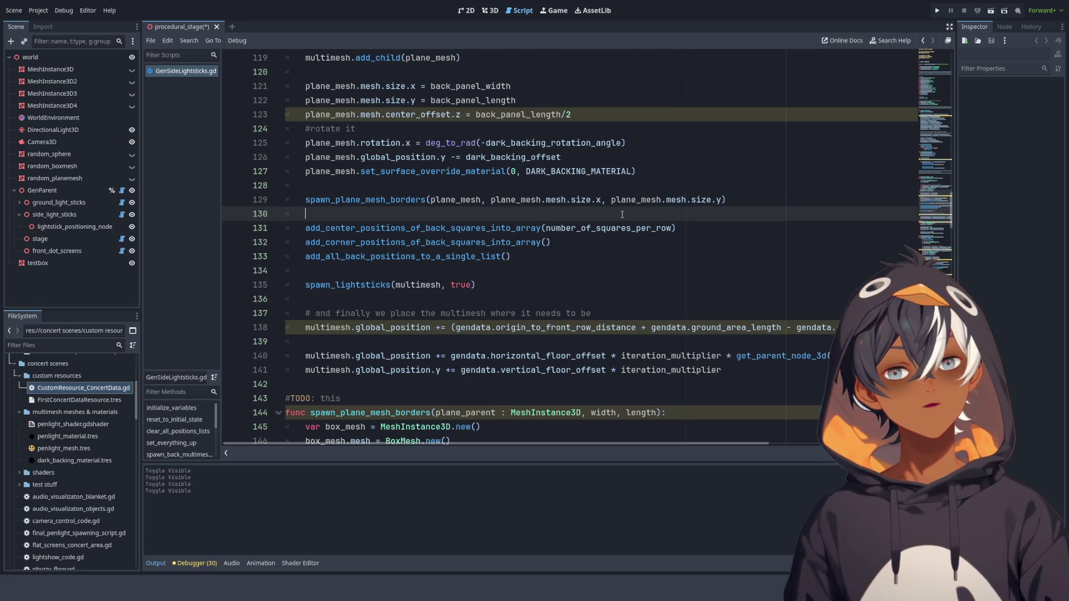
left_click(331, 200)
left_click(331, 199, "ctrl")
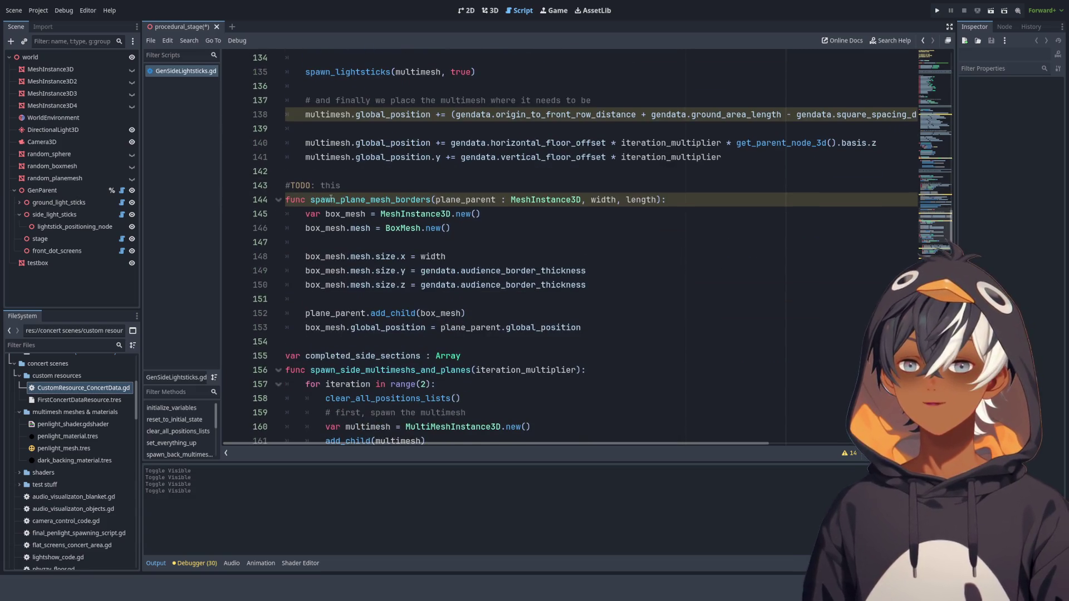
- Fold spawn_plane_mesh_borders, add two blank lines after it, unfold it and select its code
left_click(278, 199)
left_click(346, 215)
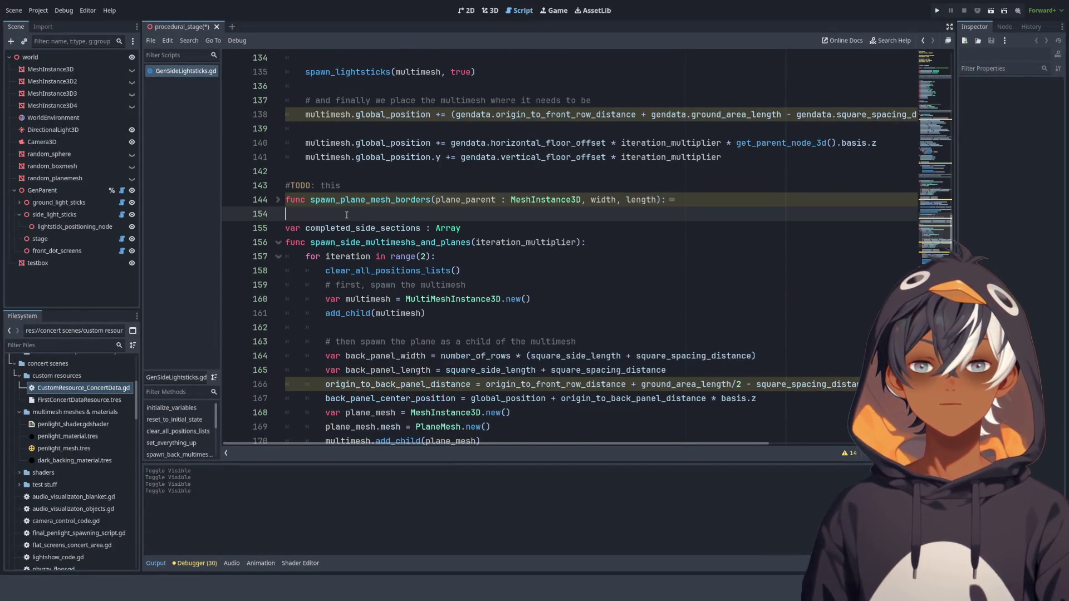
key("Return")
key("Return")
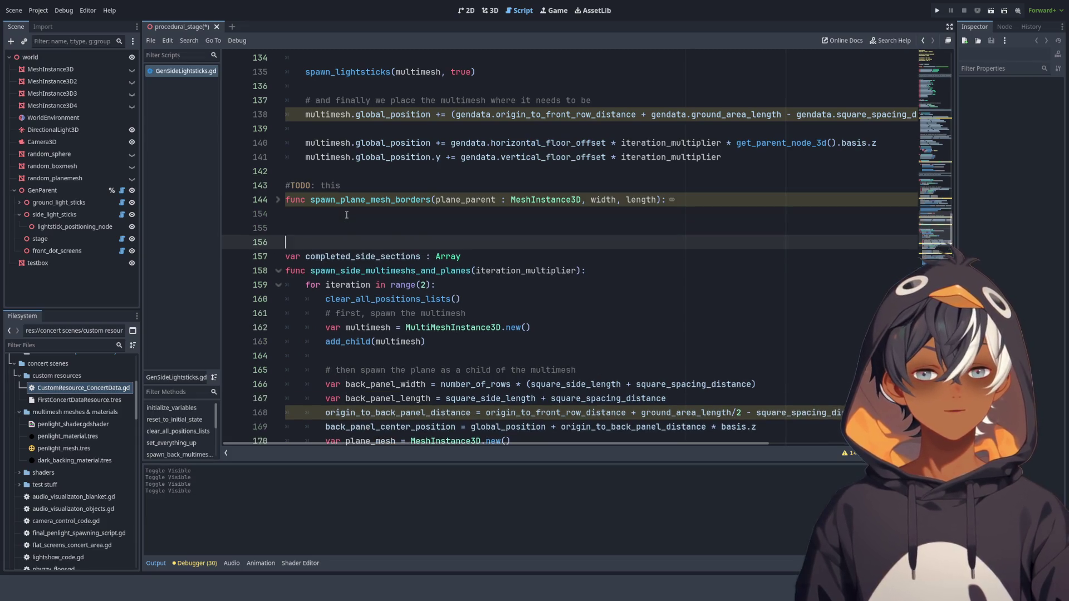
key("Up")
left_click(278, 199)
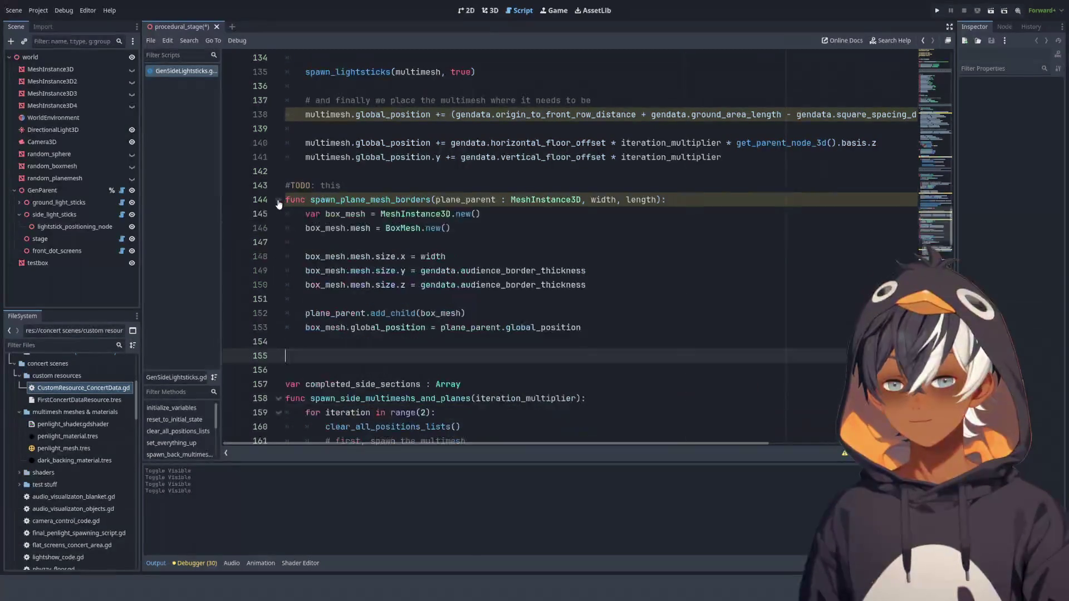
scroll(413, 255, "down", 2)
scroll(413, 255, "up", 1)
mouse_move(582, 284)
left_mouse_down()
mouse_move(285, 214)
mouse_move(286, 151)
left_mouse_up()
- Duplicate the border function and rename the copies spawn_length_plane_mesh_borders and spawn_width_plane_mesh_borders
key("ctrl+c")
left_click(322, 313)
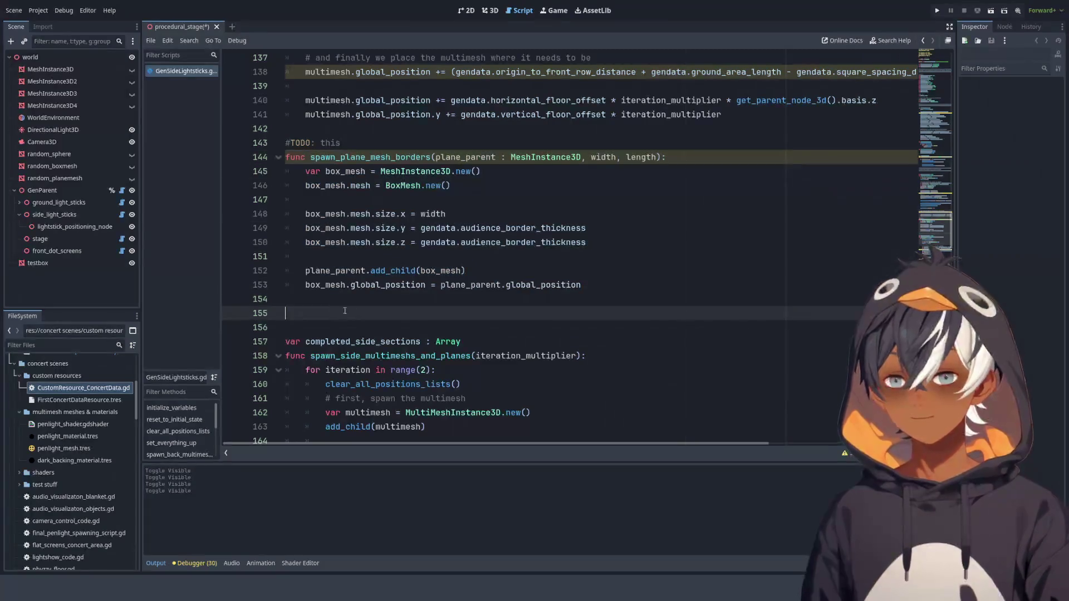
key("ctrl+v")
left_click(335, 142)
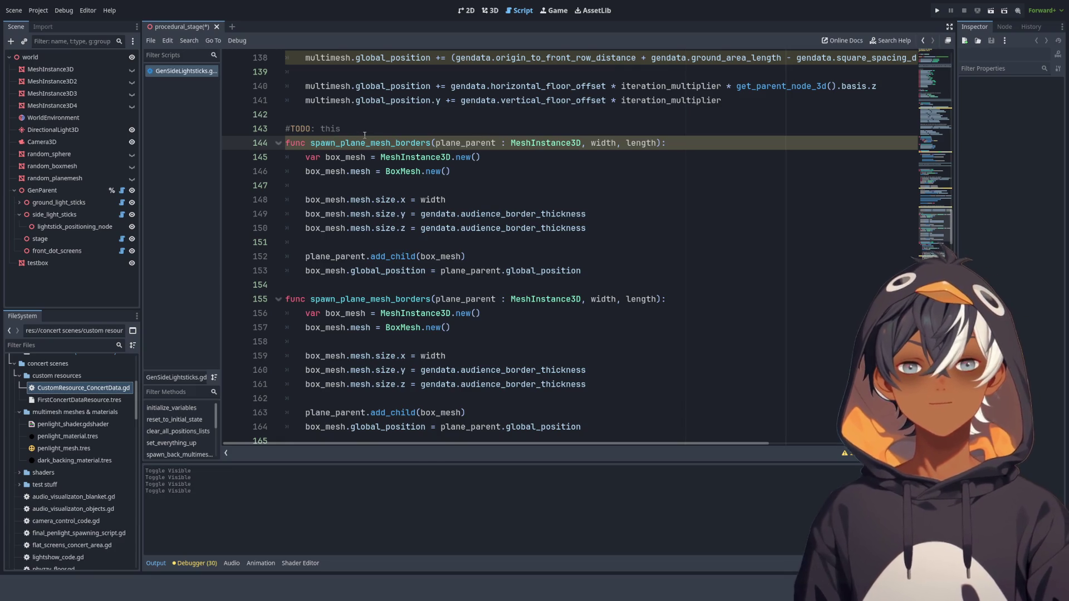
type("_")
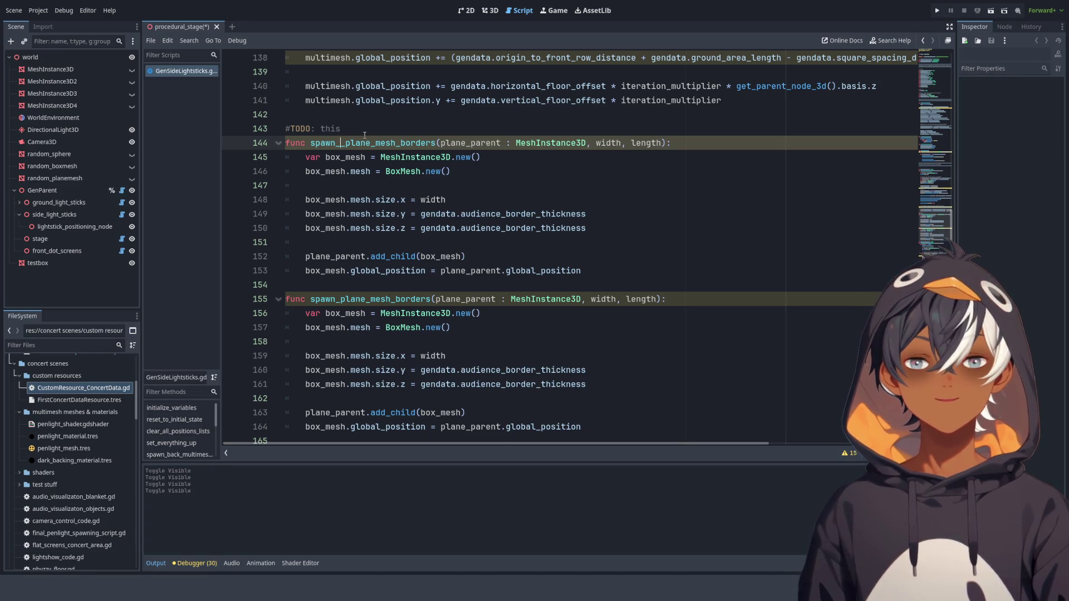
type("len")
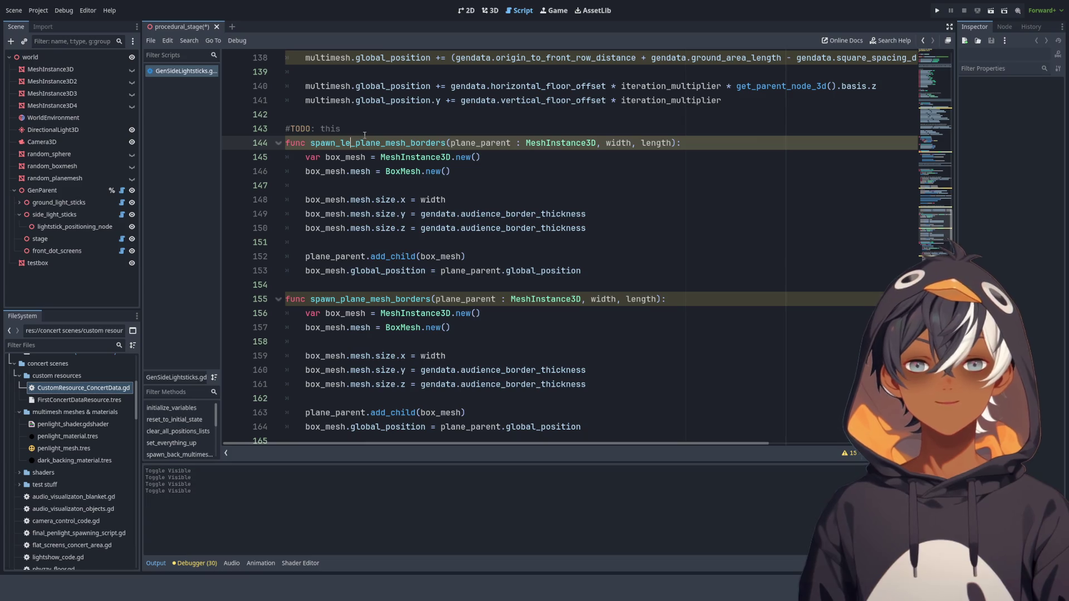
type("gth")
key("Down")
key("Down")
key("End")
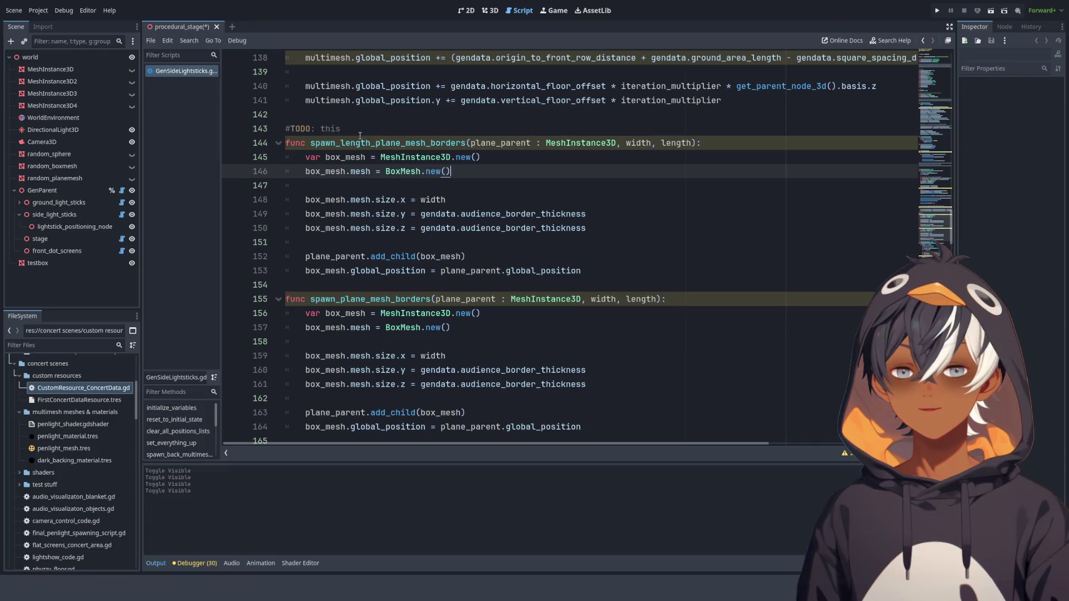
left_click(336, 301)
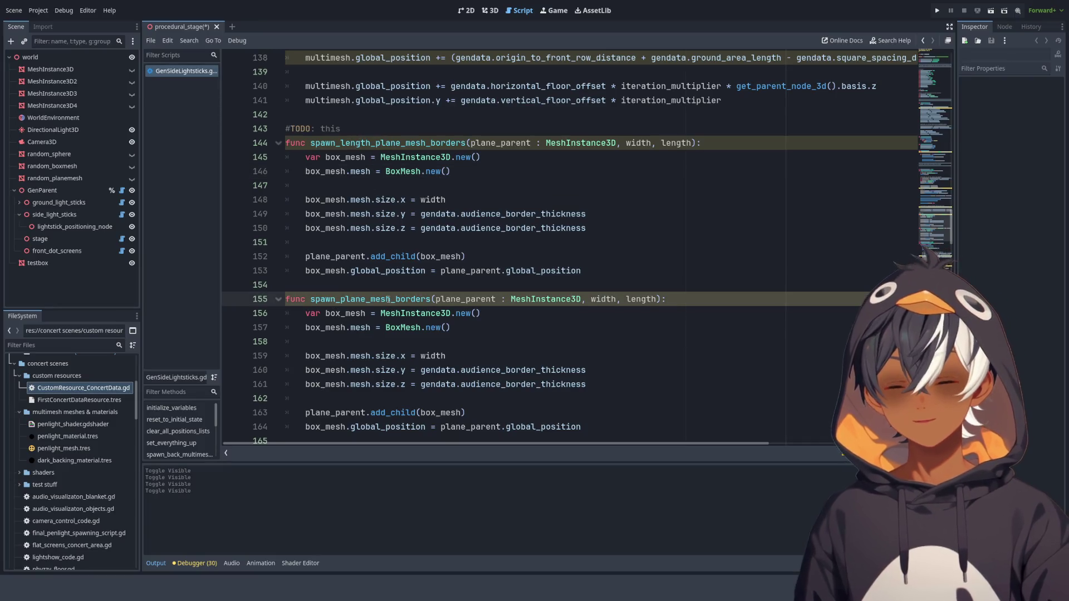
type("_width")
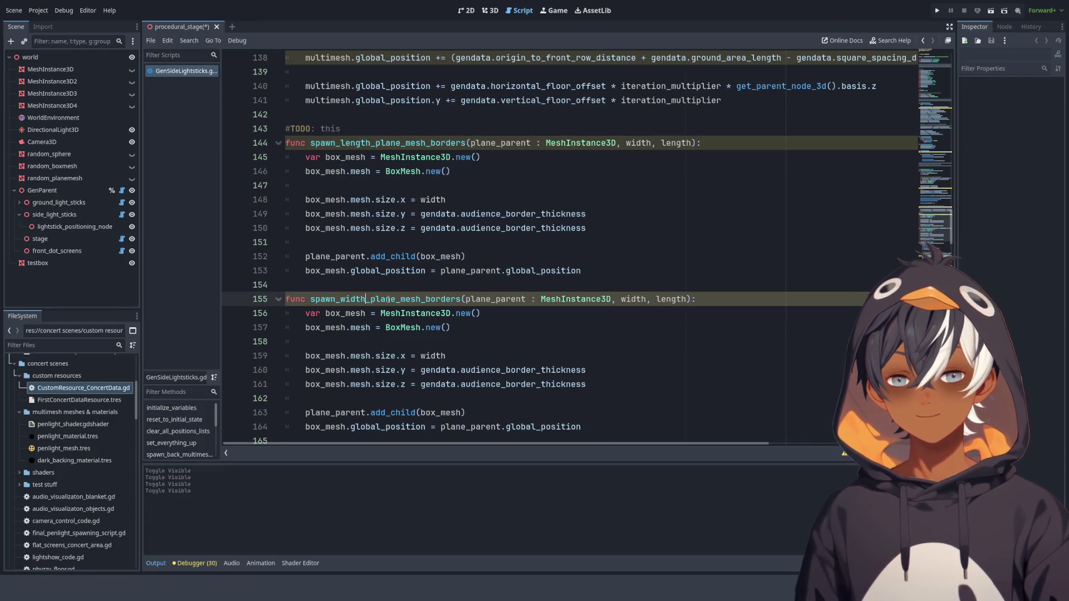
left_click(451, 290)
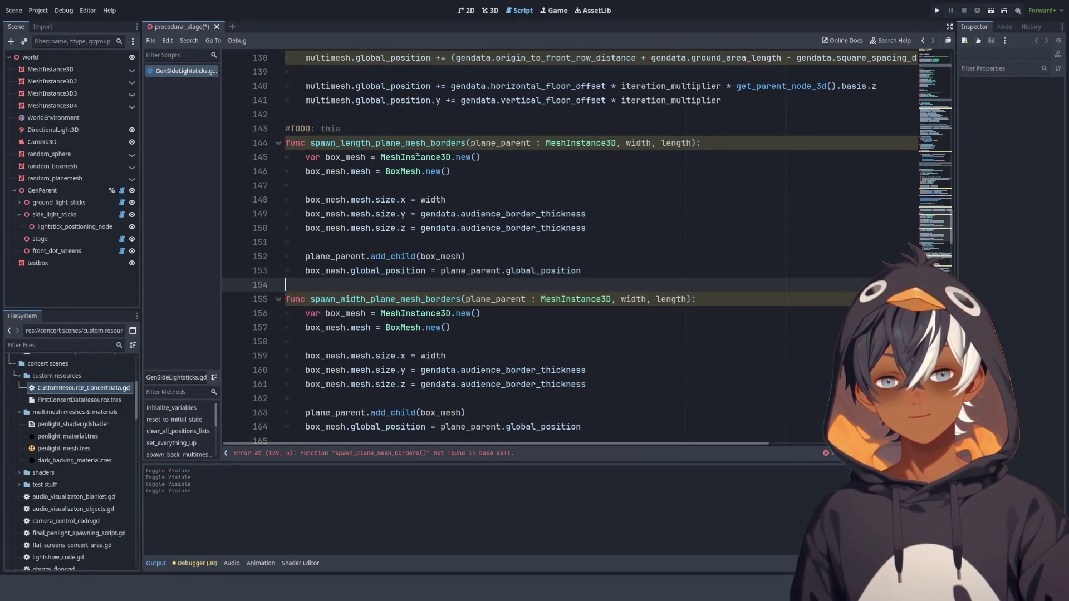
- Change the line 129 call to spawn_length_plane_mesh_borders and select the spawn_width name
left_click(277, 142)
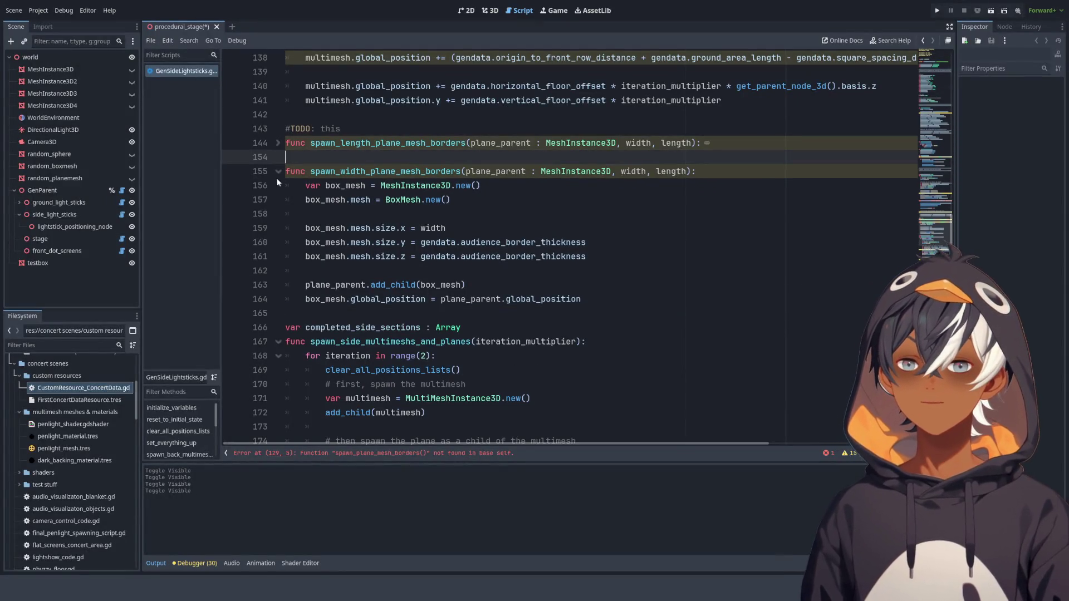
left_click(278, 171)
left_click(277, 143)
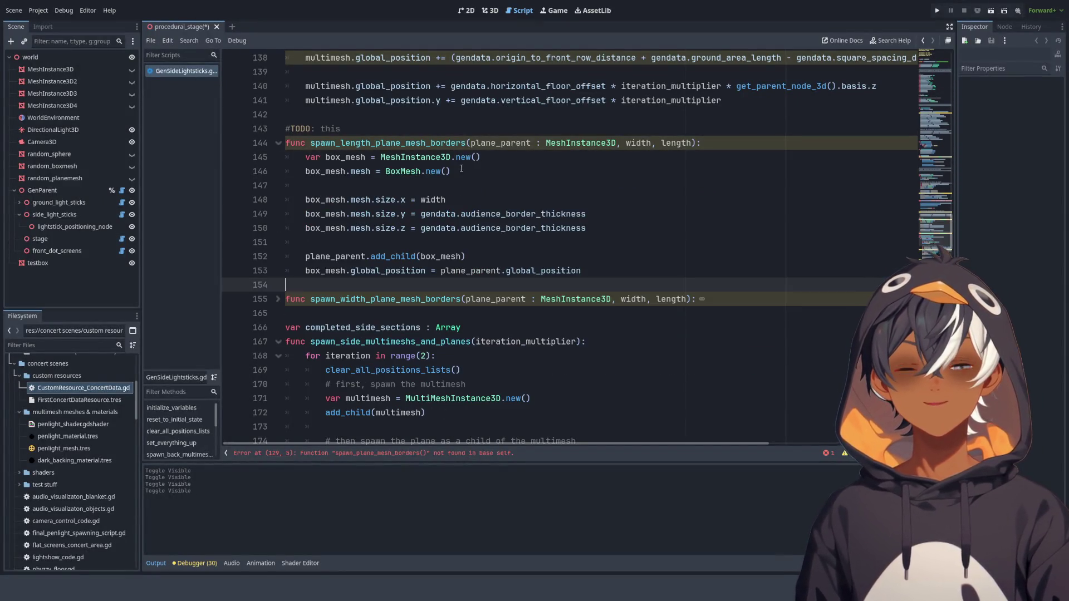
double_click(389, 143)
scroll(384, 156, "up", 4)
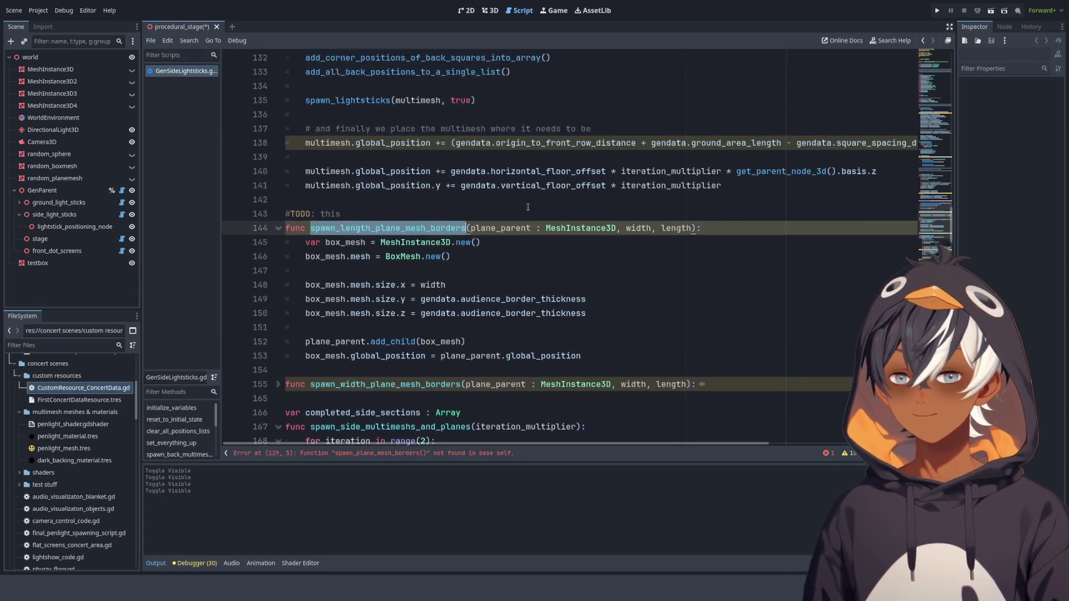
double_click(361, 100)
key("ctrl+v")
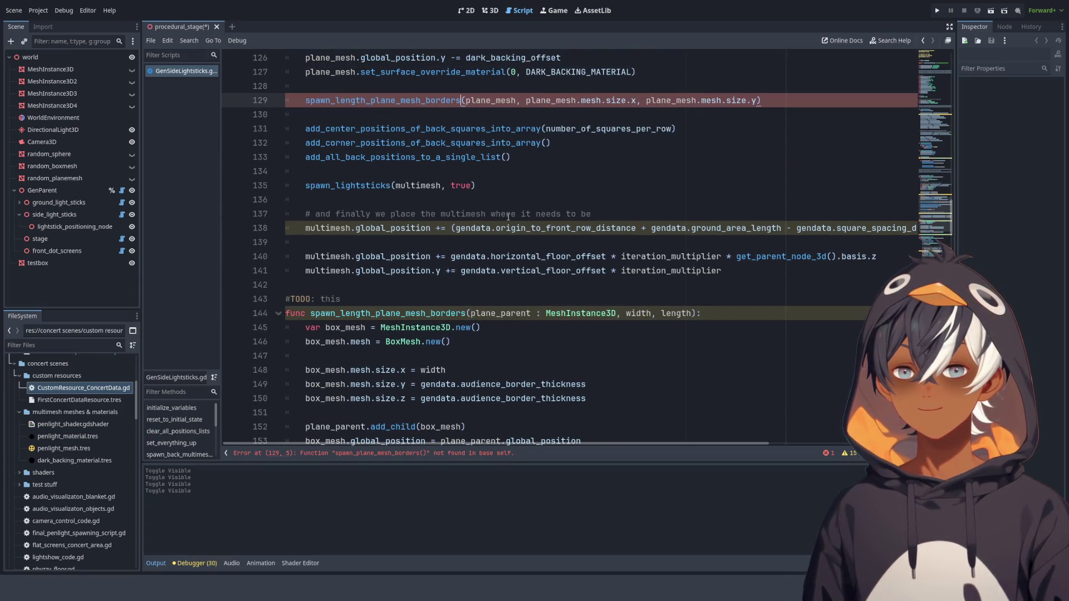
scroll(403, 291, "down", 3)
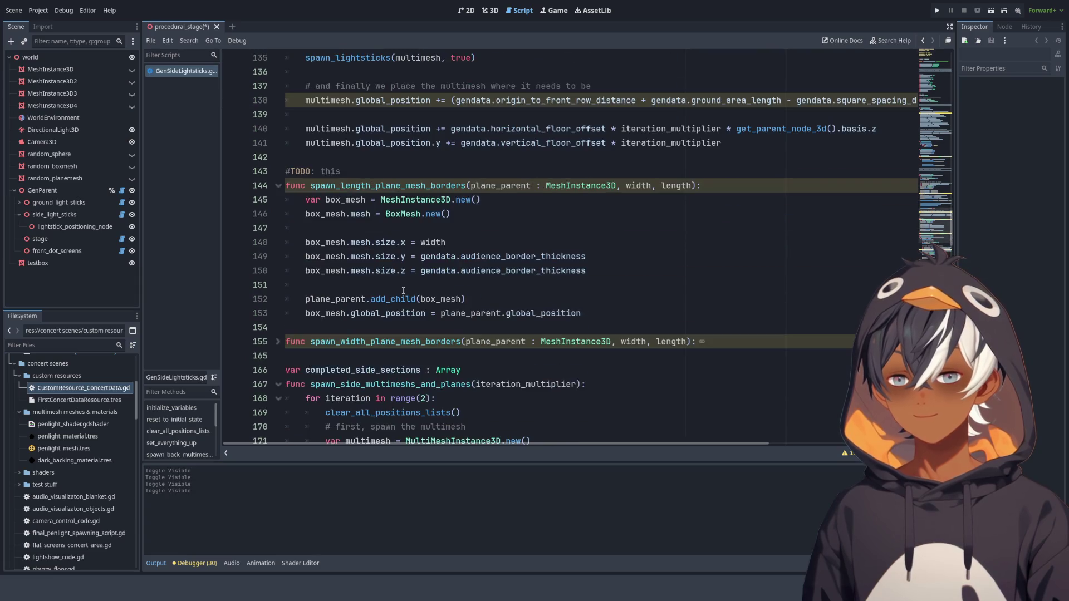
double_click(363, 342)
scroll(425, 186, "up", 3)
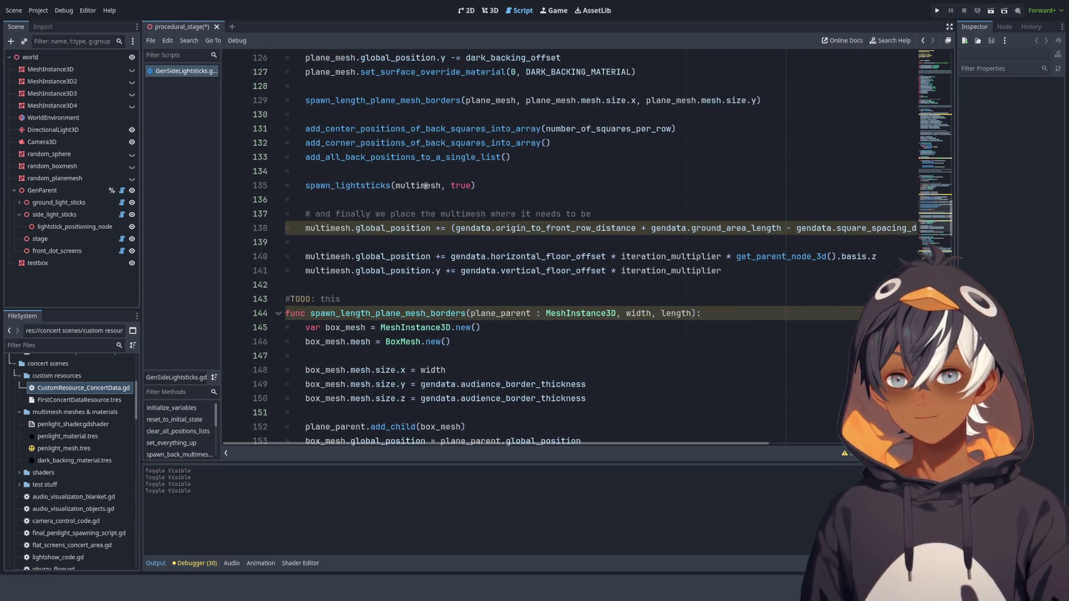
- Add a spawn_width_plane_mesh_borders call on line 130 with line 129's plane_mesh size arguments
left_click(392, 114)
key("Return")
key("Up")
key("ctrl+v")
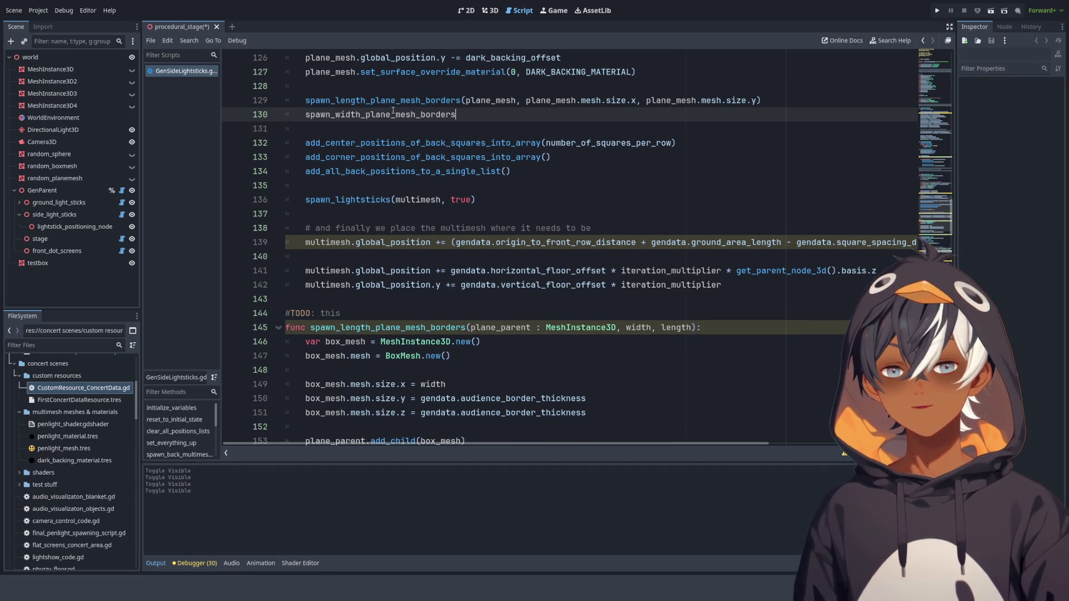
type("()")
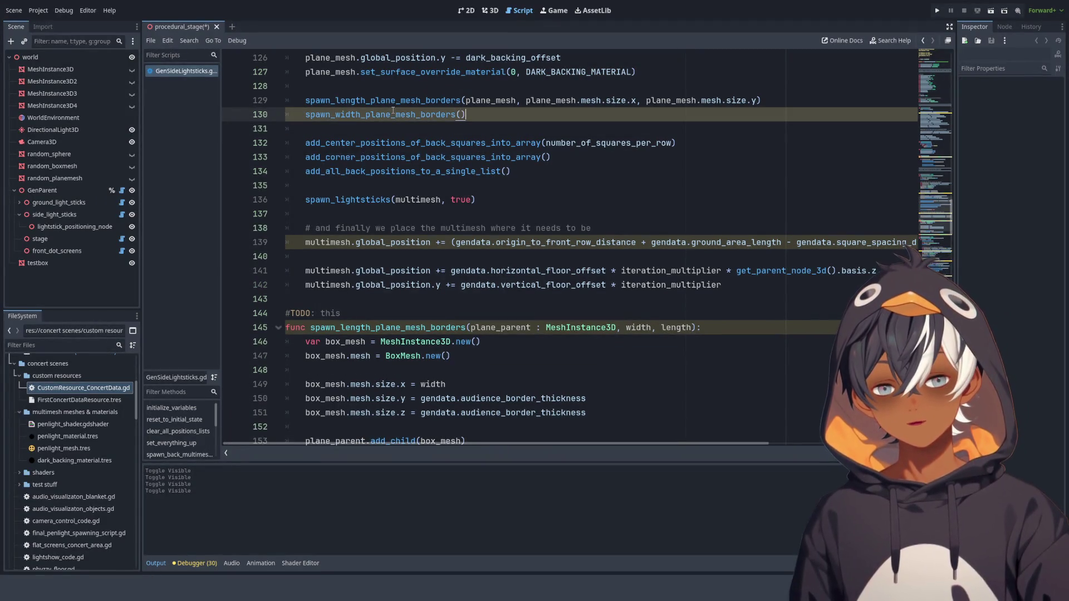
key("shift+Up")
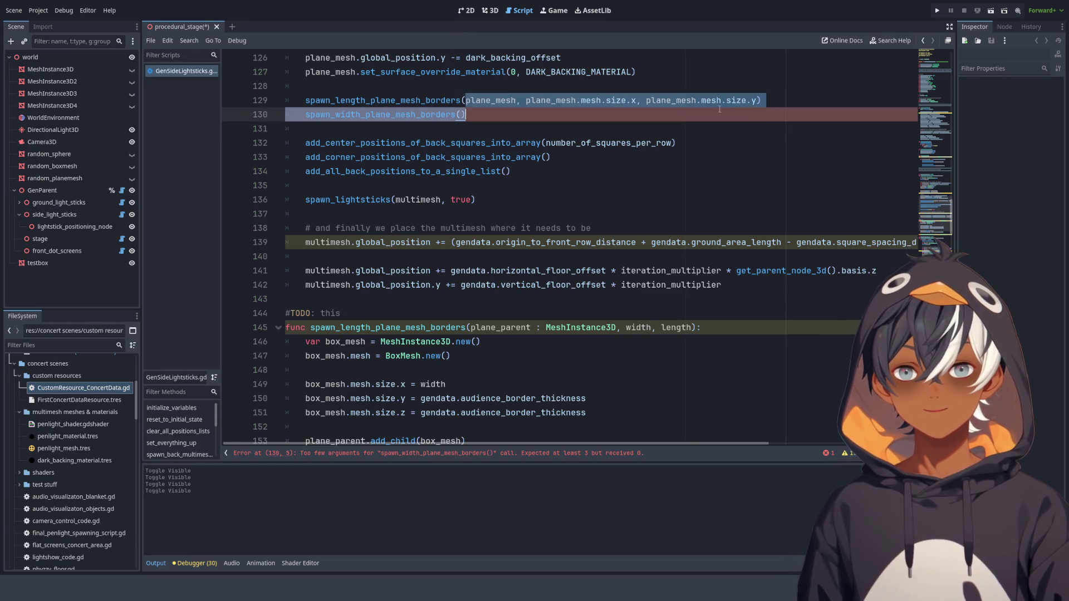
left_click_drag(719, 109, 758, 100)
key("ctrl+c")
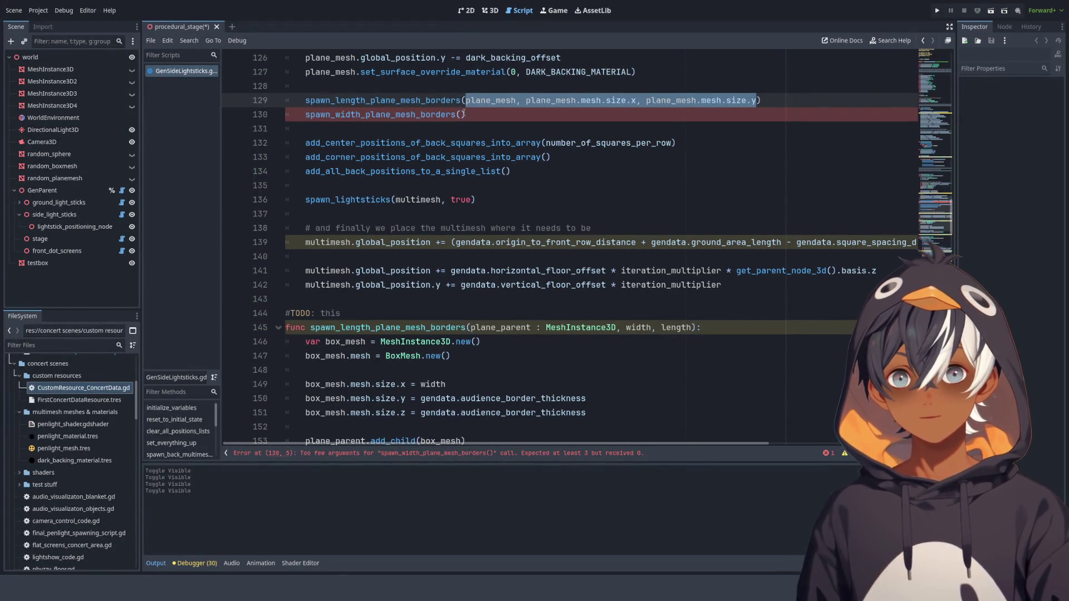
left_click(458, 113)
key("ctrl+v")
- Remove the length parameter from the width function and the size.y argument from the width call
scroll(491, 249, "down", 6)
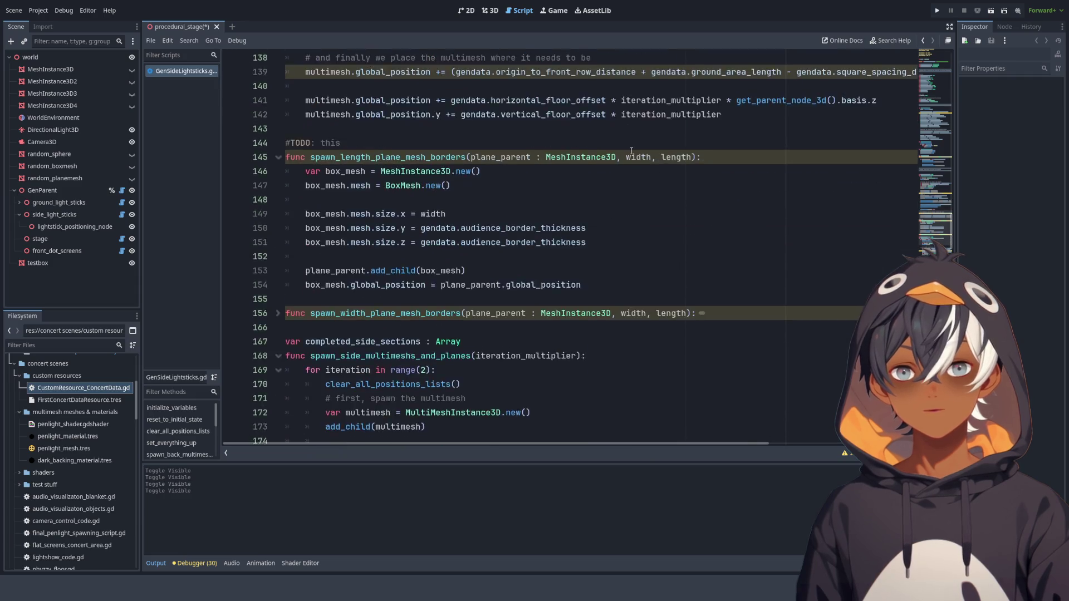
scroll(491, 249, "down", 2)
scroll(665, 203, "up", 1)
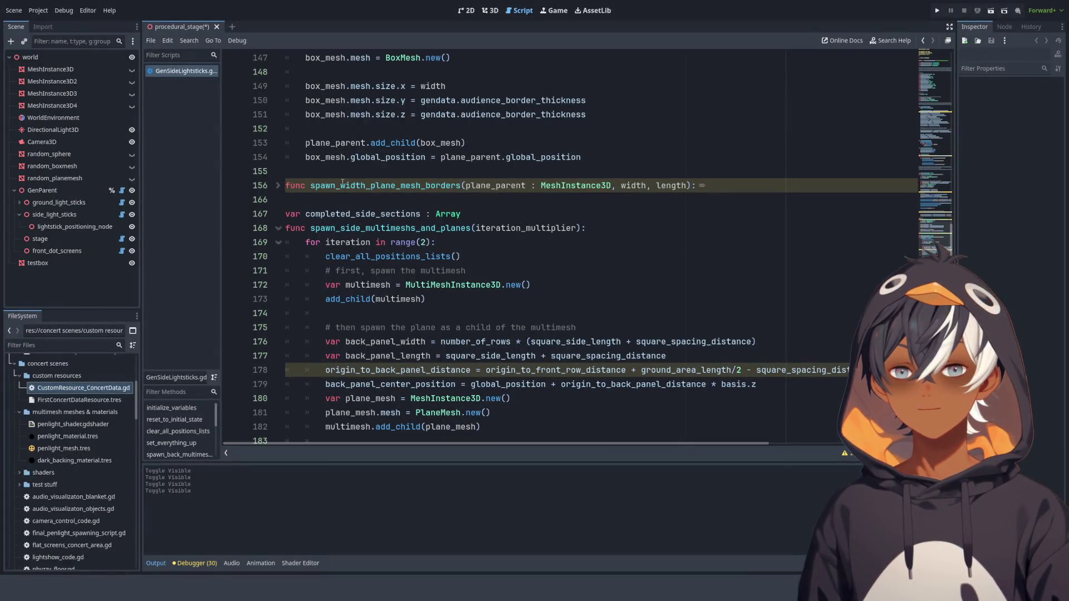
left_click_drag(687, 186, 648, 186)
key("BackSpace")
scroll(739, 117, "up", 7)
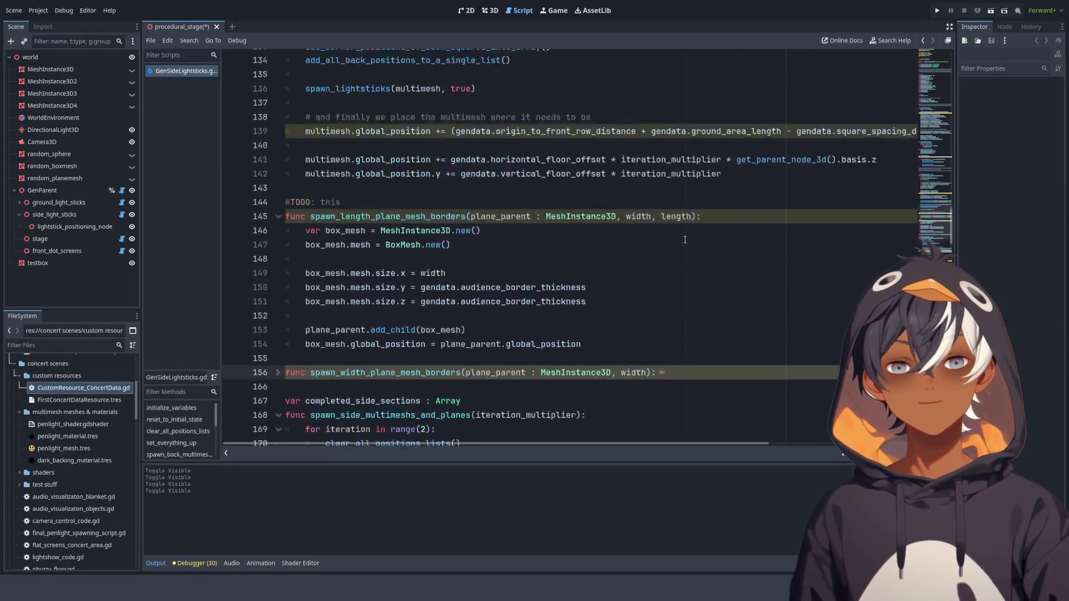
left_click_drag(755, 114, 525, 100)
key("BackSpace")
key("BackSpace")
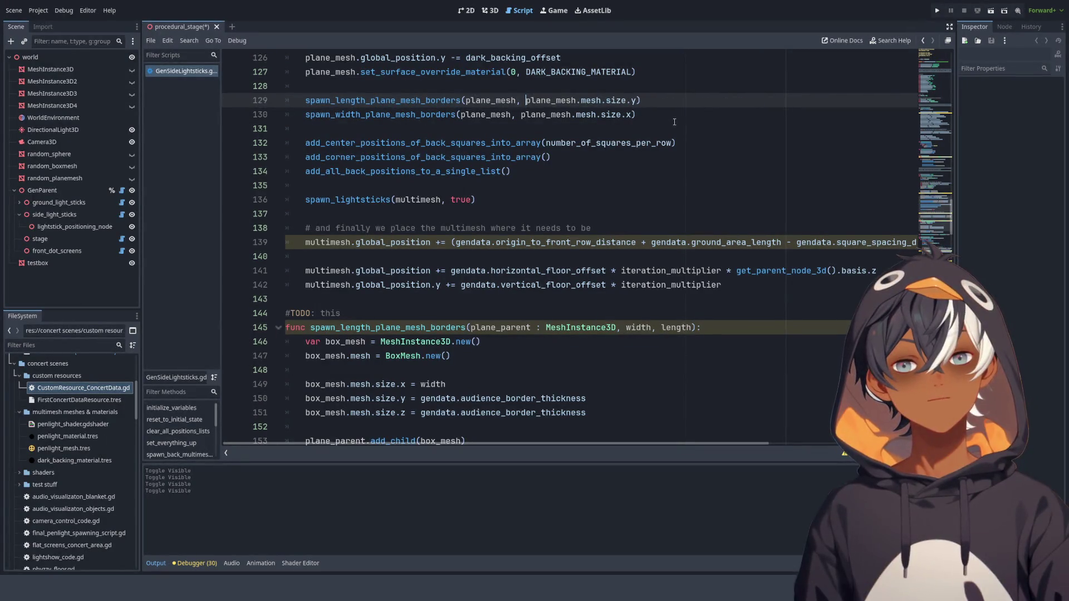
- Remove the width parameter from the spawn_length_plane_mesh_borders signature
scroll(673, 122, "down", 3)
scroll(403, 300, "up", 2)
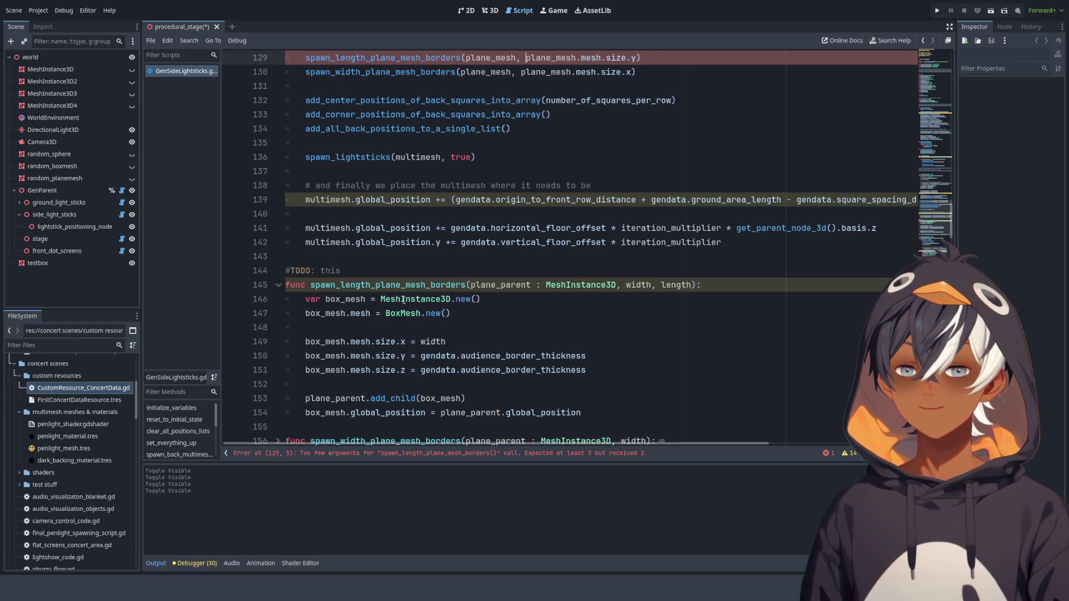
scroll(679, 260, "down", 1)
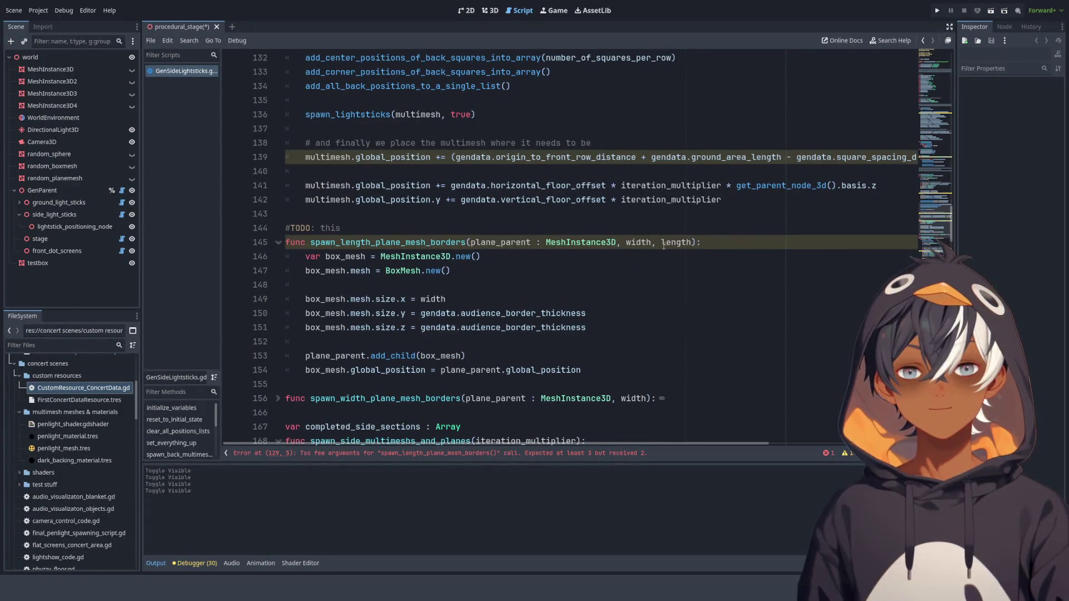
left_click_drag(662, 245, 622, 244)
key("BackSpace")
scroll(580, 285, "down", 2)
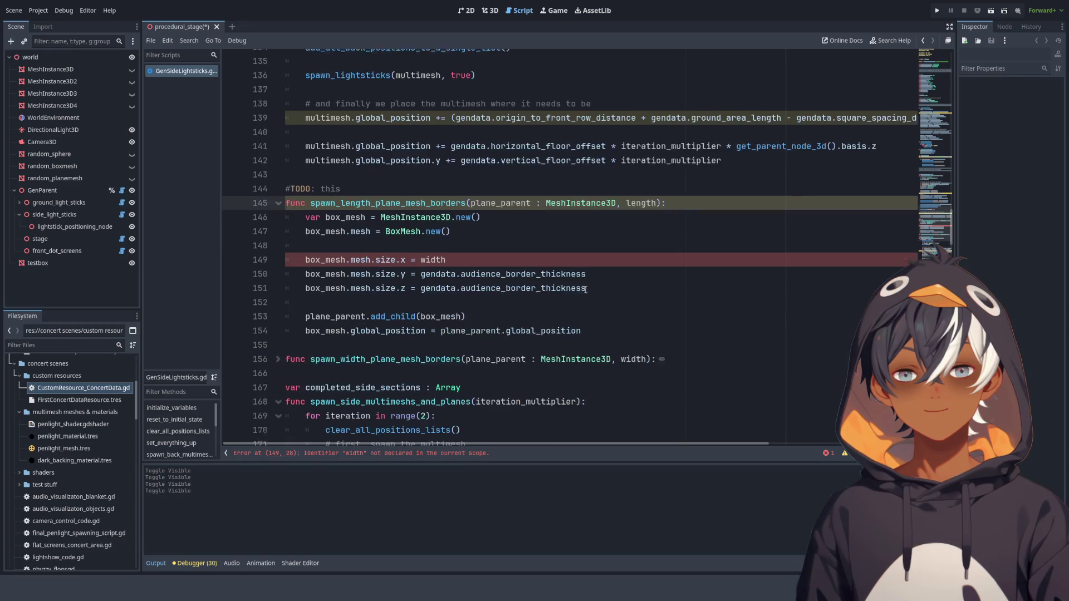
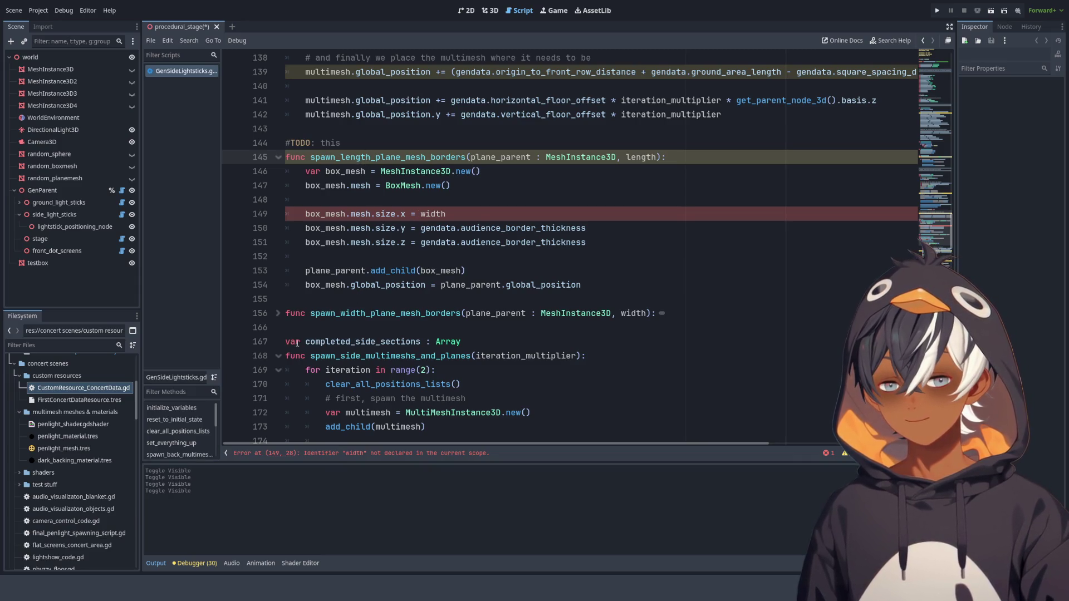
- Rename the first function to spawn_width_plane_mesh_borders and begin renaming the second
left_click(279, 313)
scroll(450, 272, "down", 2)
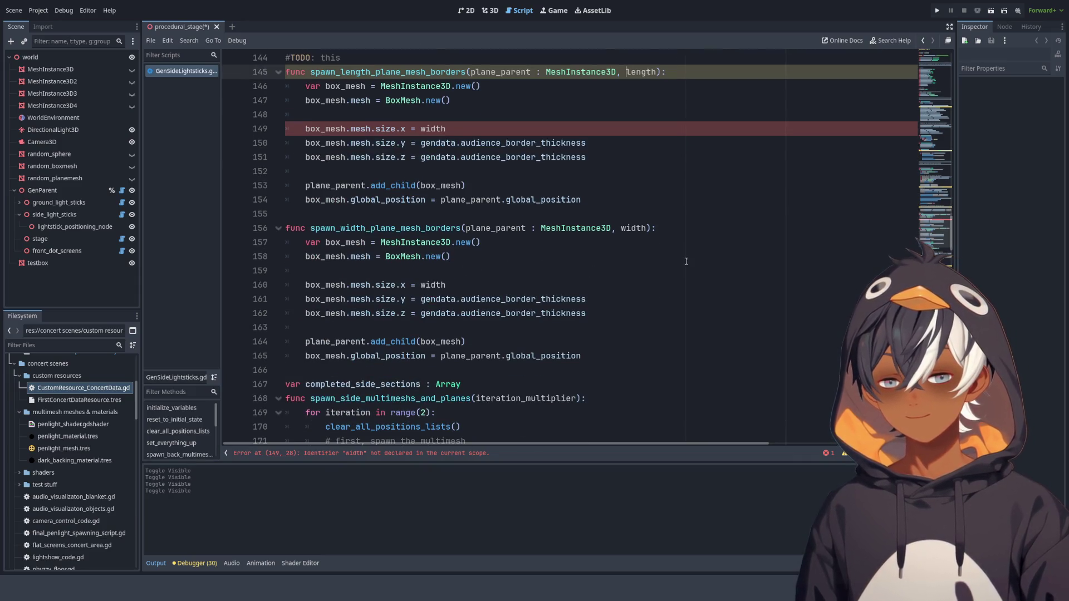
scroll(371, 217, "up", 2)
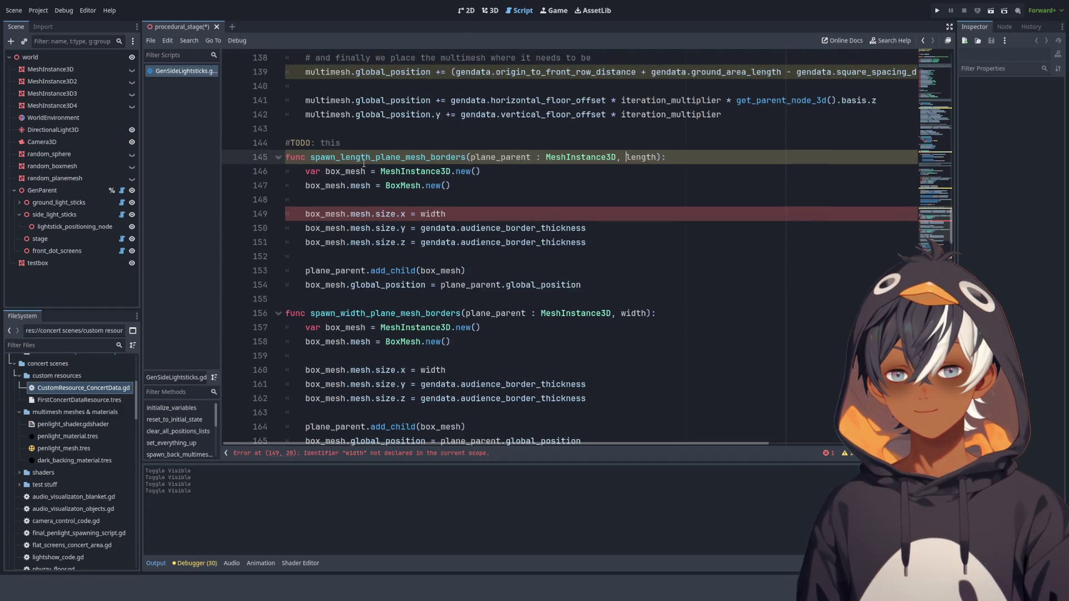
left_click_drag(371, 157, 341, 160)
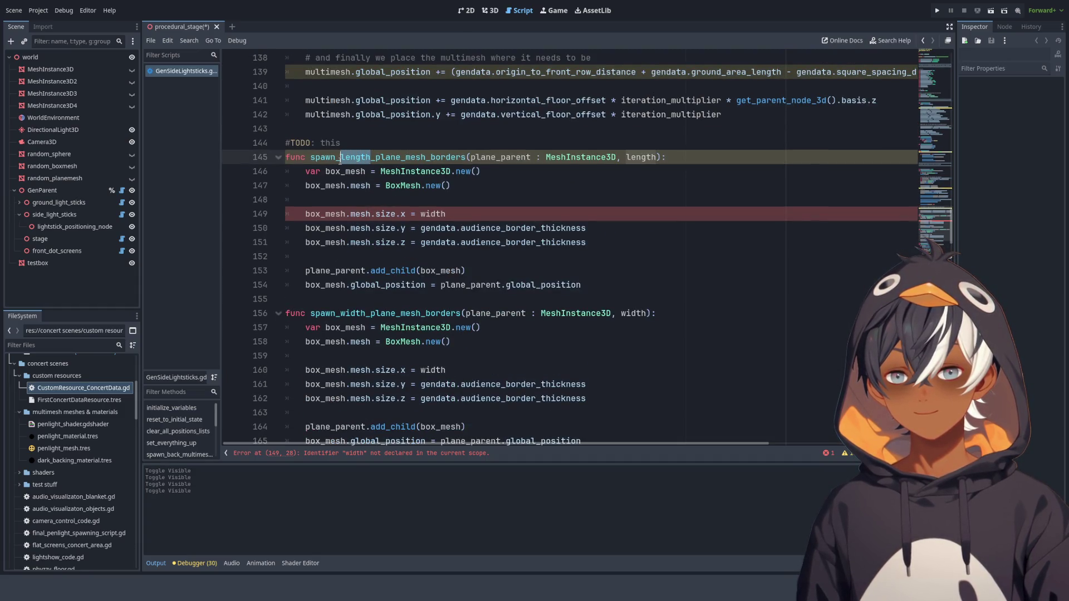
type("width")
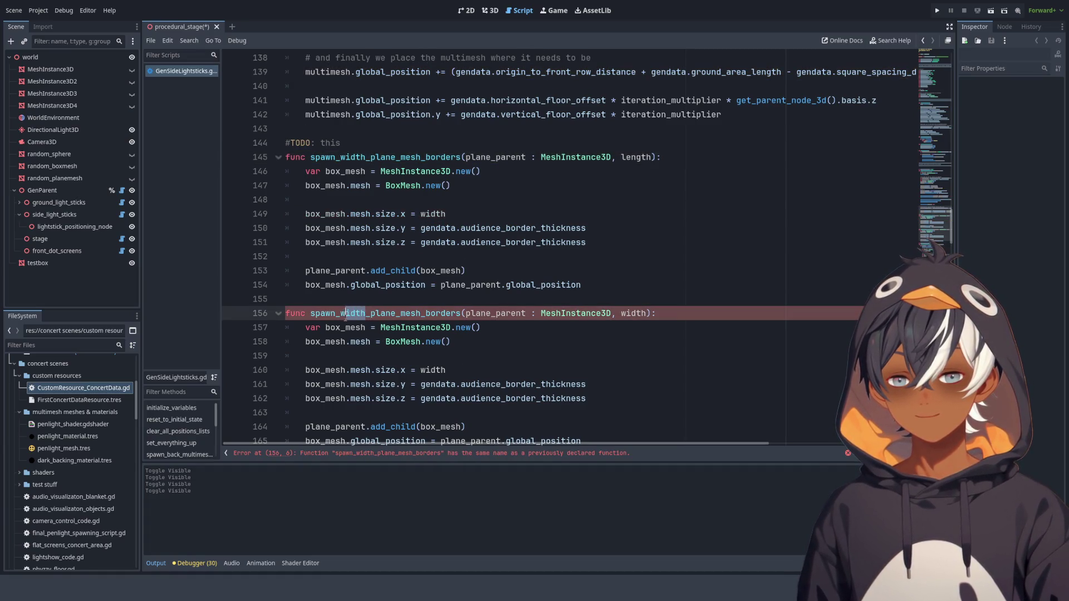
left_click_drag(366, 313, 341, 327)
type("length")
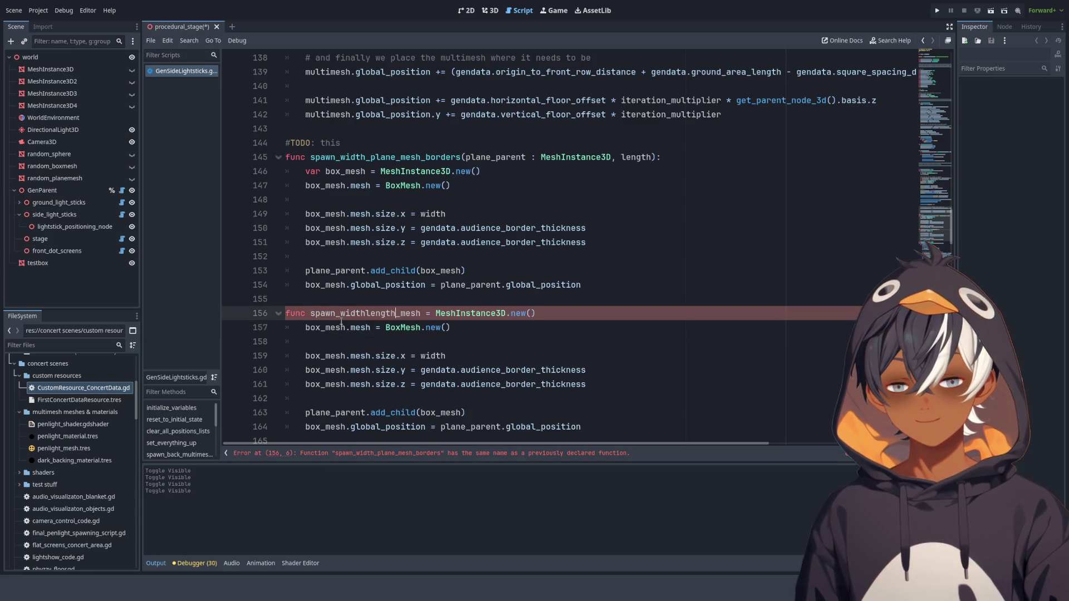
left_click_drag(366, 313, 340, 313)
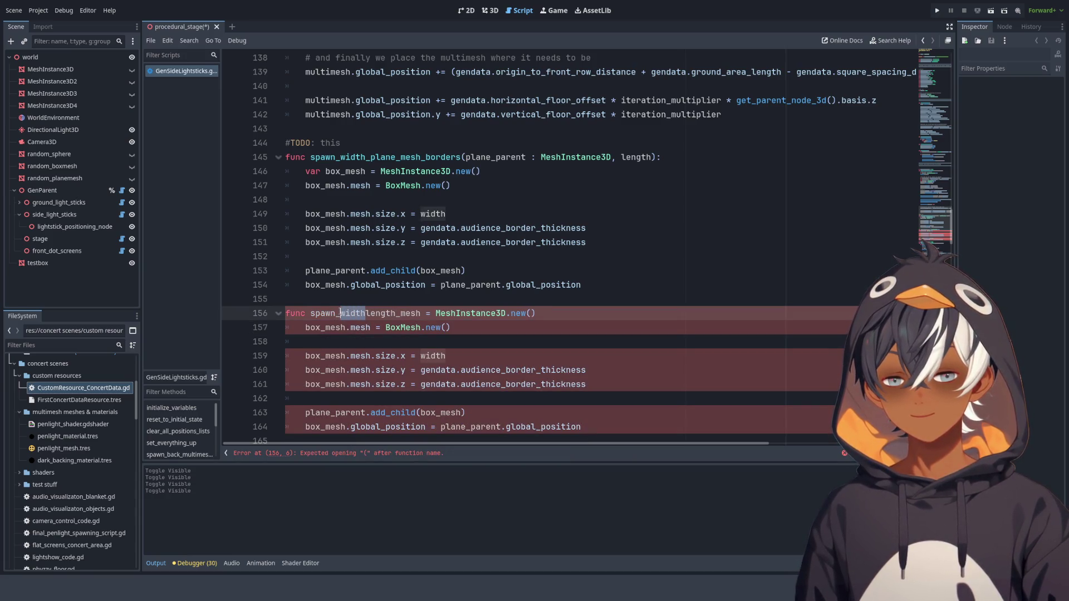
type("_")
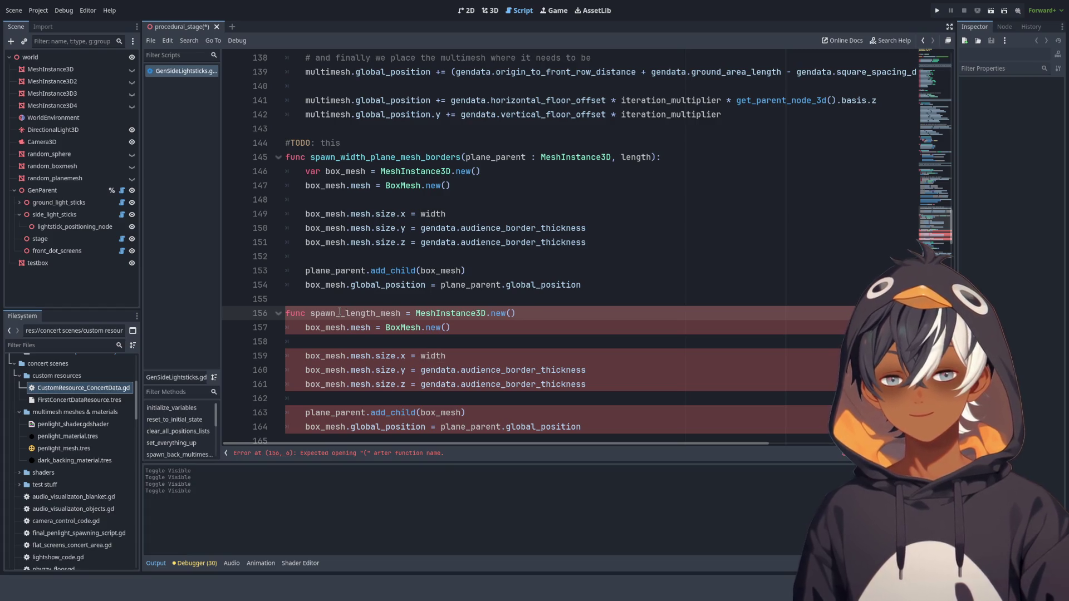
key("BackSpace")
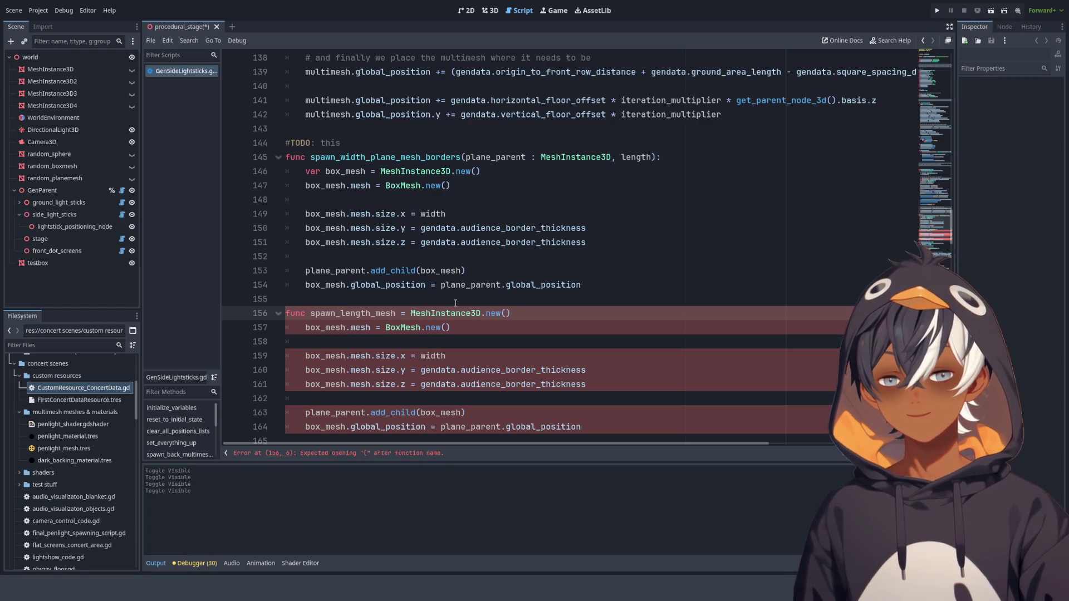
- Copy the first function's name onto the second and change its width to length
double_click(384, 157)
key("ctrl+c")
double_click(352, 313)
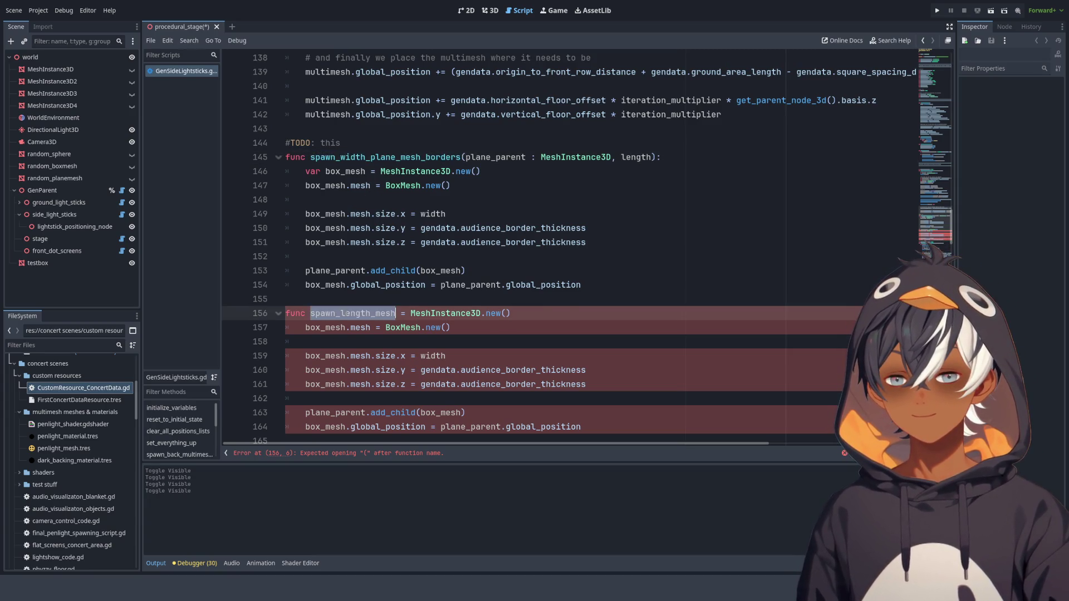
key("ctrl+v")
scroll(368, 251, "down", 2)
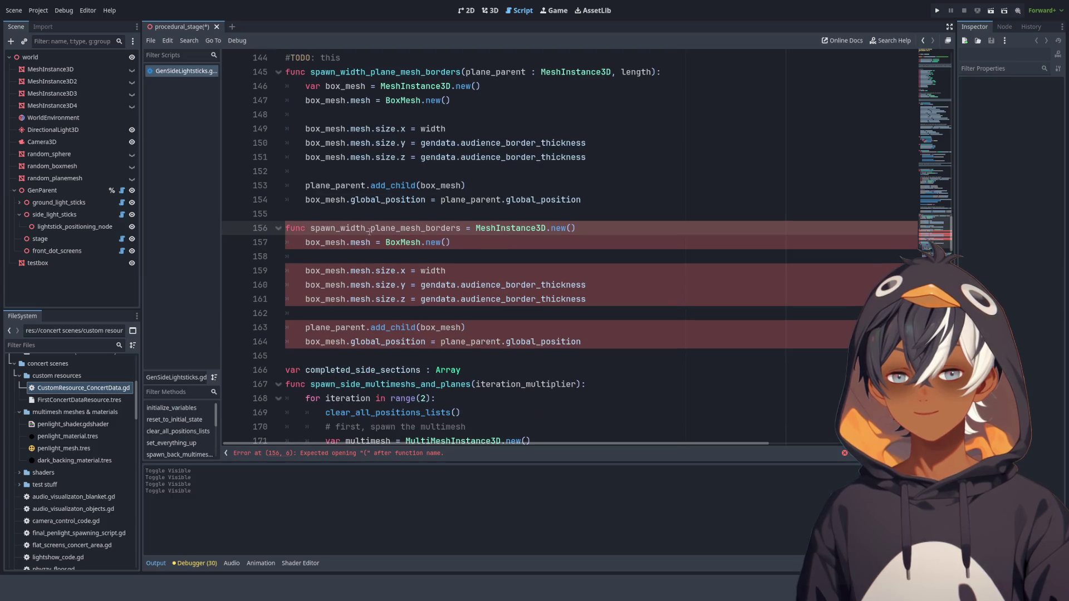
left_click_drag(367, 228, 340, 229)
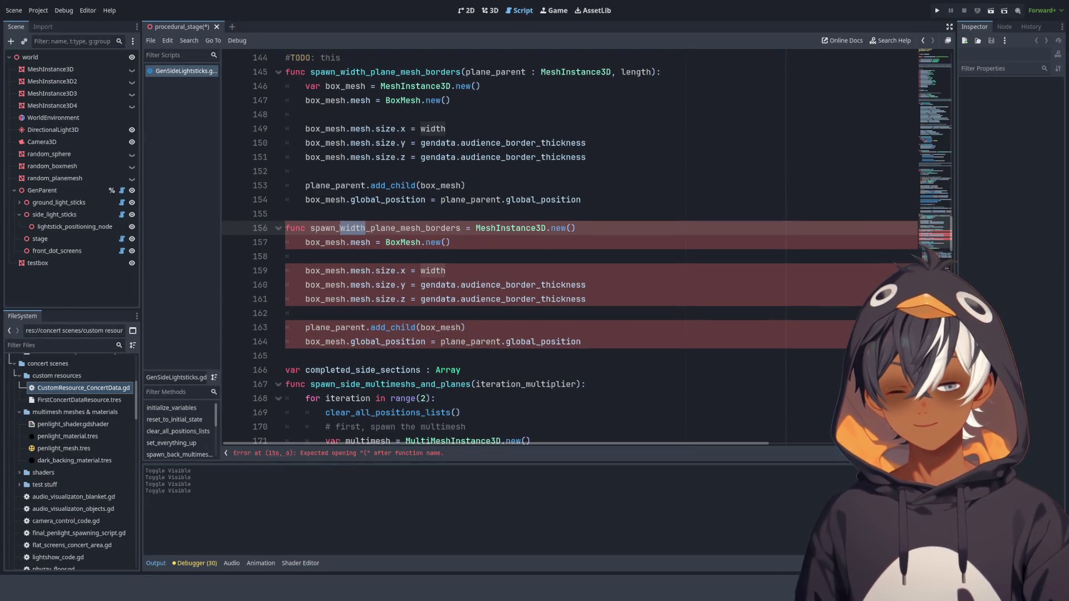
type("lee")
key("BackSpace")
type("ngth")
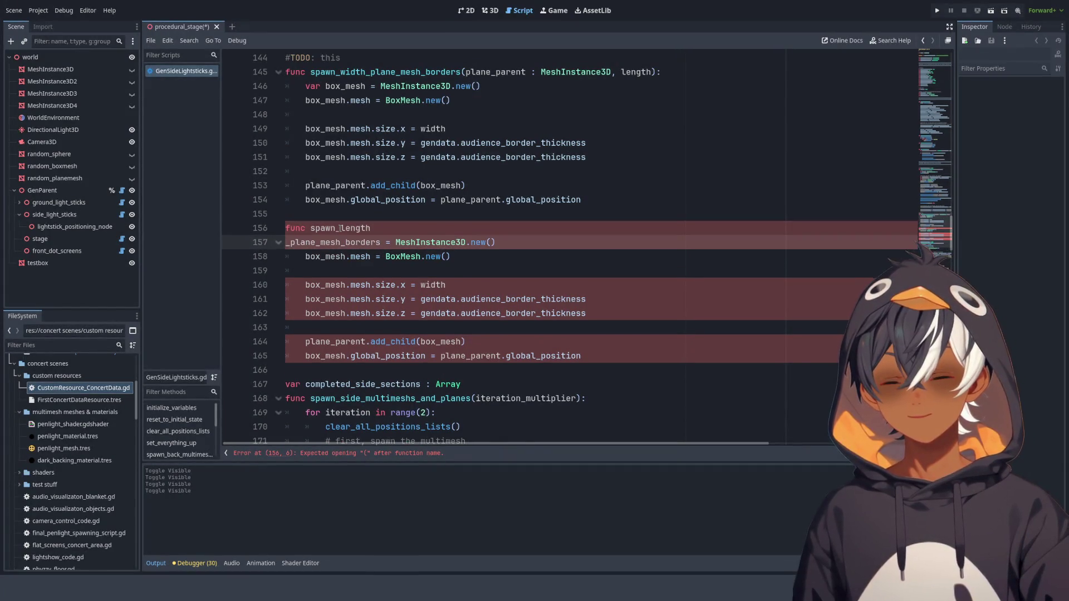
- Undo the botched header edits and rename the second function to spawn_length_plane_mesh_borders
left_click(468, 243)
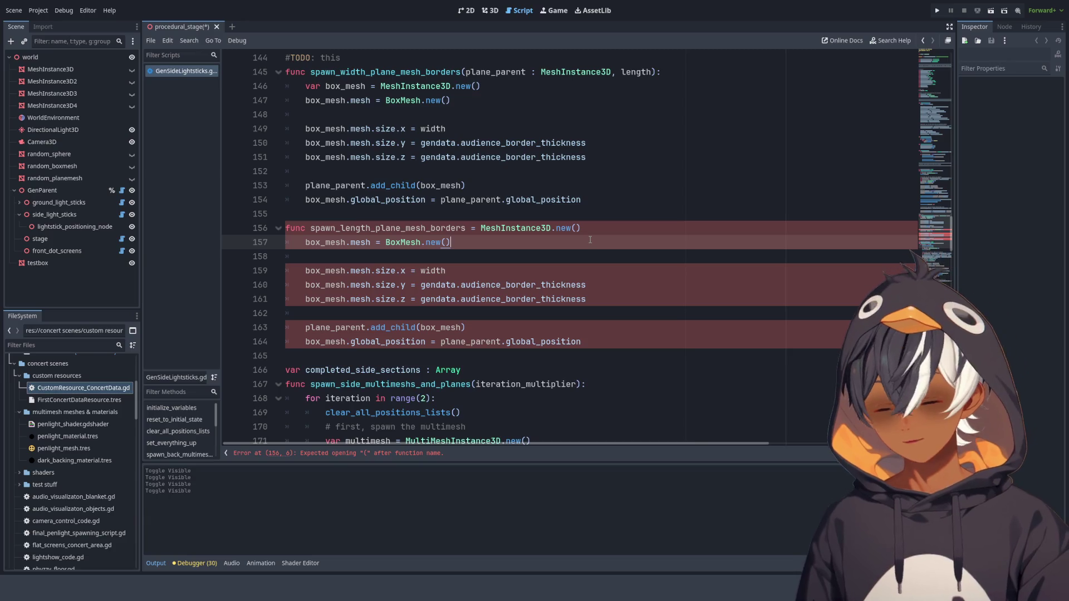
key("ctrl+z")
key("ctrl+z")
key("ctrl+z")
key("ctrl+z")
key("ctrl+z")
key("ctrl+z")
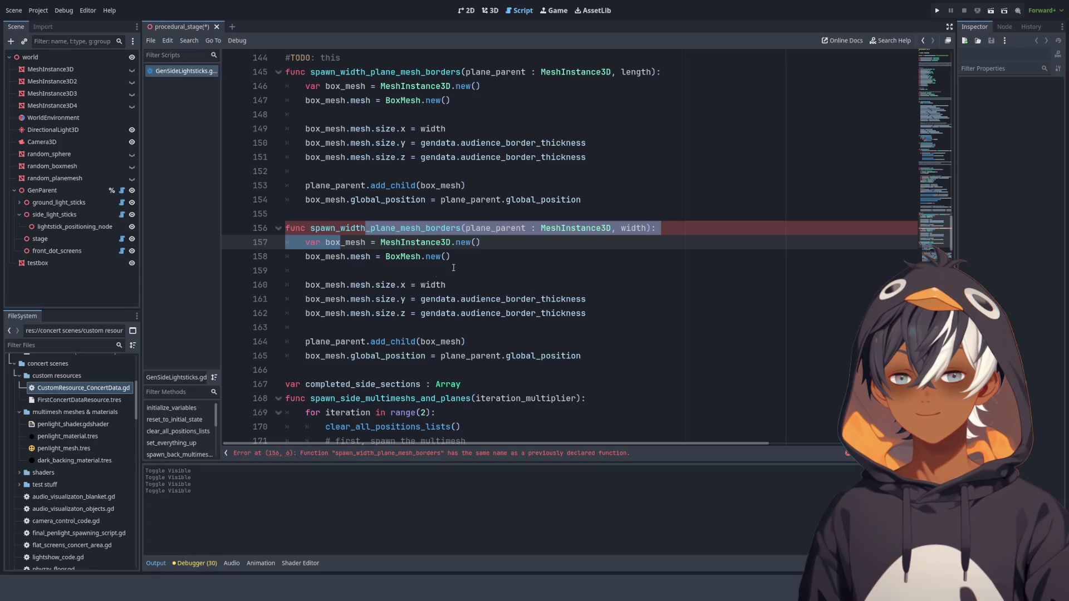
key("ctrl+z")
left_click_drag(365, 228, 341, 228)
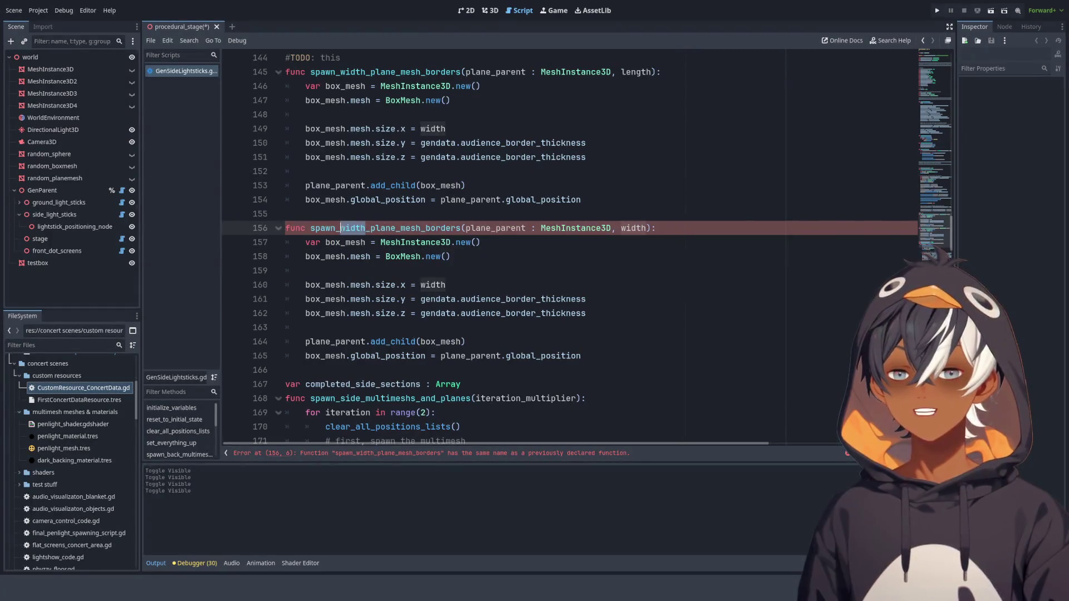
type("length")
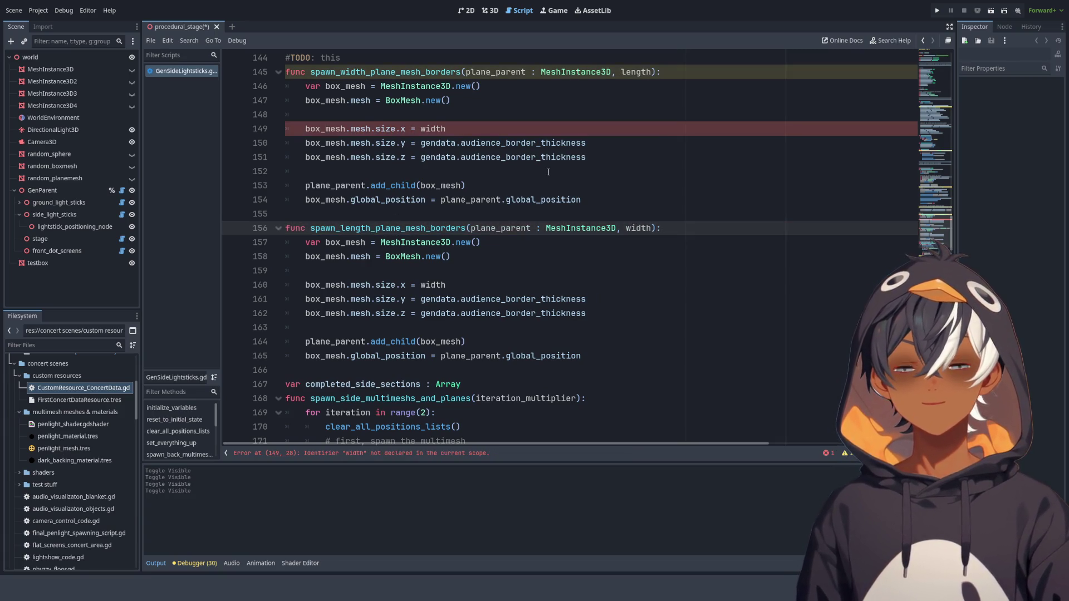
- Change the parameters to width and length in the two functions, and set size.x = length
scroll(594, 190, "up", 3)
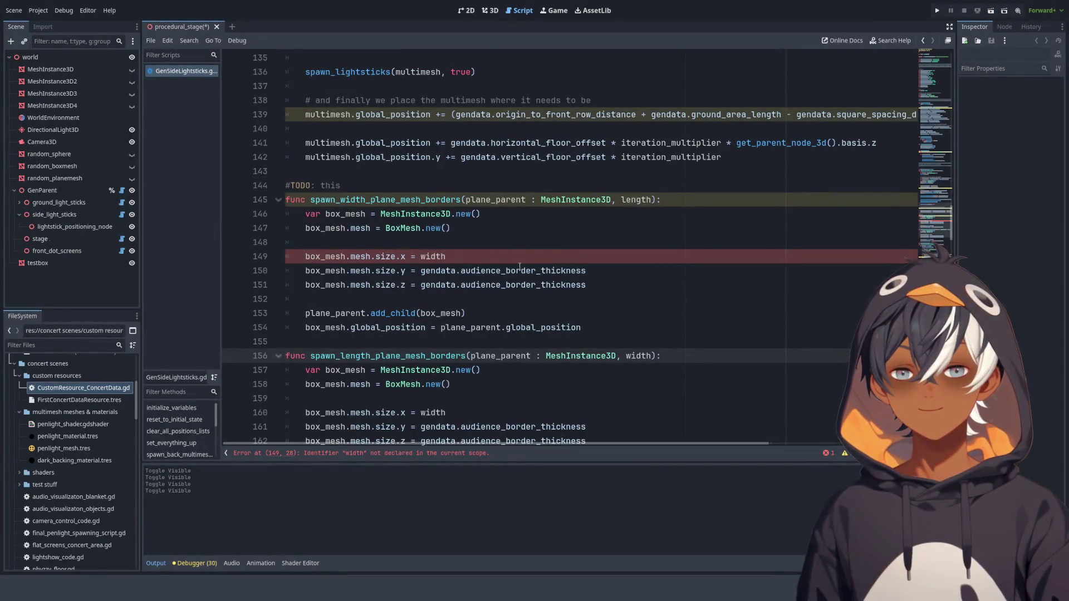
double_click(633, 200)
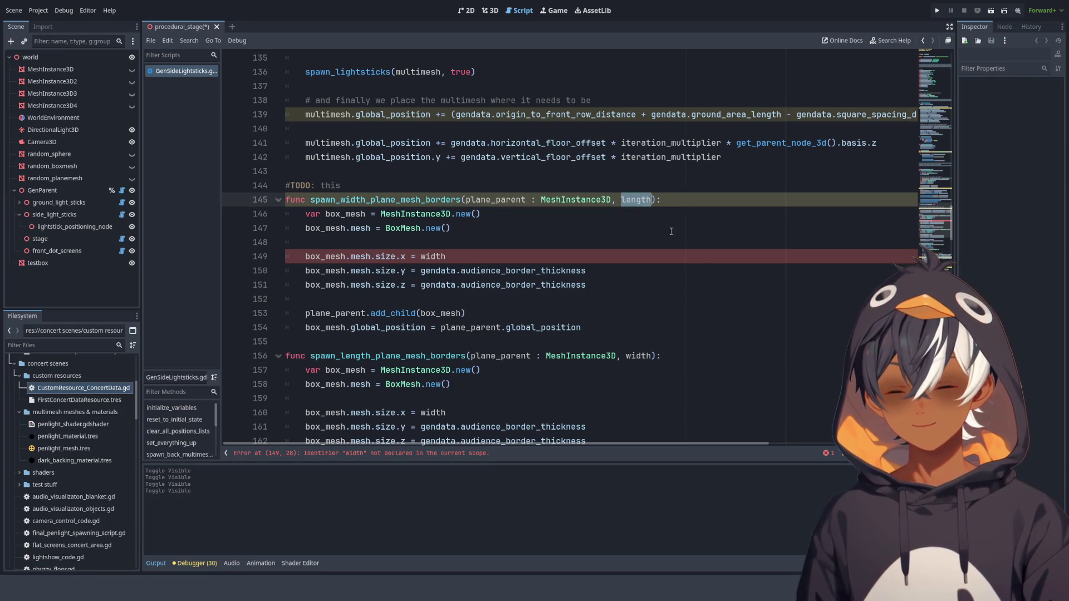
type("width")
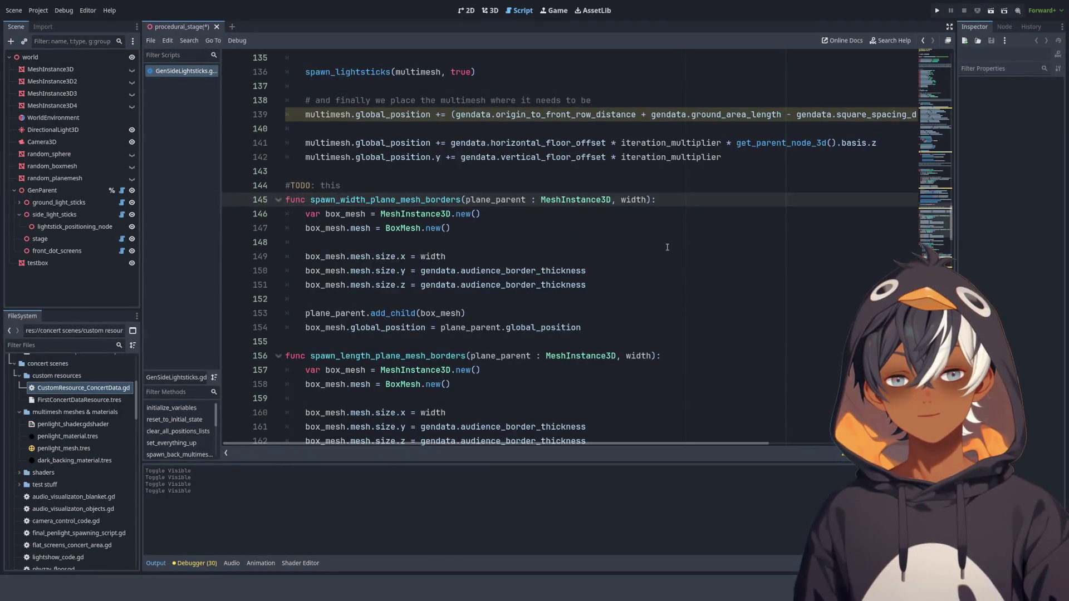
scroll(641, 262, "down", 2)
double_click(638, 271)
type("length")
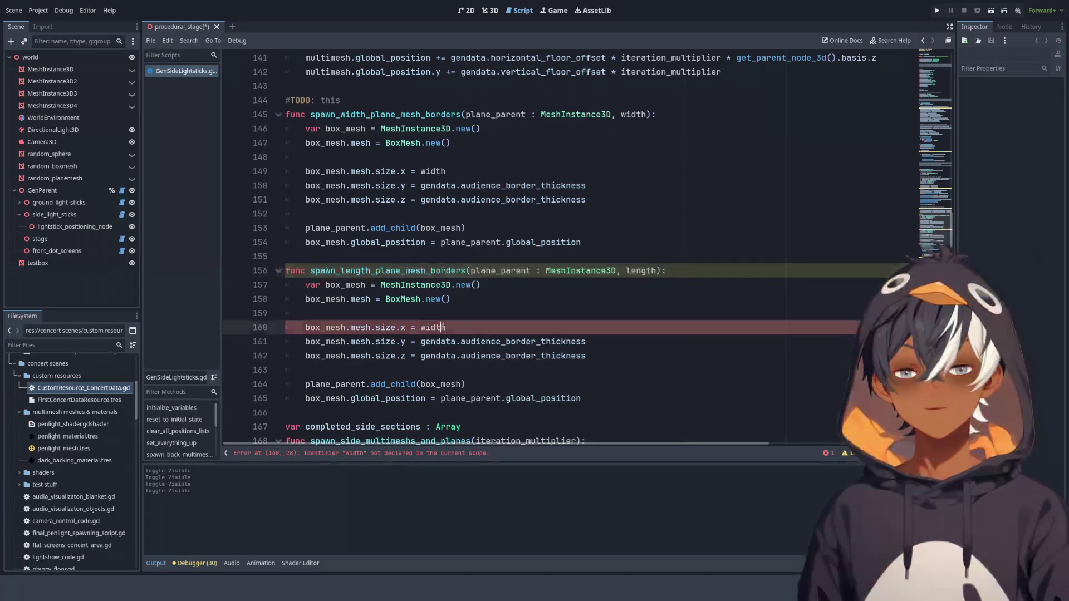
double_click(433, 328)
type("length")
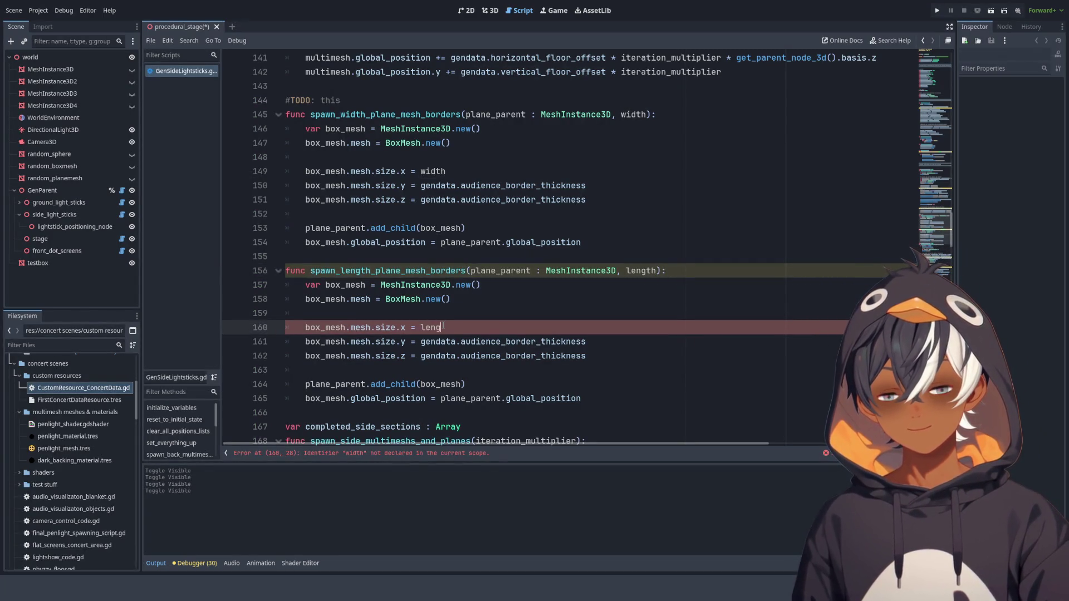
left_click(477, 317)
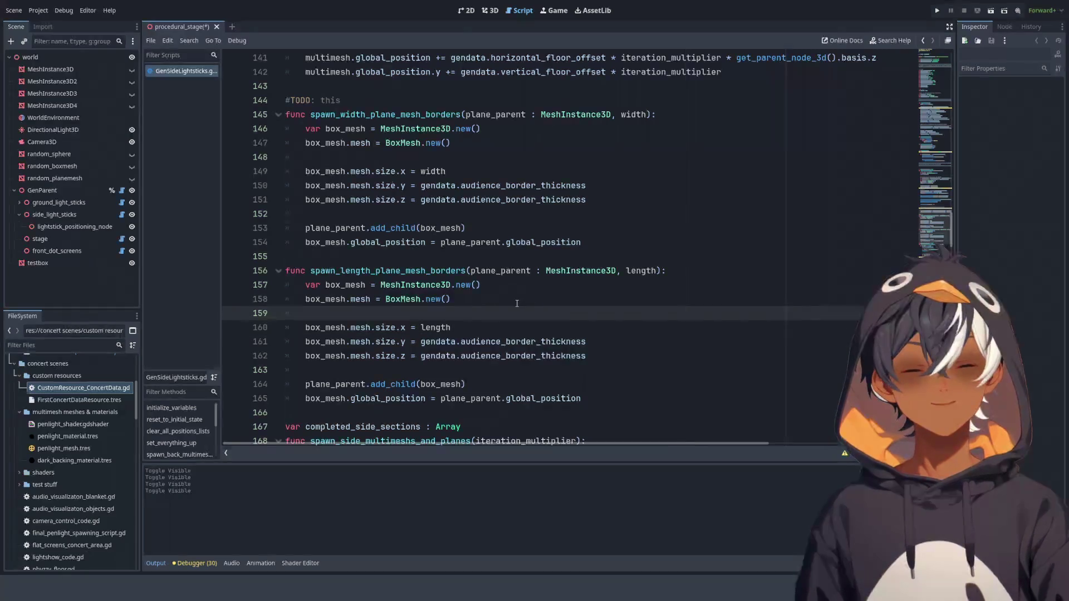
scroll(512, 304, "up", 3)
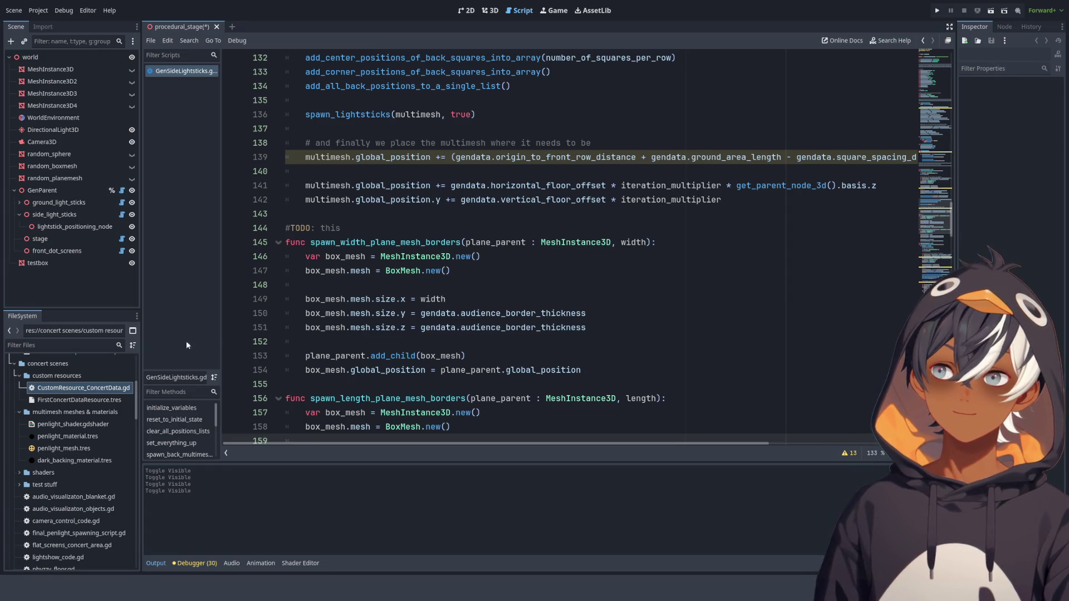
- Move the spawn_width_plane_mesh_borders call above the spawn_length_plane_mesh_borders call
scroll(449, 241, "up", 3)
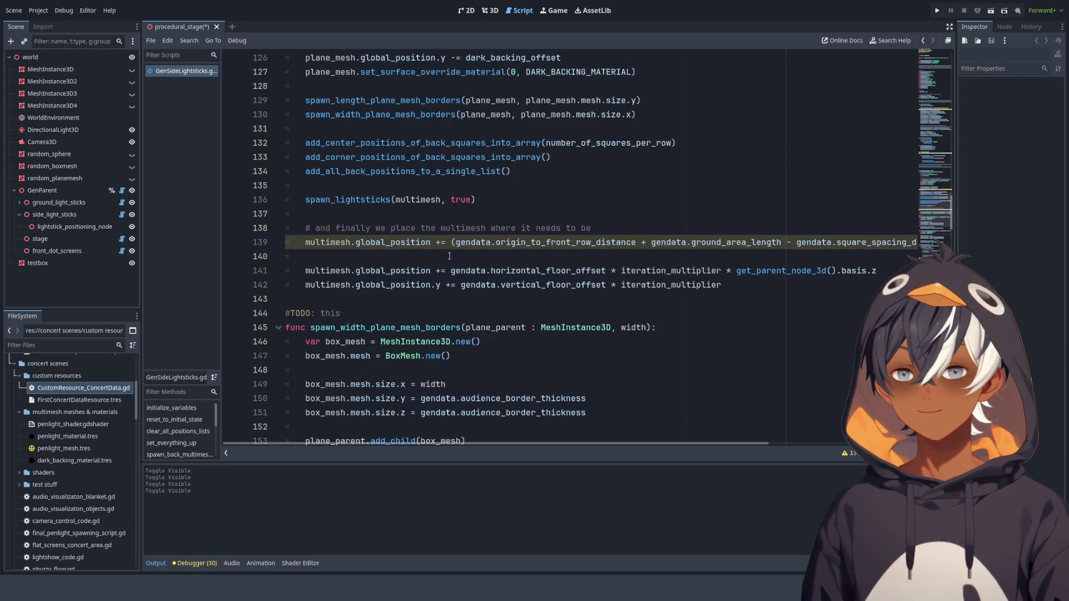
double_click(375, 142)
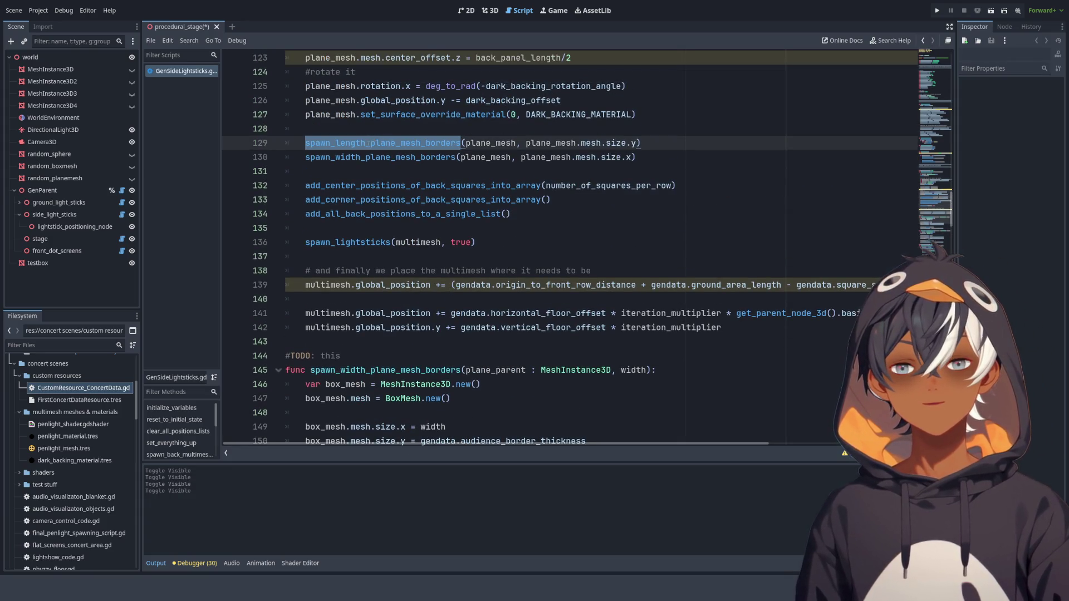
left_click(361, 143)
left_click_drag(654, 157, 671, 143)
key("ctrl+c")
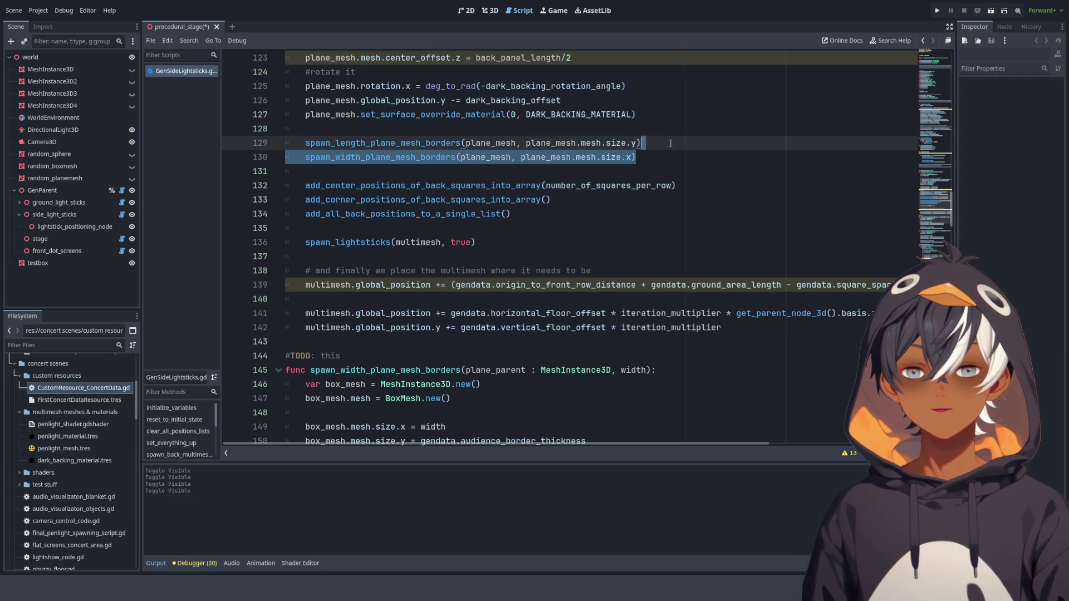
key("Delete")
left_click(348, 129)
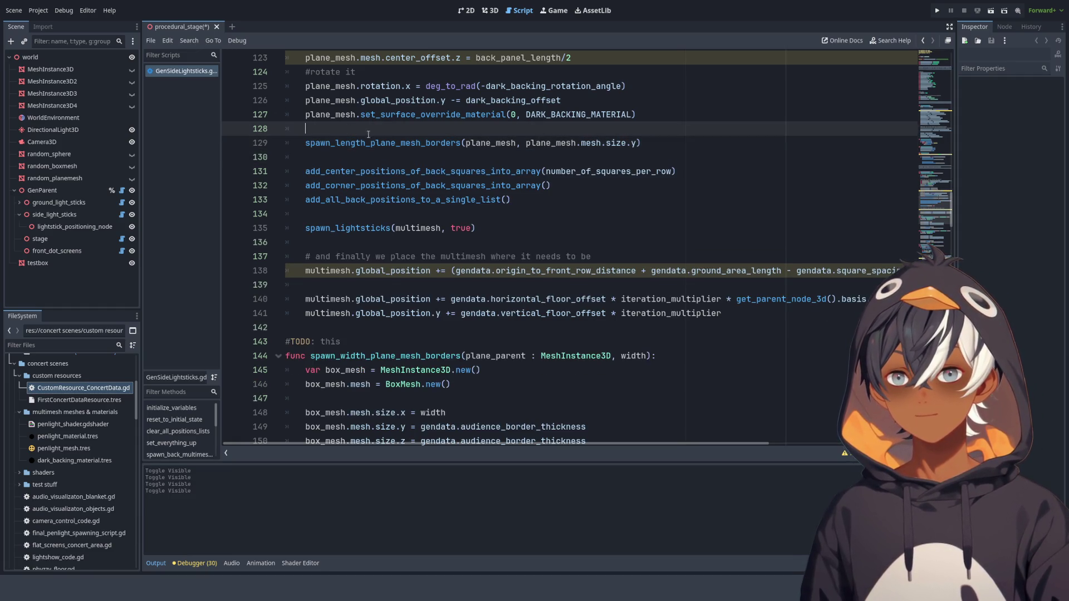
key("ctrl+v")
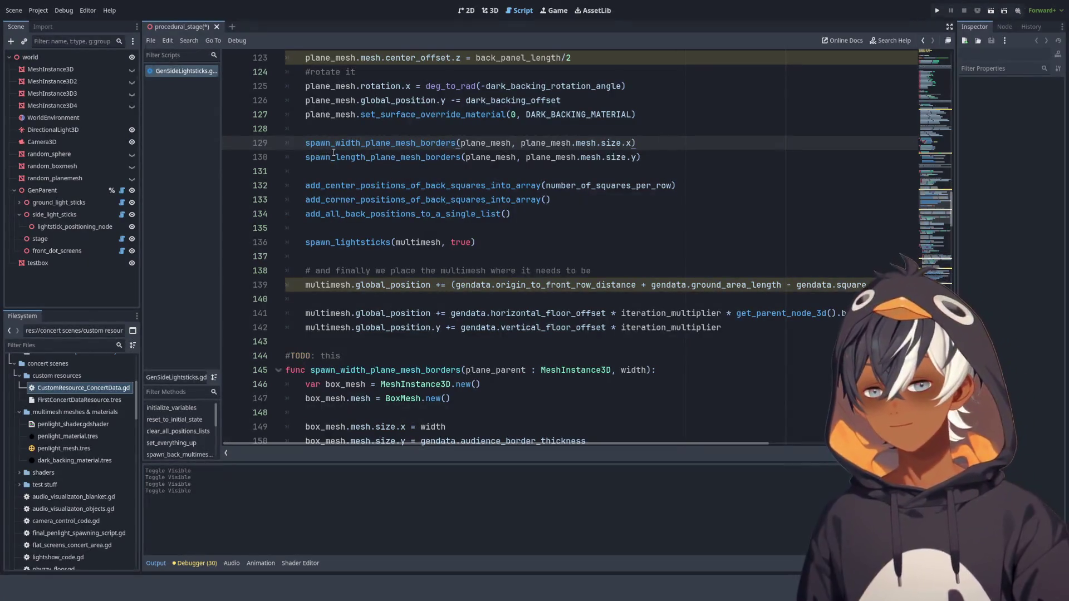
scroll(392, 158, "down", 6)
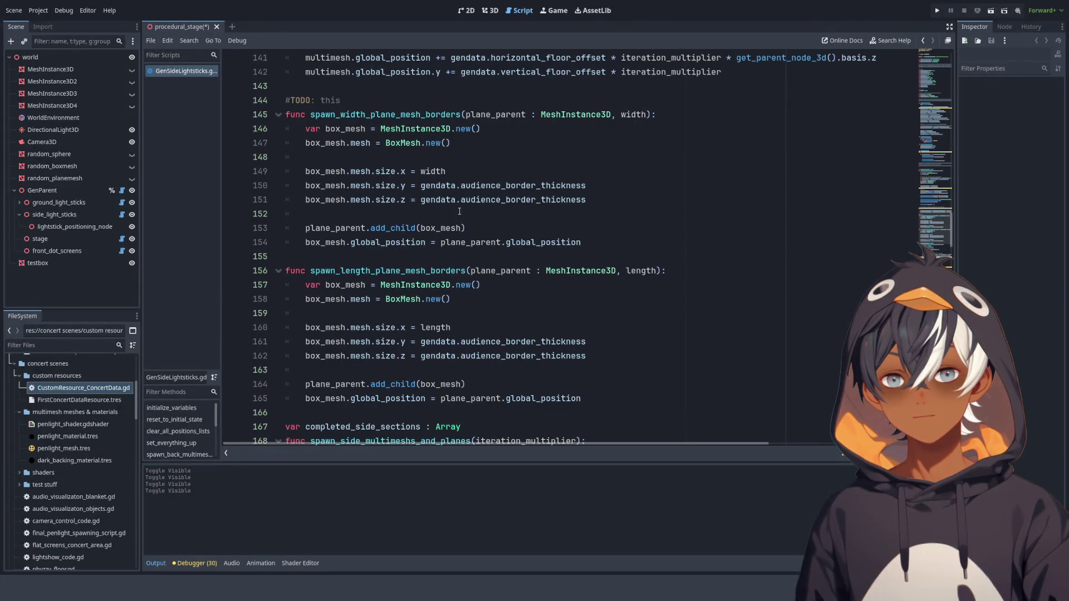
- Add 'var fdsaf = box_mesh.duplicate()' after line 154 in the width border function
scroll(460, 221, "down", 2)
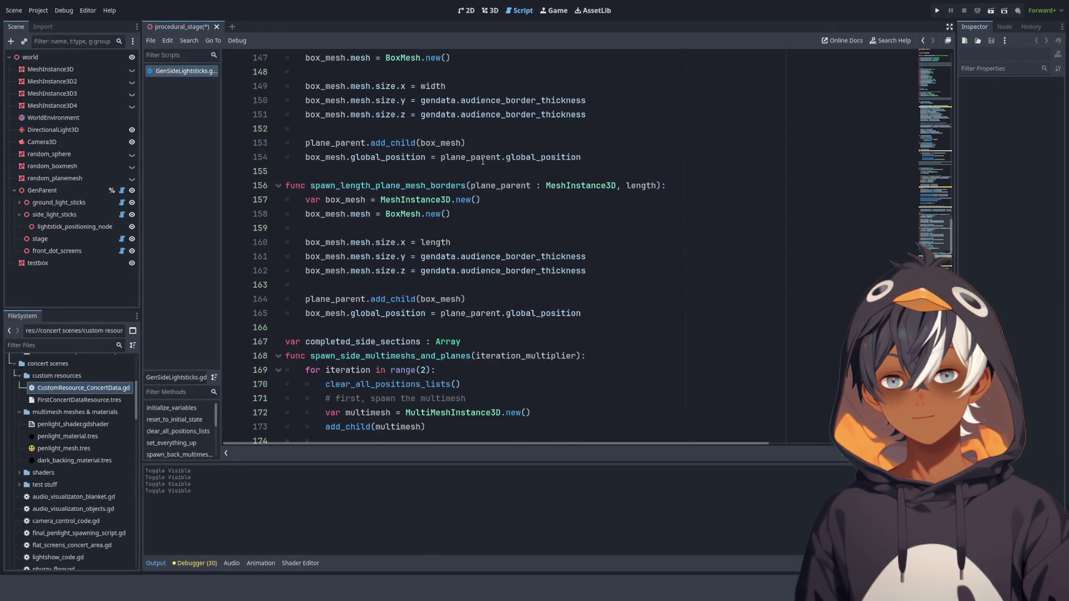
left_click(483, 145)
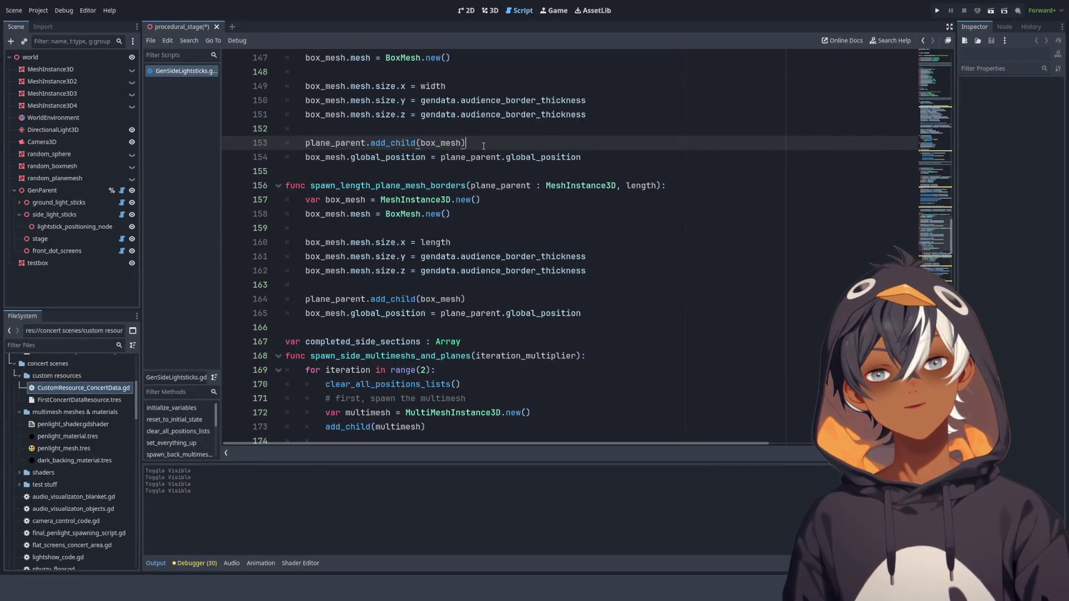
left_click(593, 156)
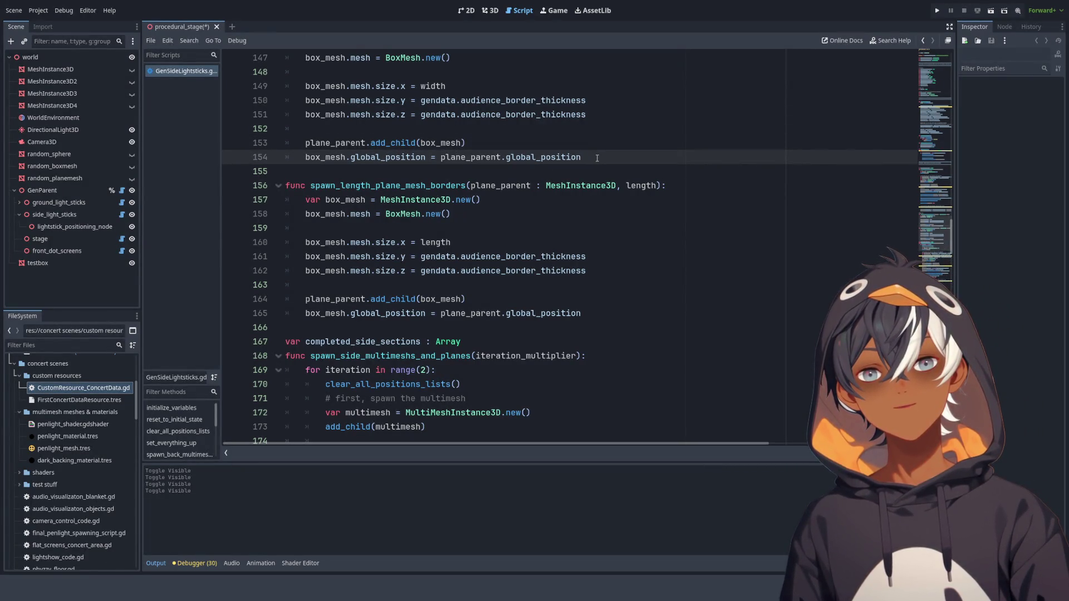
scroll(597, 159, "up", 1)
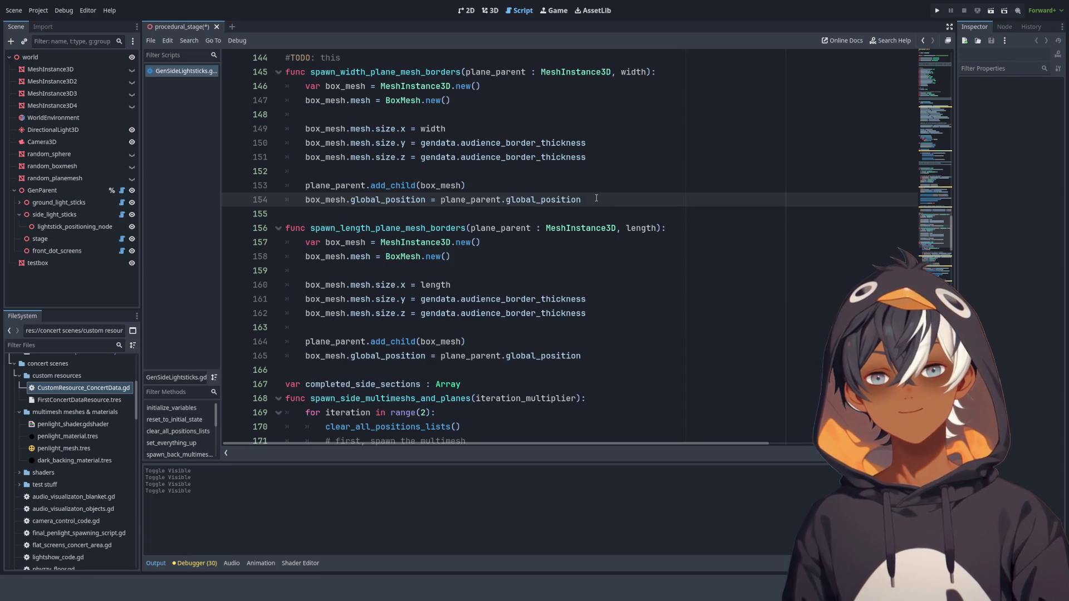
key("Return")
key("Return")
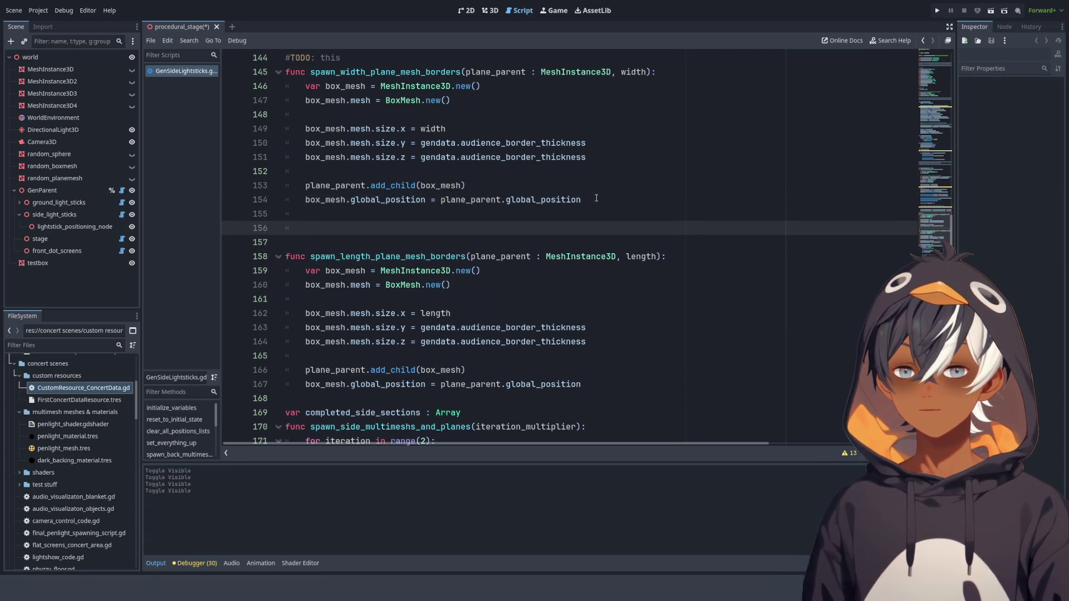
type("v")
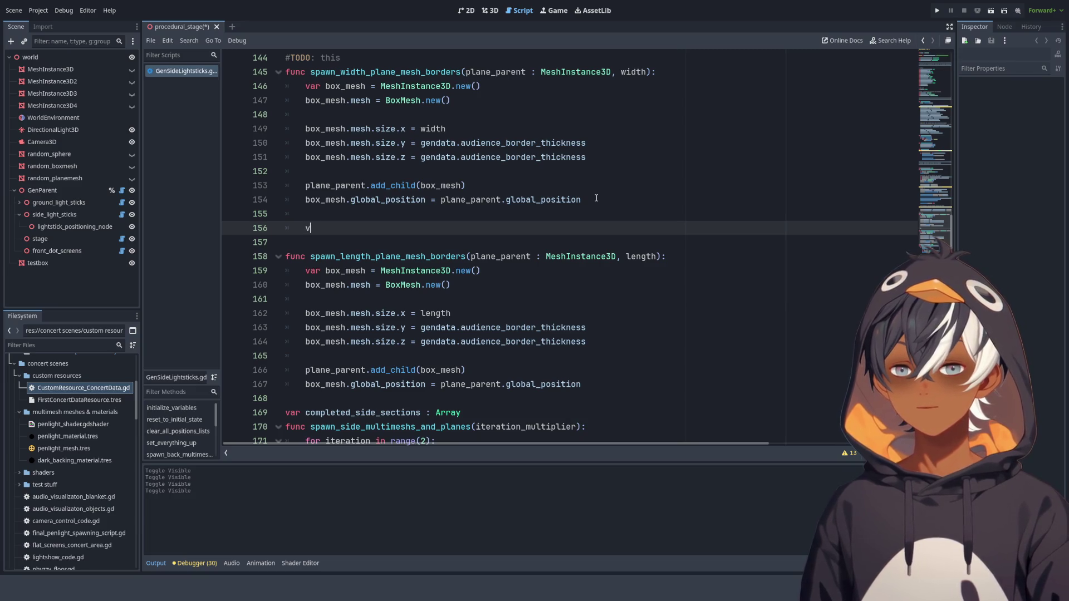
type("ar fdsaf ")
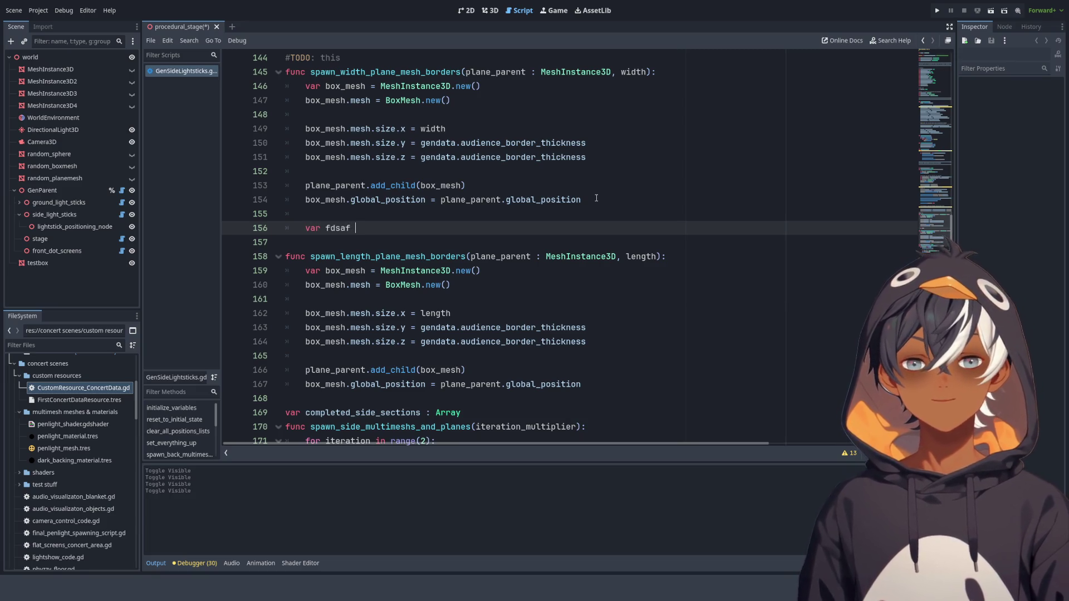
type("= bo")
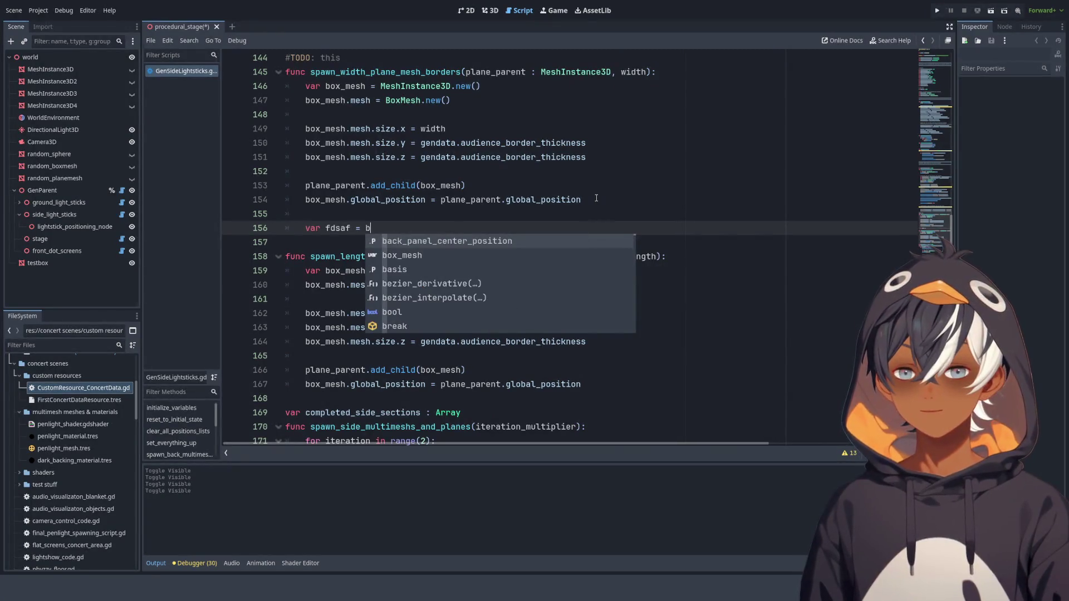
key("Return")
type(".")
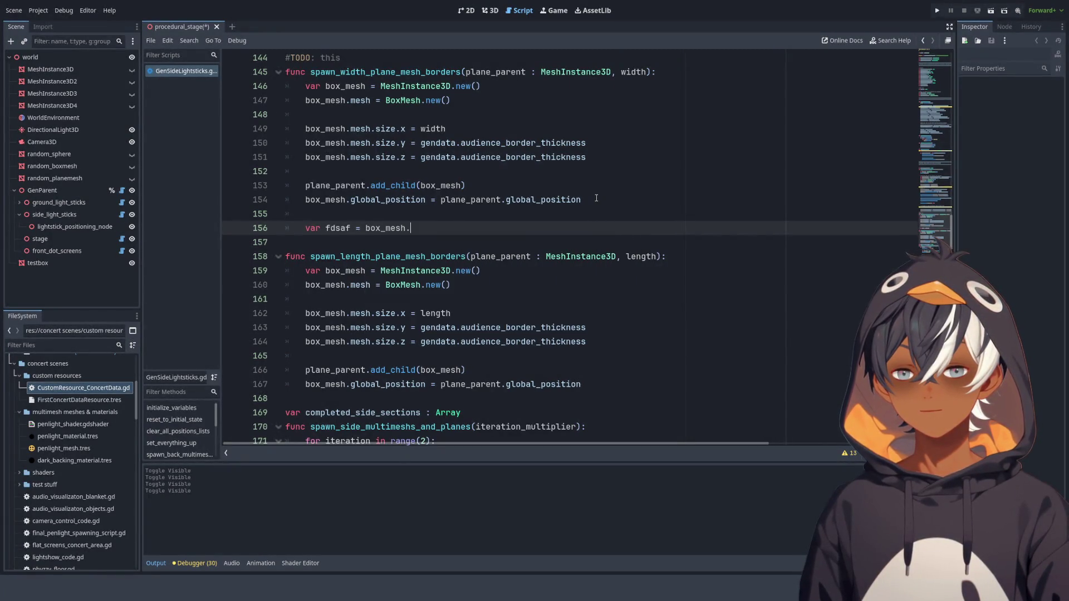
type("dup")
key("Return")
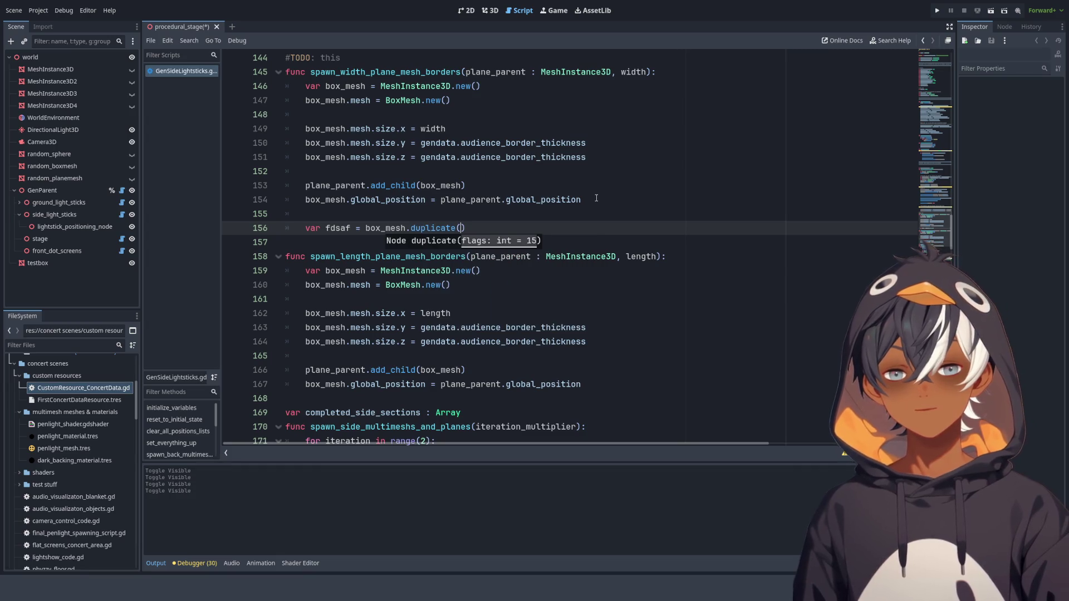
- Check the duplicate() documentation, then rename fdsaf to back_box_mesh
left_click(440, 228, "ctrl")
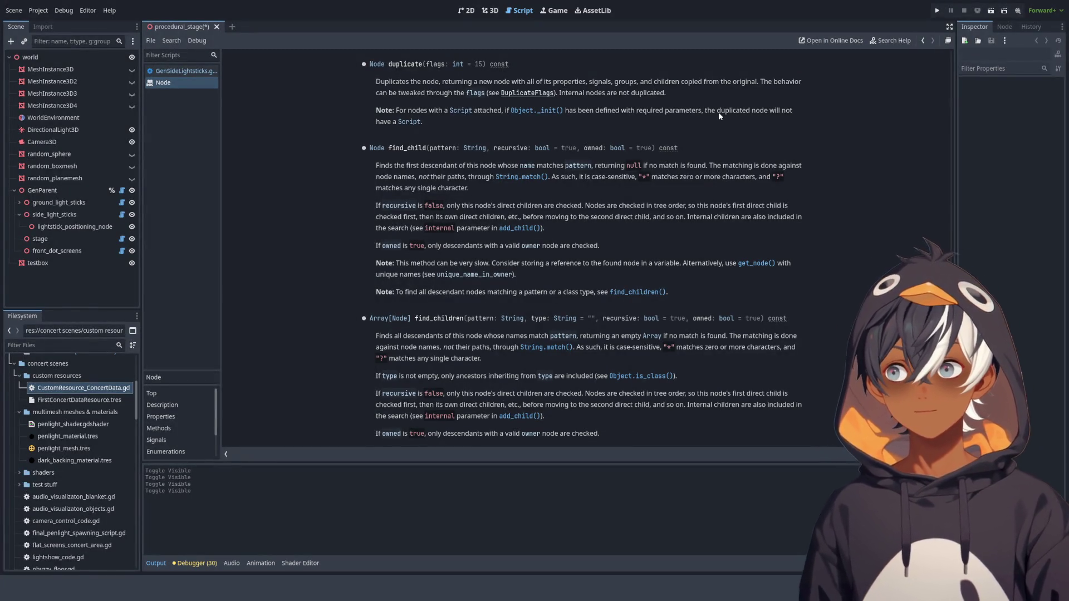
key("alt+Left")
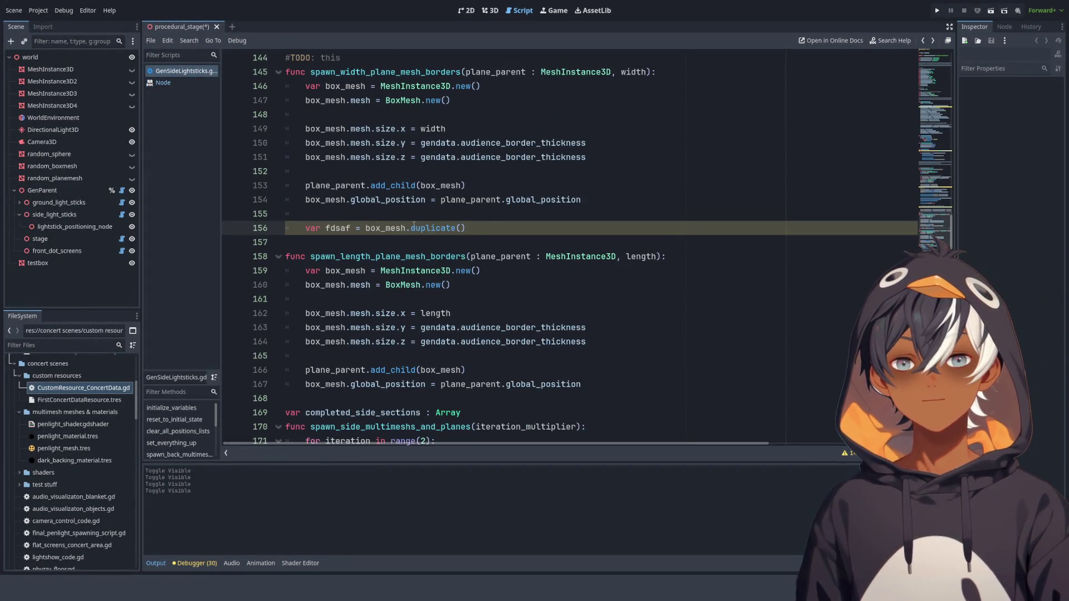
double_click(330, 228)
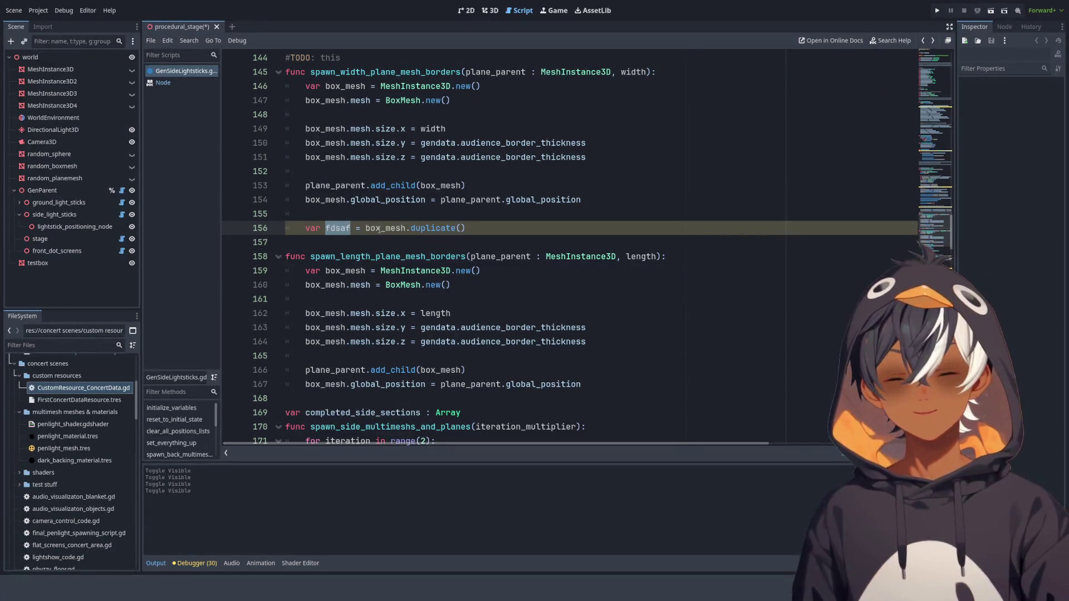
type("back")
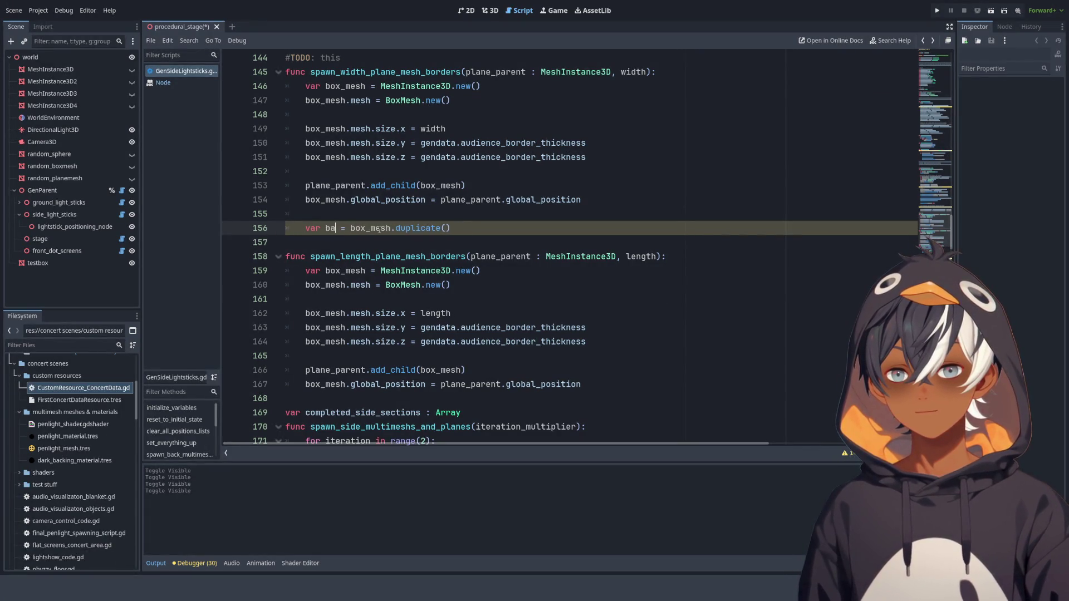
type("__")
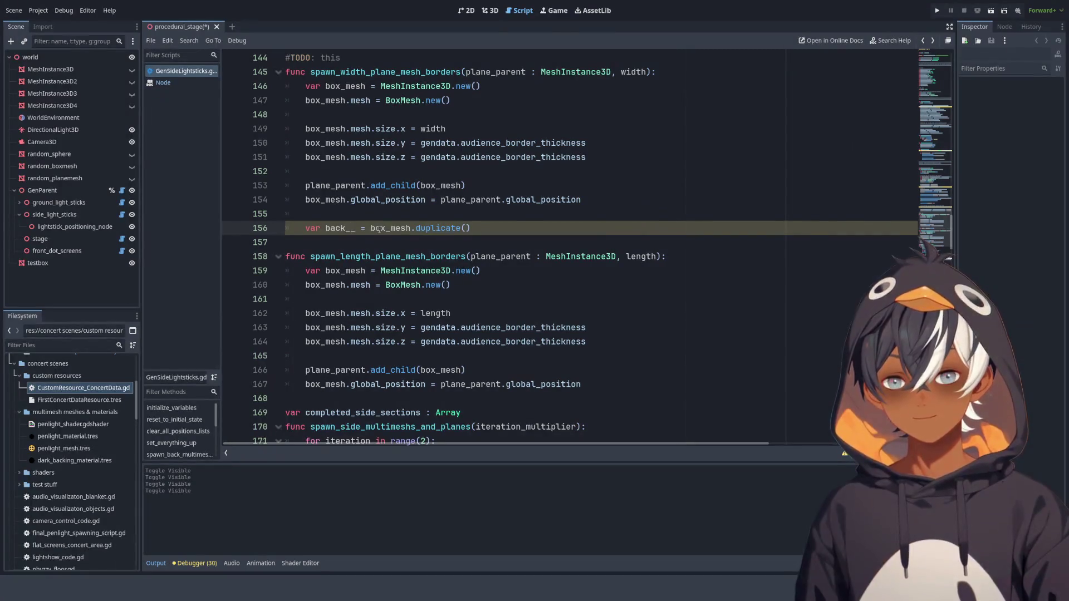
key("BackSpace")
type("boxM")
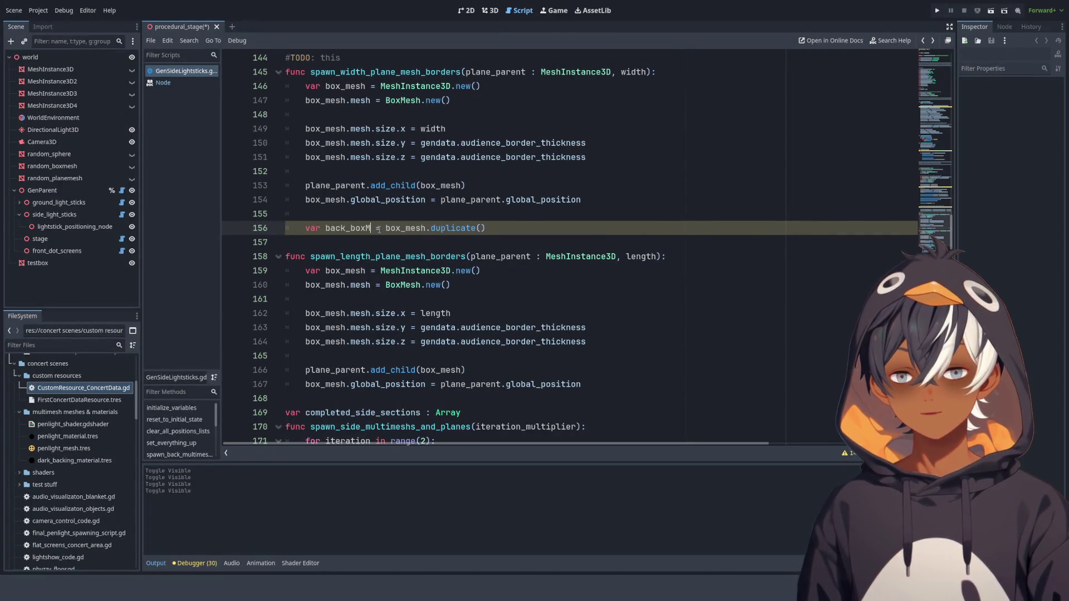
key("BackSpace")
type("_mes")
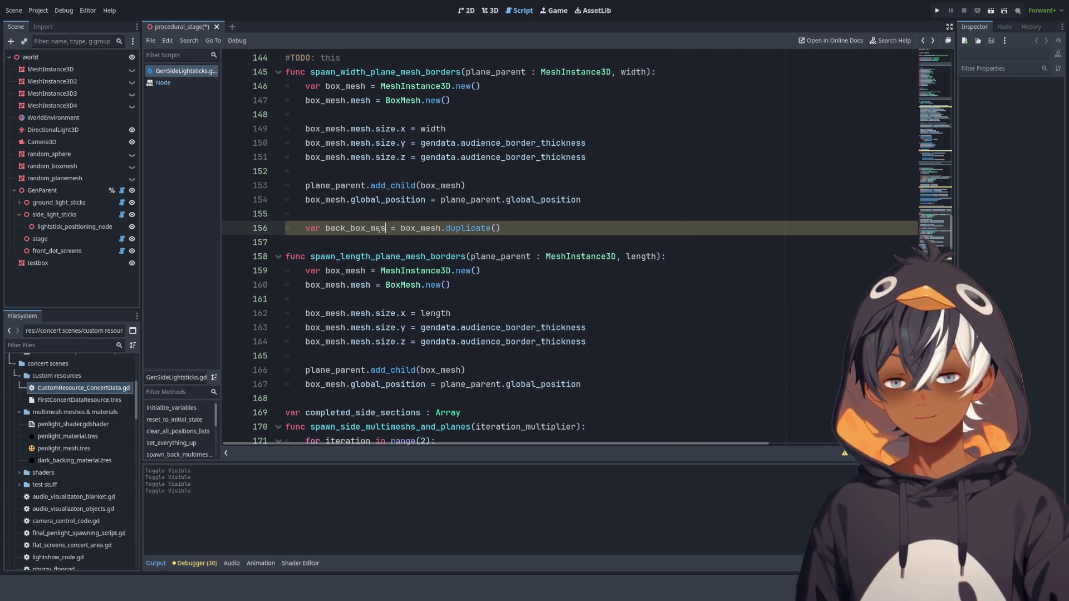
type("h")
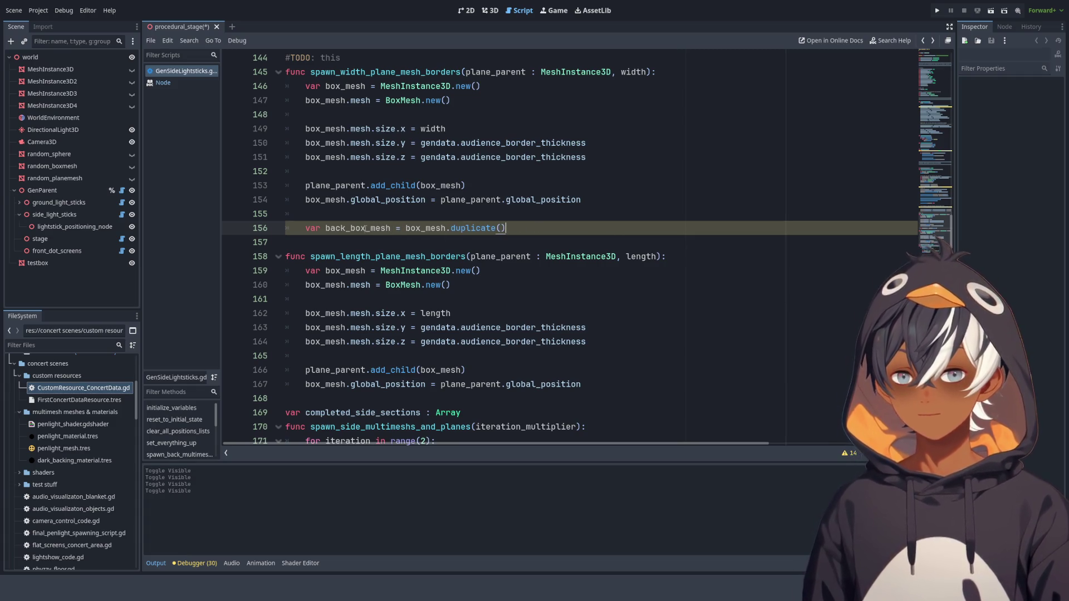
- Start a new line below reading back_box_mesh.global_position
double_click(346, 229)
key("ctrl+c")
left_click(524, 228)
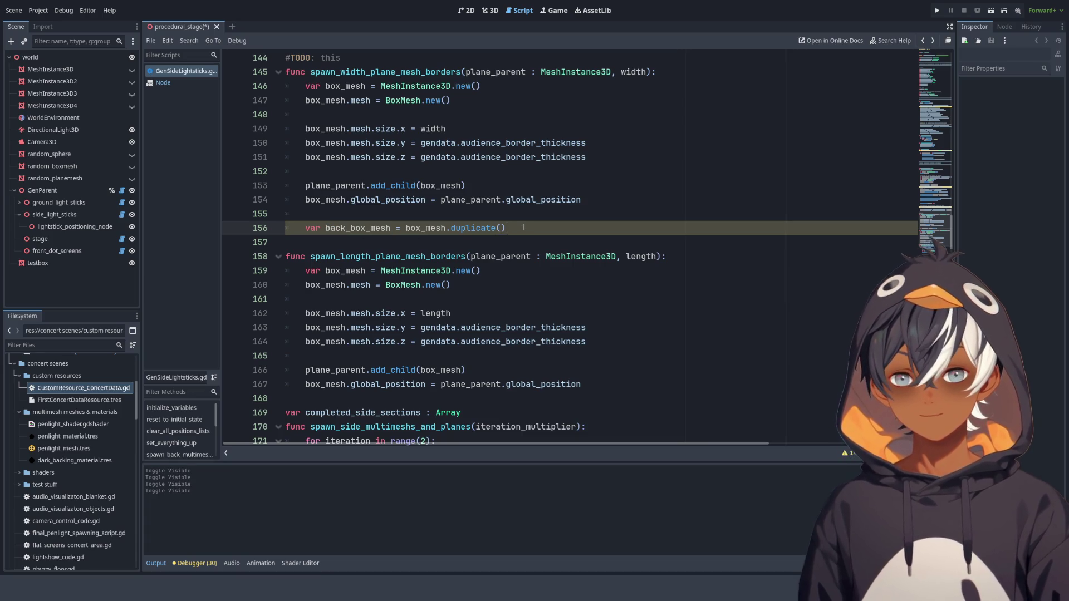
key("Return")
key("ctrl+v")
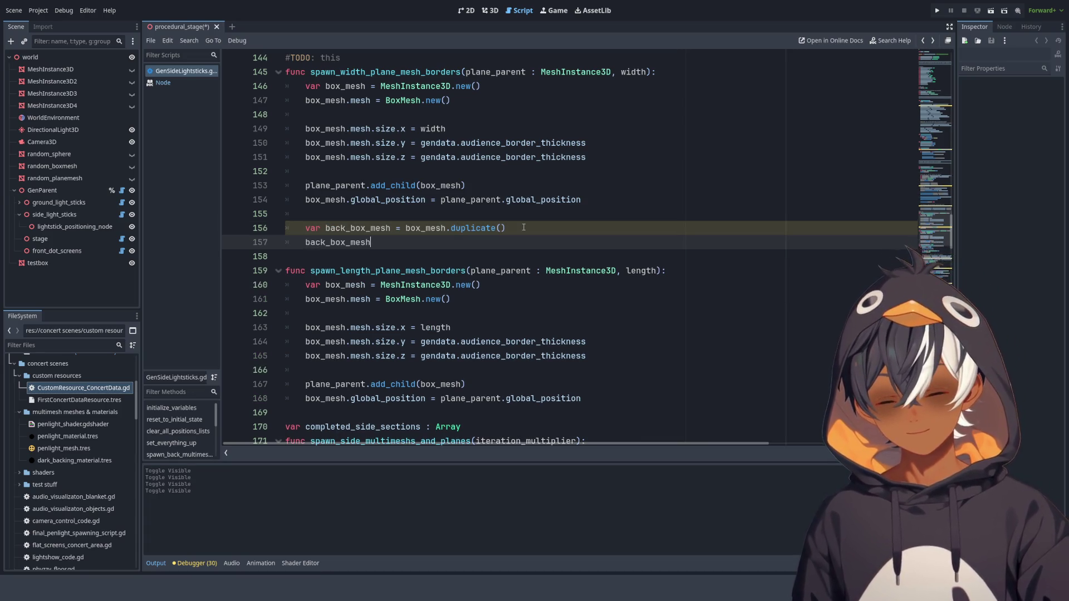
type(".globa")
key("Down")
key("Return")
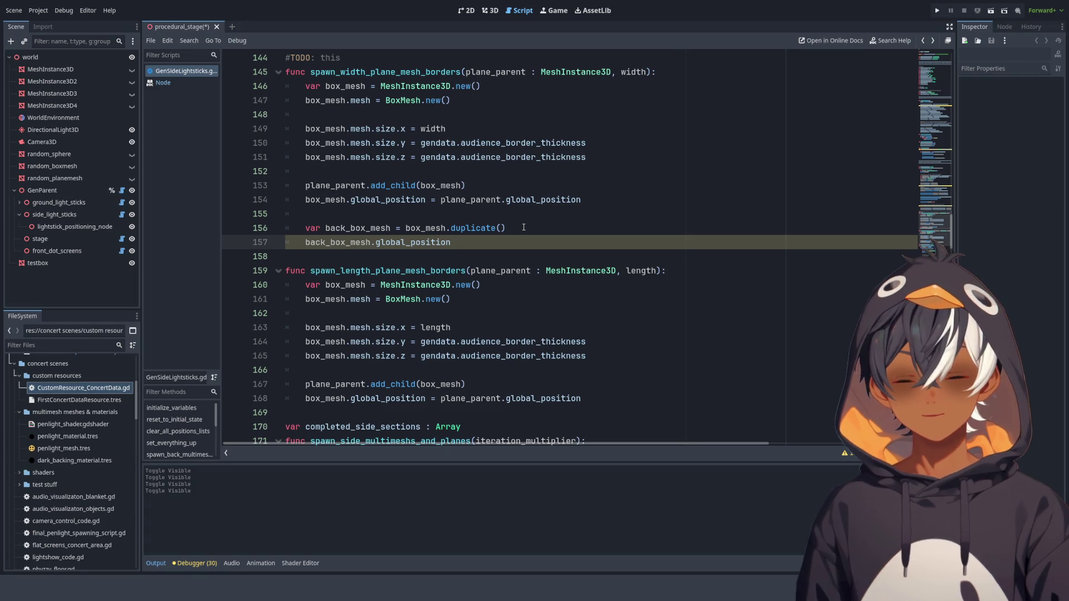
- Complete the line as += Vector3() and select the empty Vector3 offset
key("Escape")
type("+=")
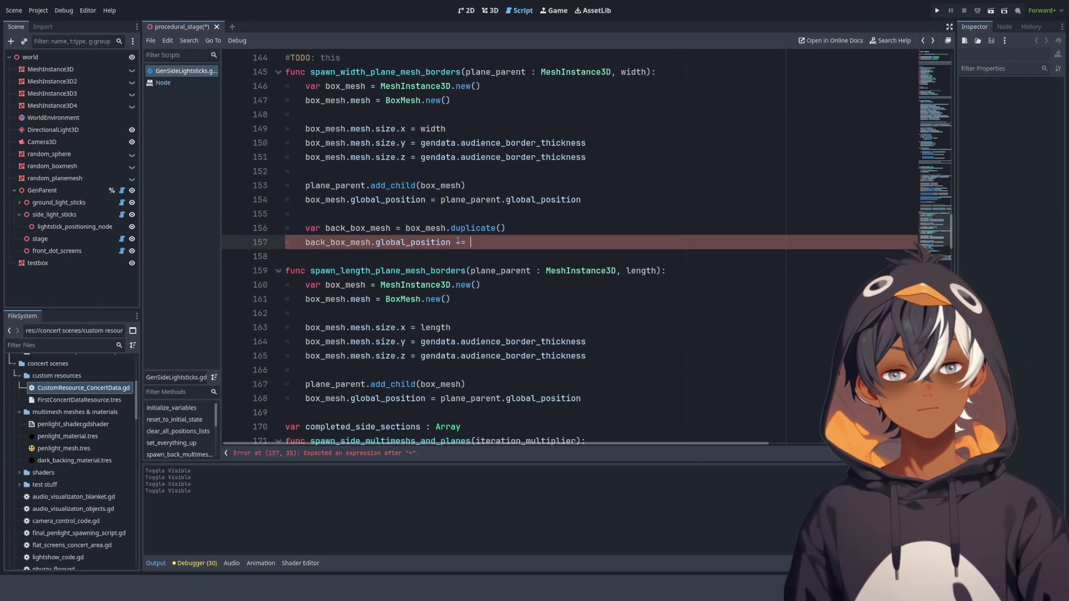
key("ctrl+space")
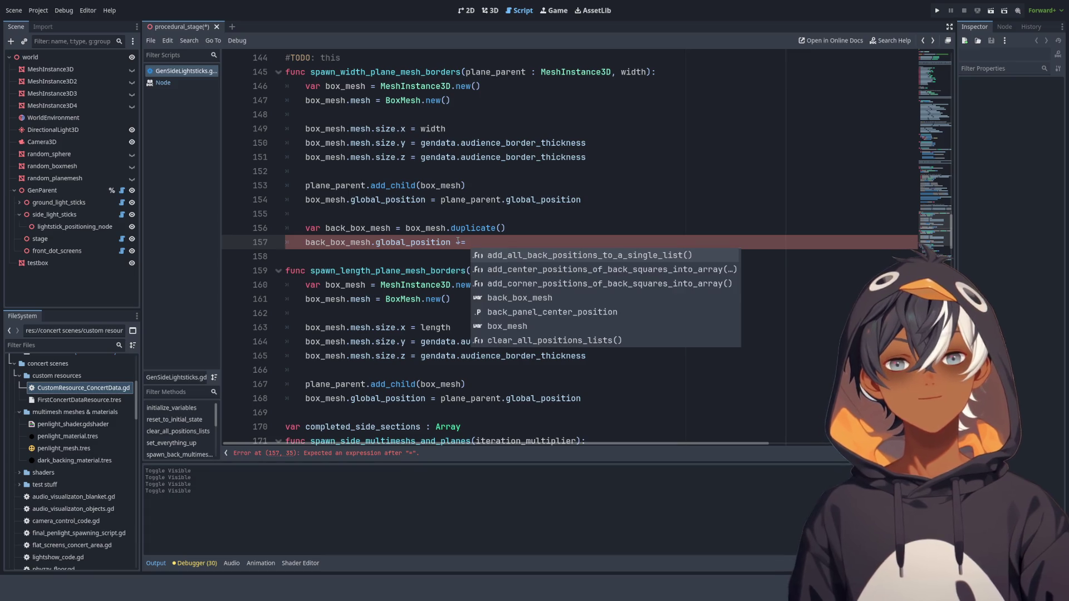
type("Vec")
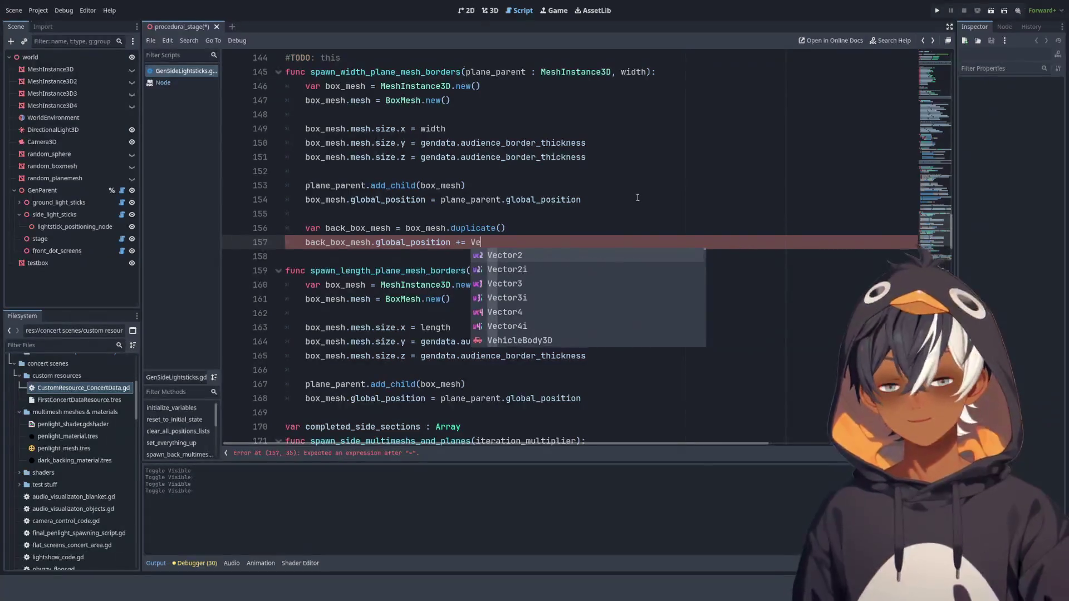
key("Down")
key("Down")
key("Return")
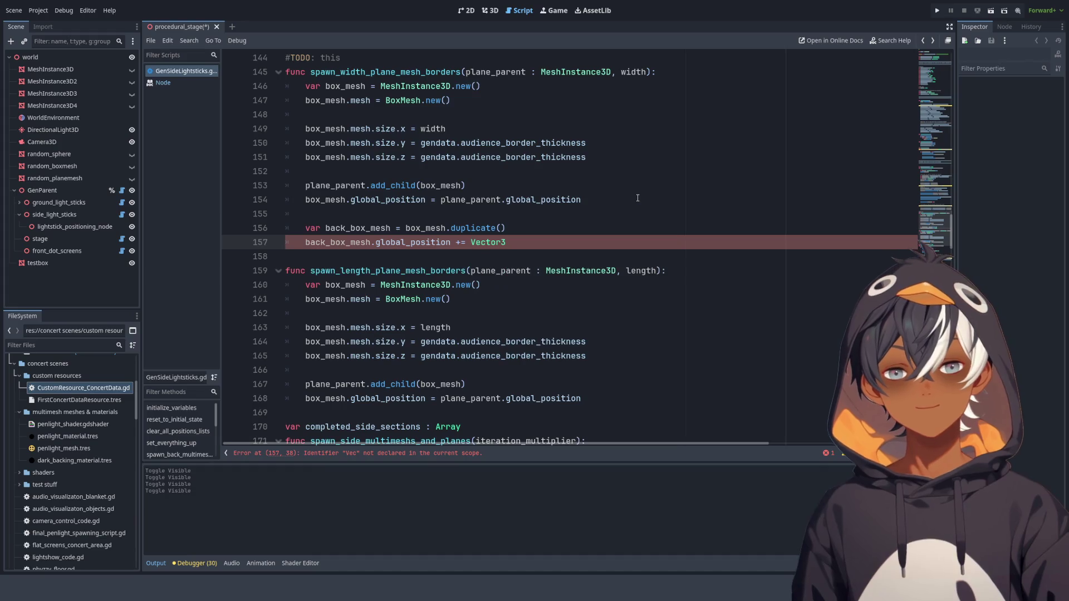
type("(")
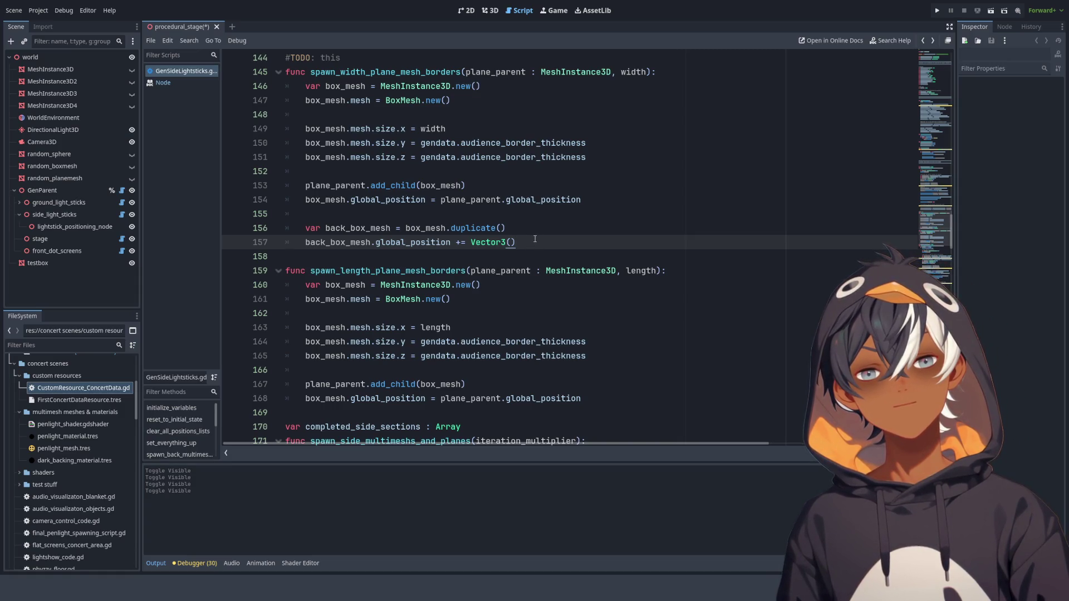
left_click_drag(516, 242, 471, 243)
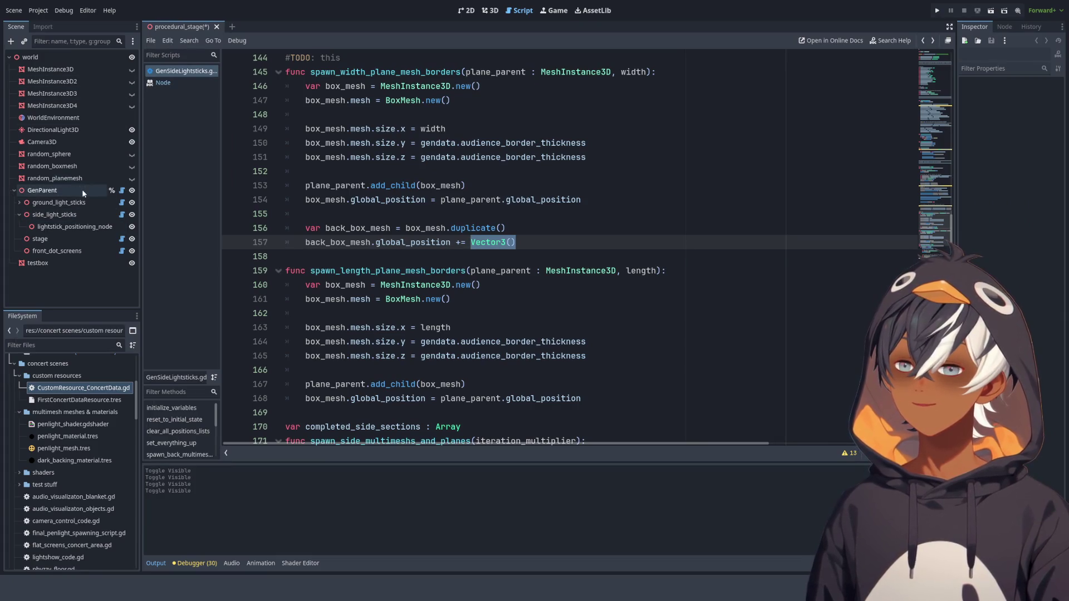
- Glance at the Node help page and inspect the GenParent node's properties
left_click(182, 84)
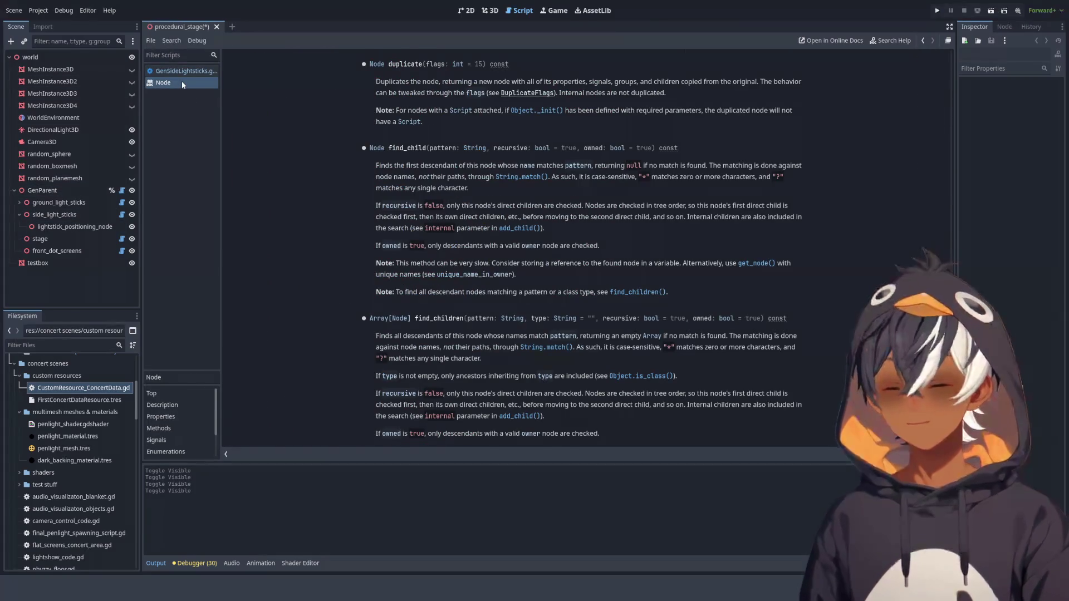
middle_click(181, 82)
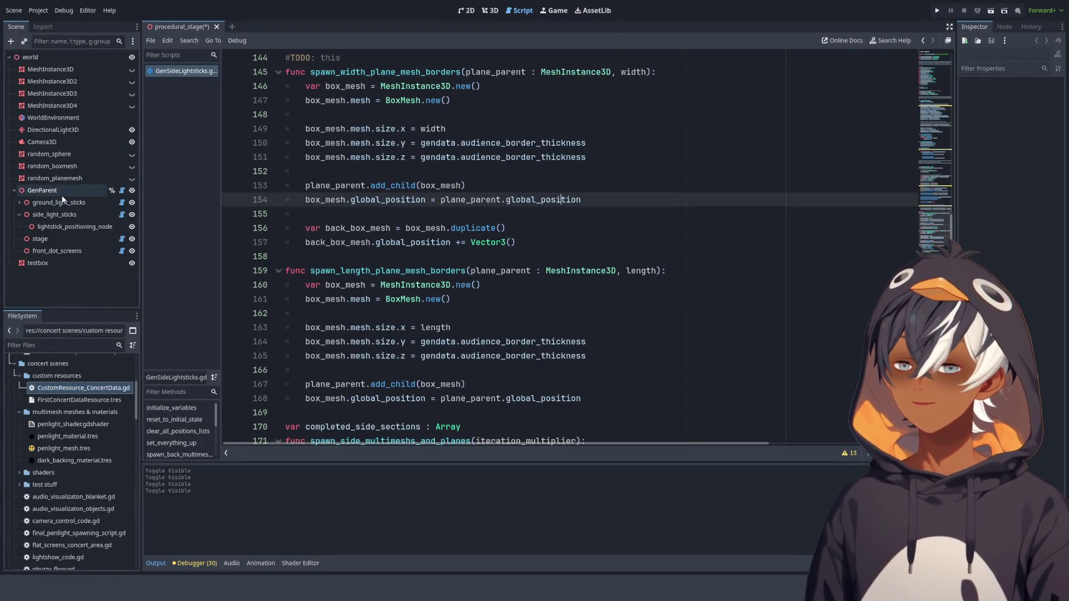
left_click(87, 190)
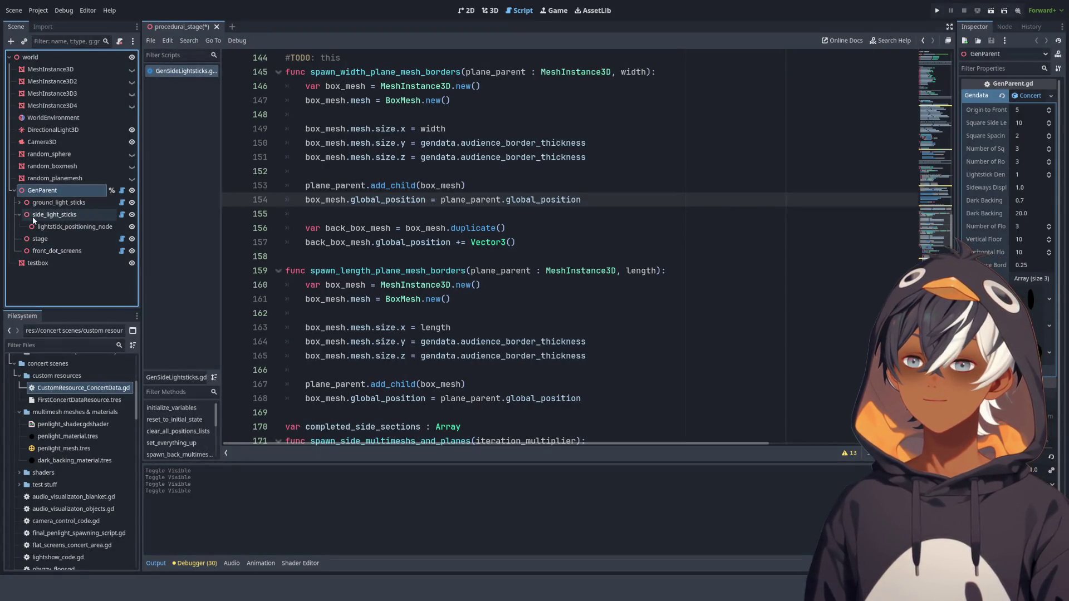
- Replace Vector3() with get_parent_node_3d().basis.z + (gendata. on line 157
left_click(553, 231)
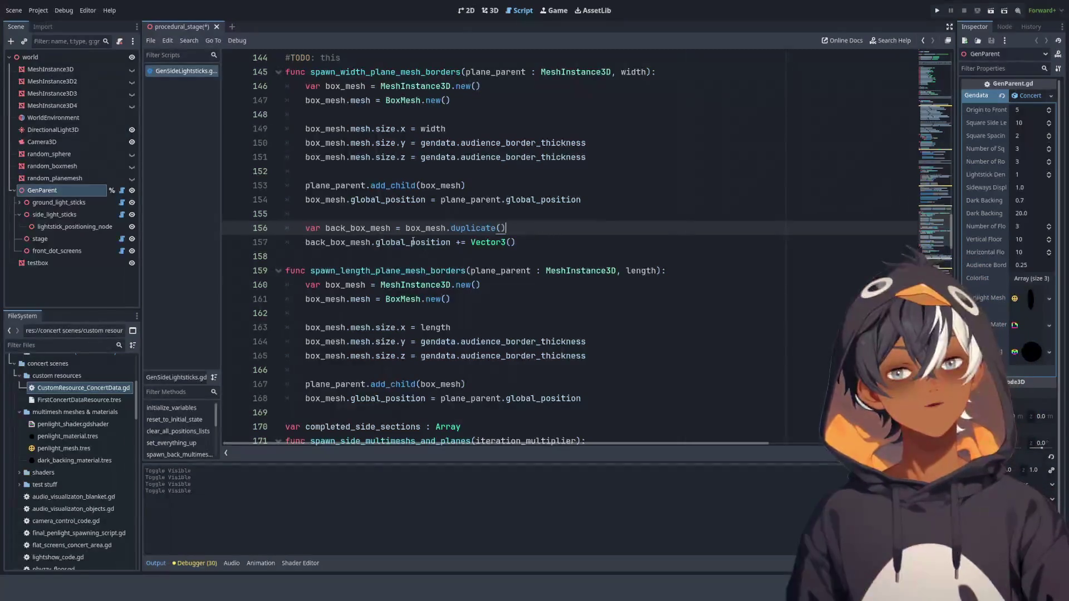
left_click(564, 239)
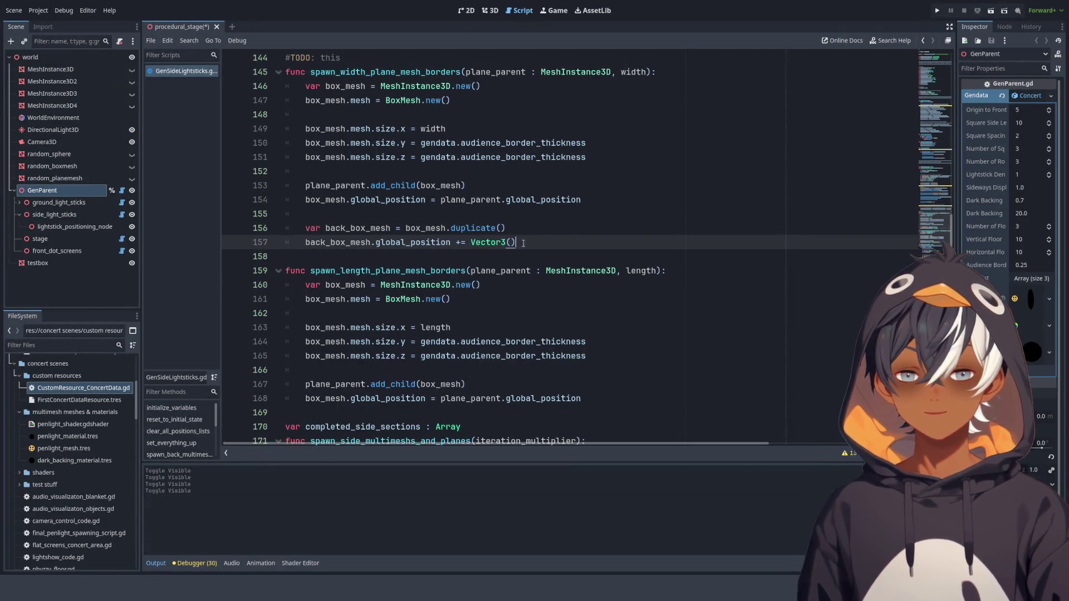
key("shift+Left")
key("shift+Left")
key("shift+Left")
type("get")
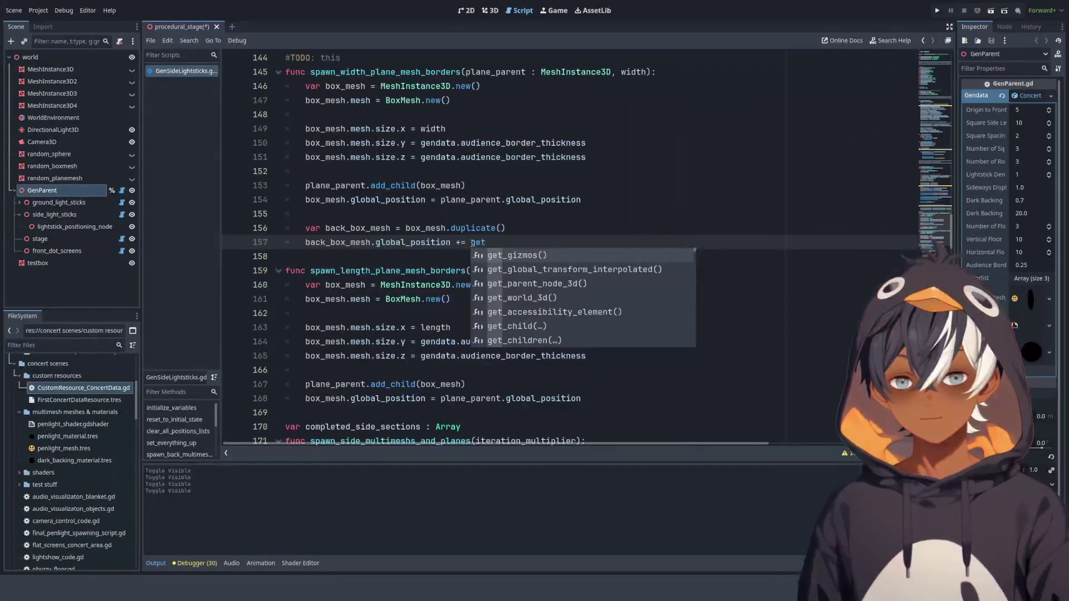
type("_par")
key("Return")
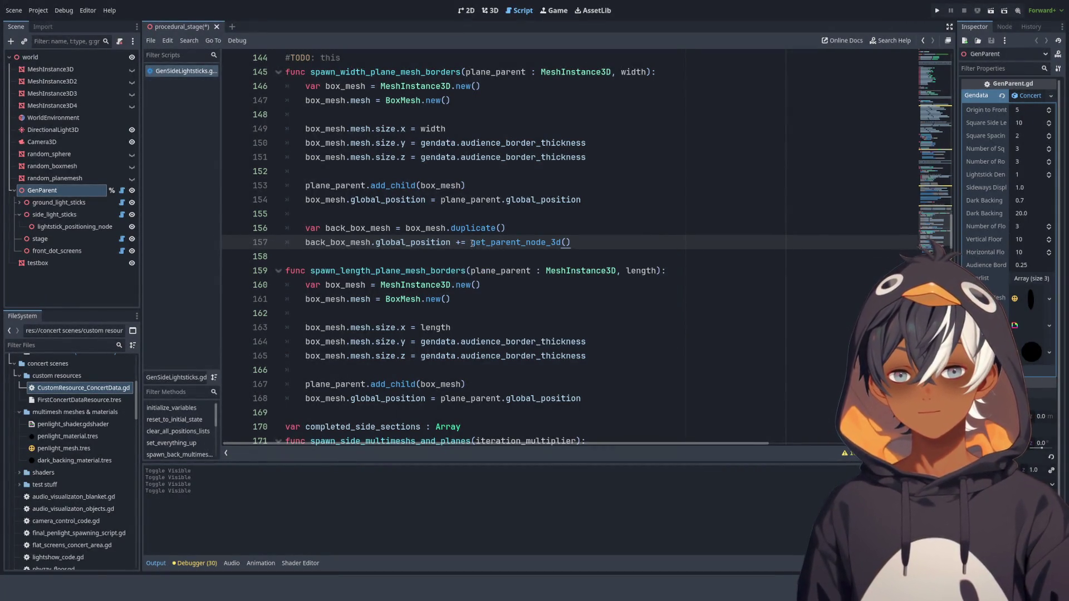
type(".basis")
key("Return")
type(".")
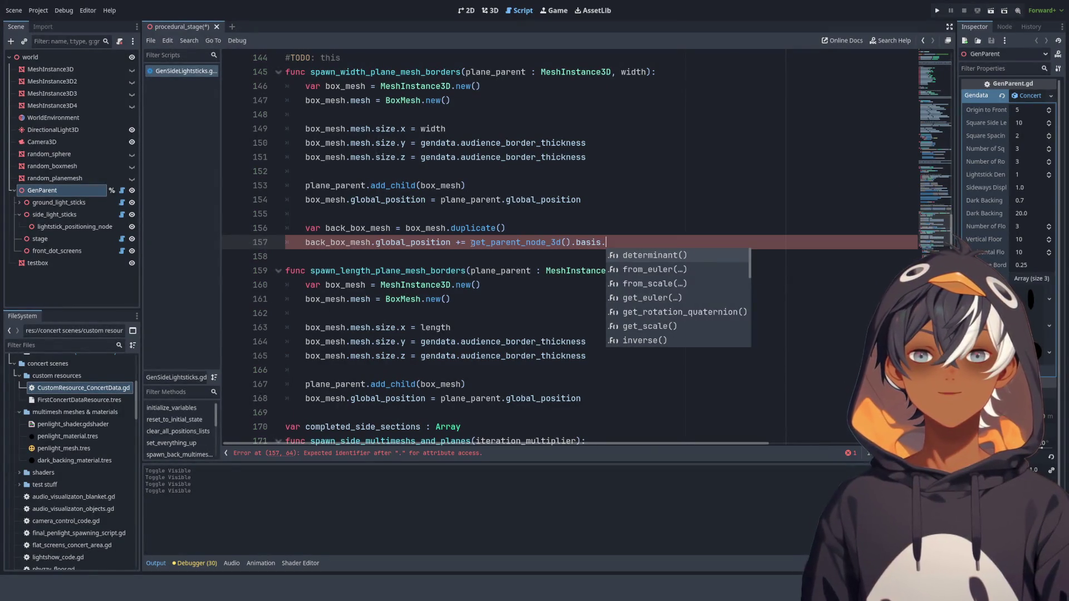
type("z")
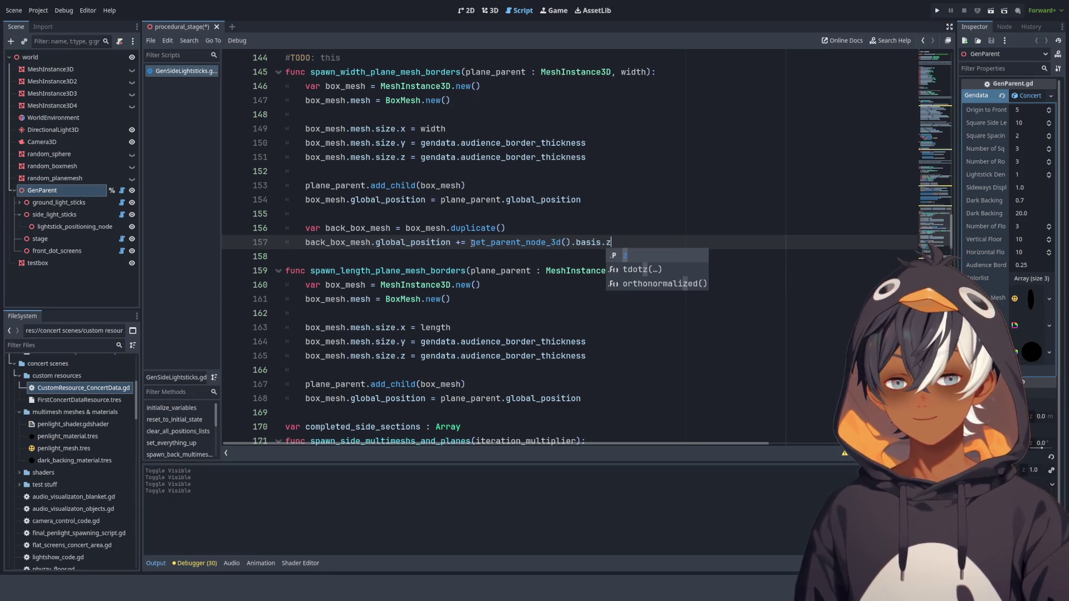
type(" +")
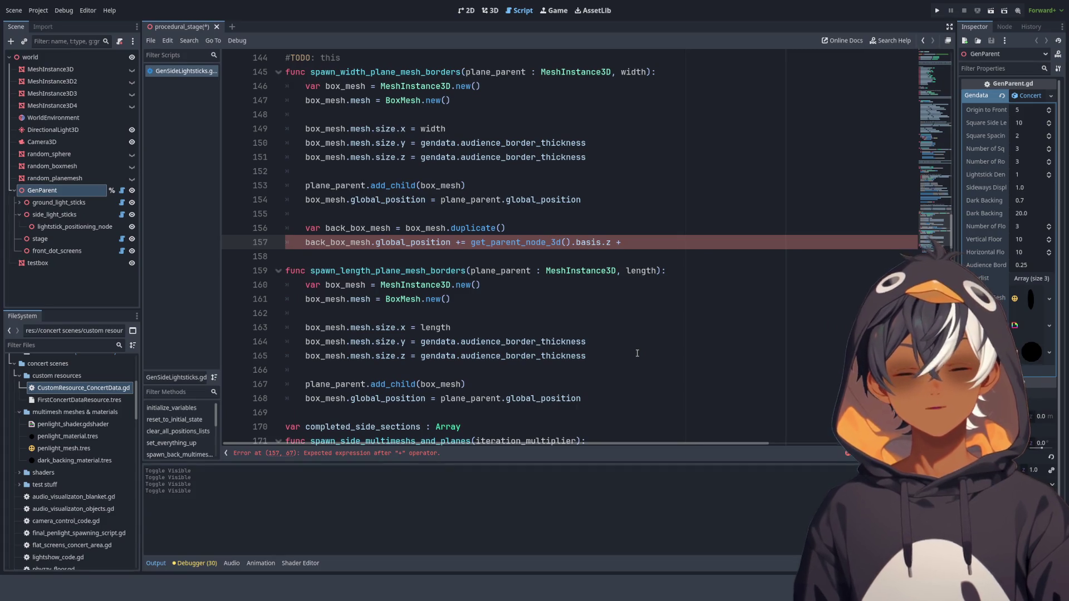
type("(")
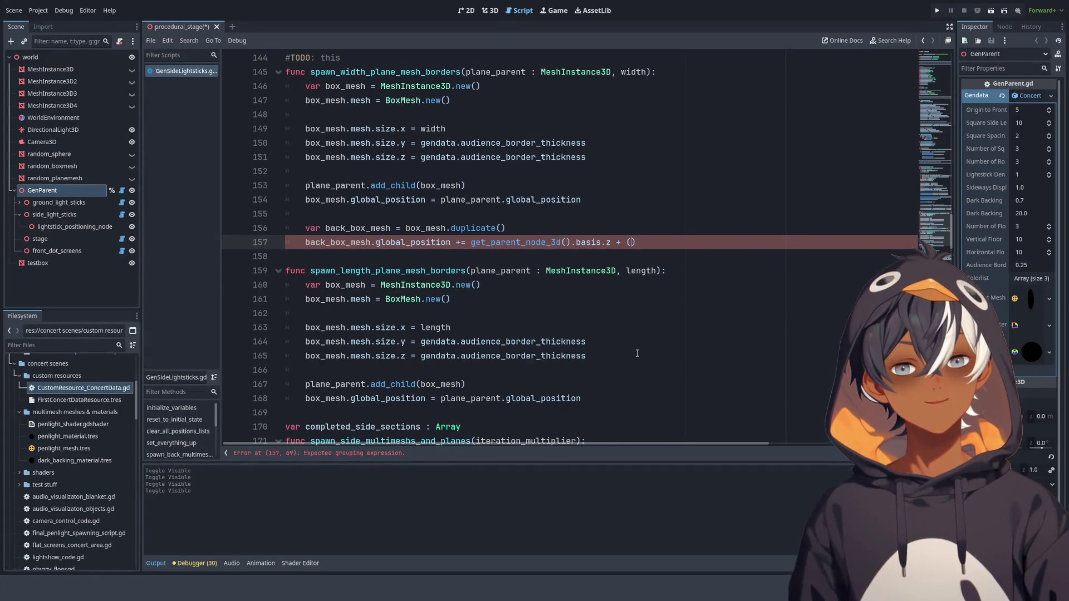
type("gend")
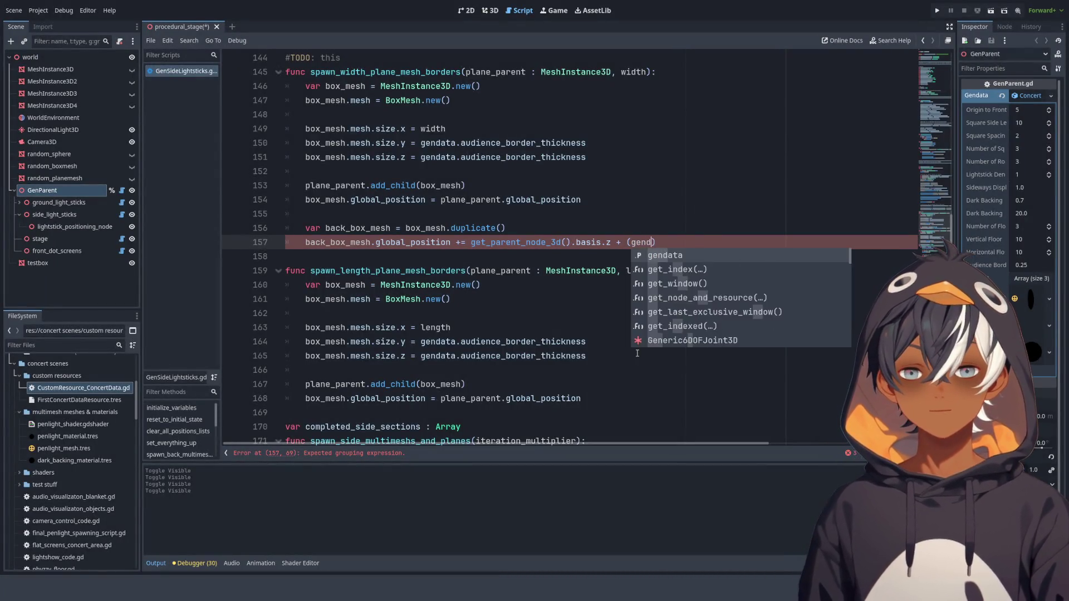
key("Return")
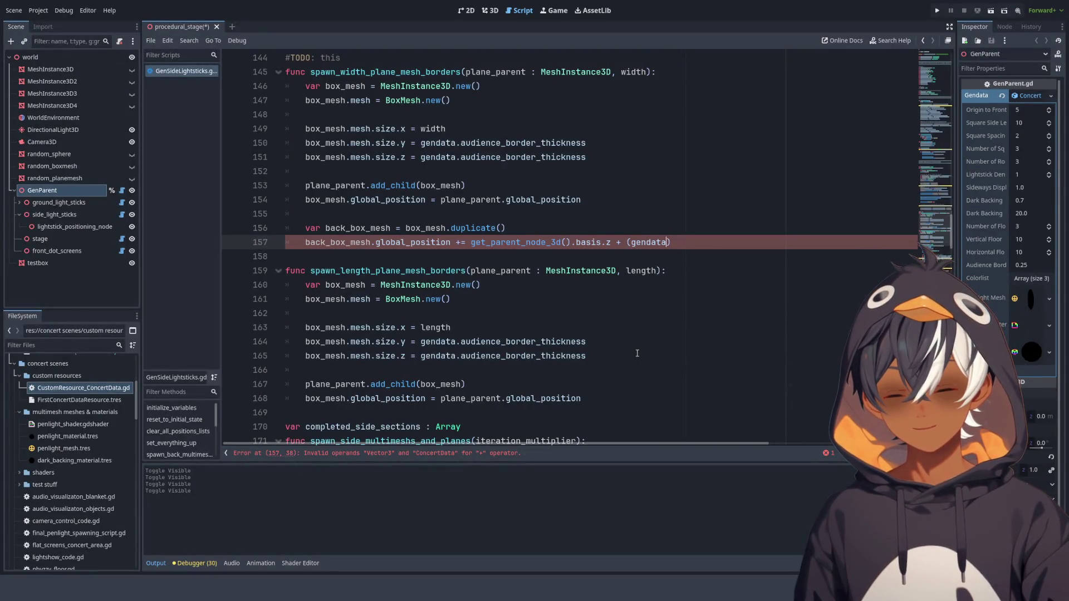
type(".")
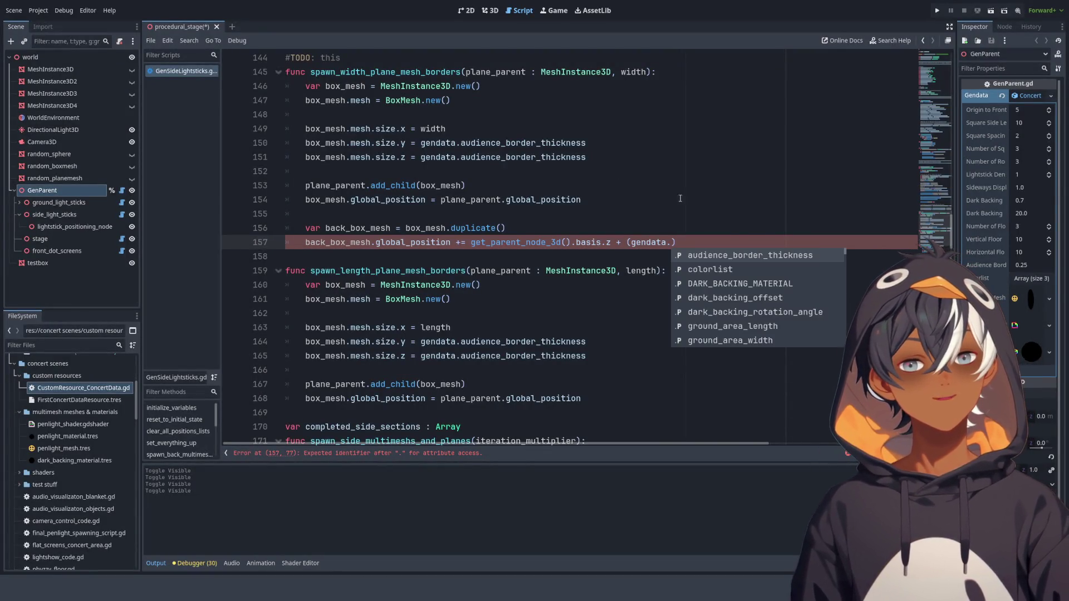
- Complete the offset with gendata.square_side_length + gendata.square_spacing_distance
scroll(743, 325, "down", 1)
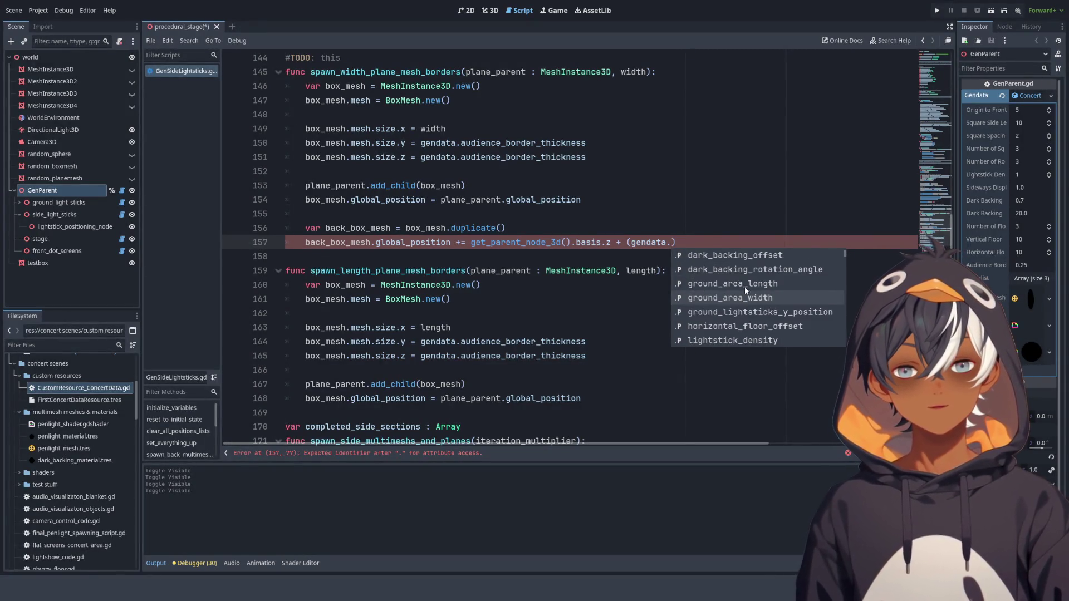
scroll(737, 284, "down", 5)
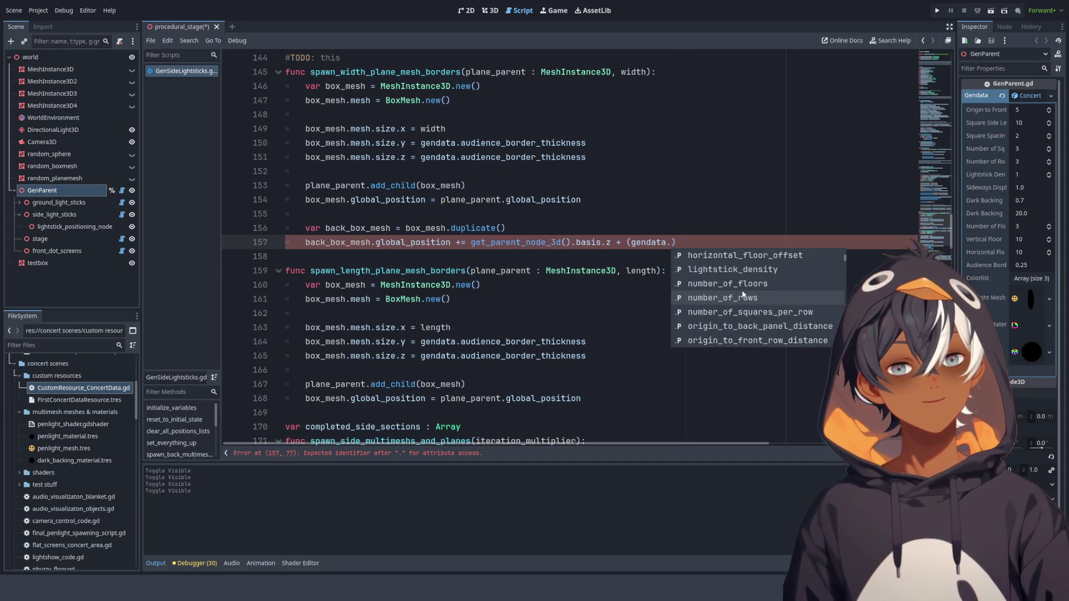
scroll(745, 291, "up", 8)
key("Up")
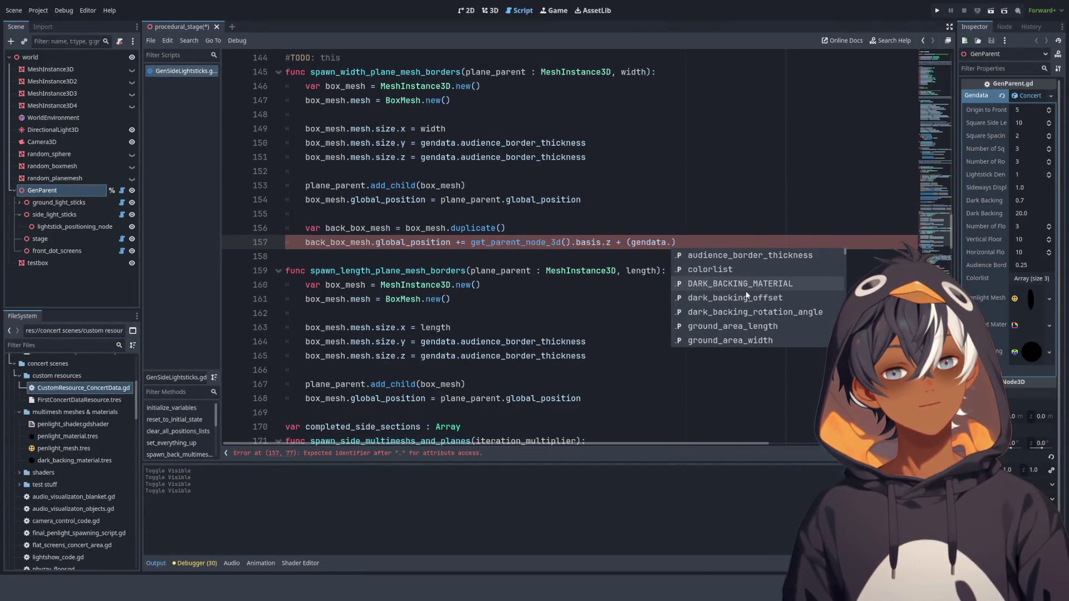
scroll(745, 281, "down", 9)
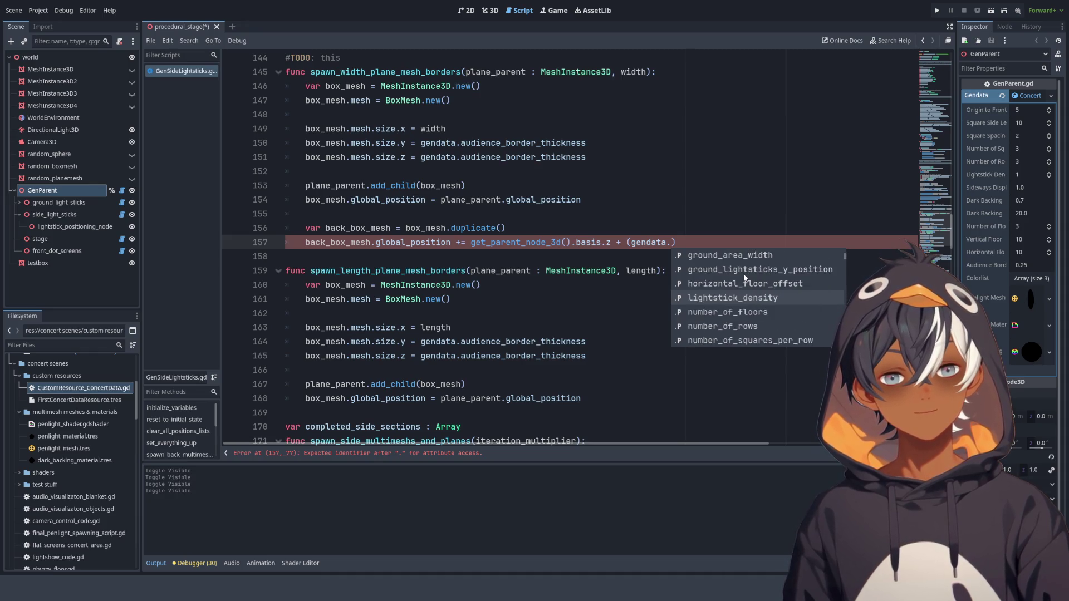
scroll(745, 281, "down", 3)
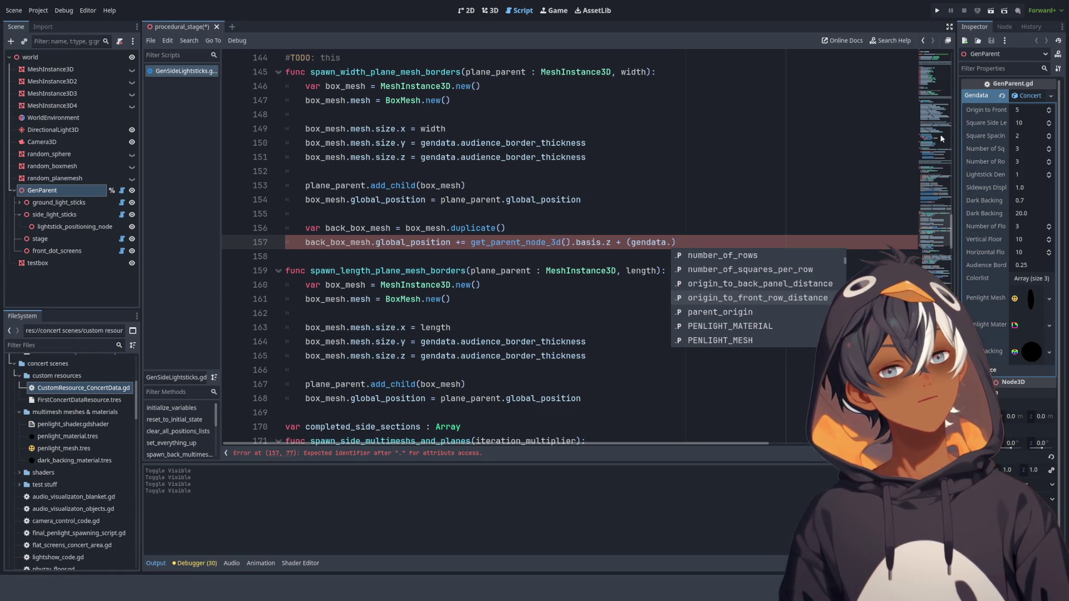
scroll(789, 275, "up", 8)
scroll(789, 272, "up", 2)
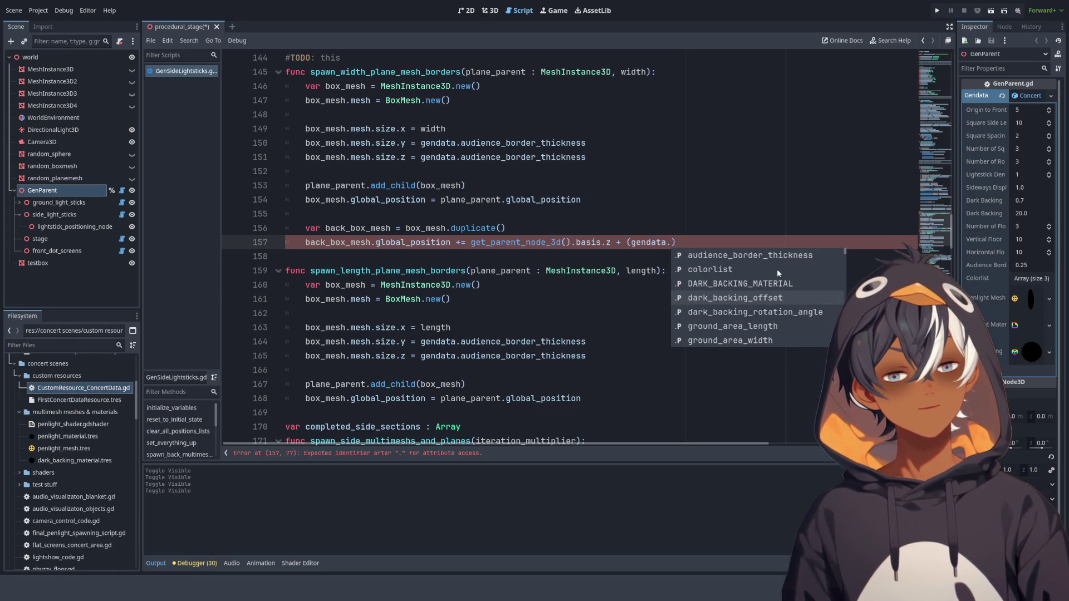
scroll(777, 270, "down", 3)
scroll(774, 274, "down", 13)
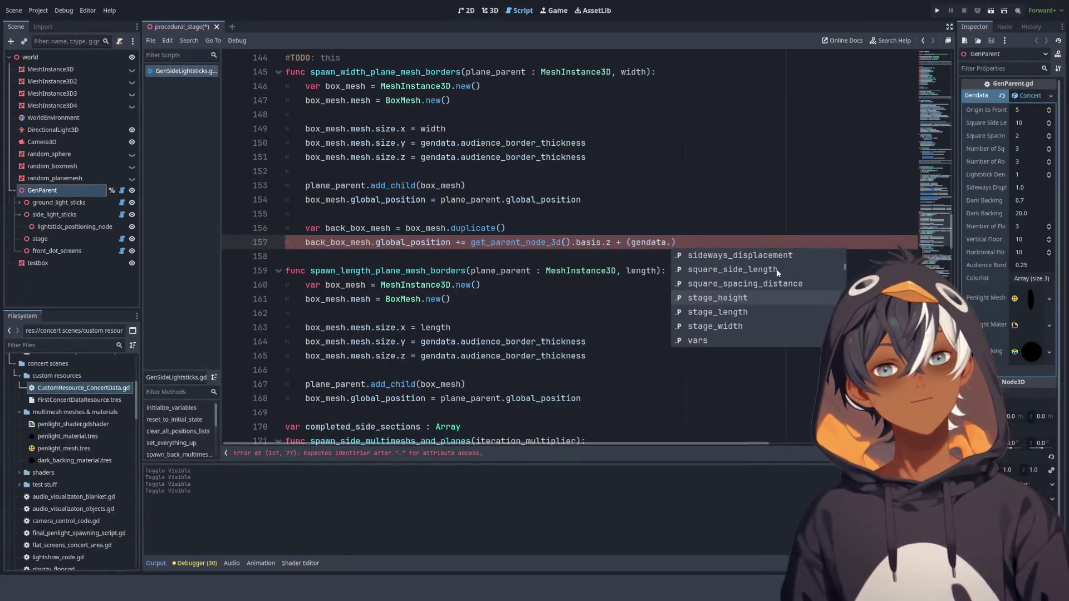
left_click(734, 269)
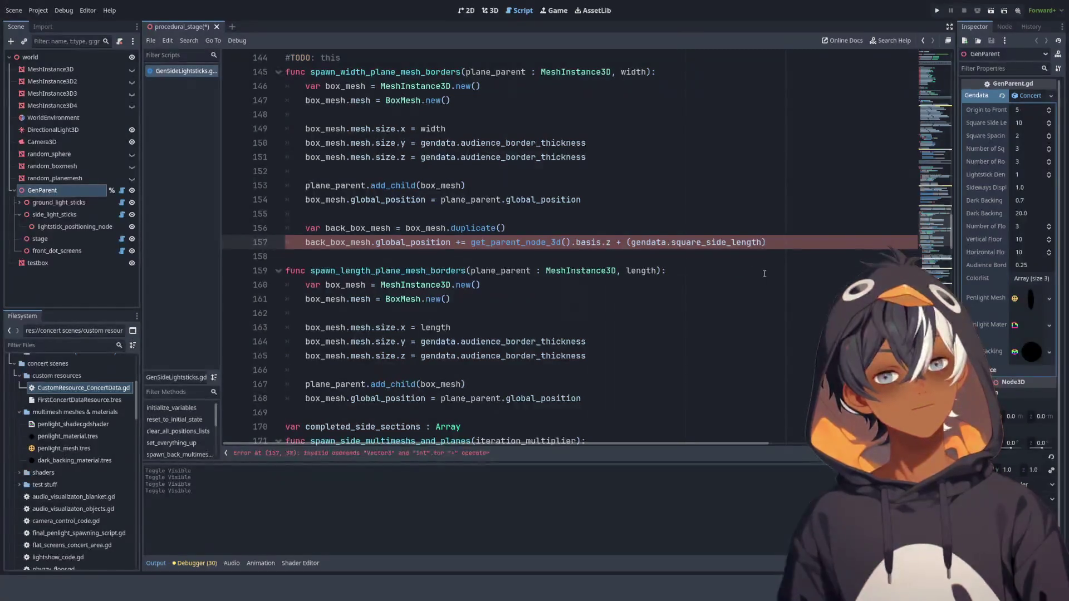
type("+ ")
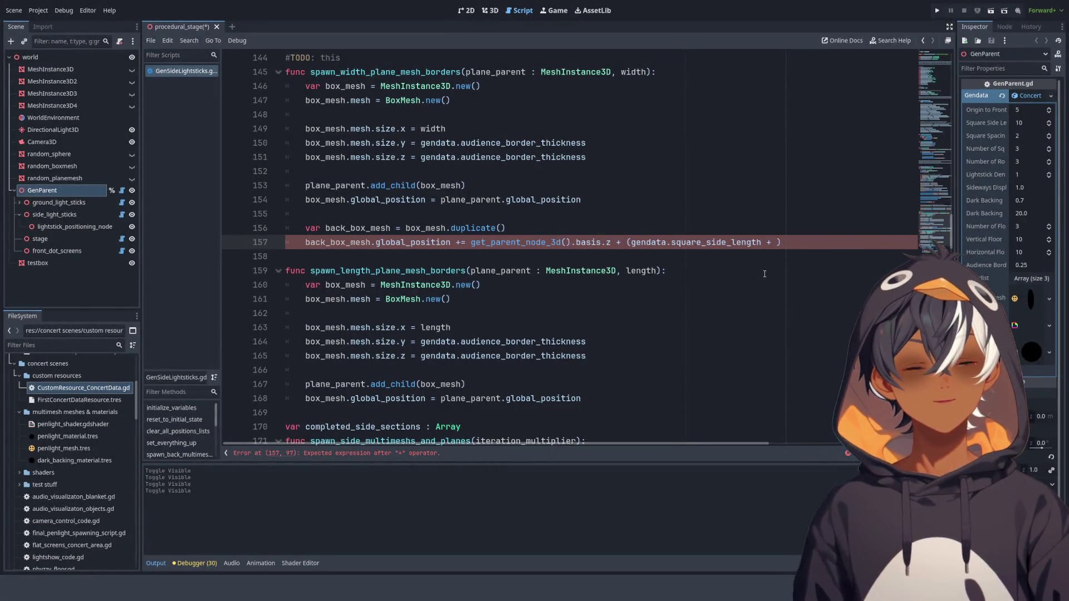
type("gendata.")
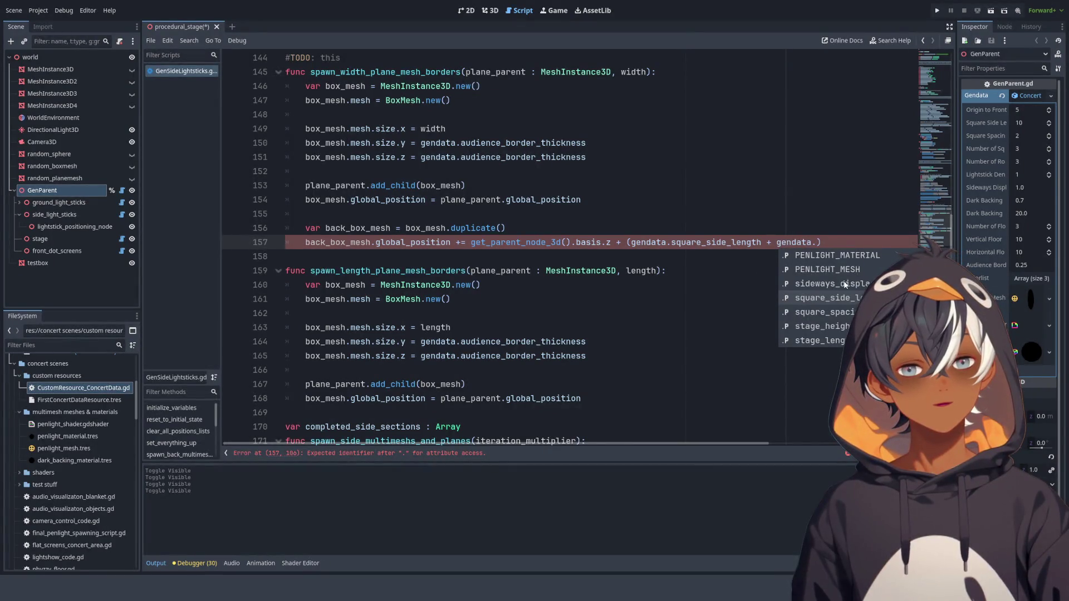
left_click(846, 313)
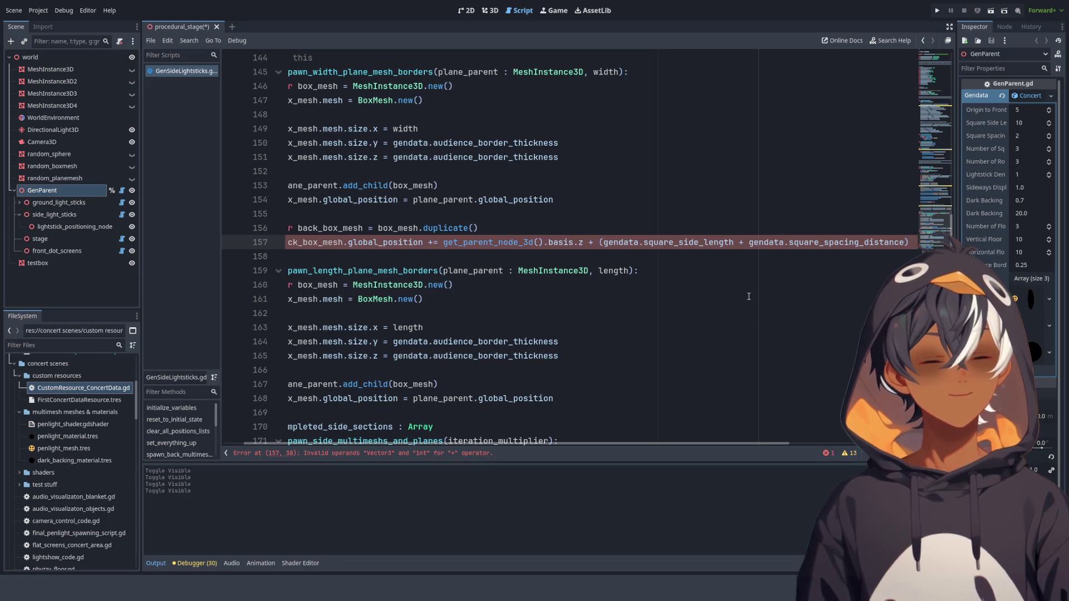
- Save the script and change the + after basis.z to *
key("ctrl+s")
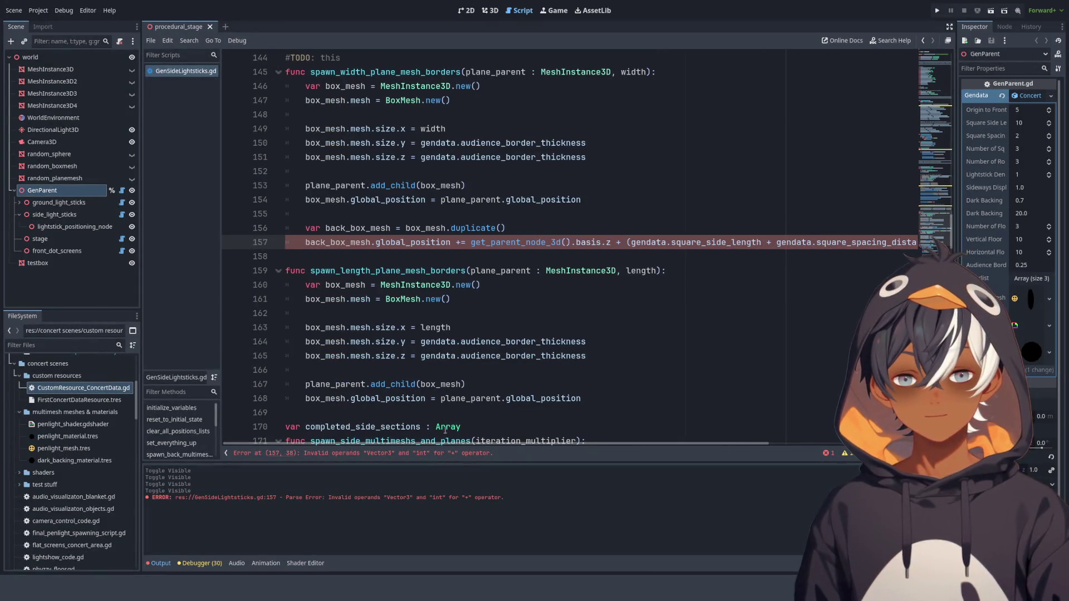
double_click(618, 243)
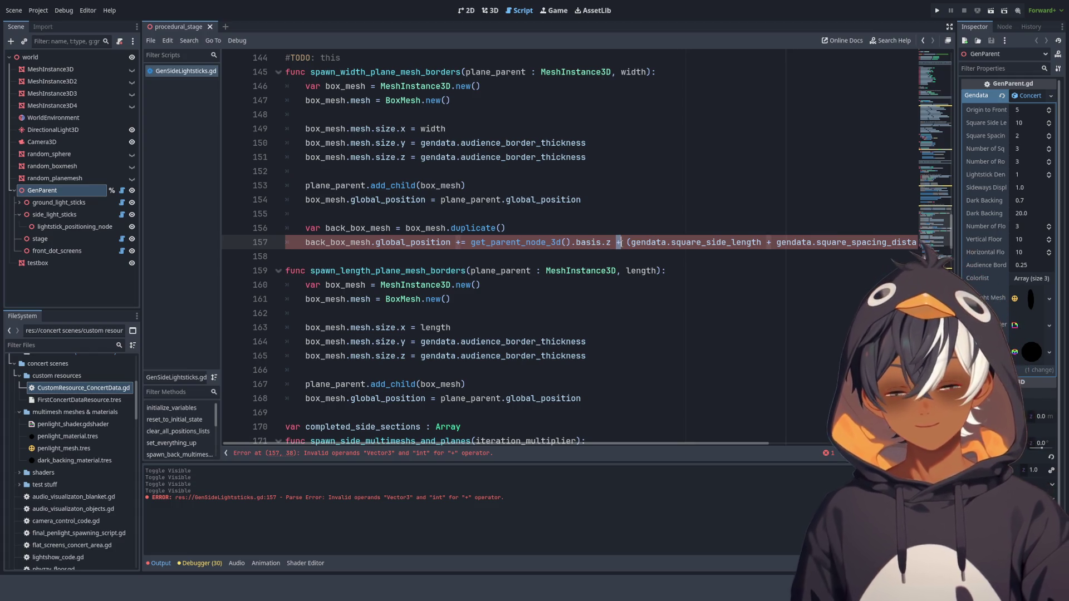
type("*")
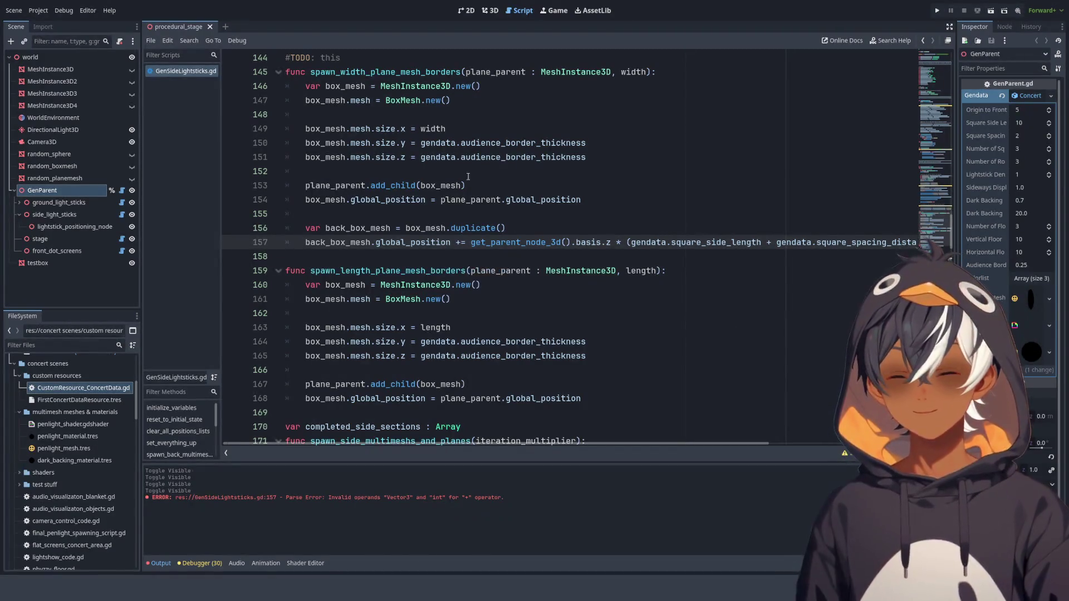
left_click(490, 10)
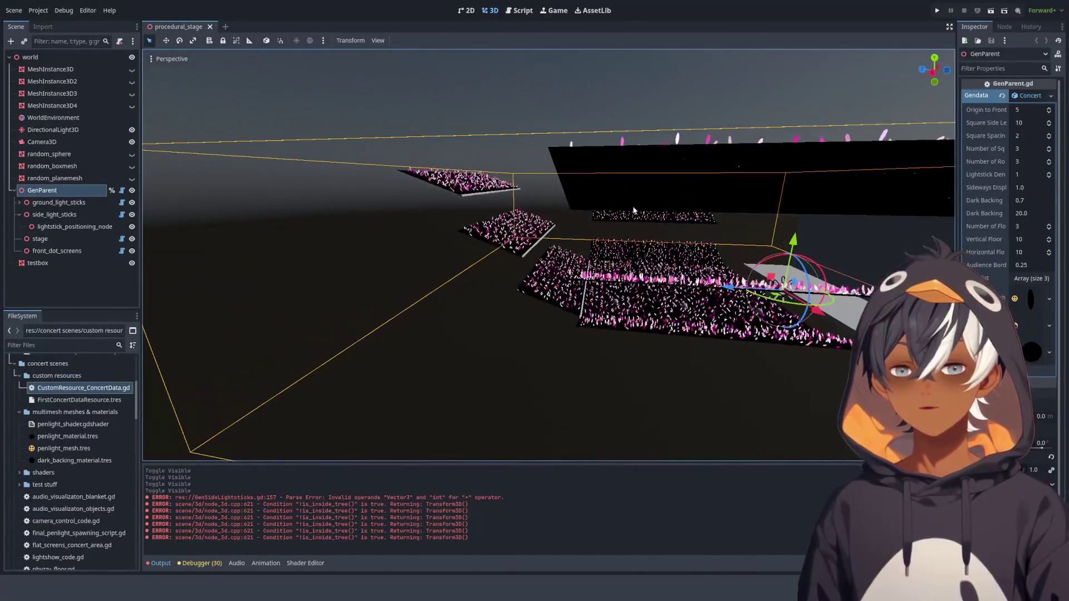
scroll(411, 224, "up", 3)
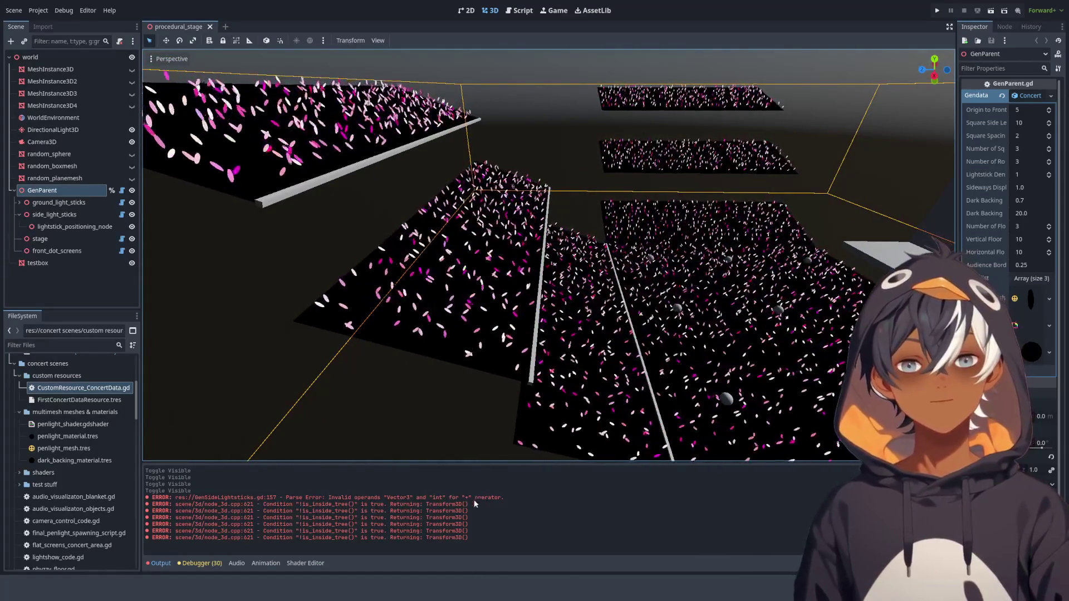
left_click(946, 470)
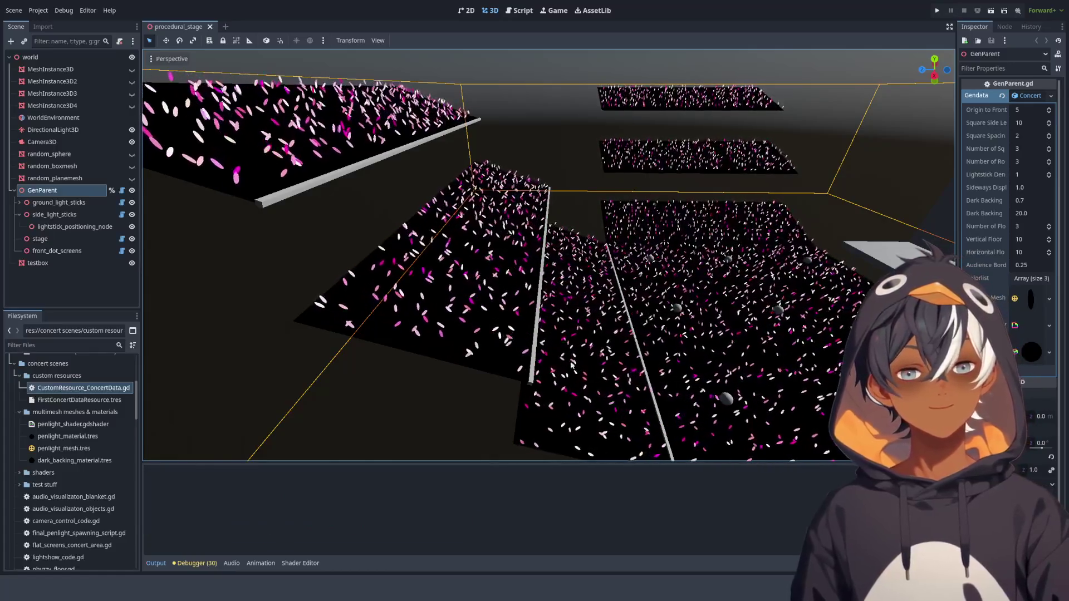
double_click(51, 189)
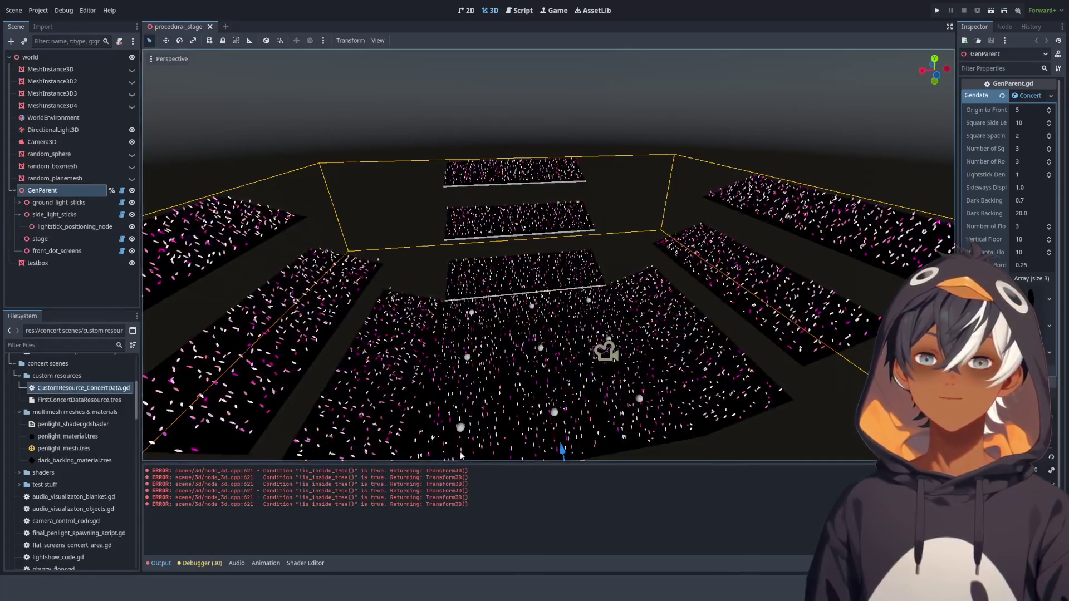
left_click(526, 14)
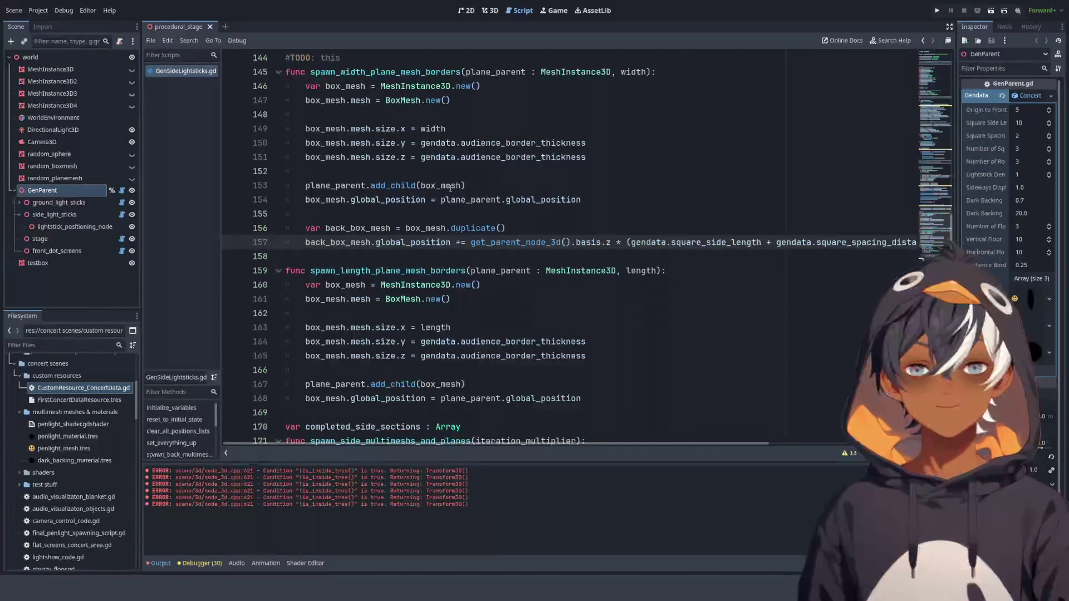
- Copy the add_child and global_position lines below the duplicate() line
double_click(322, 191)
left_click_drag(322, 190, 530, 179)
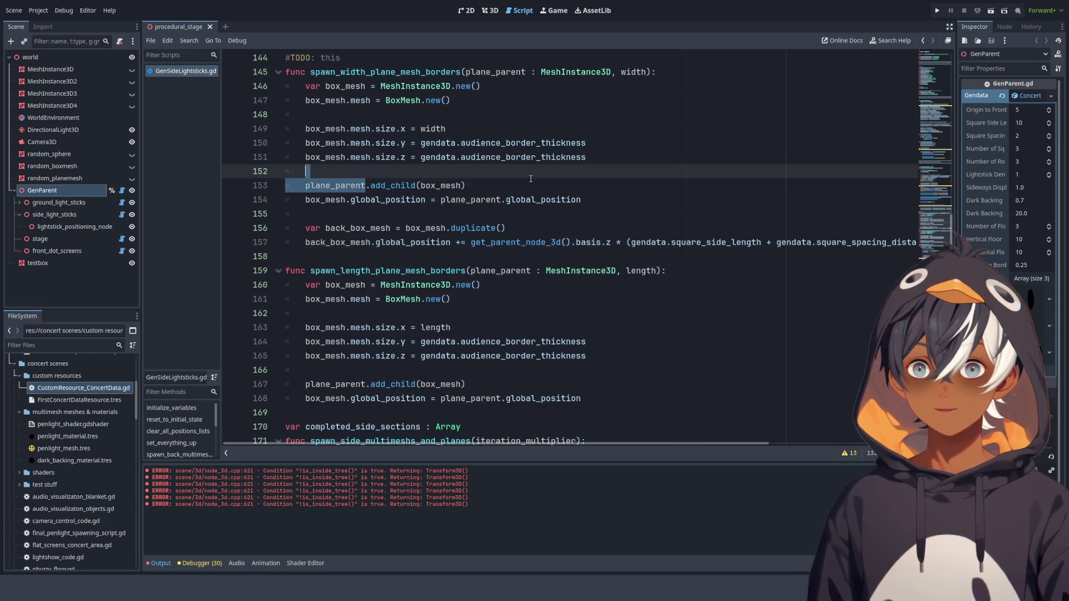
mouse_move(507, 220)
left_mouse_down()
mouse_move(504, 229)
mouse_move(473, 173)
left_mouse_up()
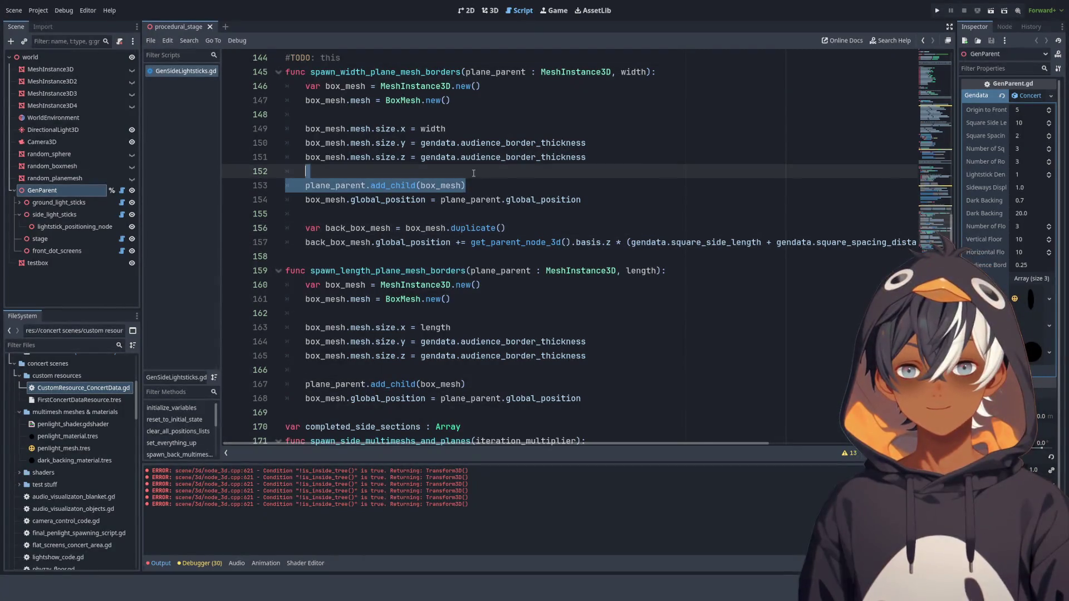
key("ctrl+c")
left_click(511, 226)
key("ctrl+v")
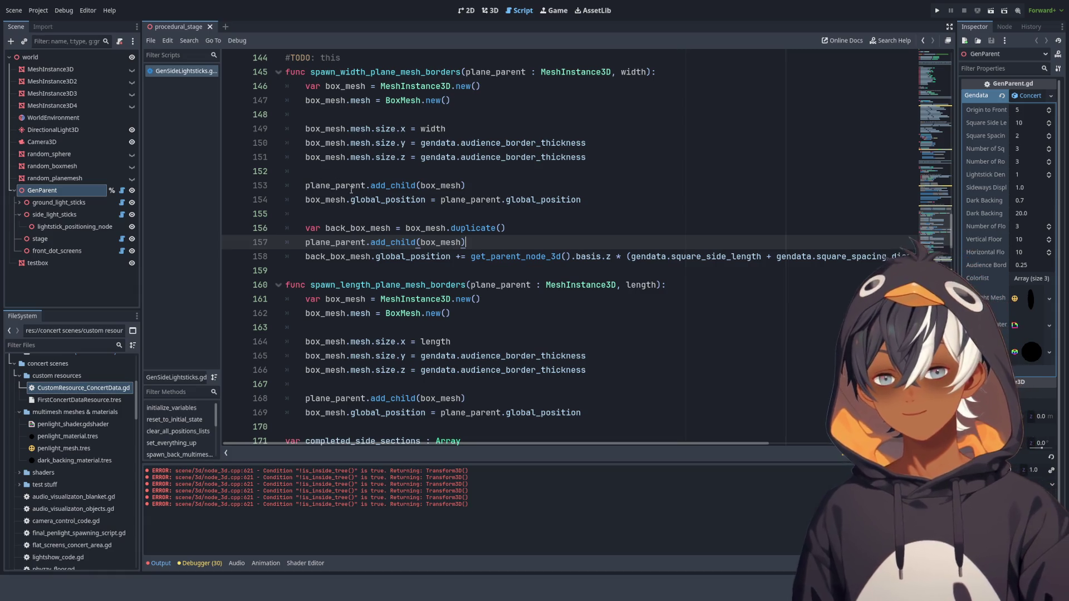
double_click(335, 187)
left_click_drag(588, 199, 594, 176)
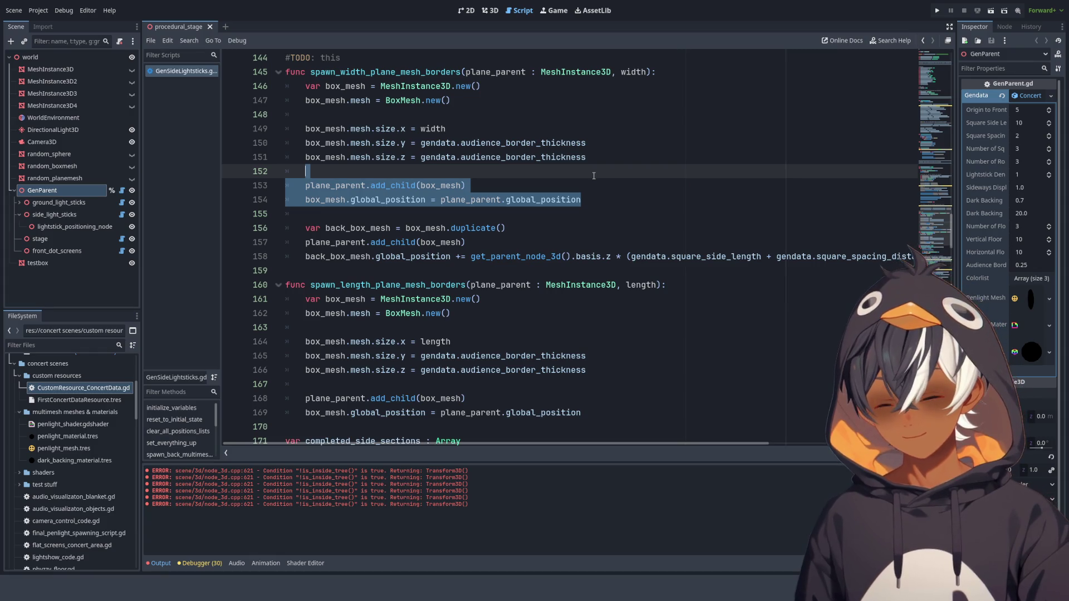
left_click_drag(498, 242, 527, 231)
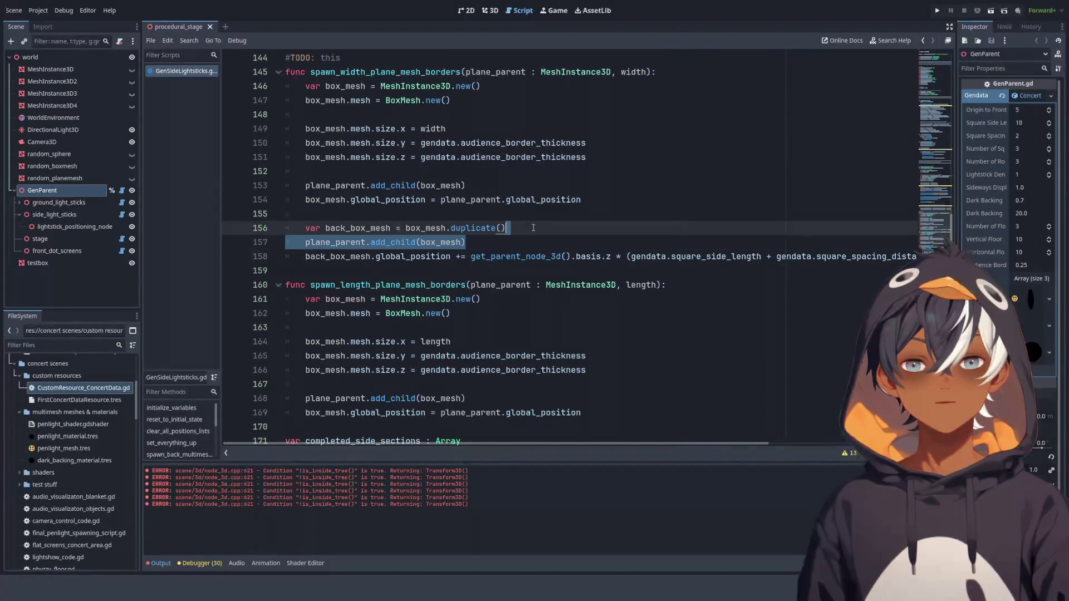
key("ctrl+v")
- Replace box_mesh with back_box_mesh in both pasted lines
double_click(364, 228)
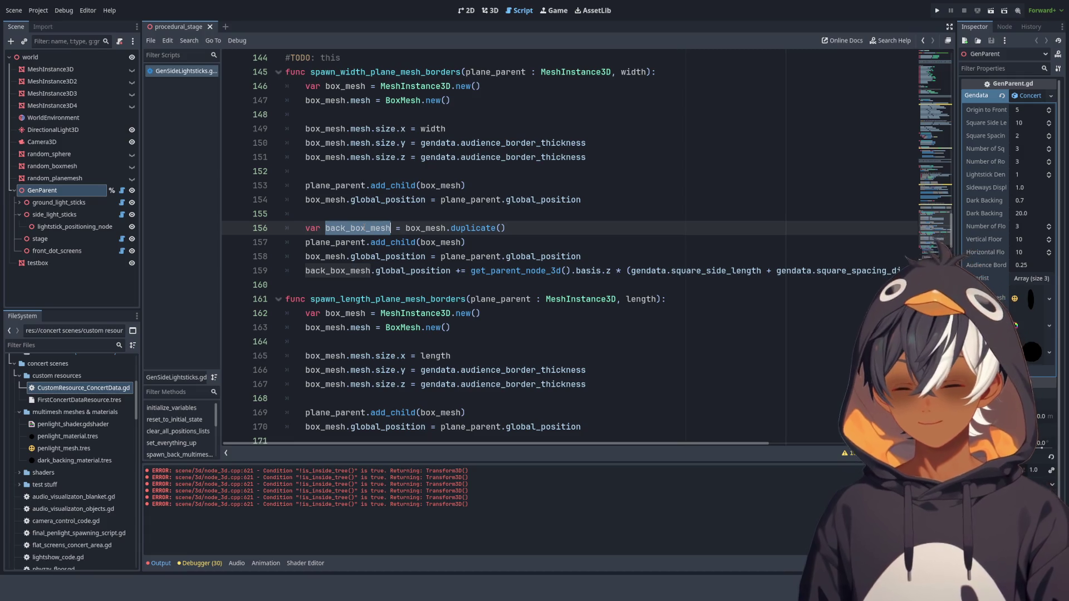
double_click(437, 242)
key("ctrl+v")
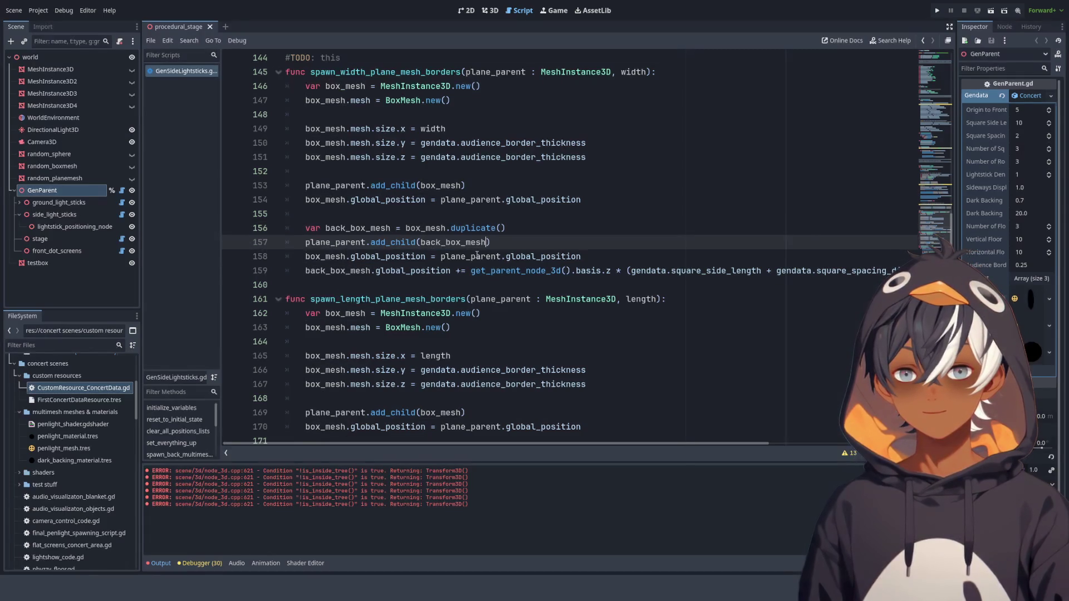
double_click(325, 256)
key("ctrl+v")
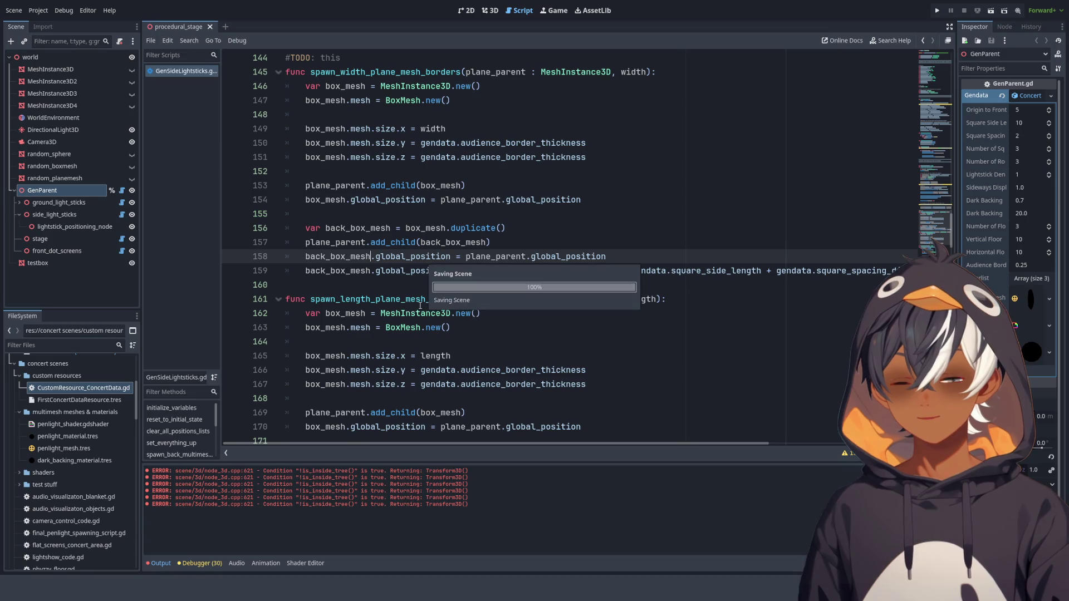
left_click(490, 10)
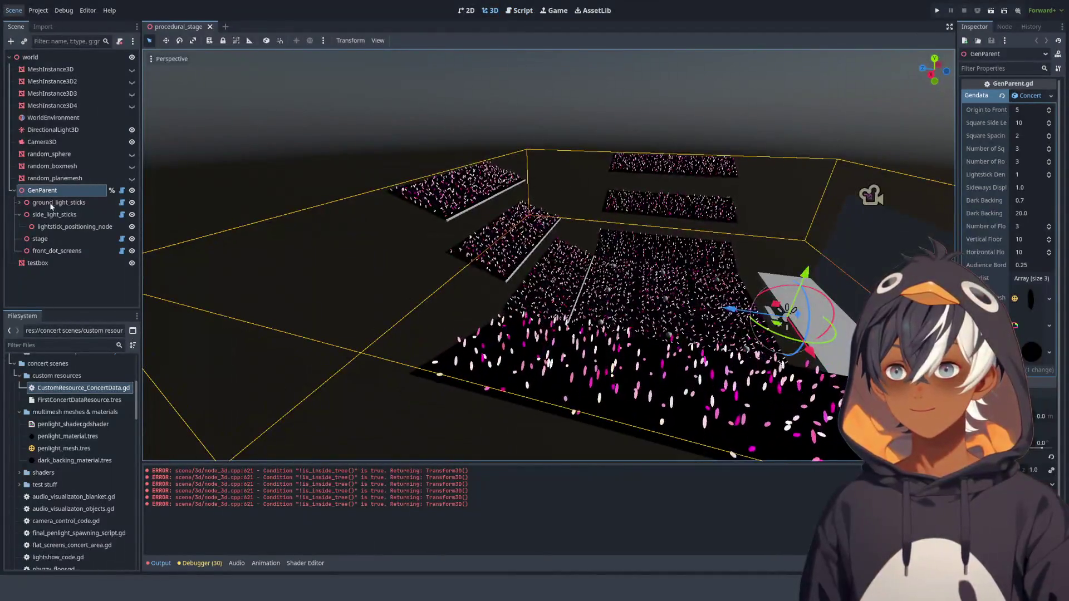
mouse_move(390, 222)
left_mouse_down()
mouse_move(442, 205)
mouse_move(542, 234)
mouse_move(606, 195)
mouse_move(491, 168)
mouse_move(483, 139)
mouse_move(466, 134)
mouse_move(545, 184)
mouse_move(496, 165)
mouse_move(482, 175)
left_mouse_up()
scroll(540, 179, "up", 3)
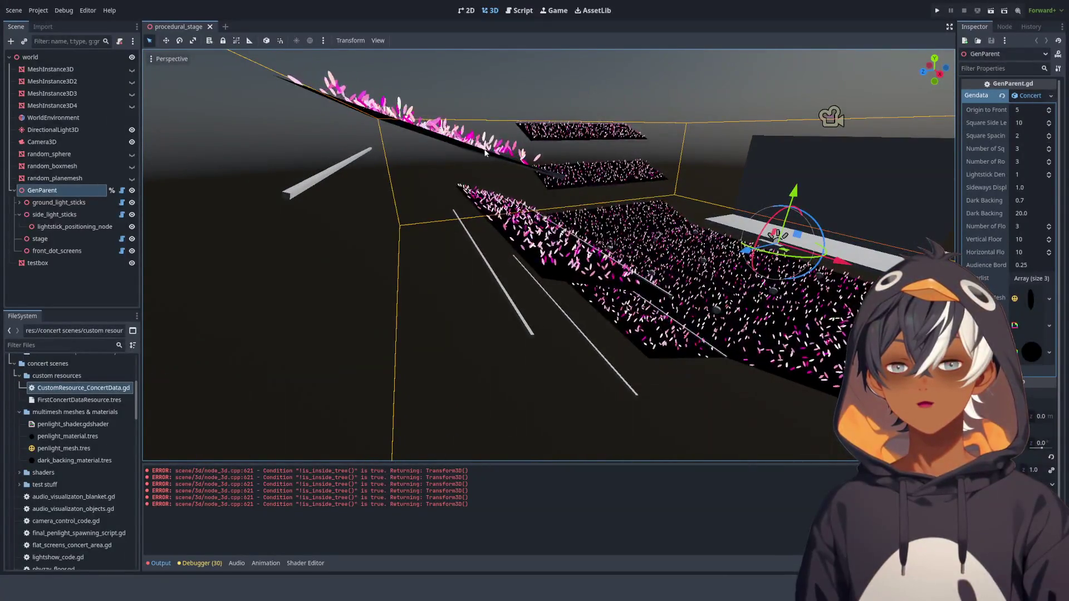
key("ctrl+F3")
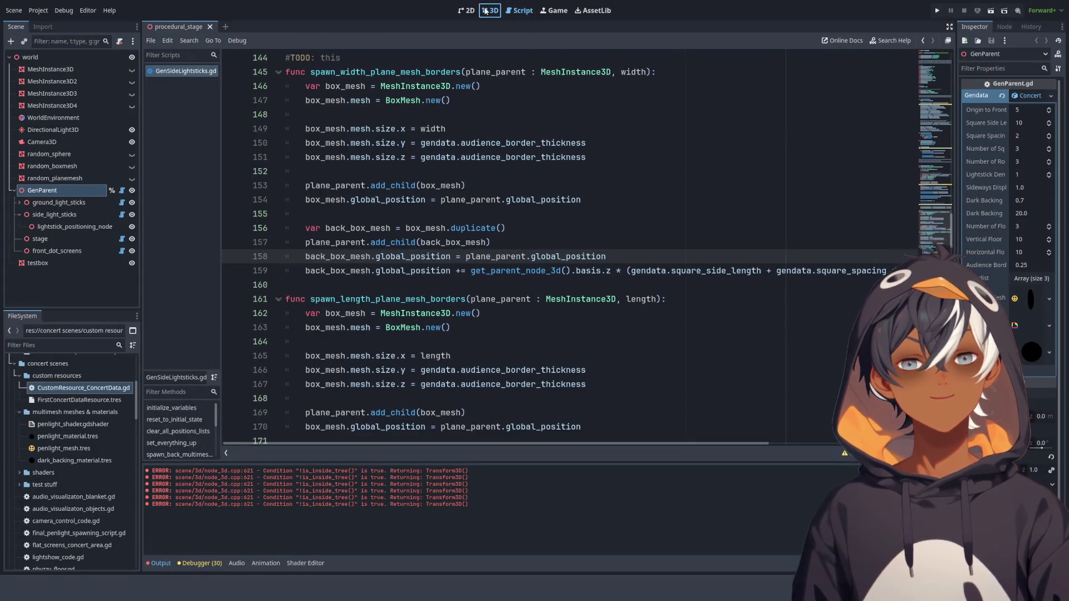
key("ctrl+F2")
left_click_drag(520, 182, 464, 80)
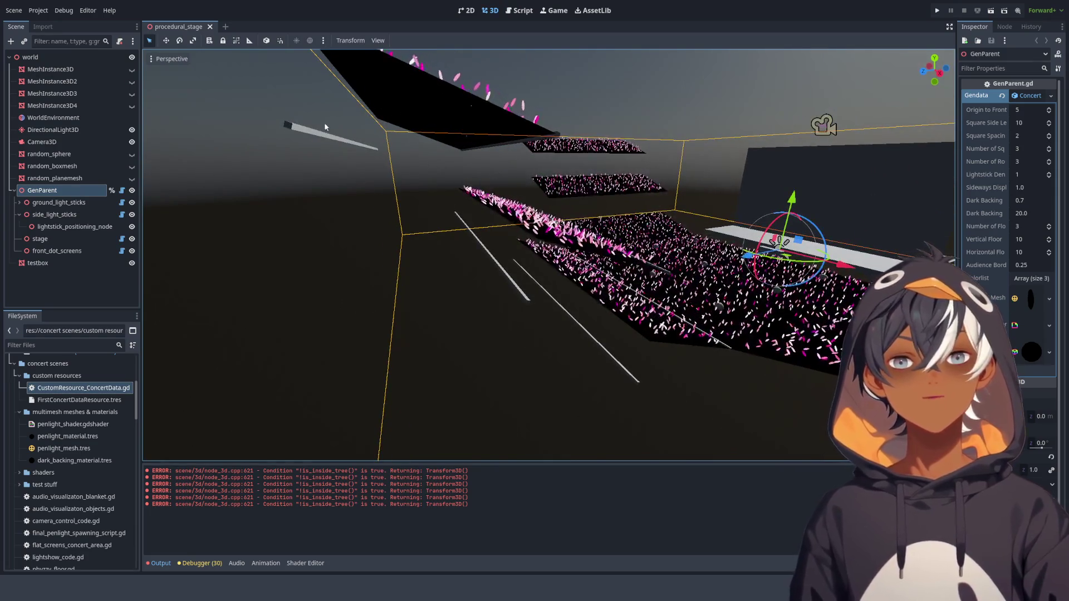
scroll(440, 105, "up", 5)
scroll(440, 108, "down", 5)
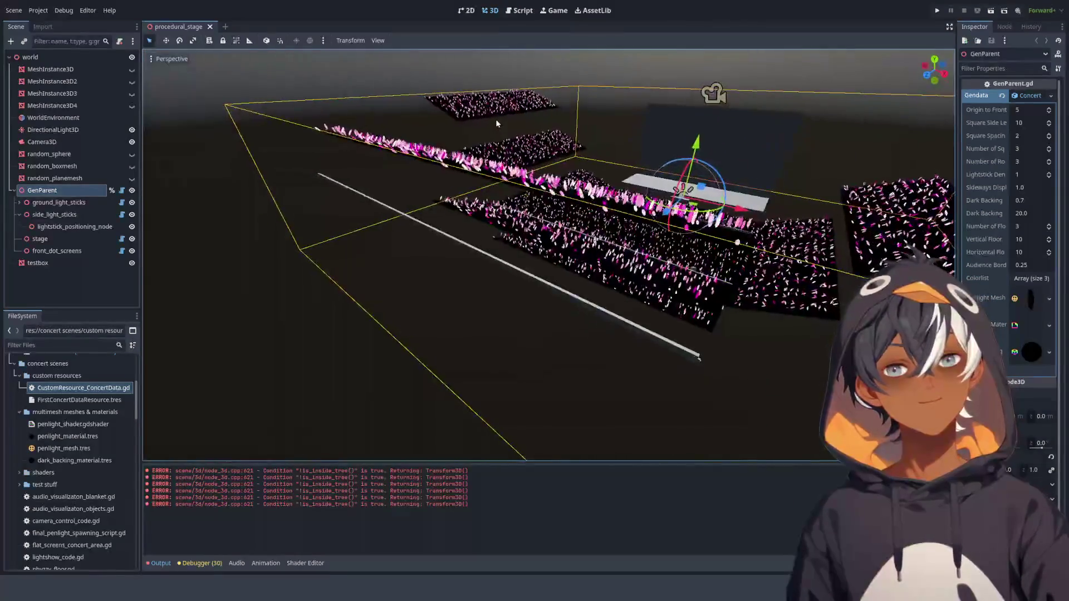
mouse_move(440, 109)
left_mouse_down()
mouse_move(484, 119)
mouse_move(462, 96)
left_mouse_up()
scroll(429, 108, "up", 5)
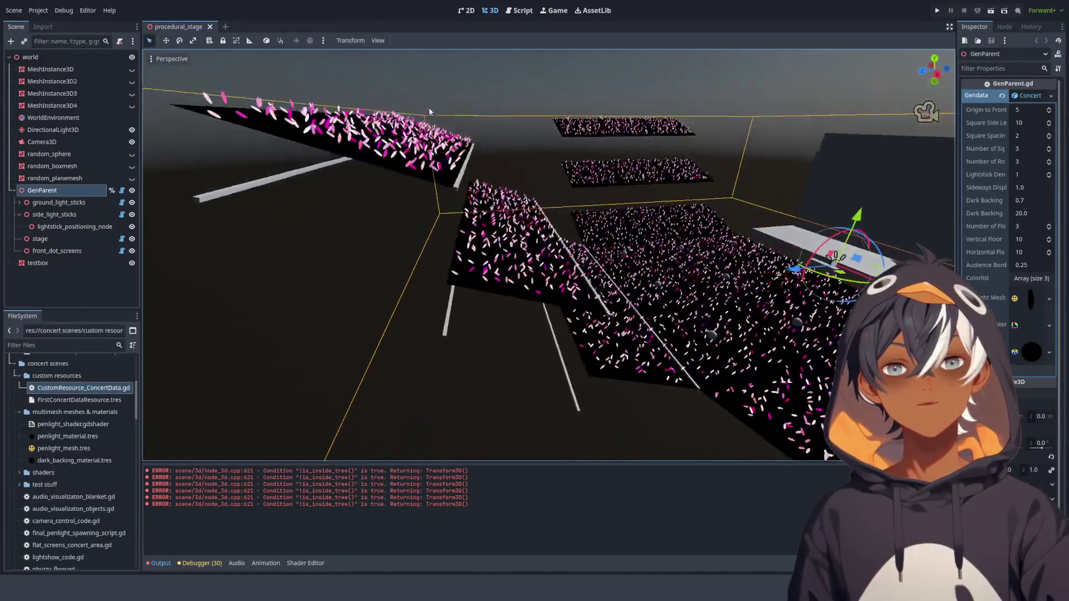
scroll(429, 108, "down", 3)
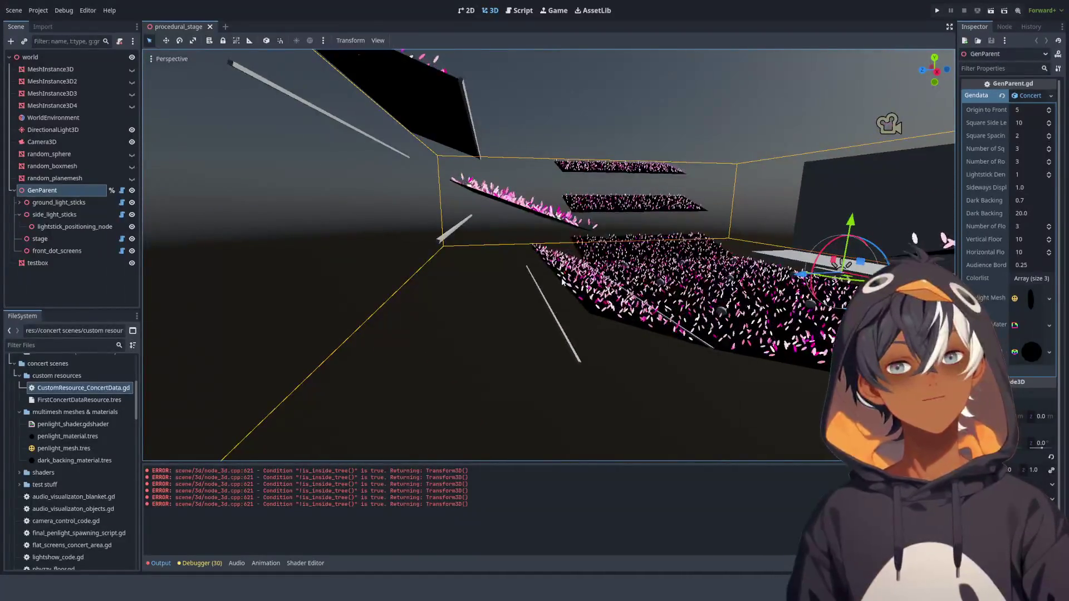
mouse_move(468, 242)
left_mouse_down()
mouse_move(439, 236)
mouse_move(470, 241)
mouse_move(458, 220)
mouse_move(479, 241)
mouse_move(457, 232)
mouse_move(445, 245)
mouse_move(459, 271)
left_mouse_up()
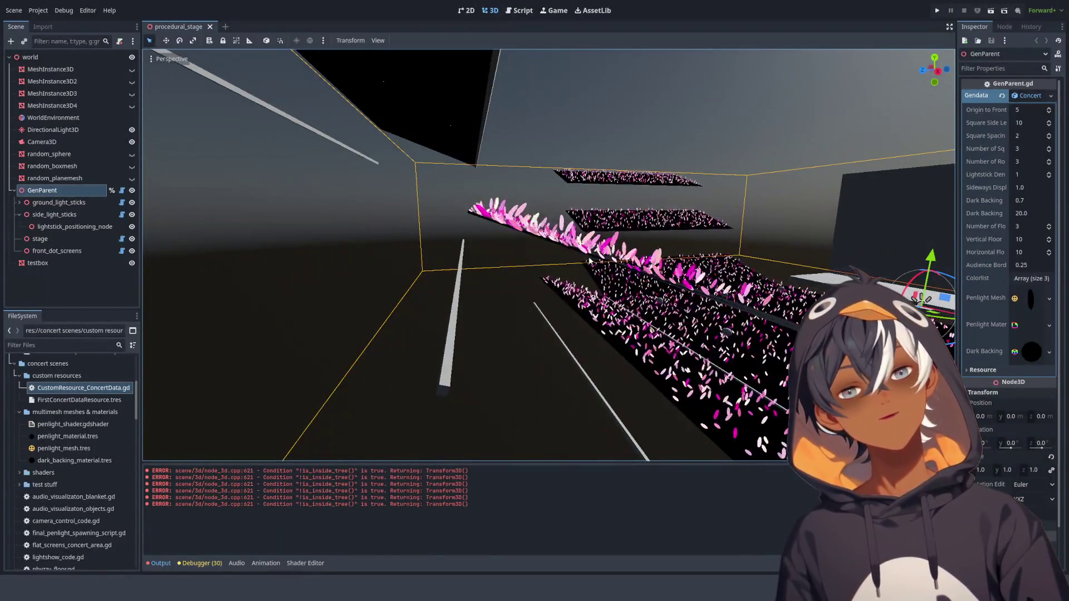
key("ctrl+F3")
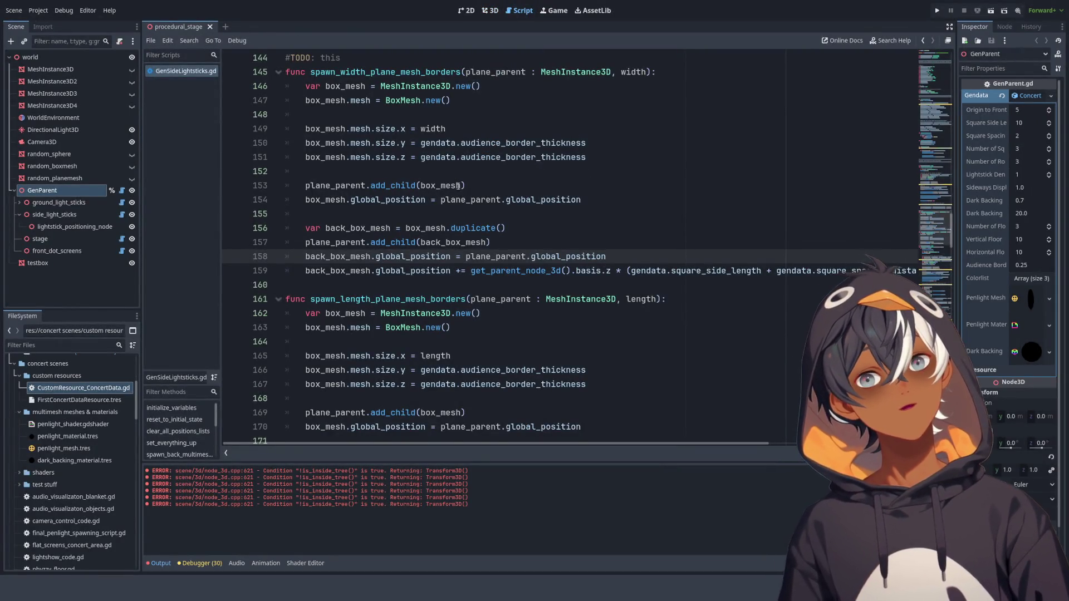
- Scroll up to the plane setup code around lines 114–141 that calls the border functions
scroll(457, 185, "down", 2)
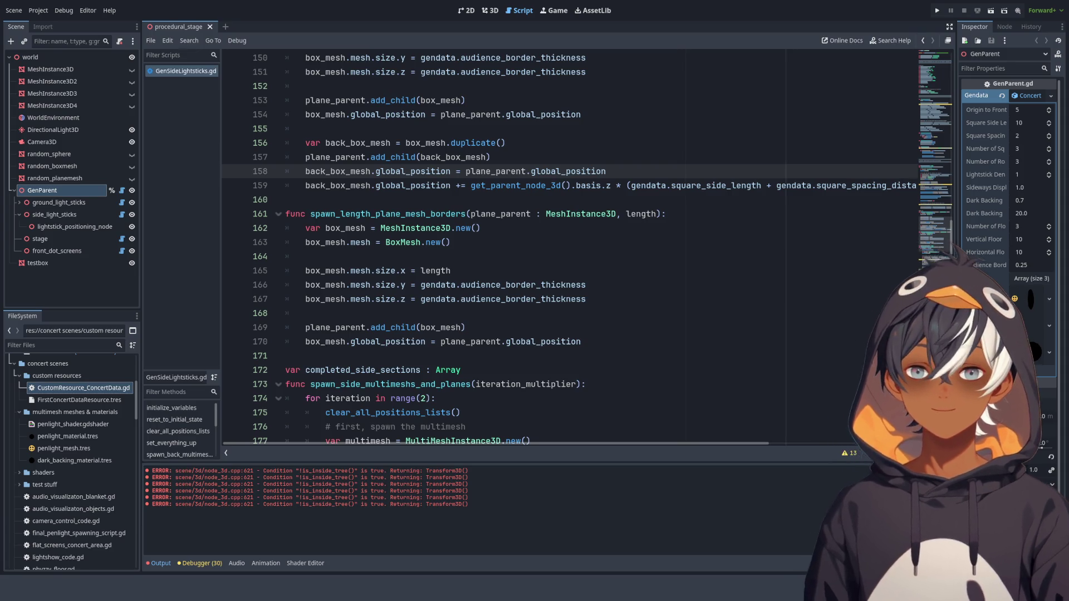
scroll(568, 245, "down", 1)
left_click(482, 227)
scroll(481, 194, "up", 3)
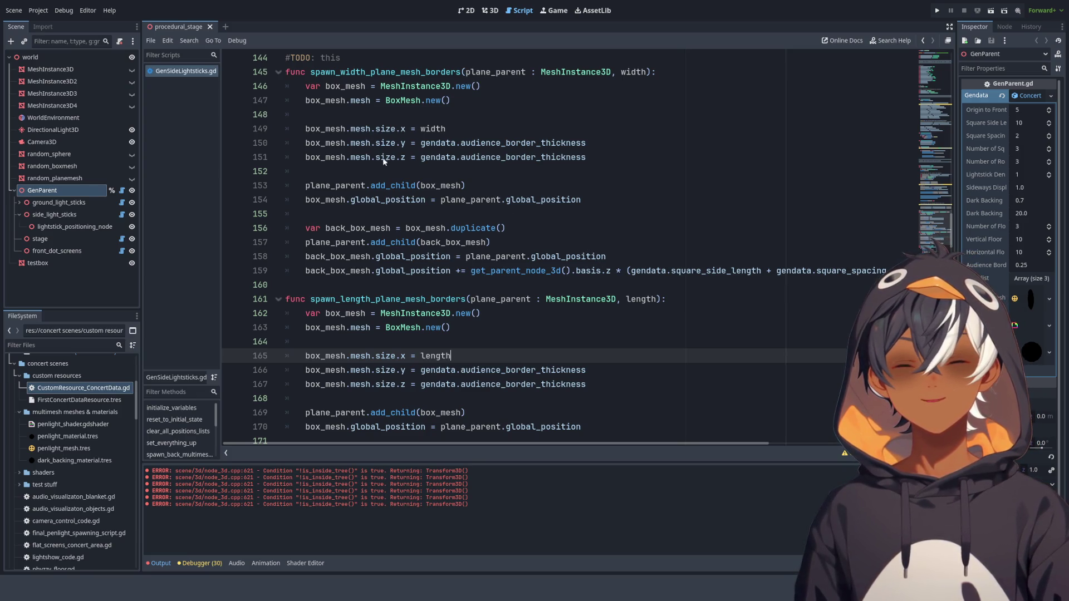
scroll(438, 221, "up", 8)
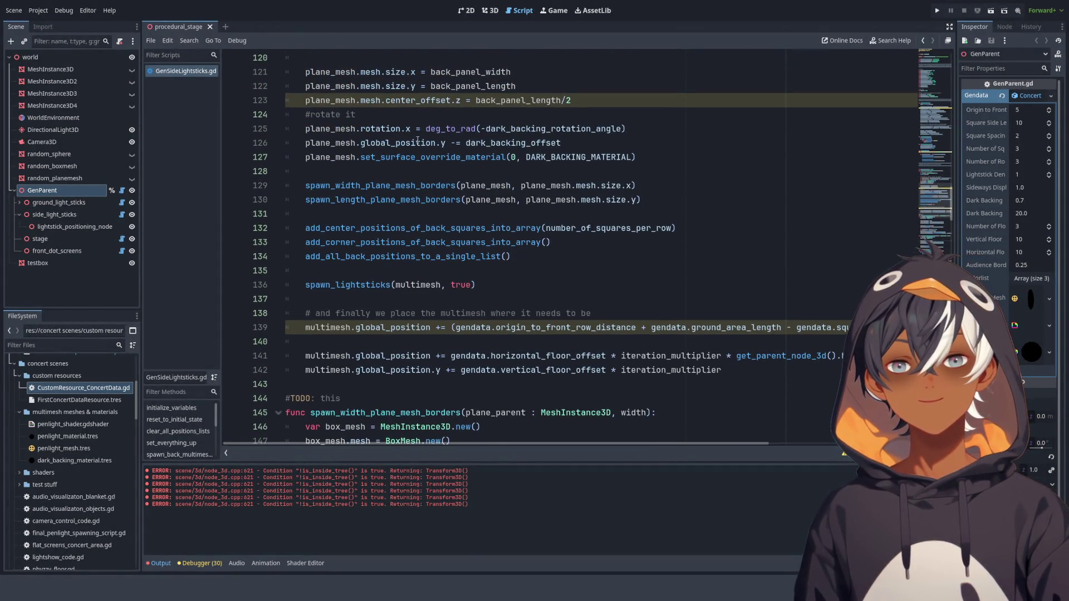
scroll(469, 201, "up", 2)
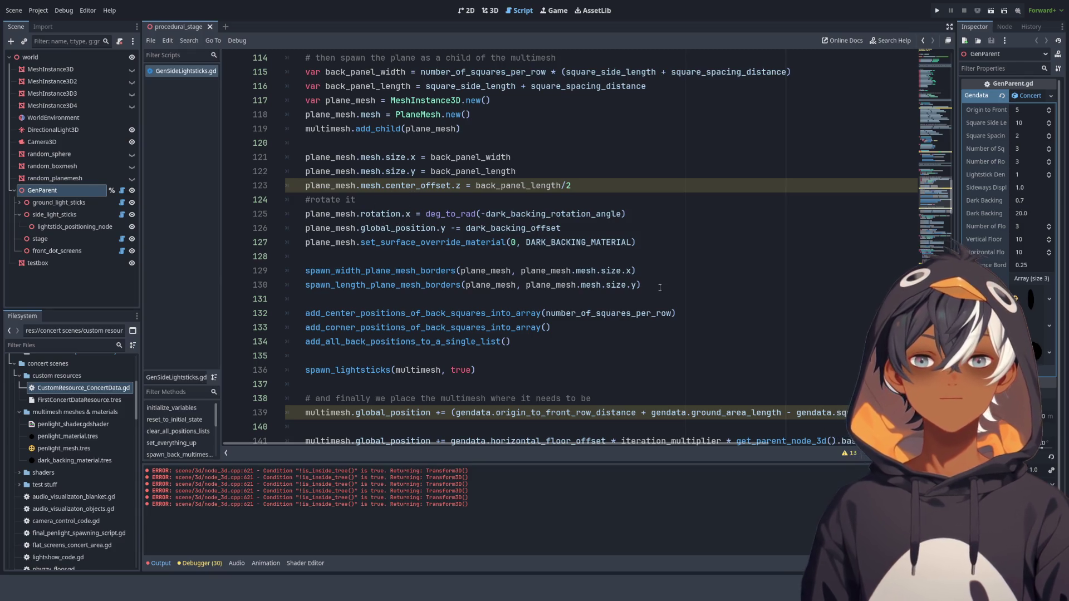
- Move the two border calls after line 123, above the rotation code, then view the 3D scene
left_click_drag(660, 287, 303, 270)
key("ctrl+c")
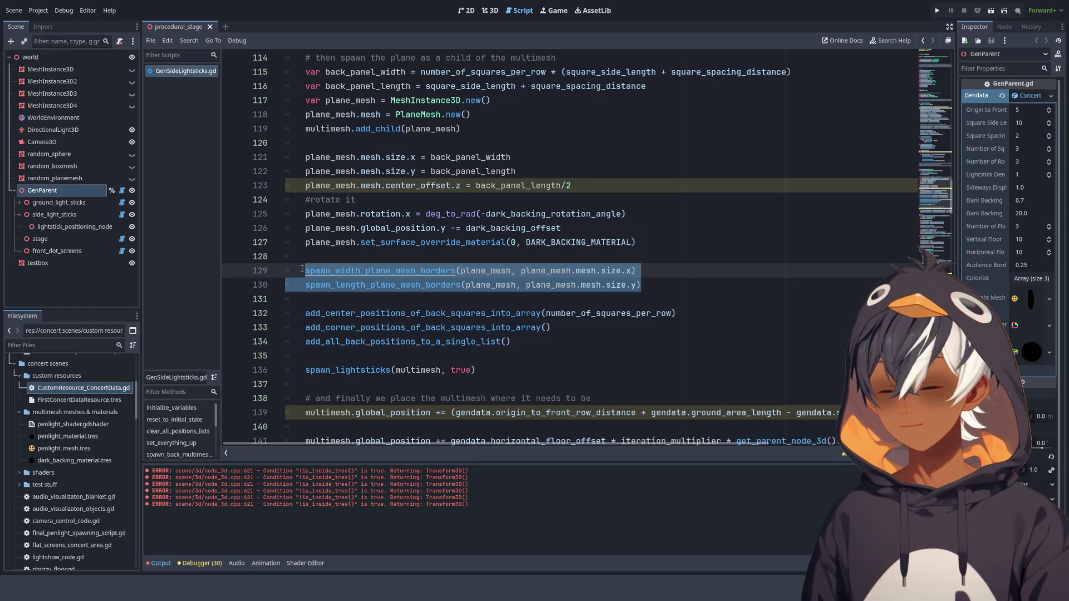
key("BackSpace")
key("BackSpace")
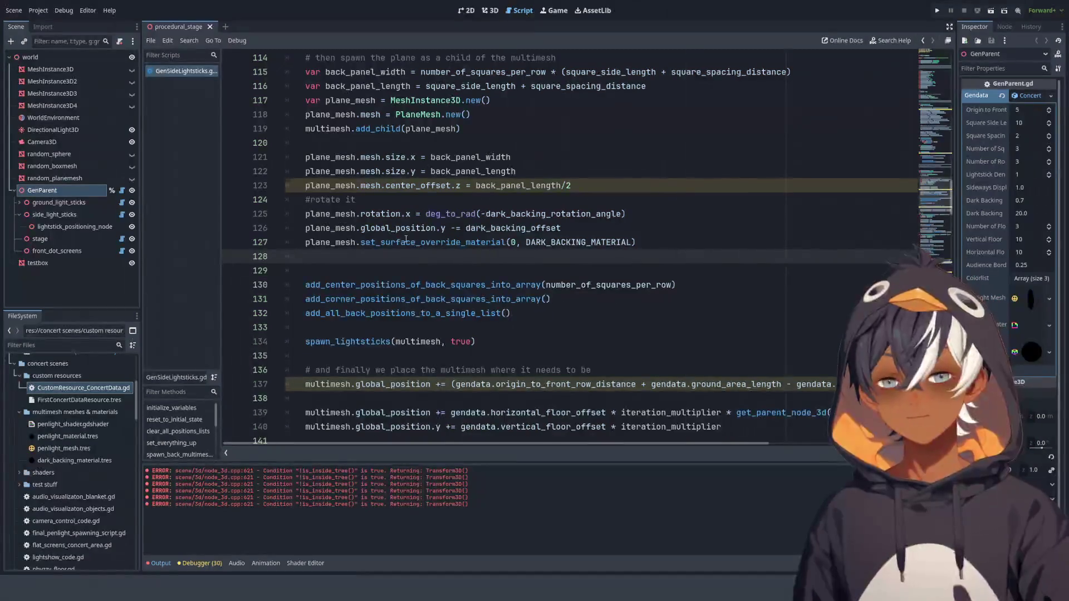
key("BackSpace")
left_click(367, 199)
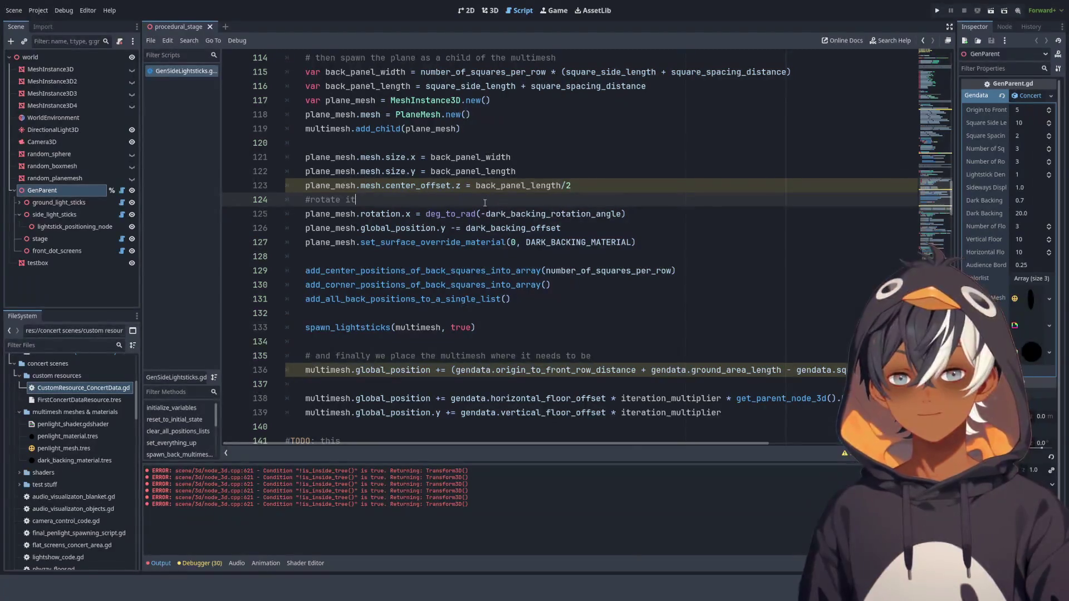
left_click(592, 186)
key("Return")
key("Return")
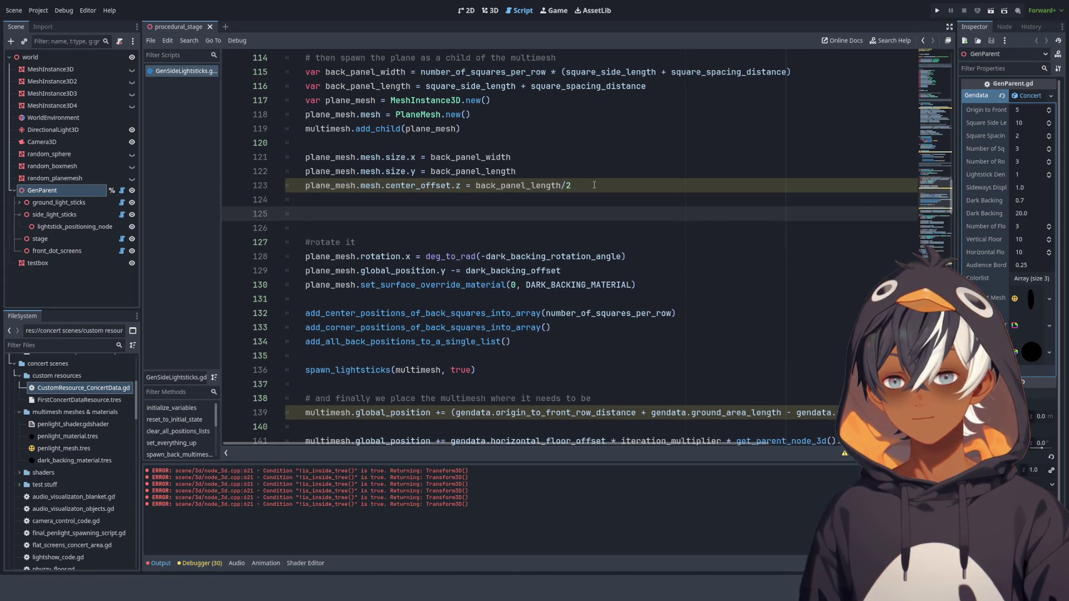
key("ctrl+v")
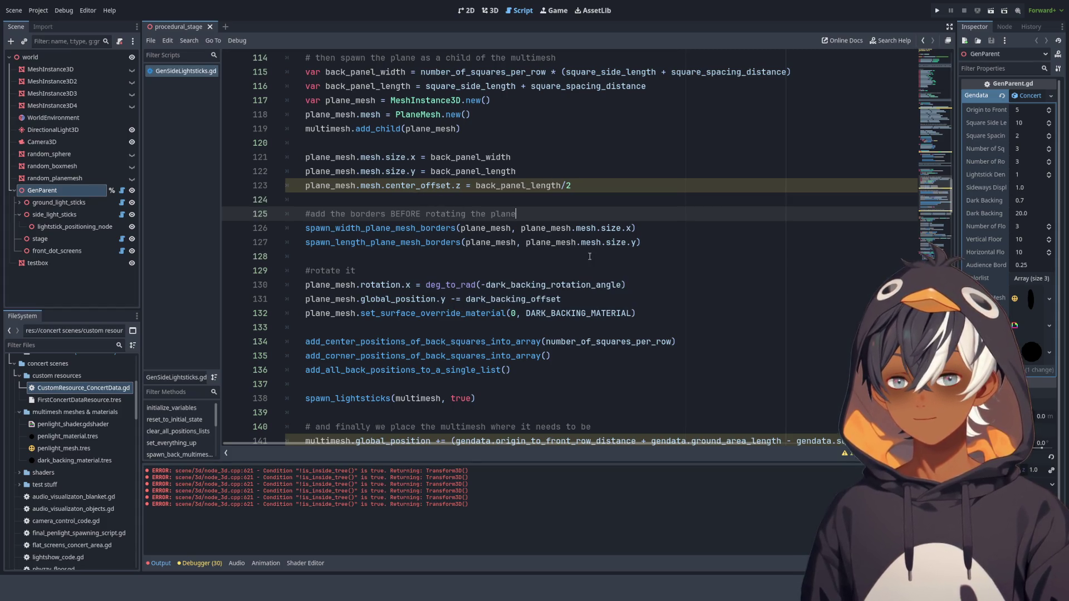
left_click(493, 13)
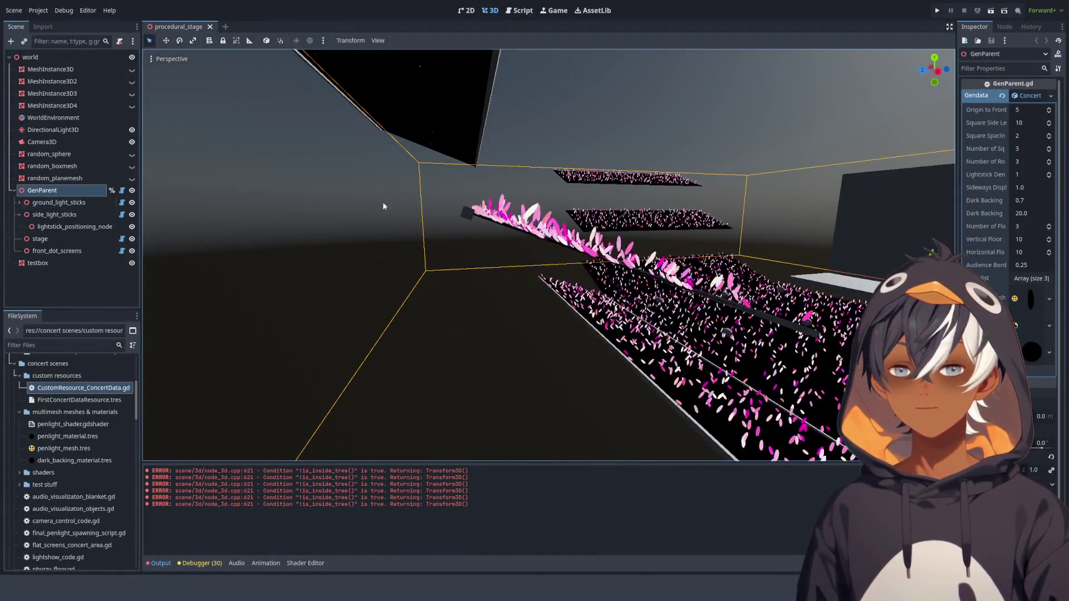
scroll(453, 188, "down", 2)
scroll(453, 185, "up", 5)
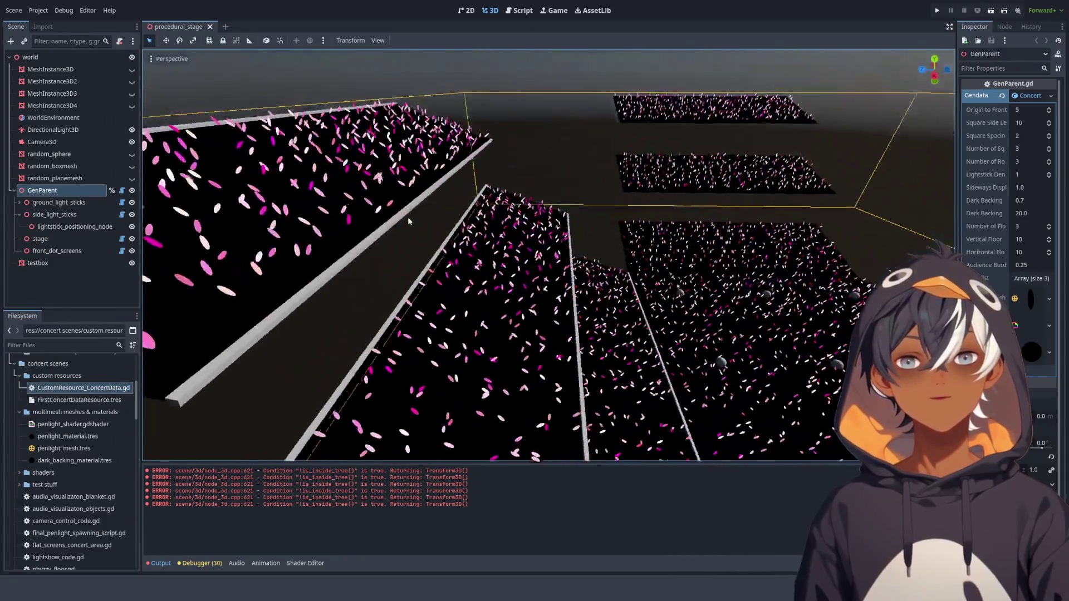
scroll(356, 257, "down", 3)
mouse_move(390, 257)
left_mouse_down()
mouse_move(636, 249)
mouse_move(533, 243)
left_mouse_up()
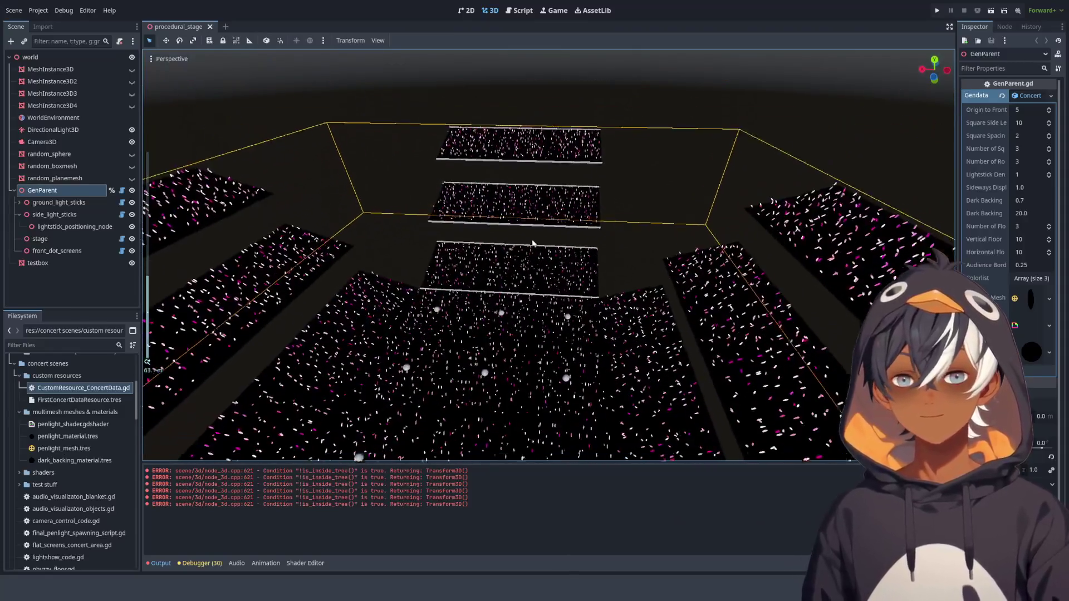
scroll(533, 243, "up", 5)
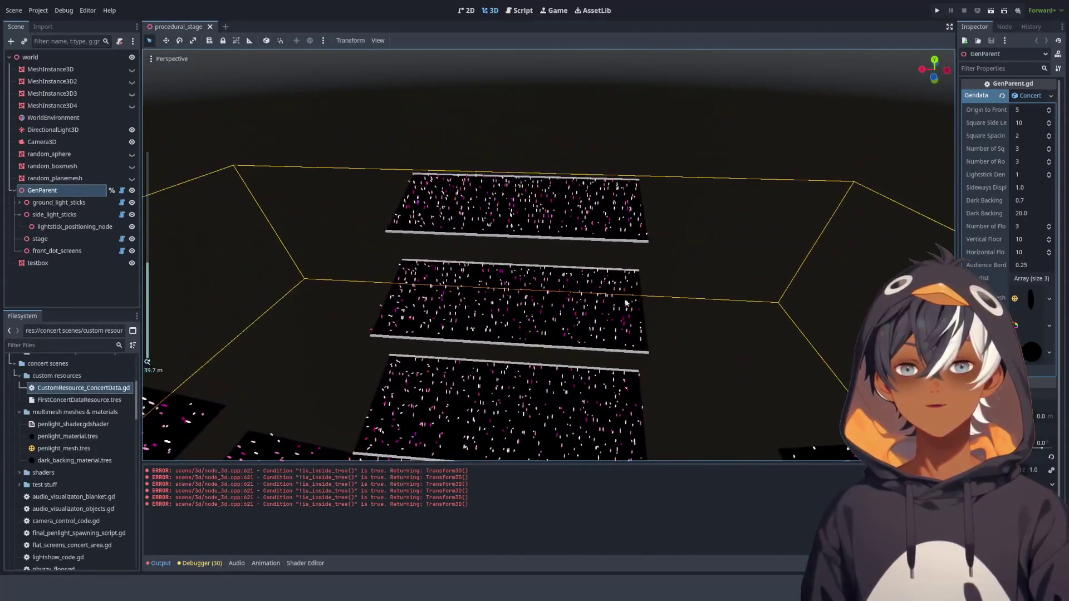
mouse_move(625, 302)
left_mouse_down()
mouse_move(681, 303)
mouse_move(677, 314)
left_mouse_up()
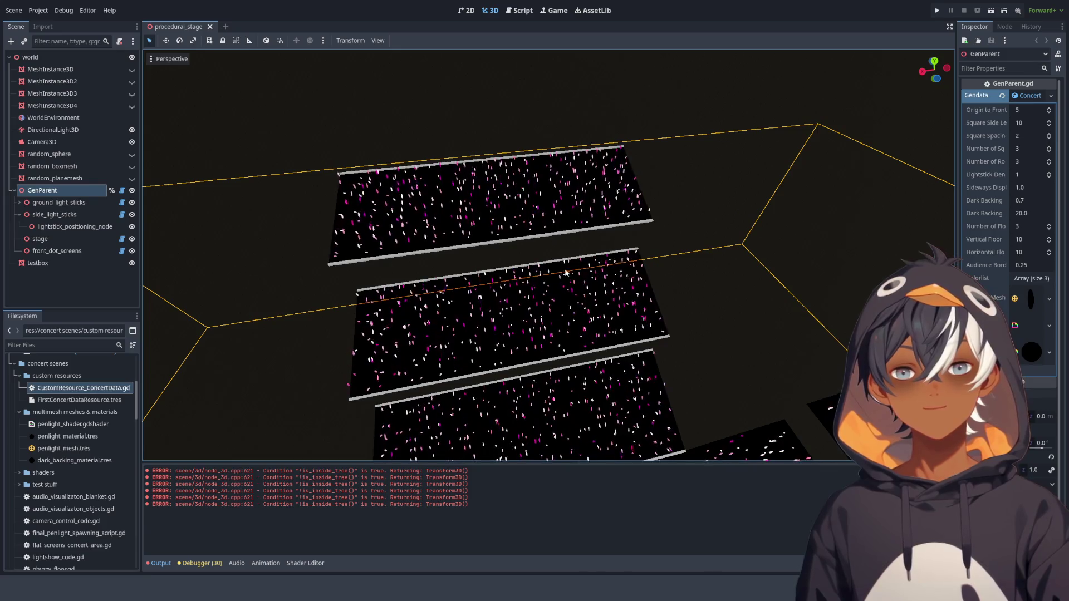
mouse_move(449, 165)
left_mouse_down()
mouse_move(497, 185)
mouse_move(438, 231)
mouse_move(556, 270)
mouse_move(379, 263)
mouse_move(476, 286)
mouse_move(372, 268)
mouse_move(483, 188)
mouse_move(494, 167)
mouse_move(597, 194)
mouse_move(484, 250)
mouse_move(513, 215)
mouse_move(510, 200)
mouse_move(533, 218)
mouse_move(740, 170)
left_mouse_up()
scroll(484, 249, "down", 5)
scroll(502, 195, "down", 3)
scroll(810, 154, "down", 3)
left_click(1049, 126)
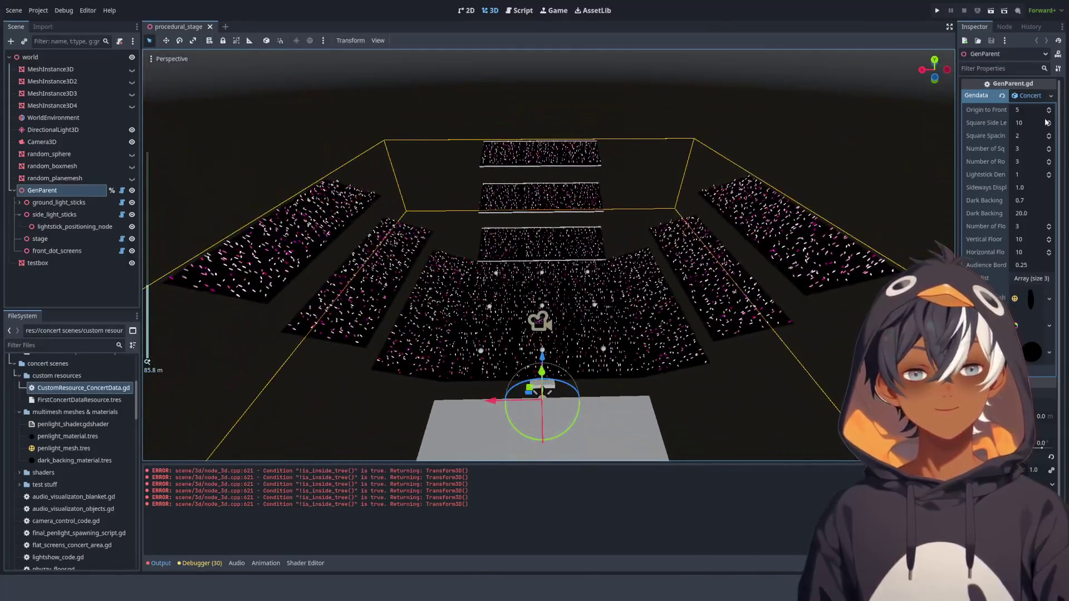
left_click(1050, 125)
left_click(1050, 126)
left_click(1049, 126)
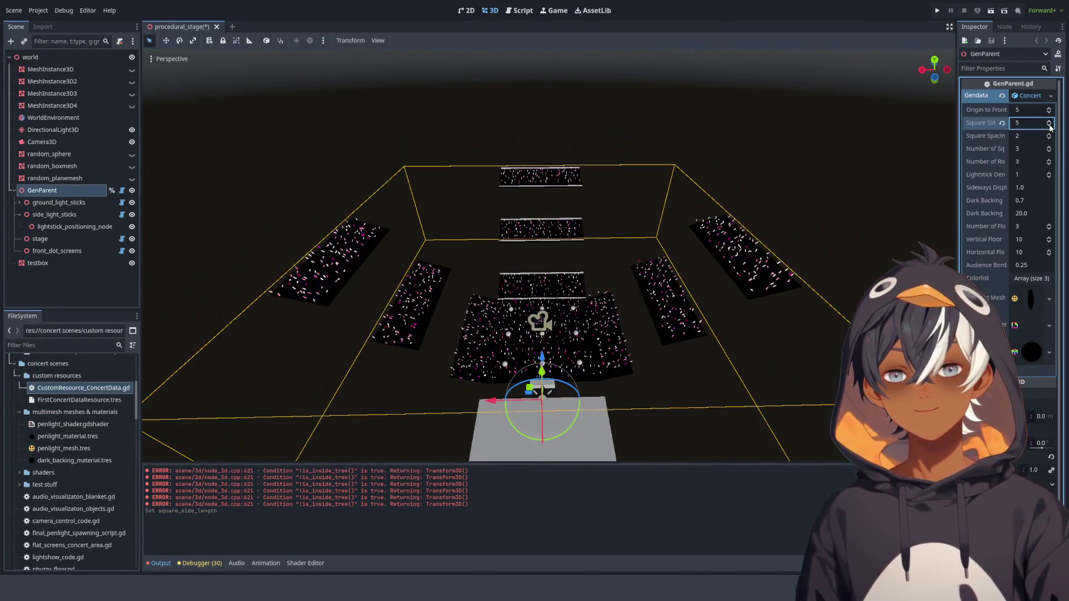
left_click(1049, 126)
left_click(1049, 126)
left_click(1049, 126)
left_click(1050, 126)
left_click(1049, 126)
left_click(1049, 125)
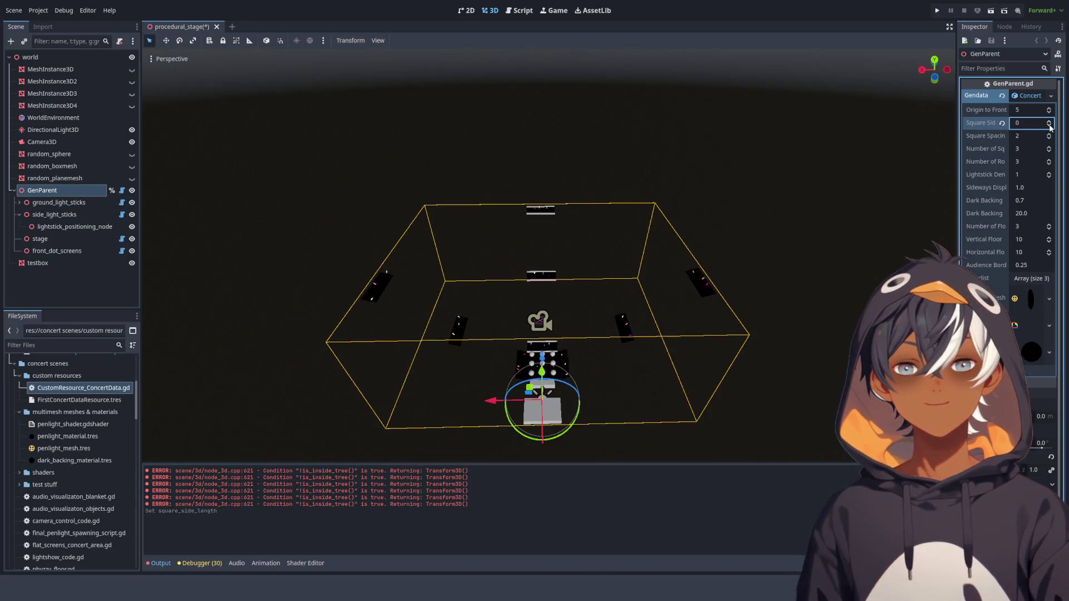
scroll(571, 369, "up", 8)
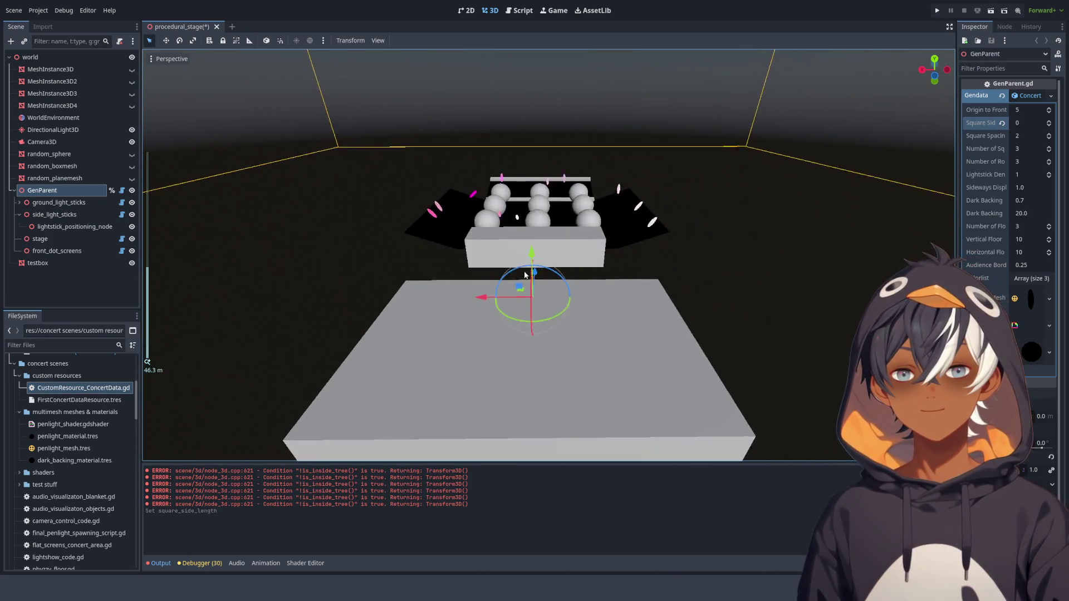
scroll(525, 275, "down", 10)
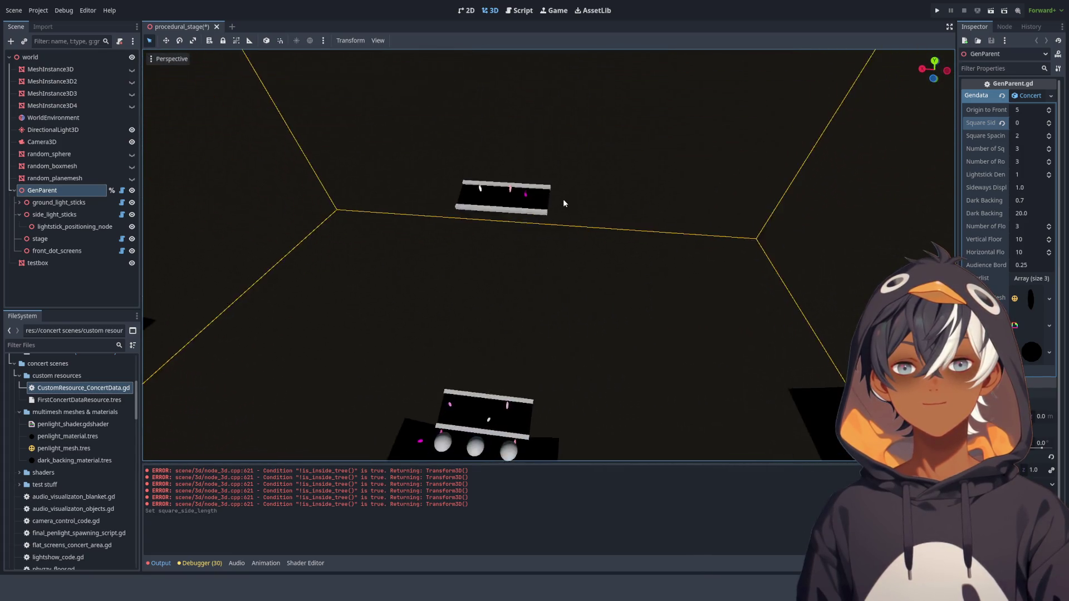
scroll(668, 209, "up", 6)
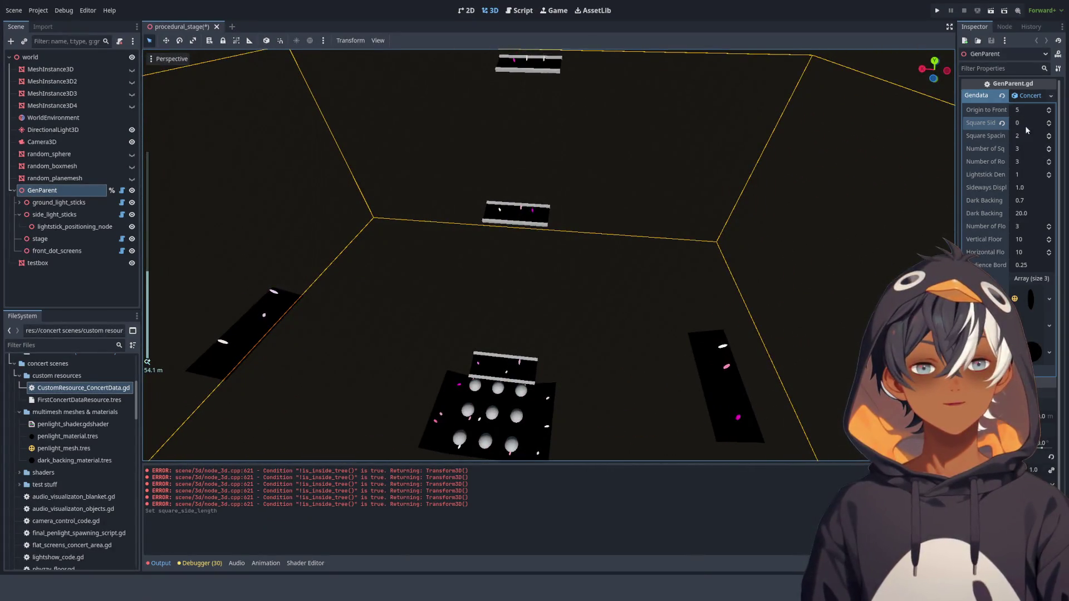
left_click(1050, 123)
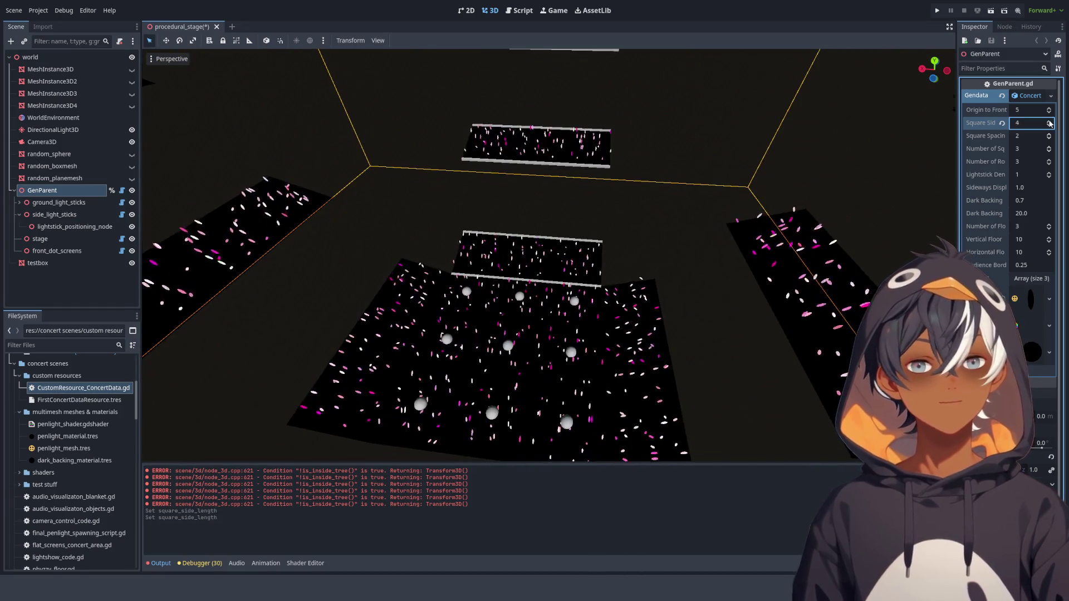
left_click(1049, 123)
left_click(1049, 124)
left_click(1049, 123)
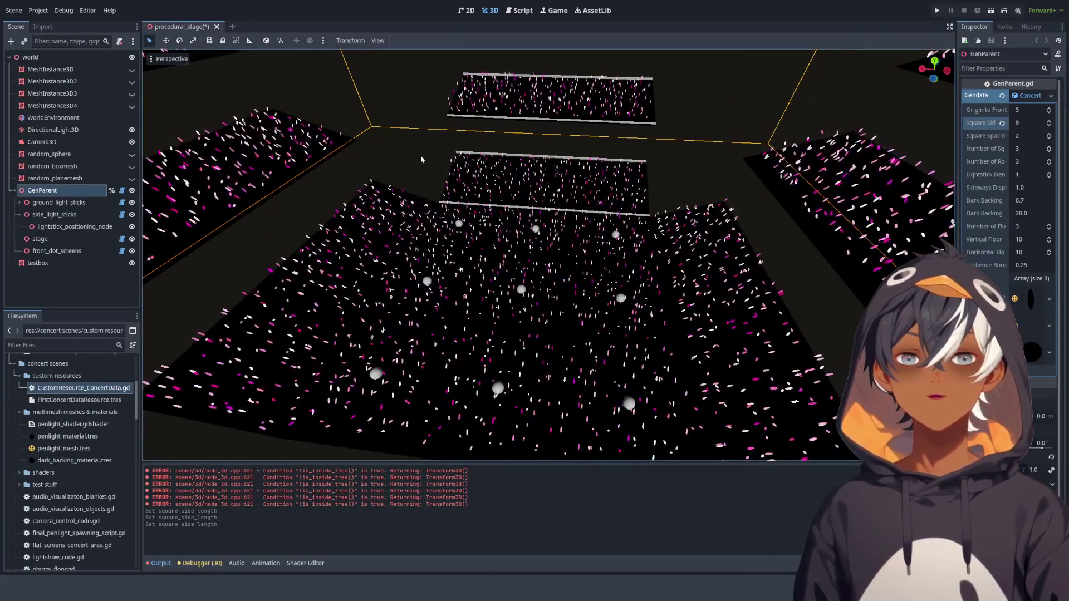
scroll(421, 153, "up", 5)
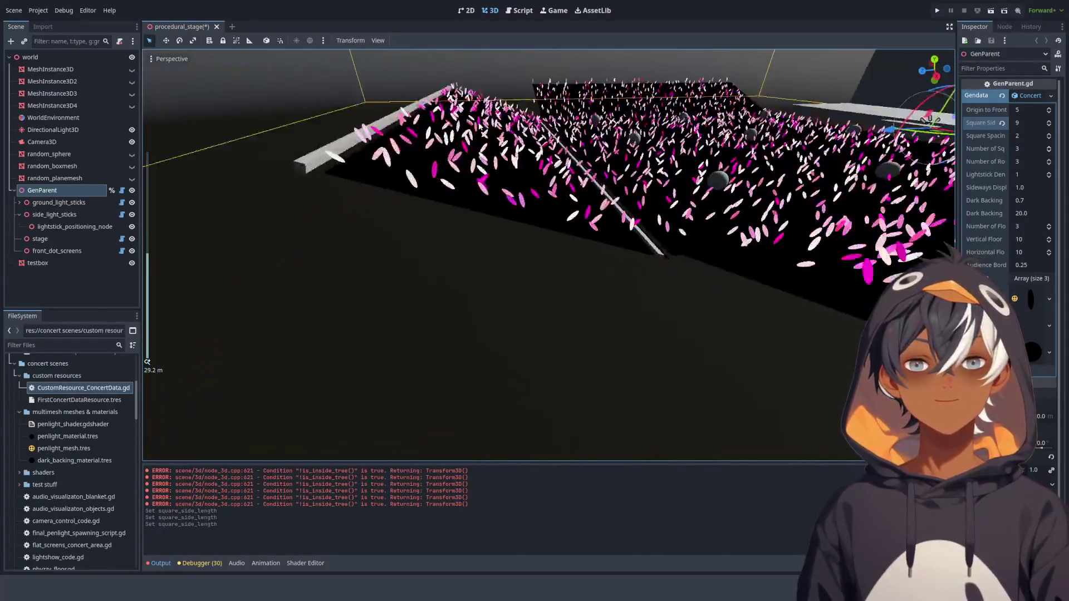
mouse_move(420, 153)
left_mouse_down()
mouse_move(542, 159)
mouse_move(599, 197)
mouse_move(621, 194)
mouse_move(548, 201)
mouse_move(527, 179)
mouse_move(667, 156)
left_mouse_up()
scroll(548, 201, "down", 2)
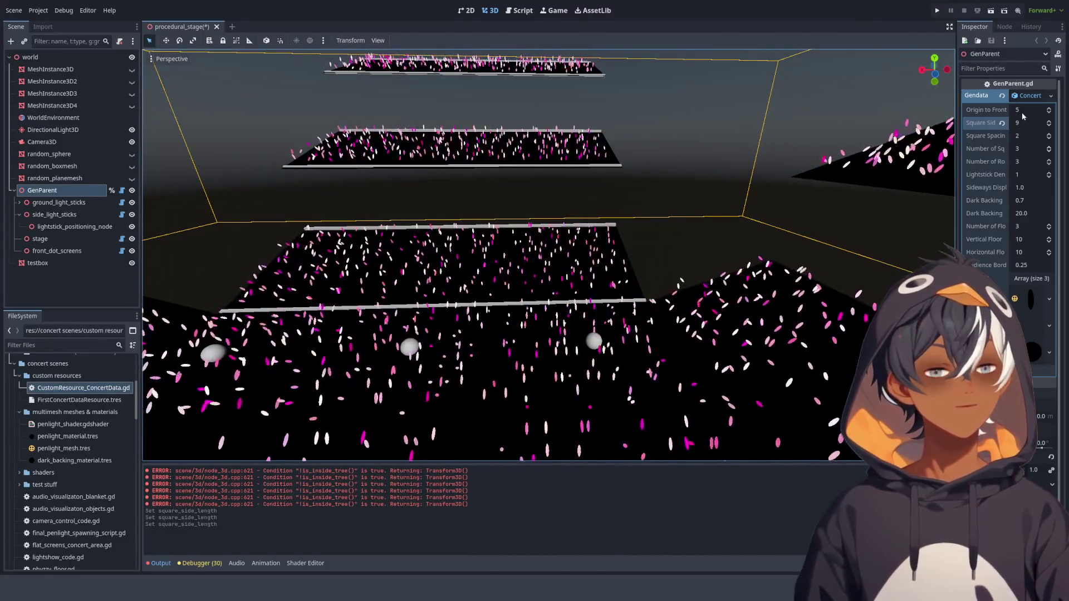
left_click(1047, 120)
scroll(648, 211, "down", 3)
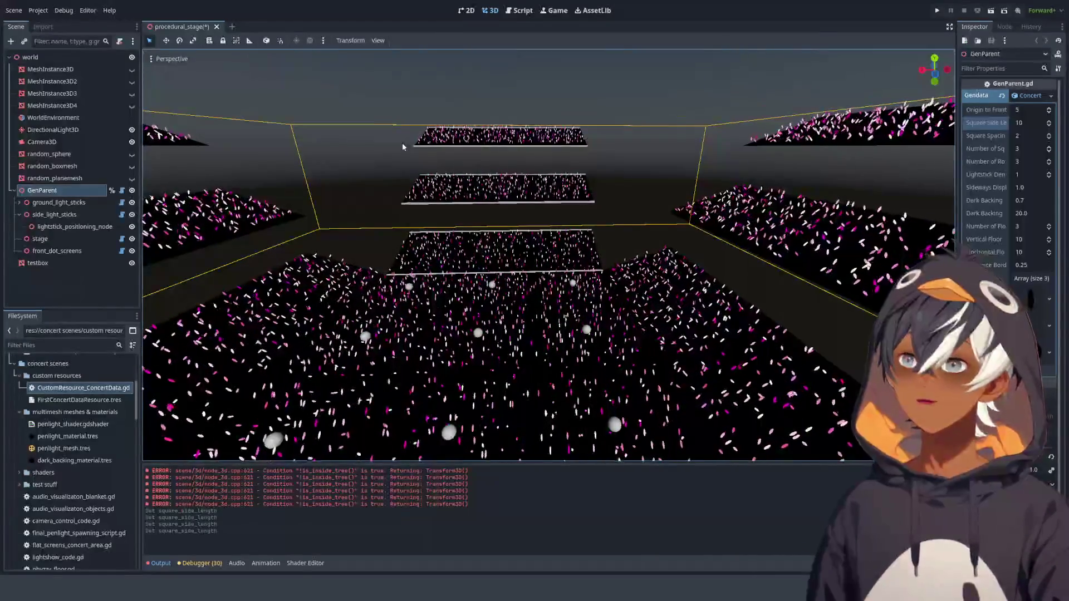
mouse_move(403, 143)
left_mouse_down()
mouse_move(374, 219)
mouse_move(389, 184)
left_mouse_up()
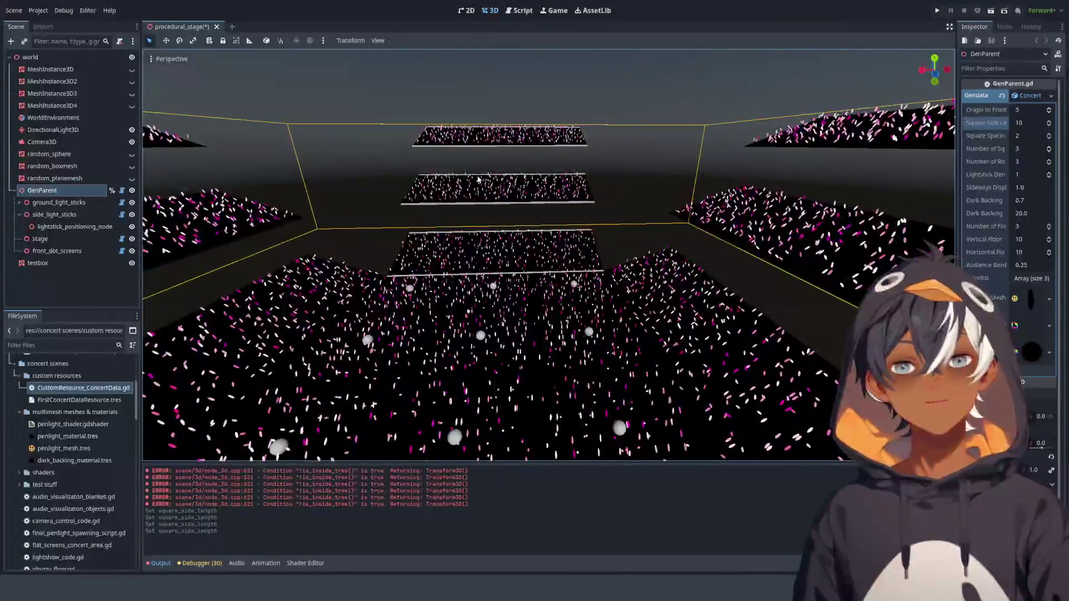
- Switch to the GenSideLightsticks.gd script and scroll through its code
left_click(518, 10)
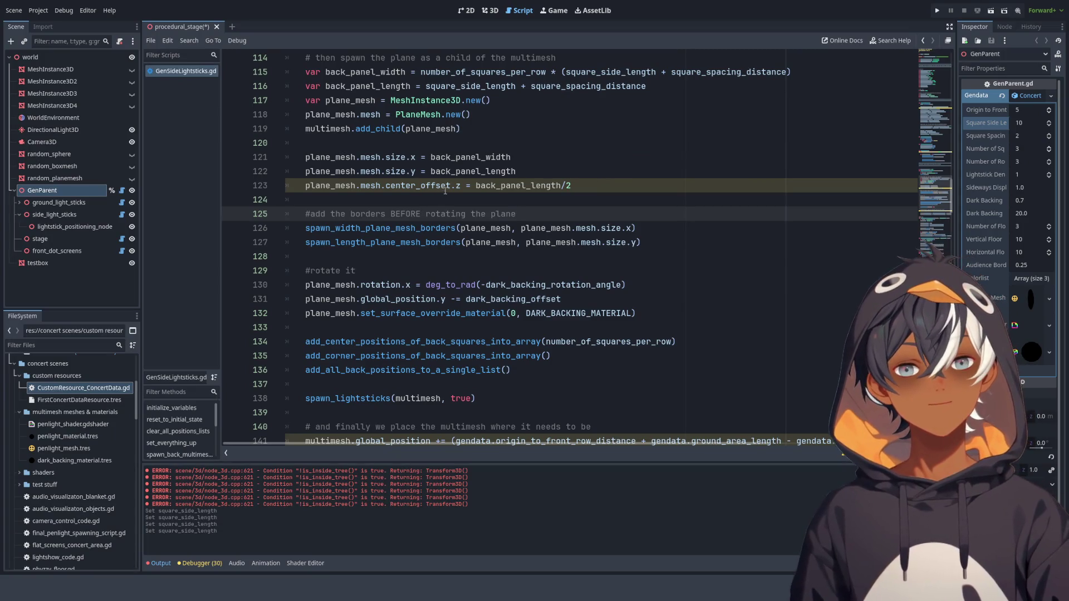
scroll(395, 172, "up", 5)
scroll(400, 170, "down", 4)
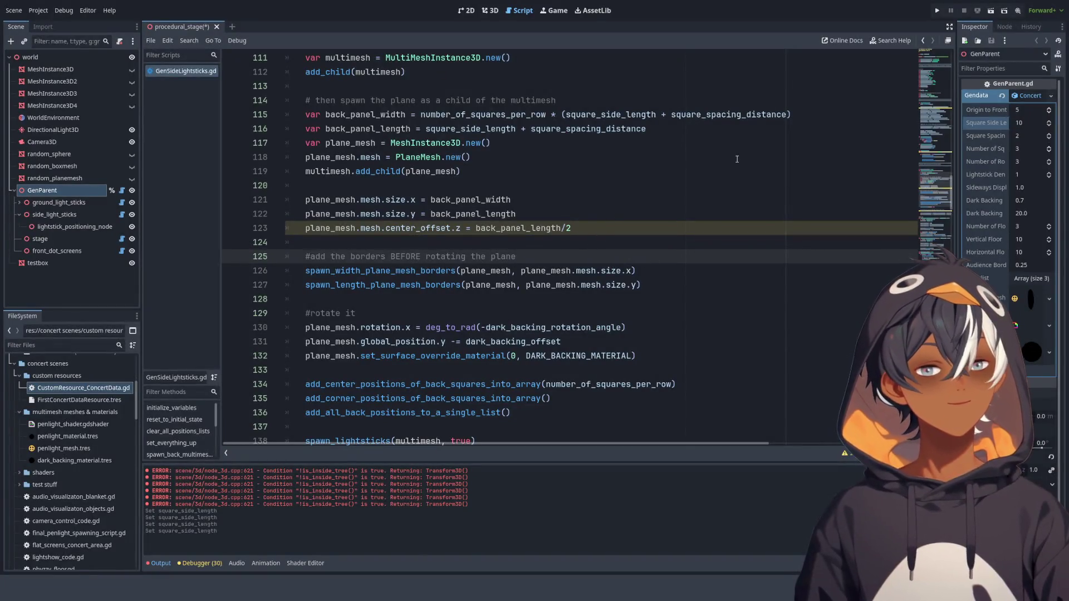
scroll(448, 264, "down", 4)
scroll(457, 257, "up", 3)
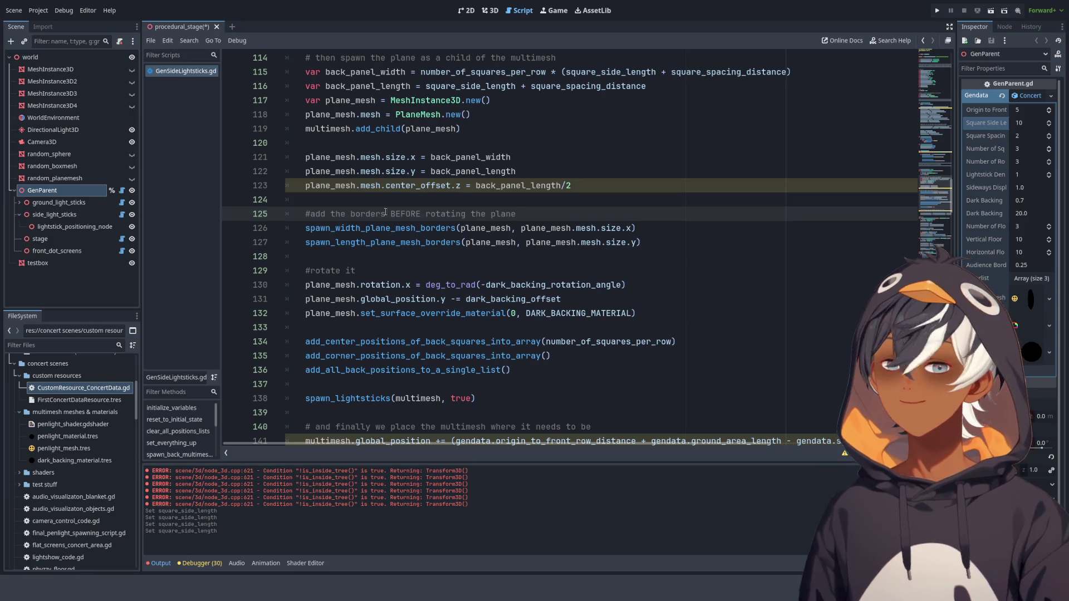
scroll(452, 209, "up", 1)
scroll(484, 178, "down", 5)
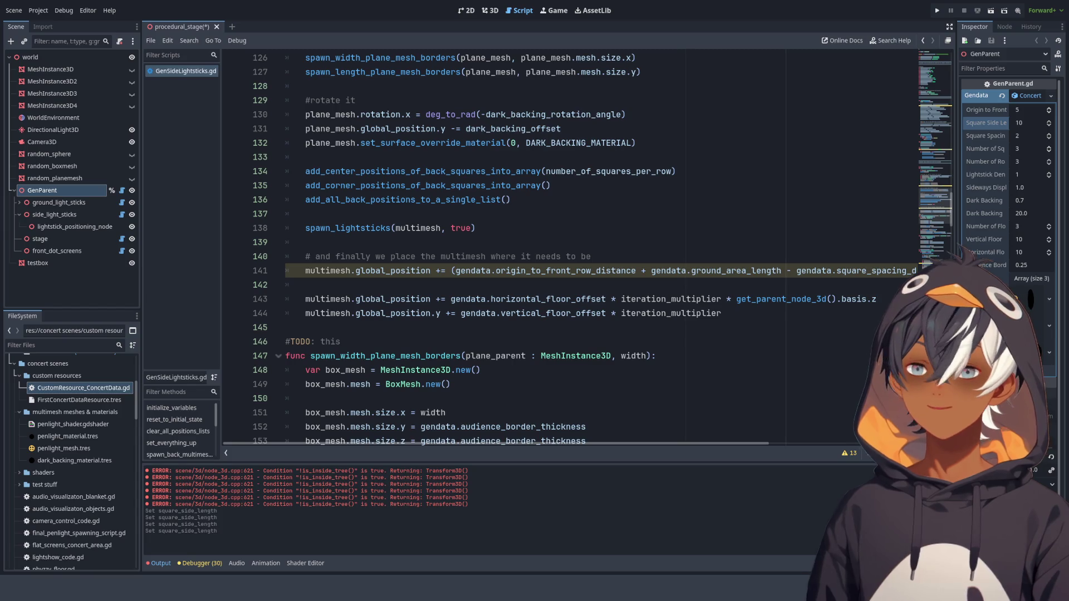
left_click(444, 214)
scroll(444, 189, "down", 3)
scroll(444, 184, "up", 3)
scroll(443, 176, "up", 1)
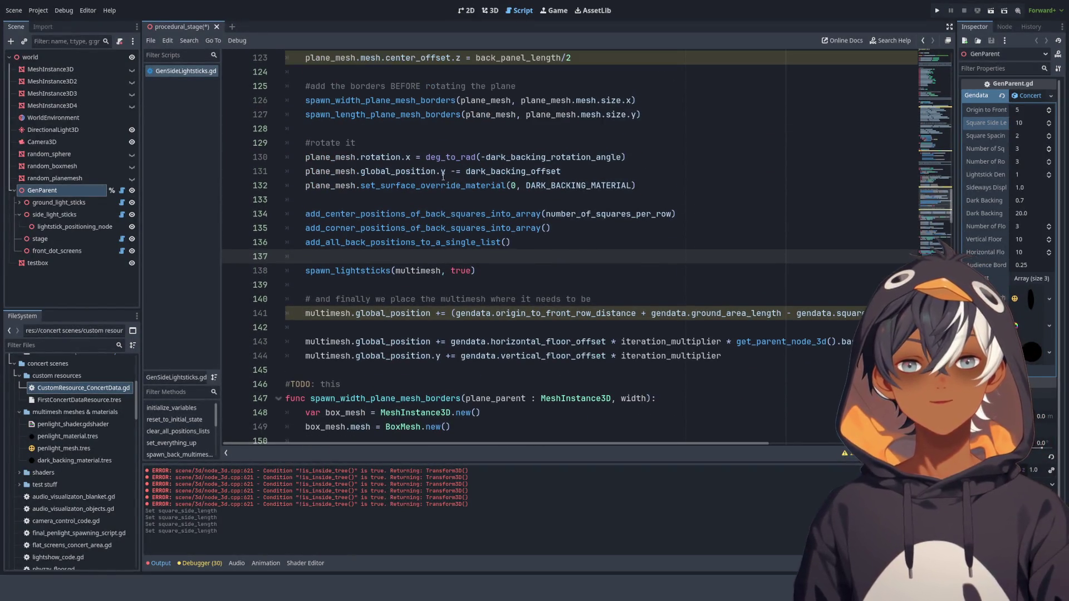
scroll(435, 179, "up", 1)
scroll(389, 201, "down", 9)
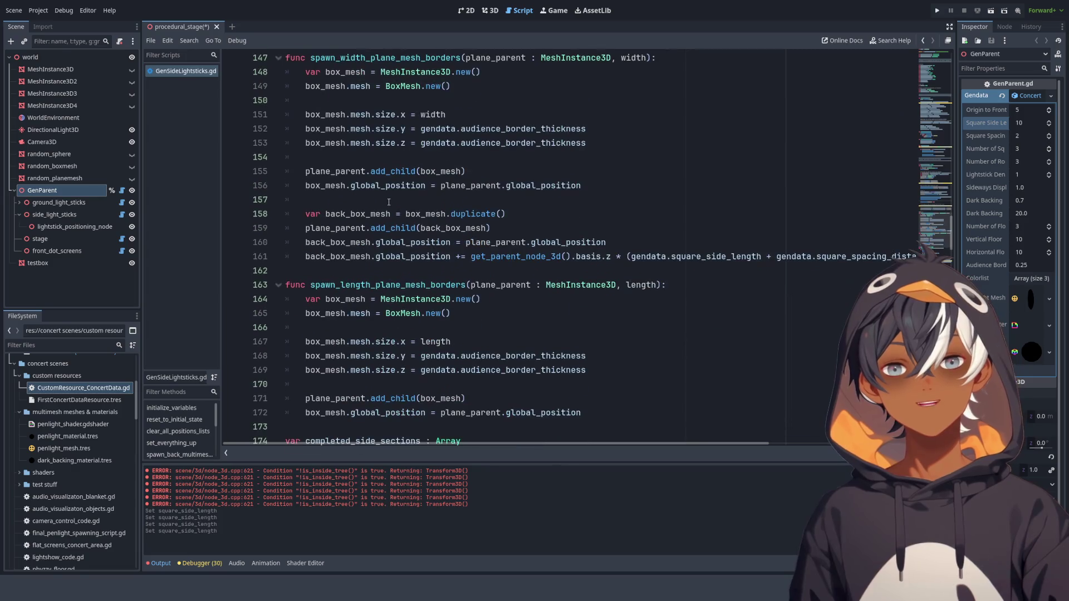
scroll(472, 211, "up", 1)
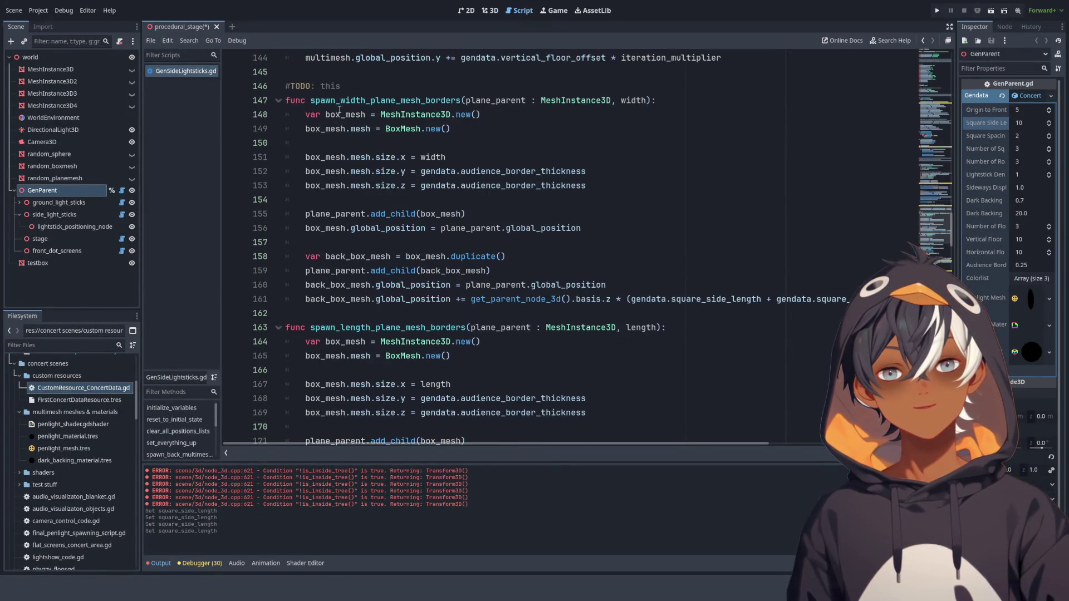
- Collapse spawn_width_plane_mesh_borders, highlight the width-border call on line 126, and scroll to spawn_side_multimeshs_and_planes
left_click(279, 100)
left_click(278, 100)
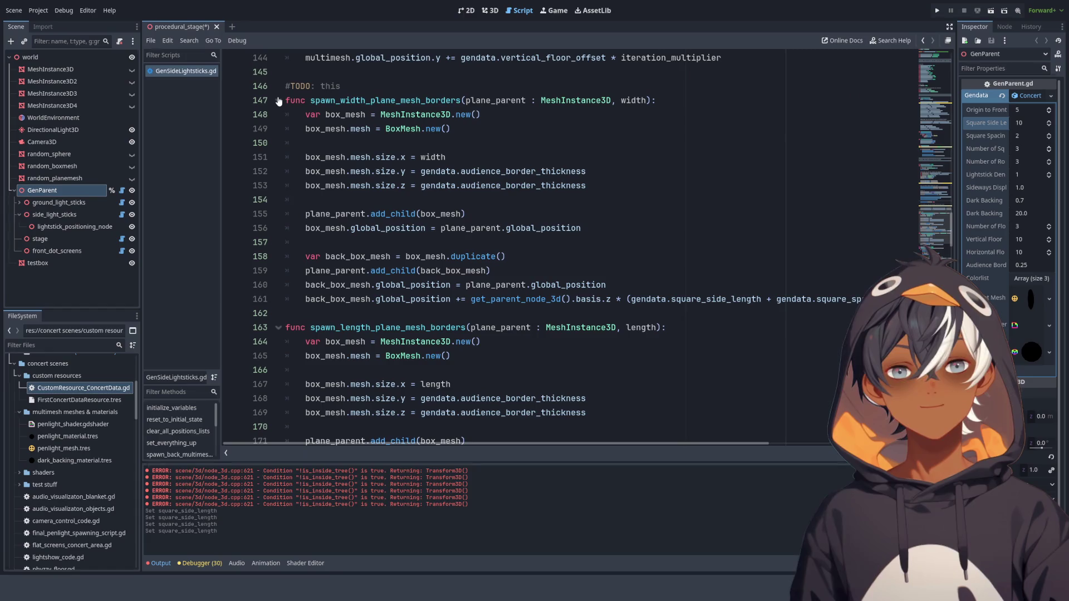
left_click(278, 100)
scroll(494, 226, "up", 7)
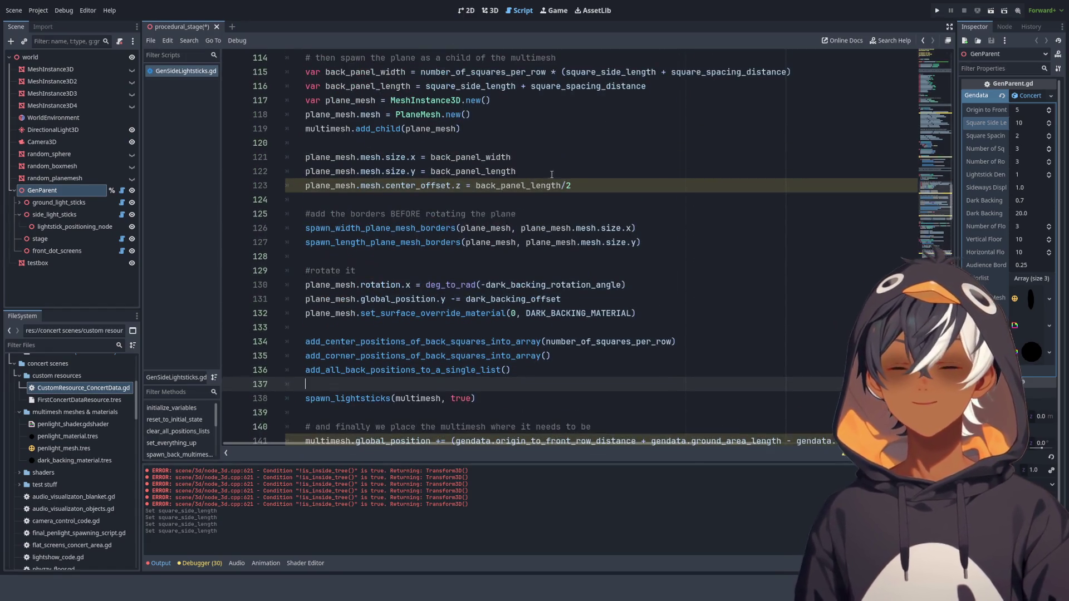
left_click_drag(334, 100, 512, 101)
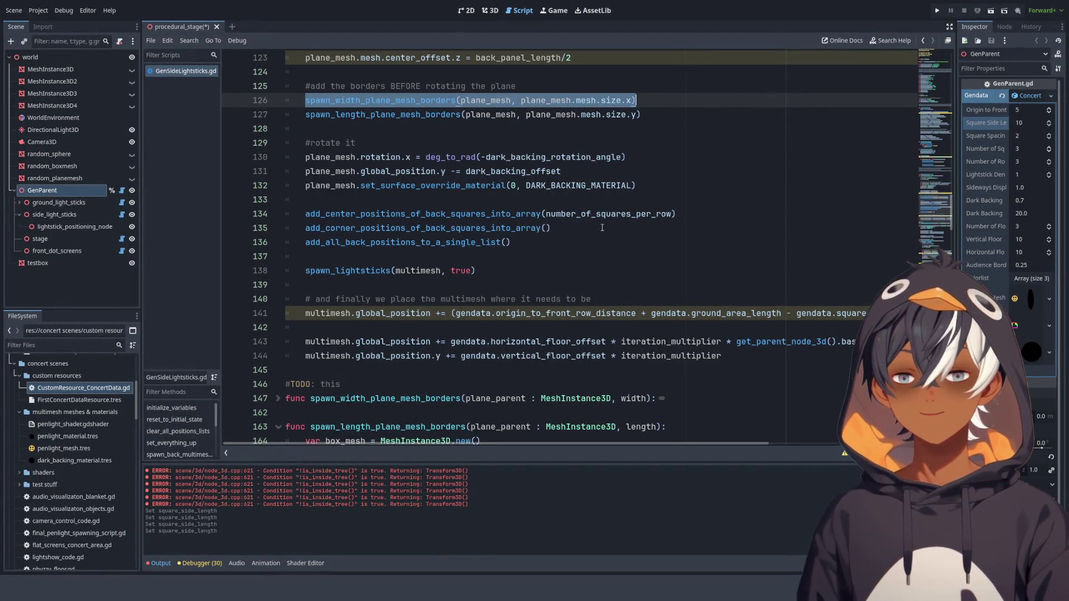
scroll(601, 227, "down", 10)
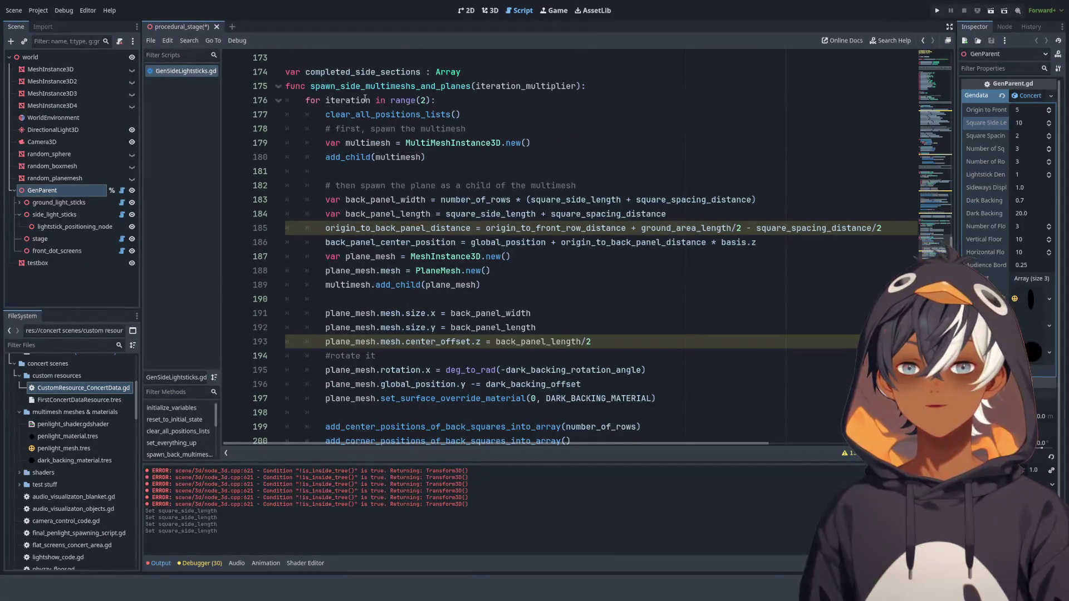
scroll(365, 98, "up", 7)
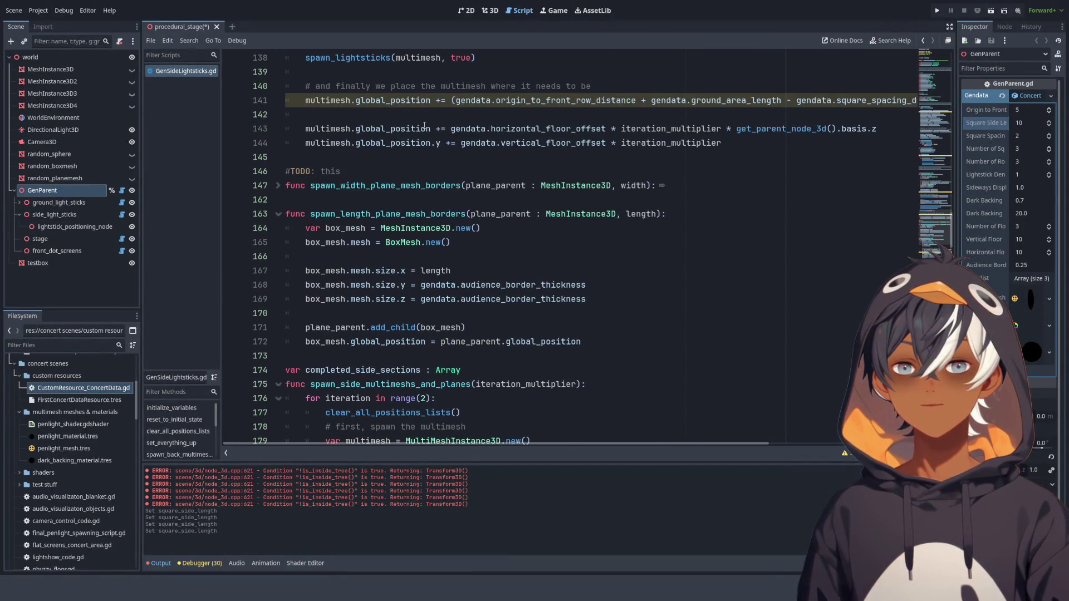
scroll(424, 126, "up", 4)
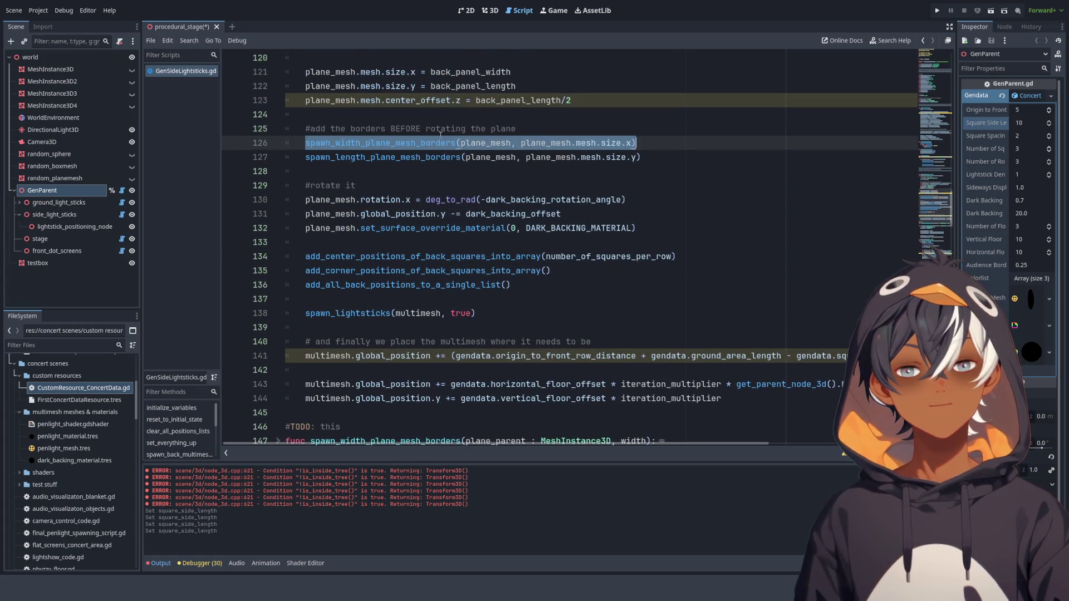
scroll(440, 134, "up", 3)
scroll(441, 133, "down", 7)
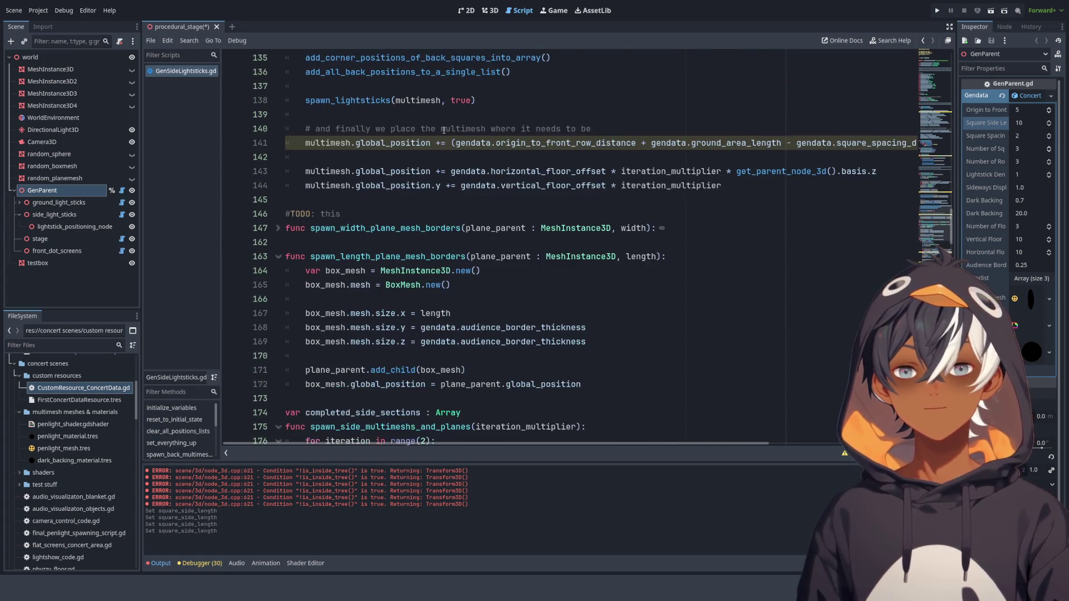
scroll(444, 130, "down", 8)
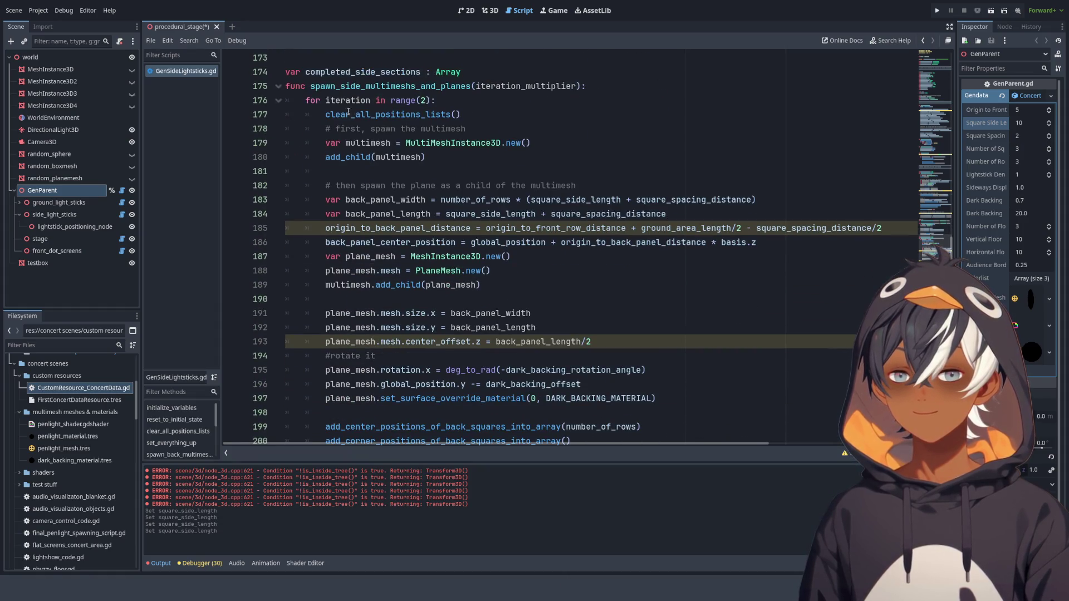
- Add blank lines after the center offset line and select the border comment and two border calls
double_click(335, 88)
scroll(461, 210, "down", 4)
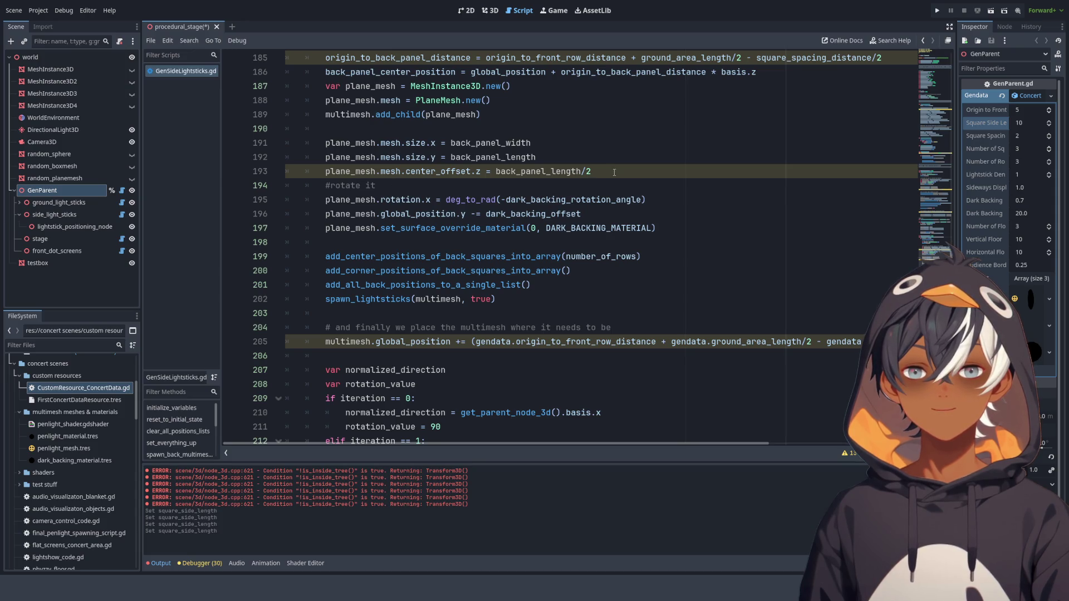
left_click(614, 172)
key("Return")
key("Return")
key("Return")
key("Up")
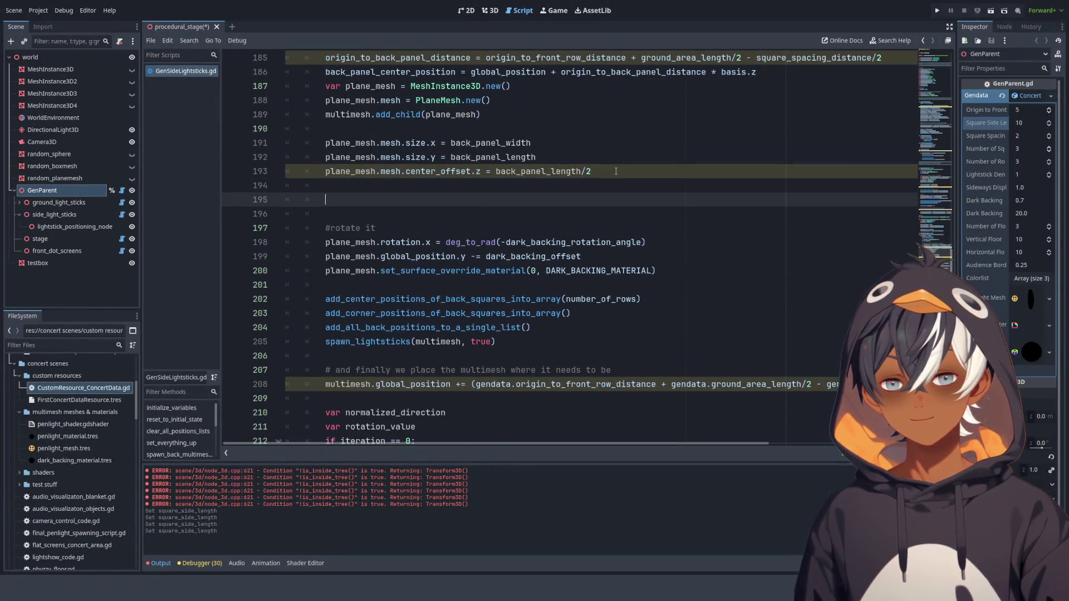
scroll(363, 158, "up", 20)
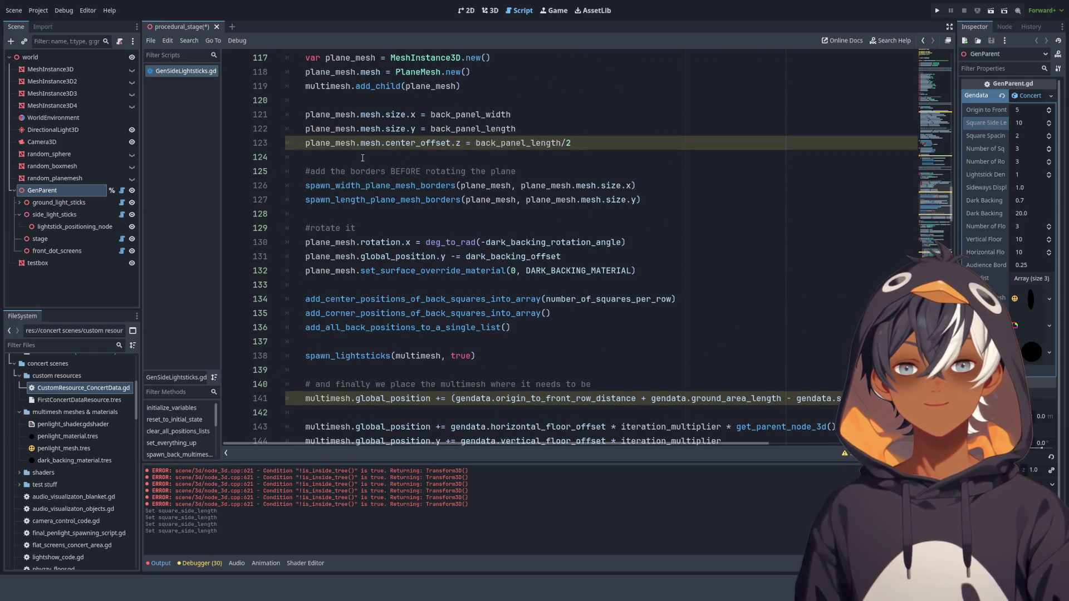
mouse_move(307, 174)
left_mouse_down()
mouse_move(520, 176)
mouse_move(666, 196)
left_mouse_up()
key("ctrl+c")
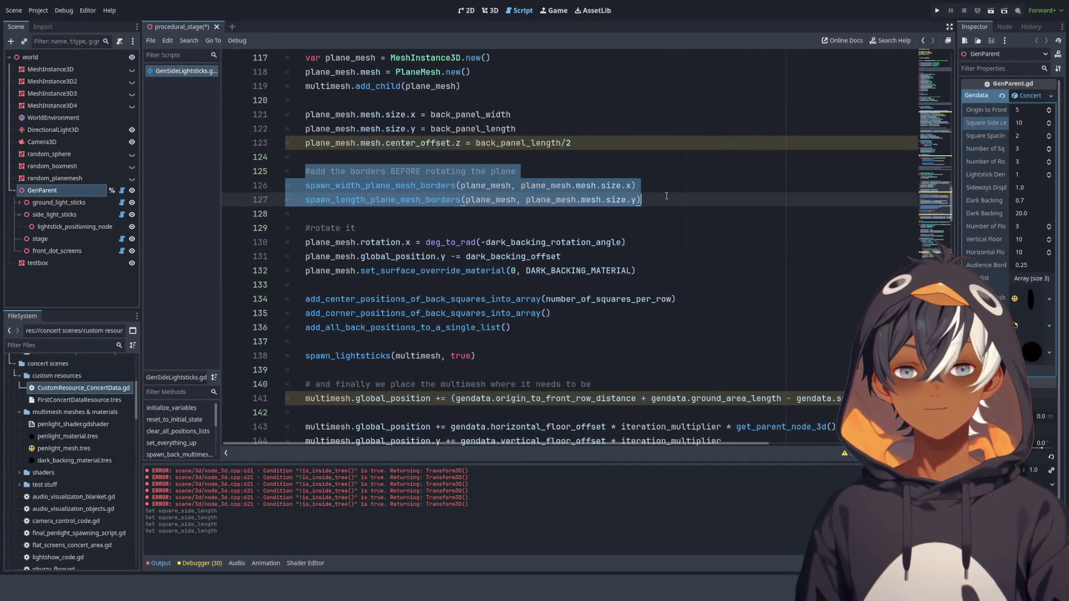
- Paste the border lines over the existing width border call near line 195
scroll(443, 263, "down", 20)
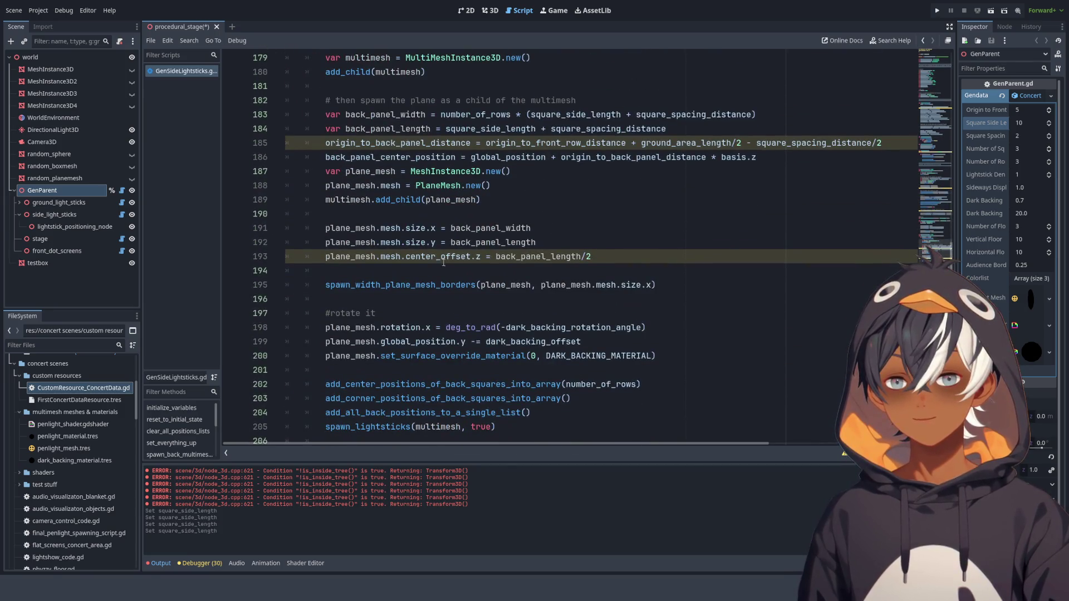
left_click(366, 275)
key("ctrl+v")
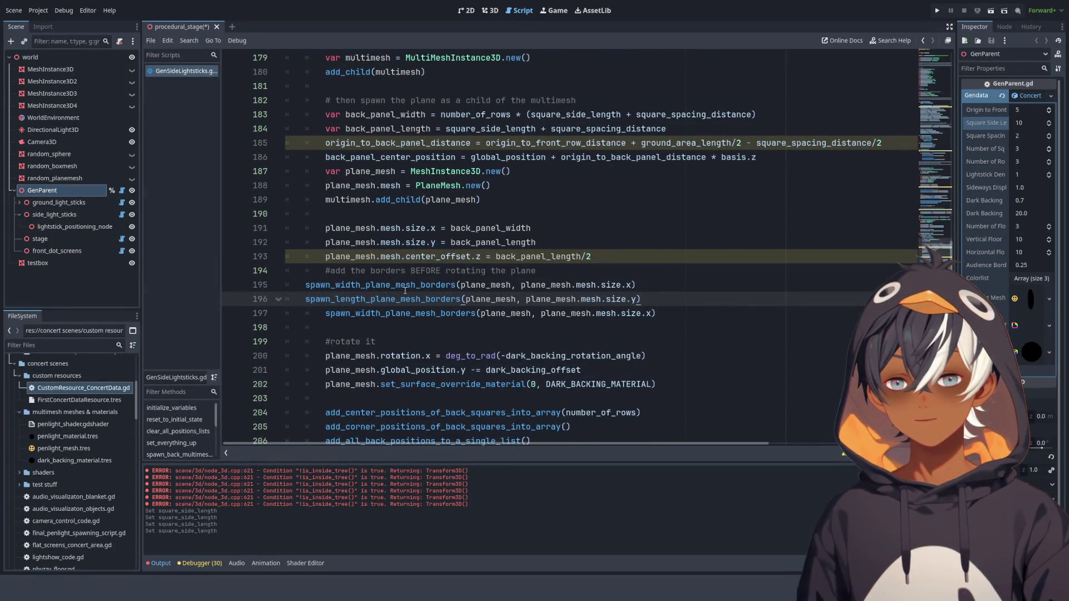
key("ctrl+z")
left_click_drag(662, 285, 325, 285)
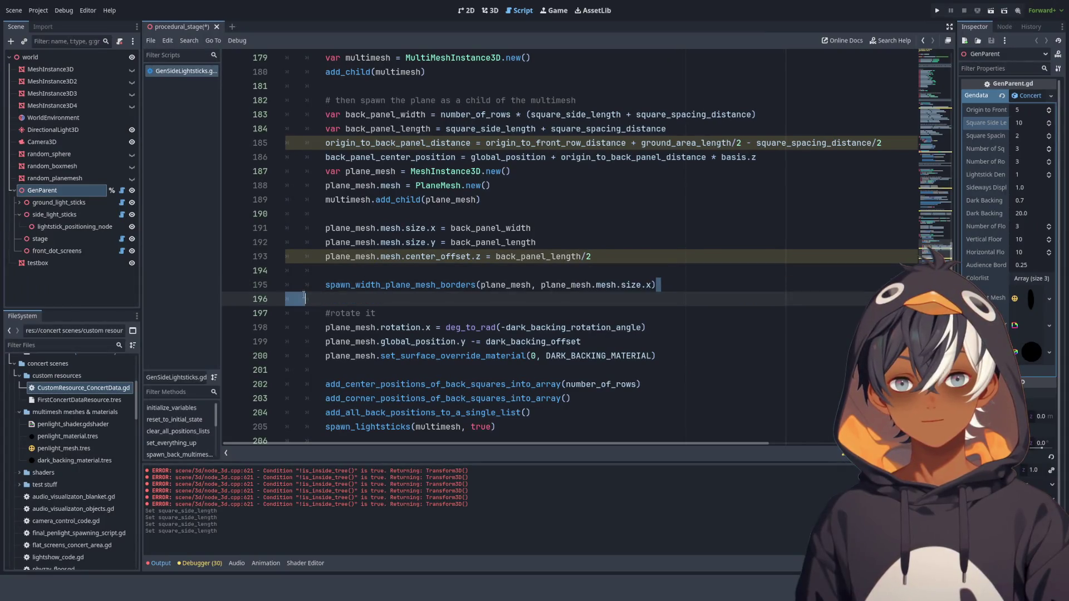
key("ctrl+v")
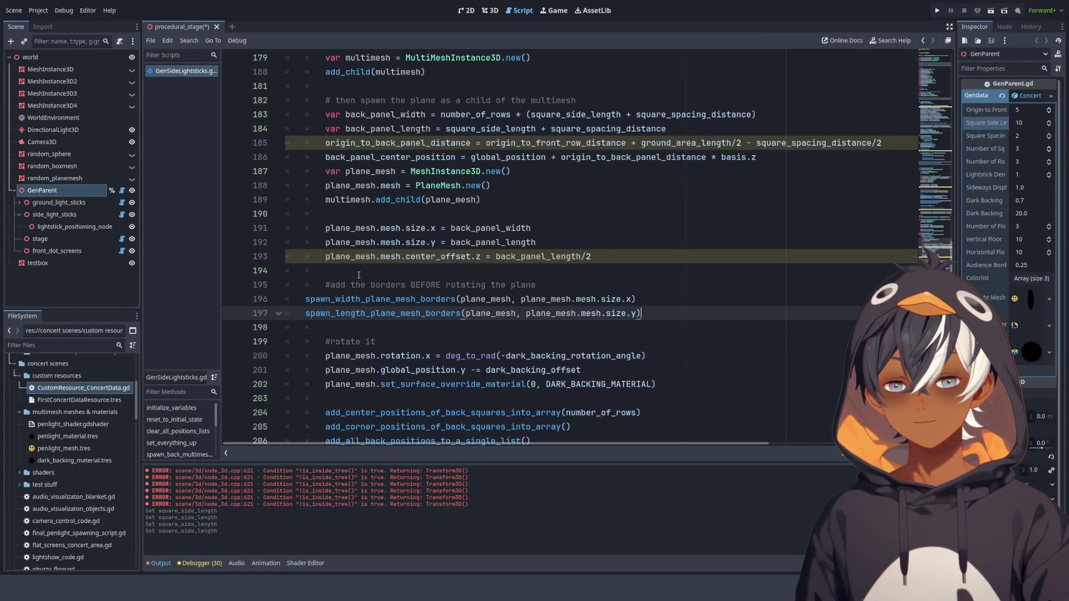
left_click_drag(330, 299, 345, 314)
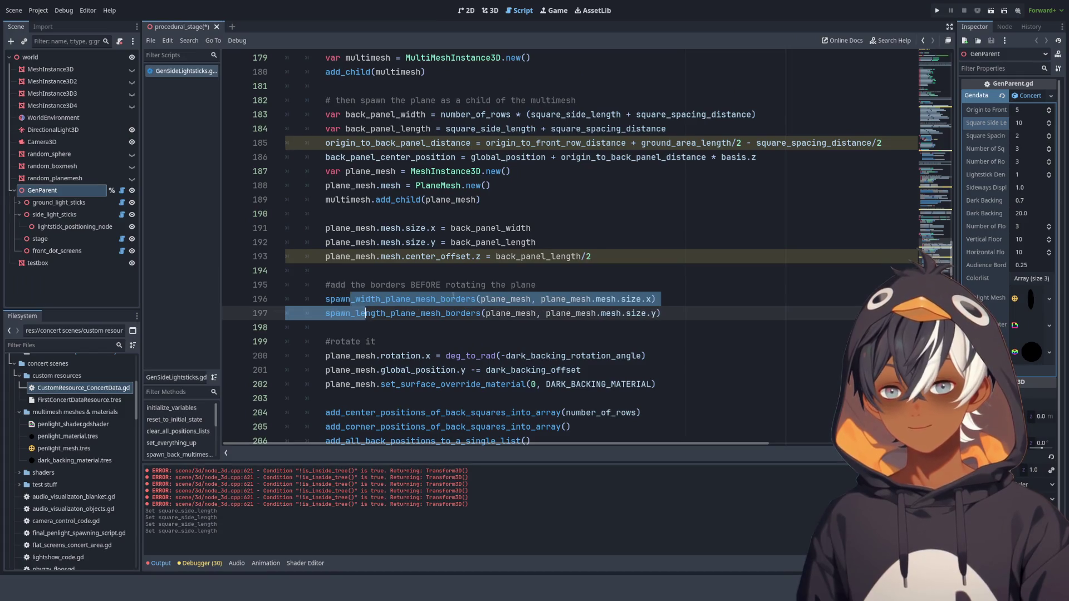
left_click(452, 295)
- Check the pasted spawn_length_plane_mesh_borders call and save the script
scroll(473, 278, "up", 20)
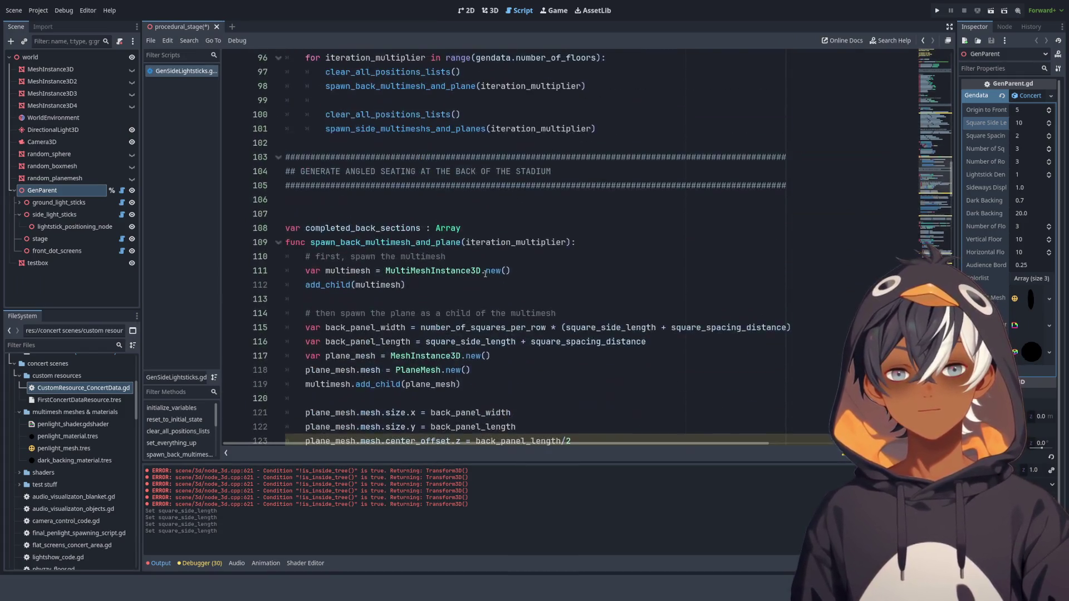
scroll(485, 273, "down", 5)
scroll(414, 237, "down", 2)
double_click(440, 199)
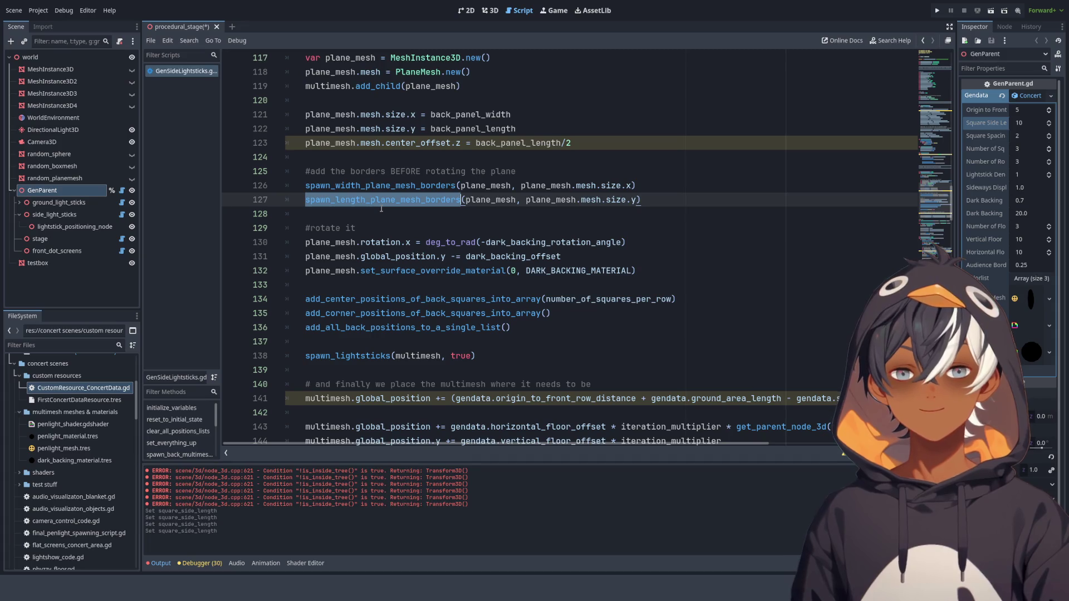
scroll(381, 208, "down", 9)
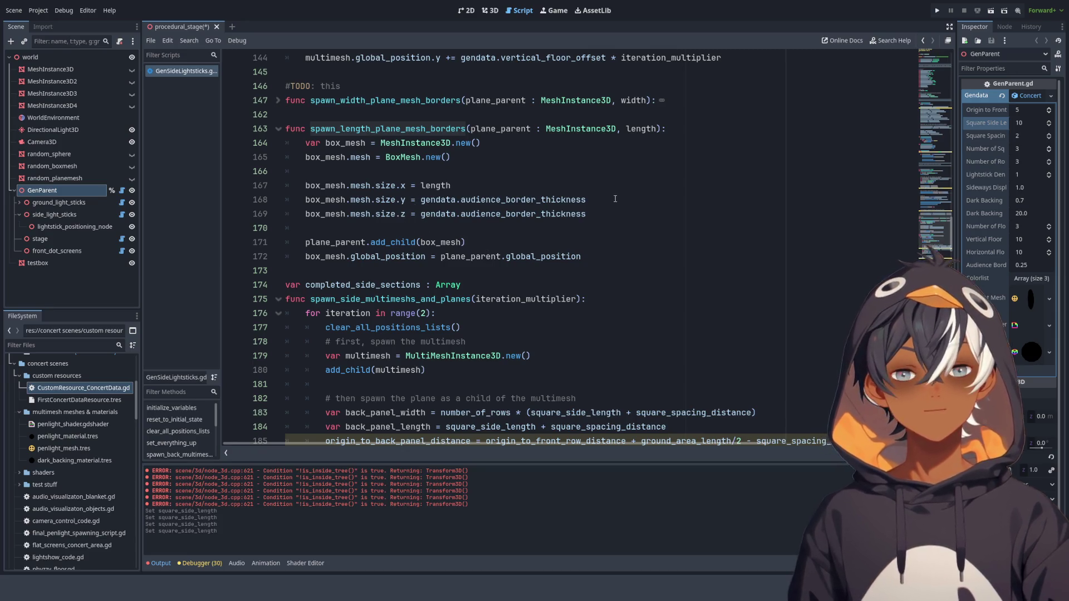
scroll(501, 217, "up", 2)
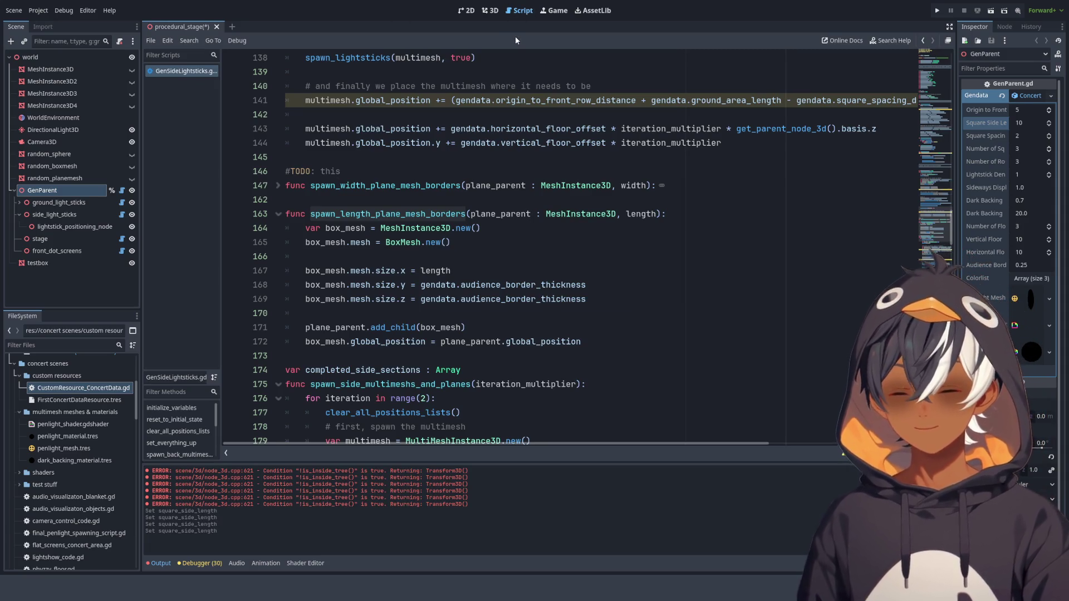
key("ctrl+s")
- In the 3D view, zoom in and orbit to a low, level angle across the audience stands
left_click(490, 12)
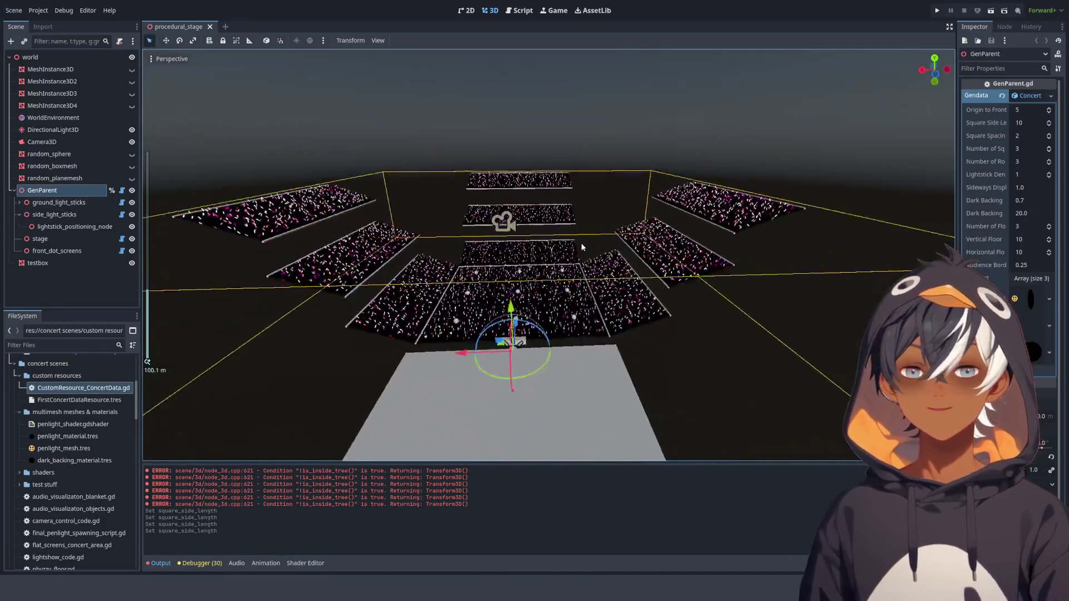
scroll(526, 207, "up", 5)
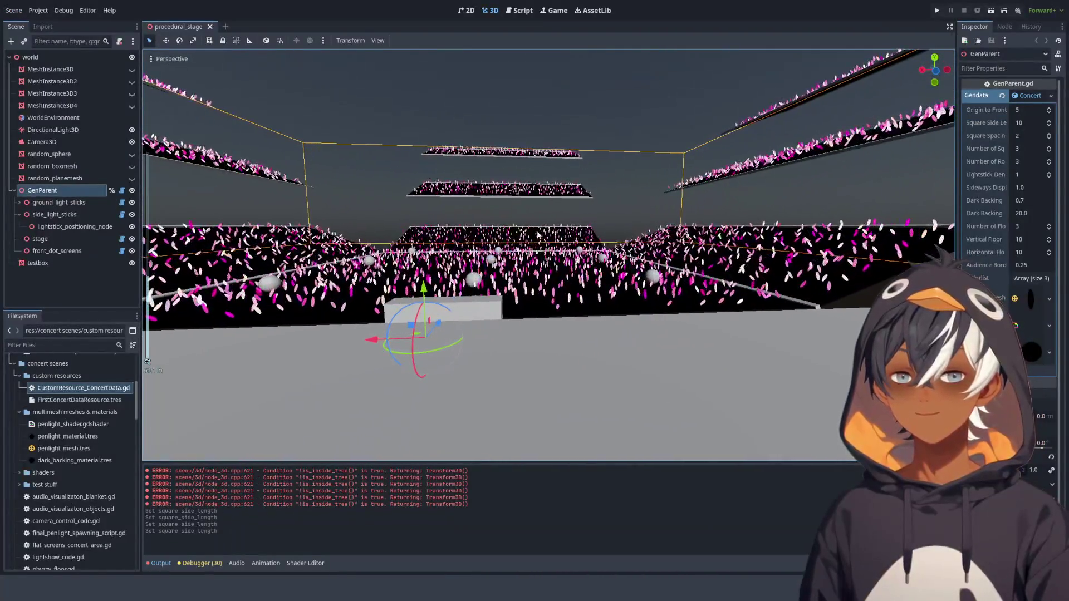
scroll(525, 207, "up", 6)
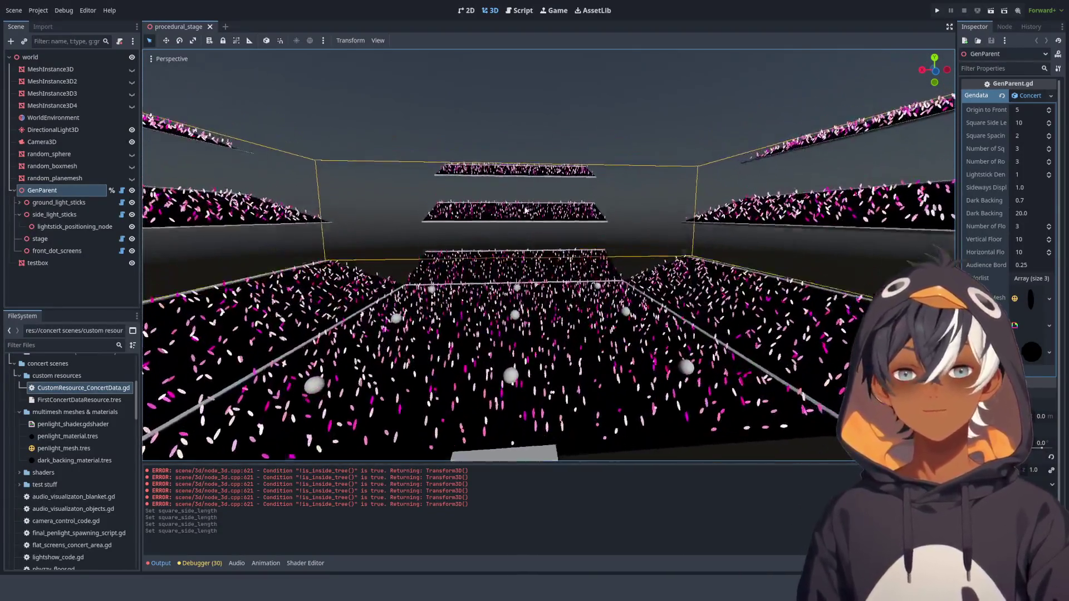
scroll(390, 211, "up", 5)
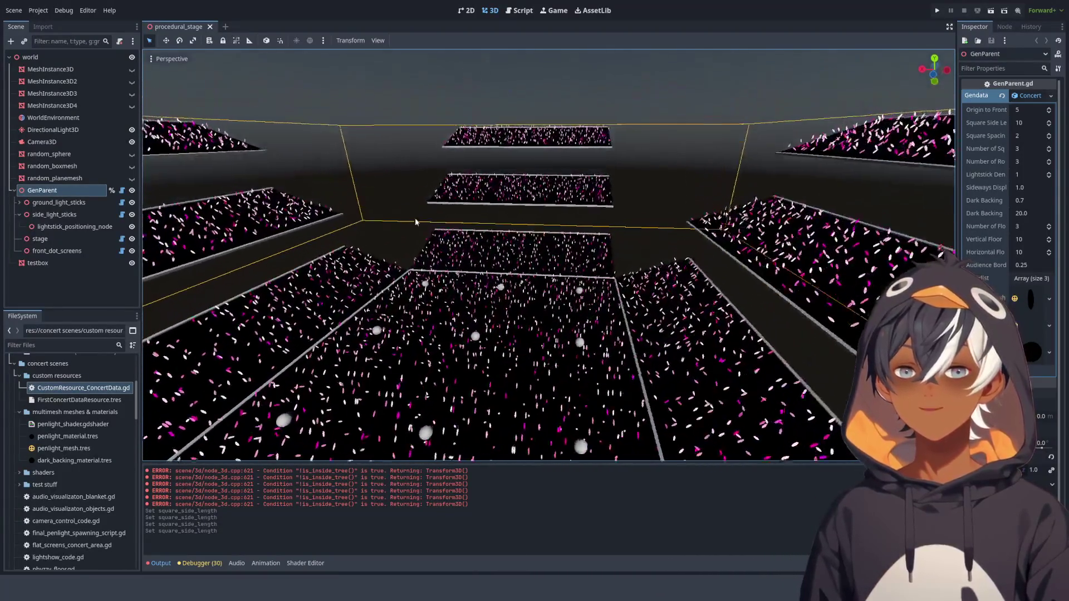
scroll(473, 208, "up", 5)
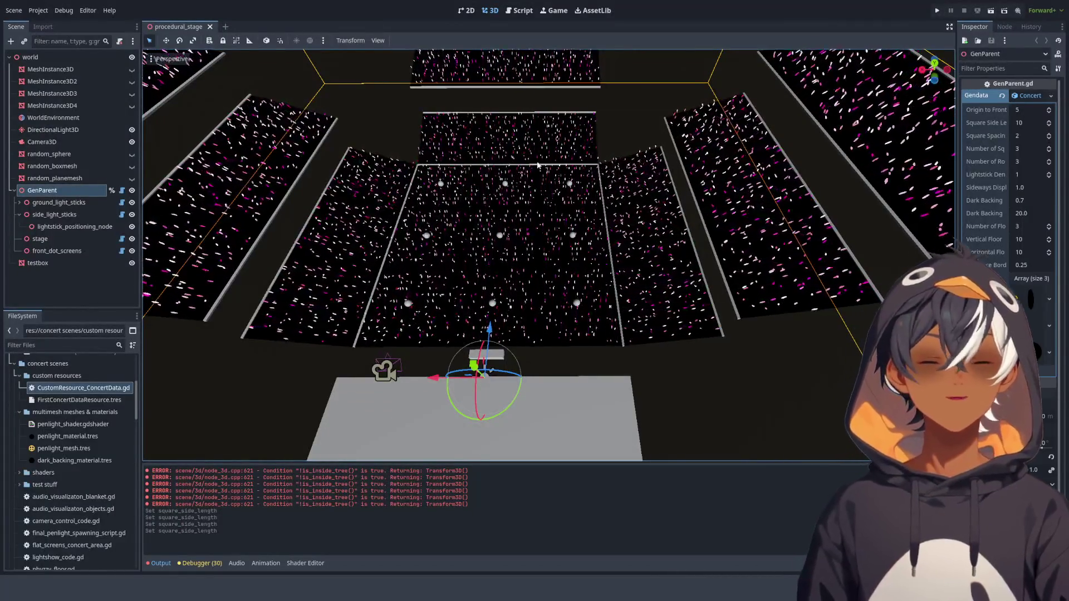
mouse_move(605, 184)
left_mouse_down()
mouse_move(395, 208)
mouse_move(363, 155)
mouse_move(326, 177)
mouse_move(289, 204)
mouse_move(226, 449)
mouse_move(329, 418)
mouse_move(357, 290)
mouse_move(503, 258)
mouse_move(531, 208)
mouse_move(541, 261)
left_mouse_up()
left_click_drag(576, 229, 537, 260)
- Return to the script editor (Ctrl+F3) and unfold spawn_width_plane_mesh_borders at line 147
key("ctrl+F3")
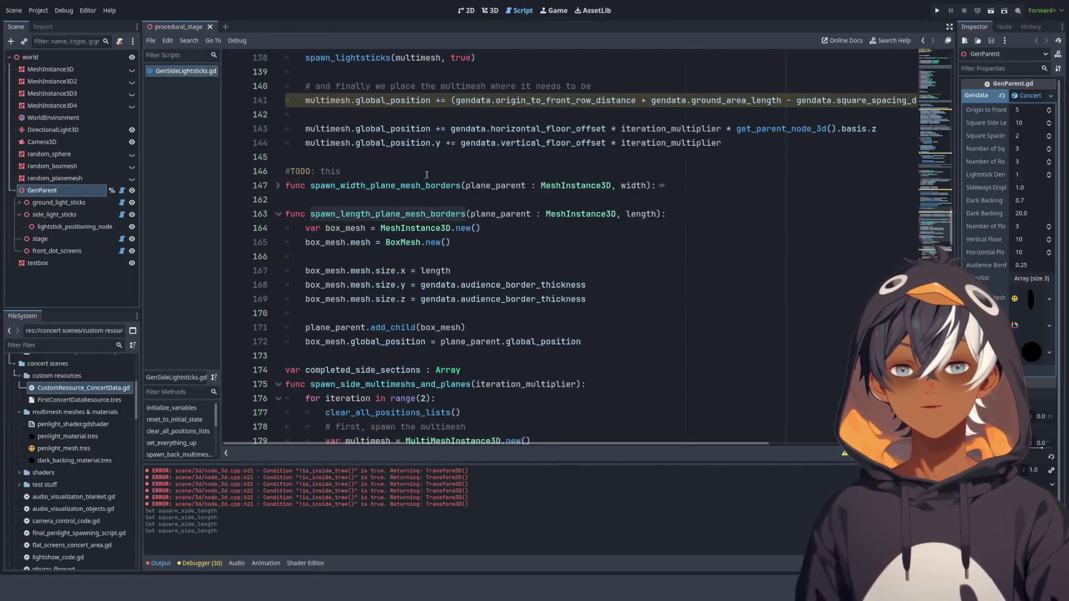
scroll(401, 188, "down", 3)
scroll(402, 200, "up", 3)
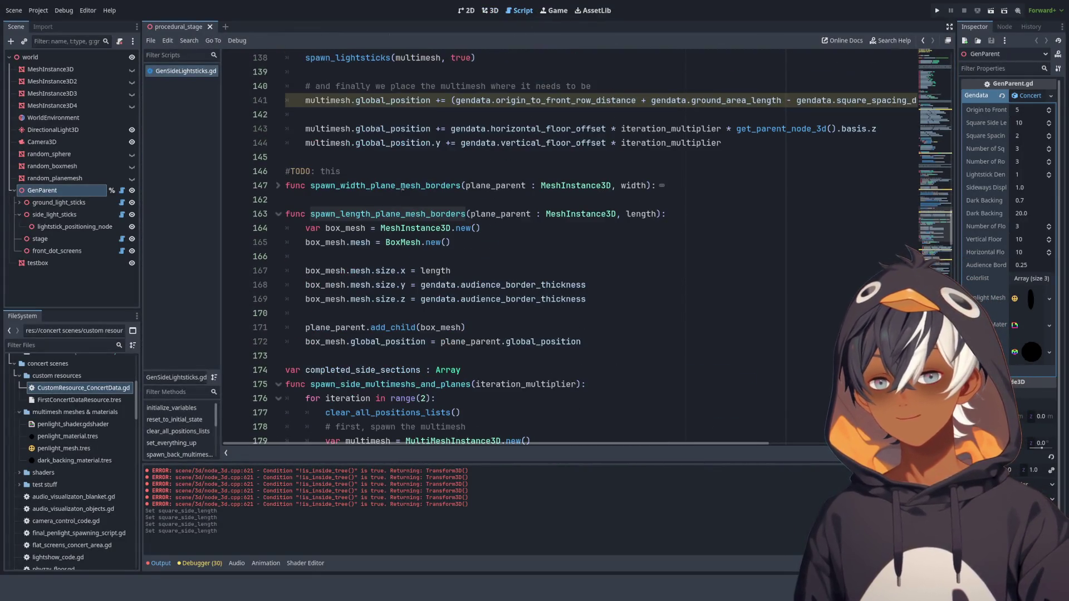
scroll(404, 212, "down", 2)
scroll(404, 212, "up", 3)
left_click(278, 228)
scroll(369, 143, "down", 4)
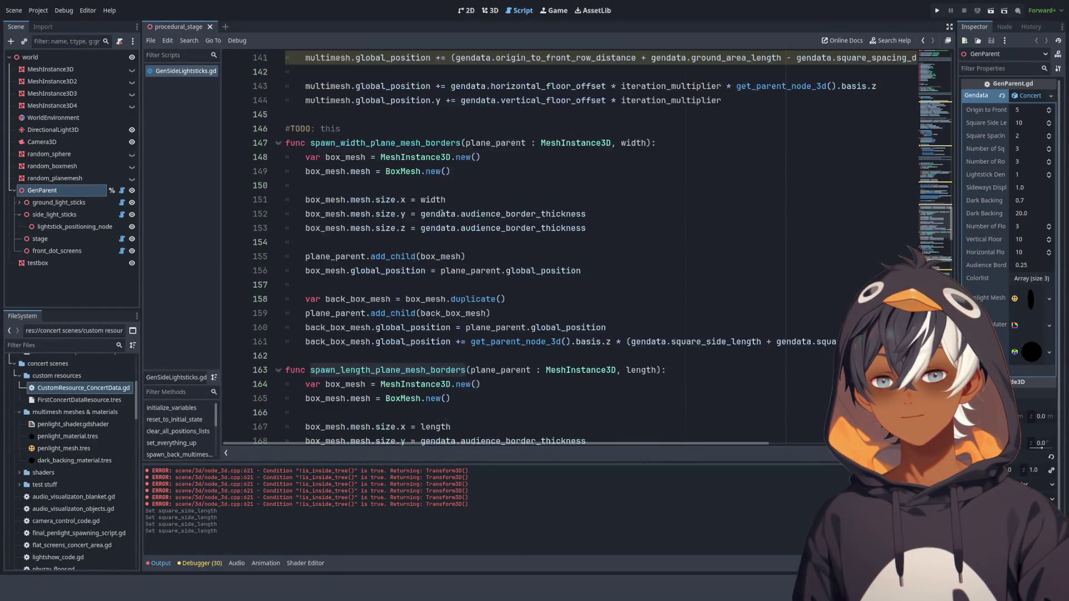
- Replace the spawn_length_plane_mesh_borders body with the code from the width border function
scroll(369, 143, "up", 1)
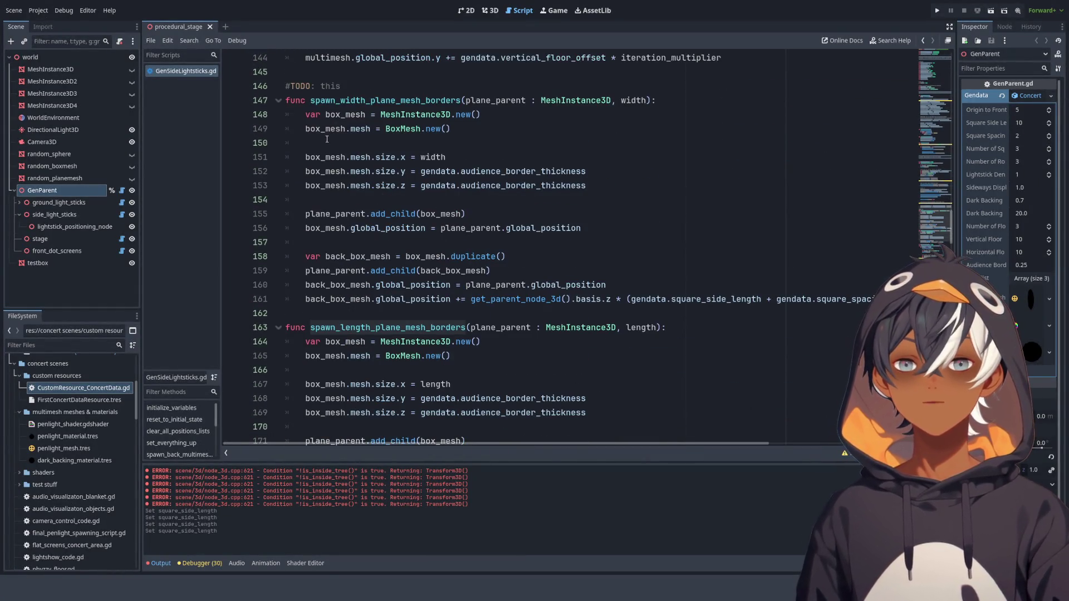
mouse_move(305, 115)
left_mouse_down()
mouse_move(454, 130)
mouse_move(568, 173)
mouse_move(582, 228)
mouse_move(902, 299)
left_mouse_up()
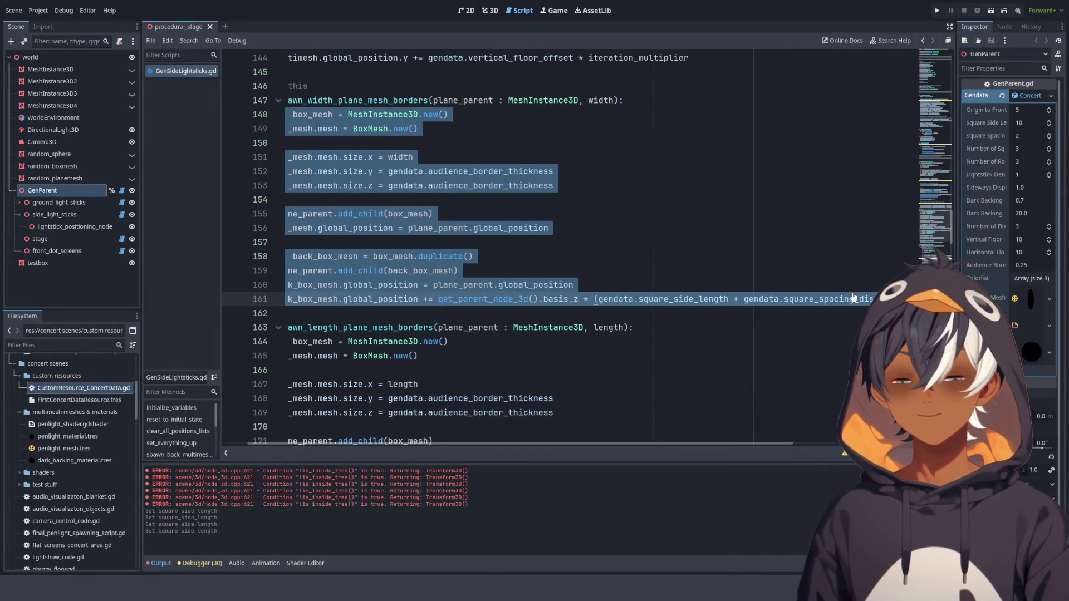
scroll(395, 228, "down", 3)
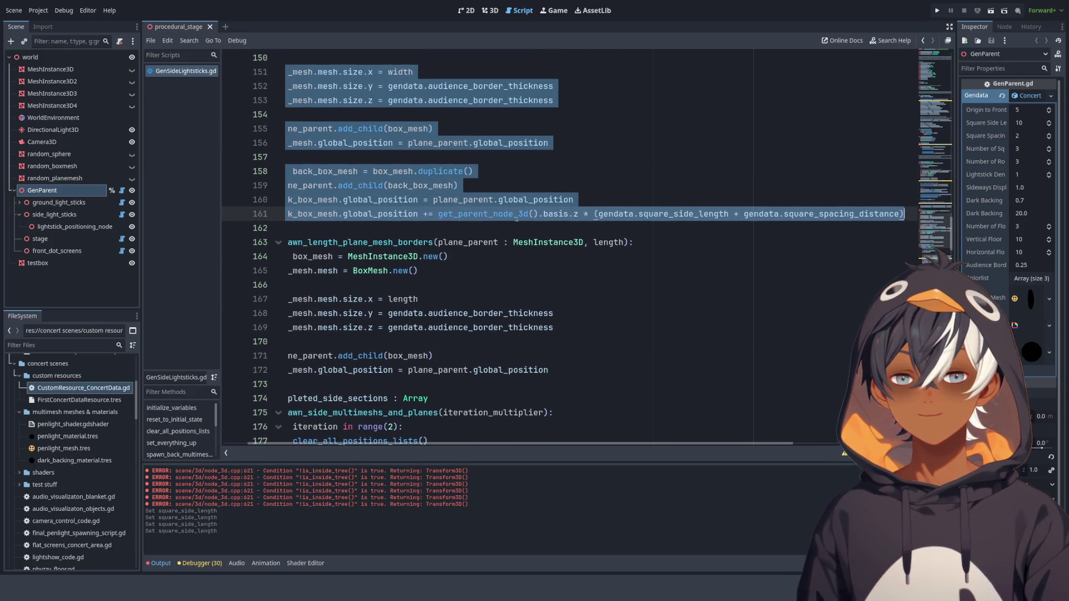
left_click_drag(421, 199, 281, 199)
scroll(367, 247, "down", 1)
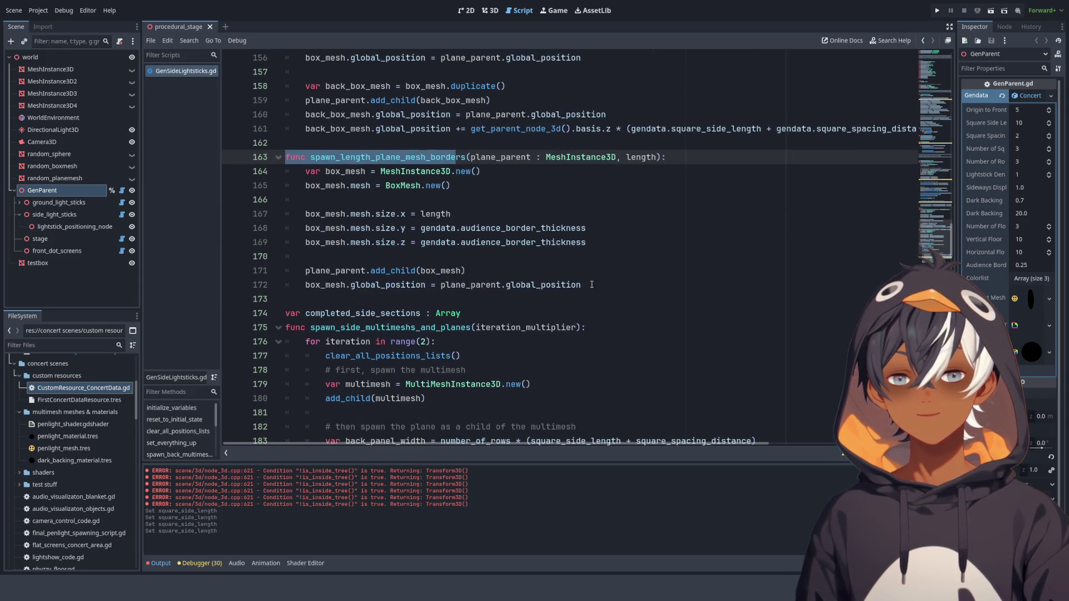
mouse_move(612, 285)
left_mouse_down()
mouse_move(305, 214)
mouse_move(305, 171)
left_mouse_up()
key("ctrl+v")
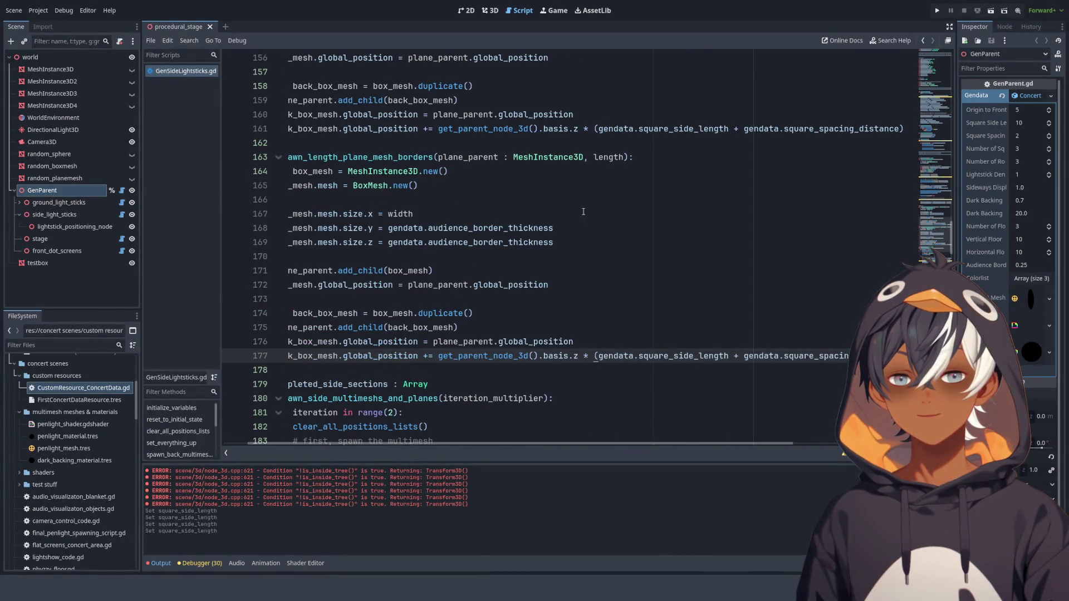
left_click_drag(511, 443, 486, 444)
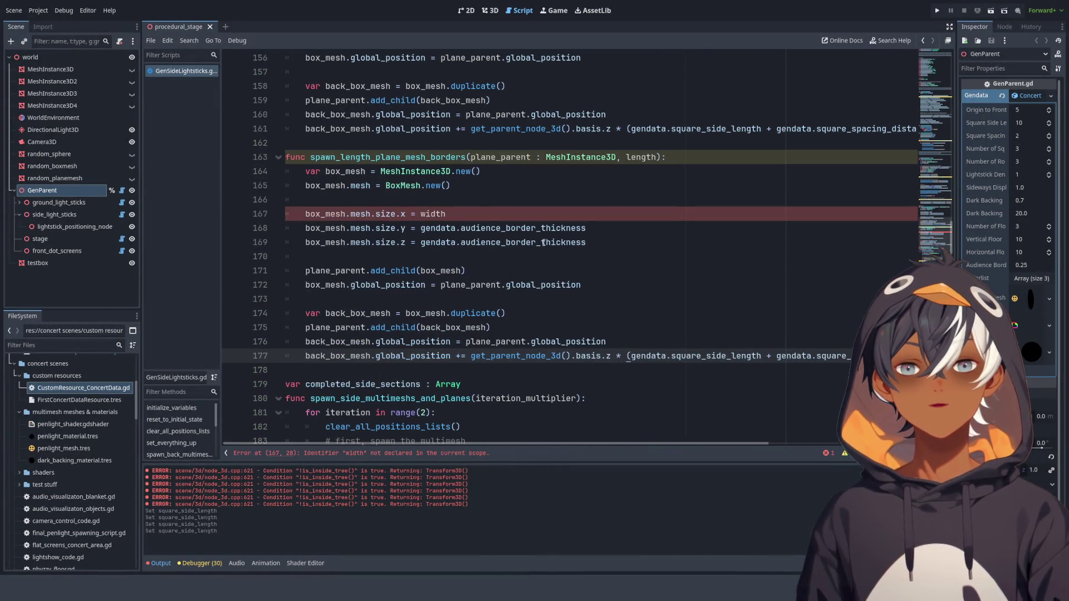
- Use length instead of width on line 167 and set box_mesh.global_position = plane_parent.global_position on line 172
double_click(636, 158)
key("ctrl+c")
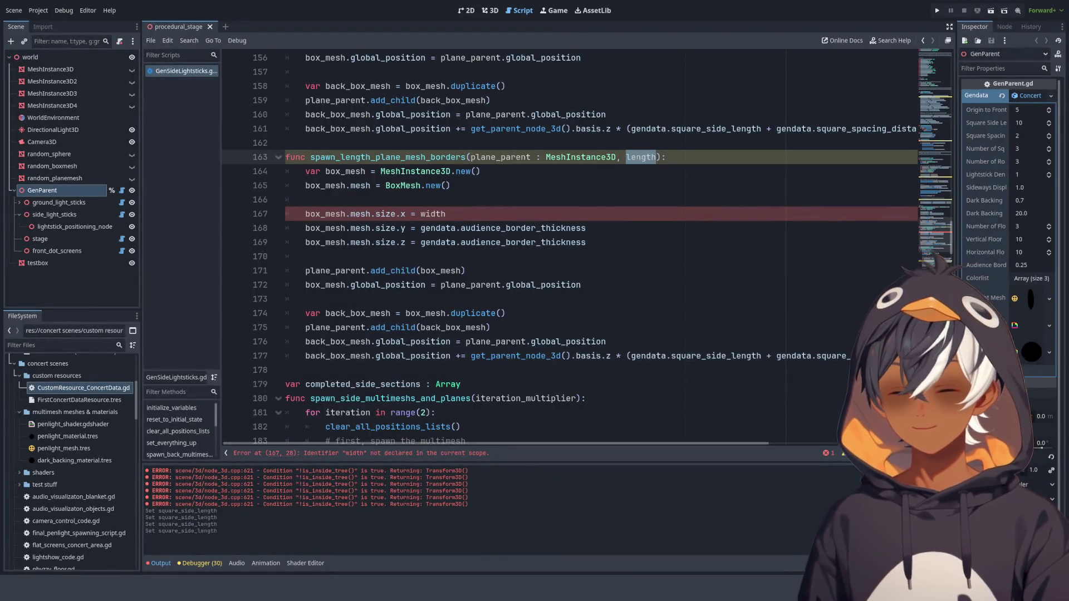
double_click(432, 215)
key("ctrl+v")
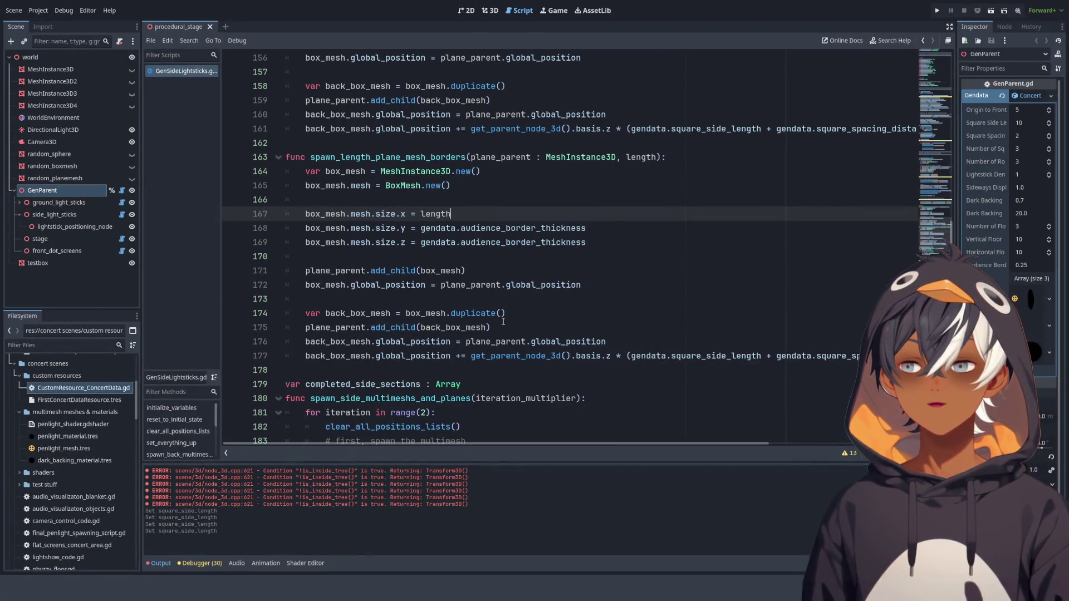
left_click(470, 271)
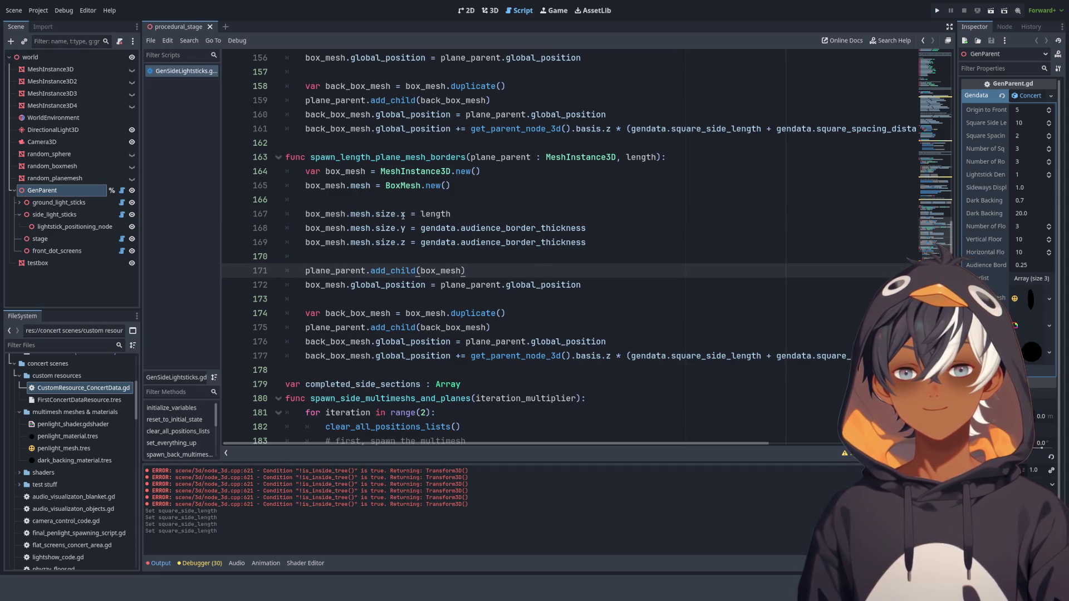
scroll(411, 223, "down", 2)
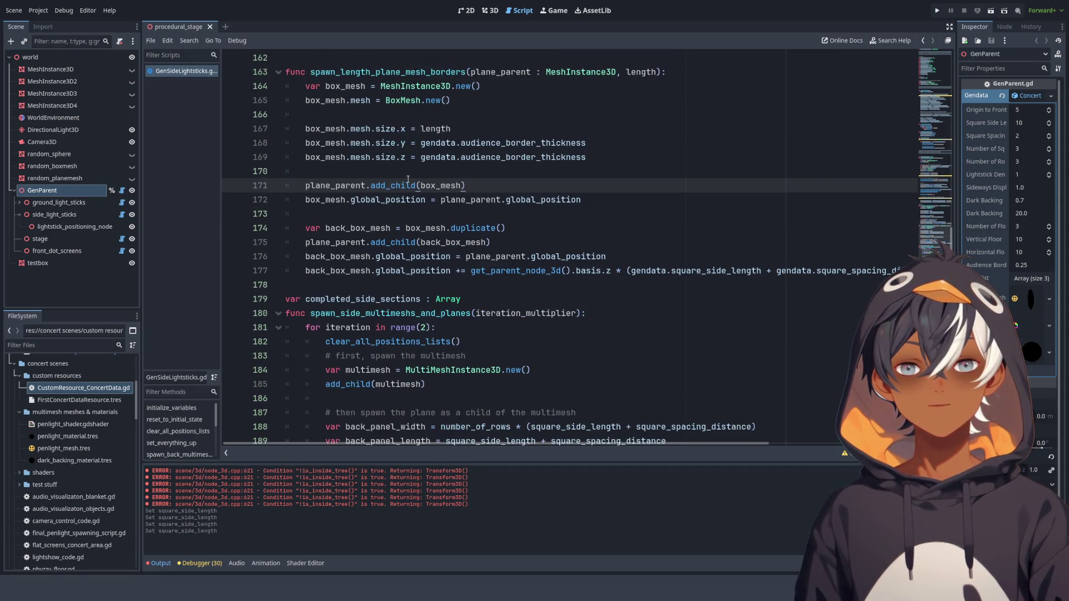
double_click(534, 196)
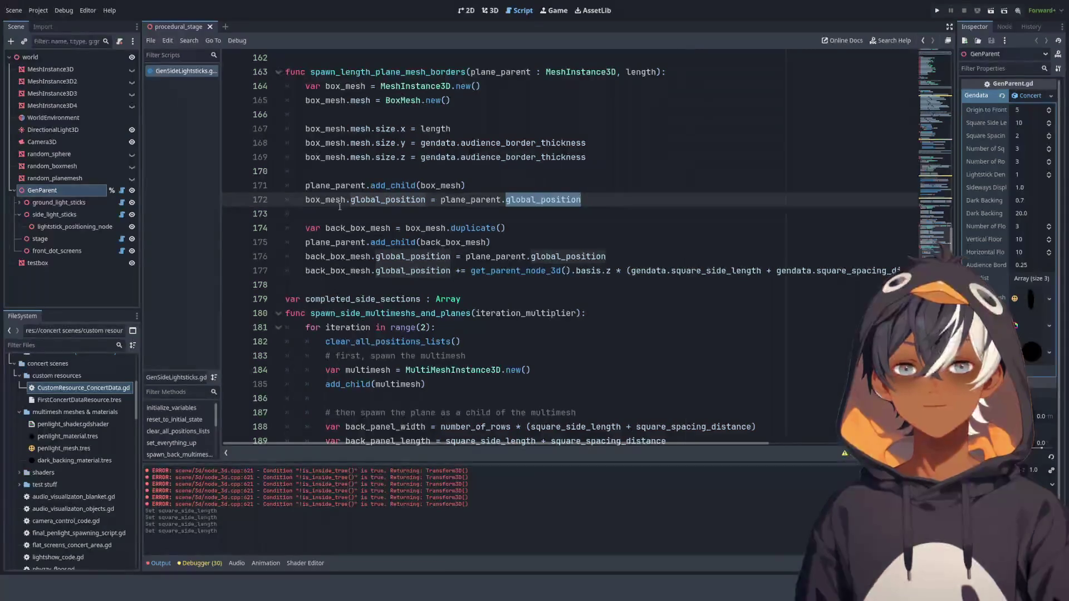
double_click(388, 199)
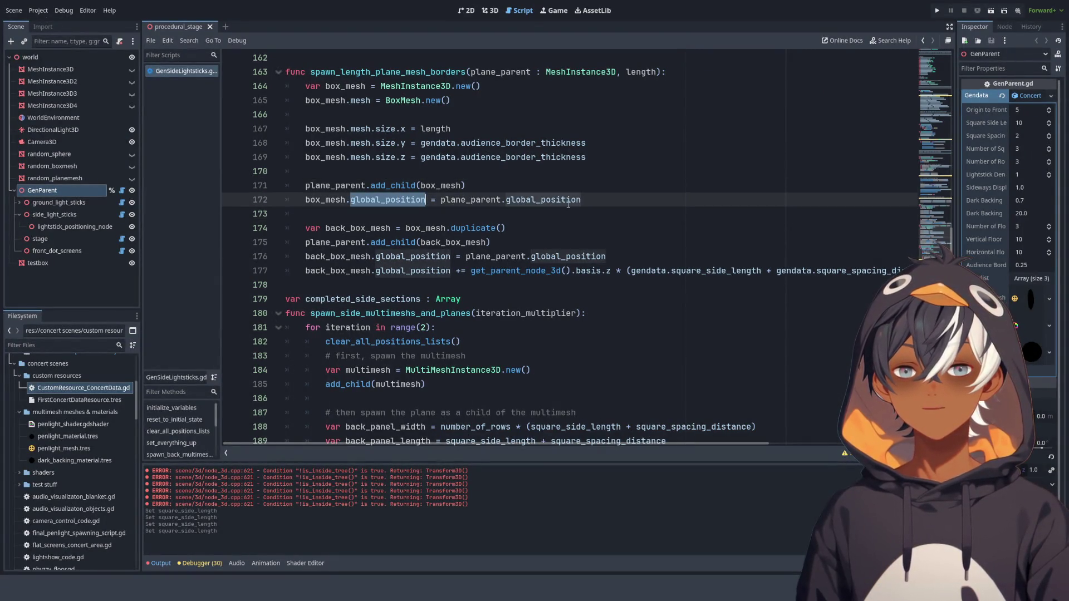
left_click(595, 199)
double_click(332, 200)
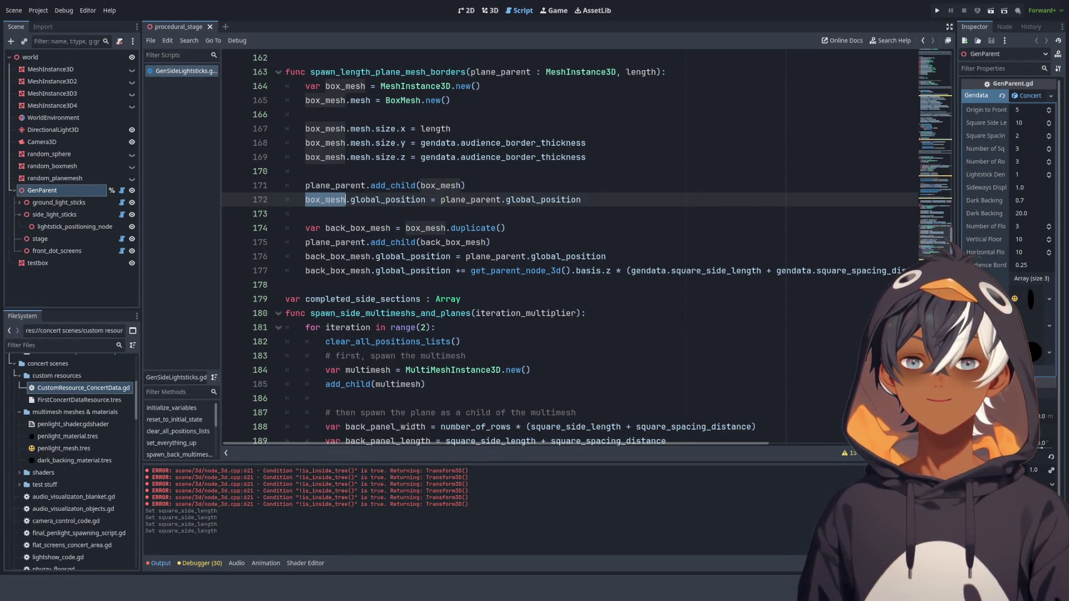
left_click(342, 213)
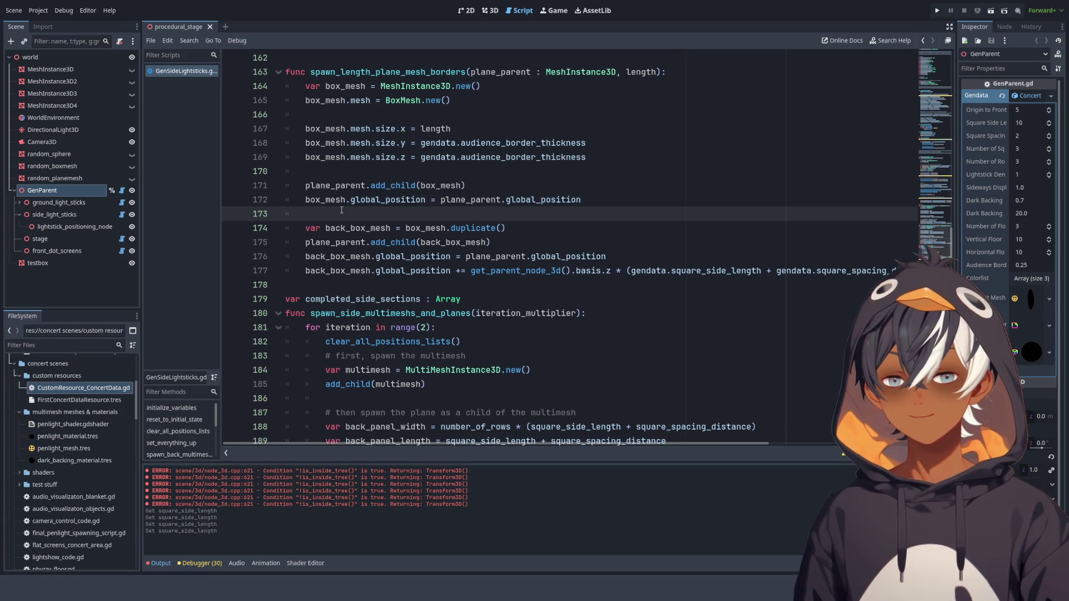
- Add box_mesh.rotate(Vector3.UP, deg_to_rad(90)) on line 173, checking the rotate() documentation
key("Return")
key("Up")
type("box_mesh.ro")
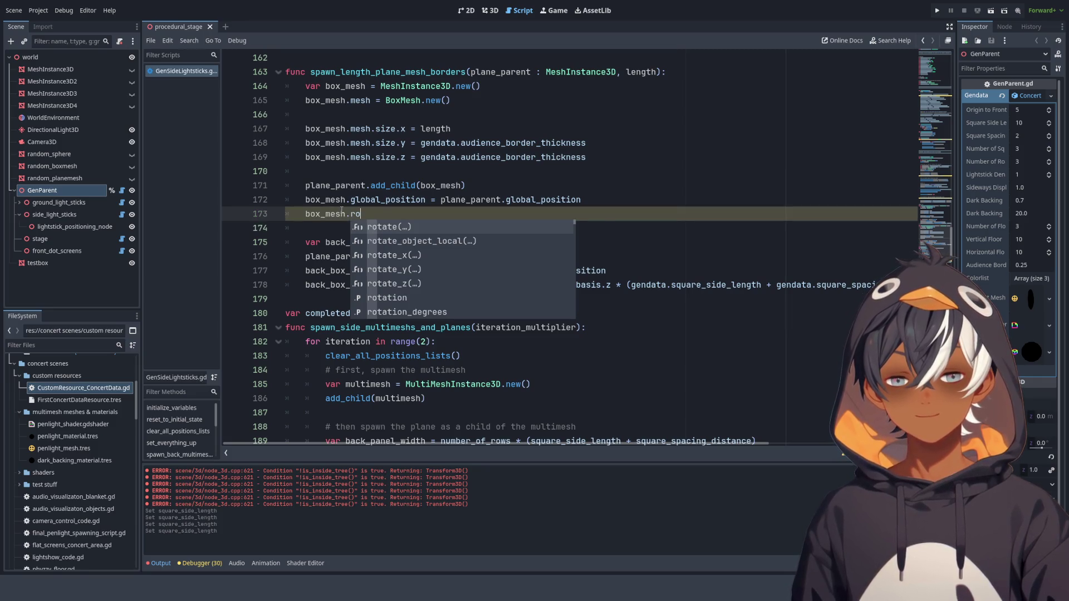
key("Return")
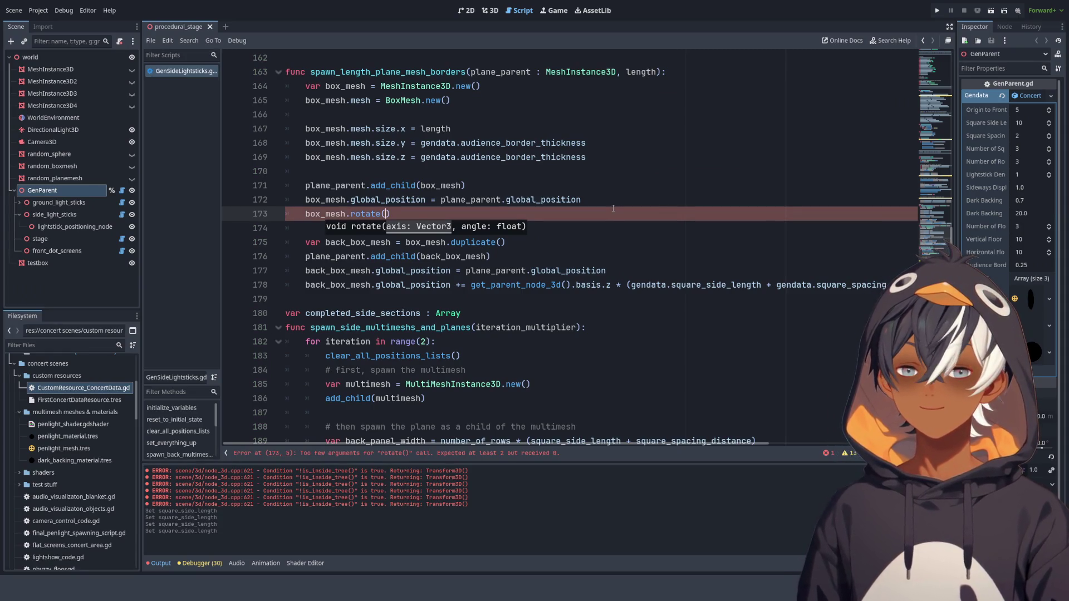
key("Down")
key("Down")
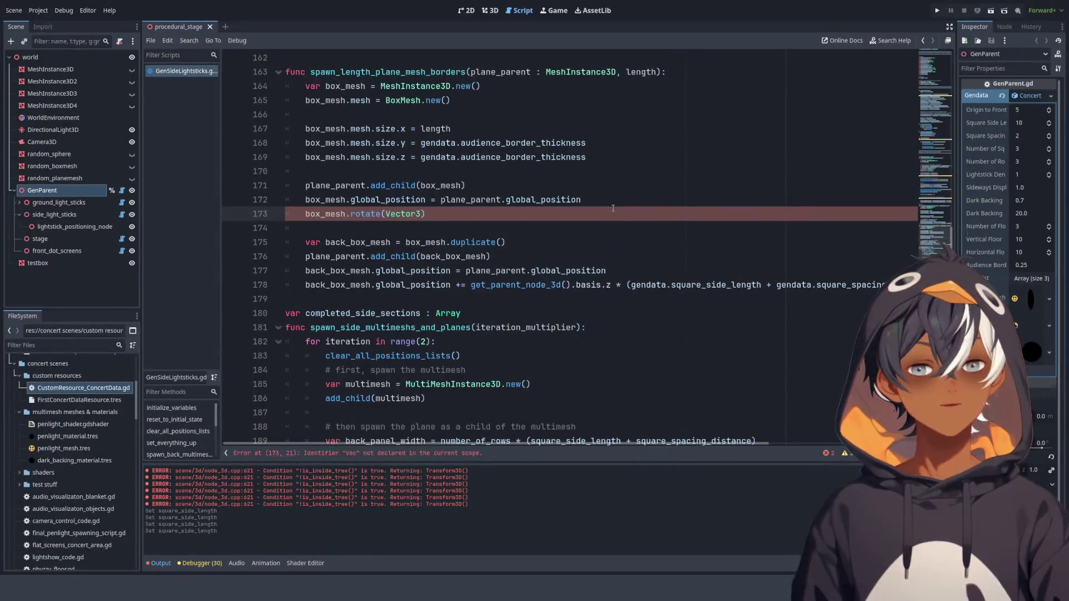
key("Return")
type(".UP,")
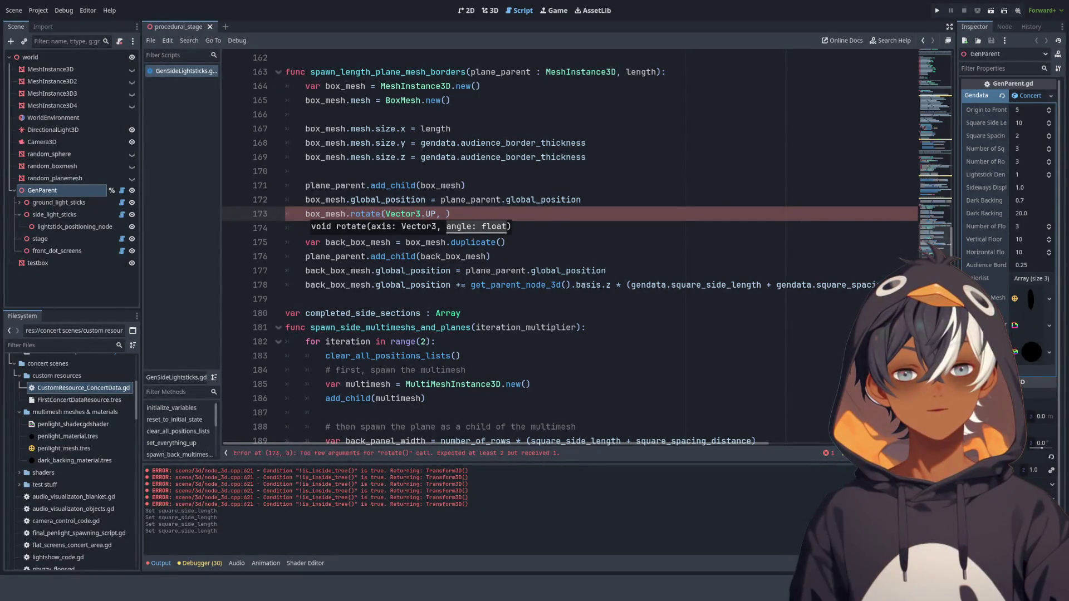
left_click(372, 214, "ctrl")
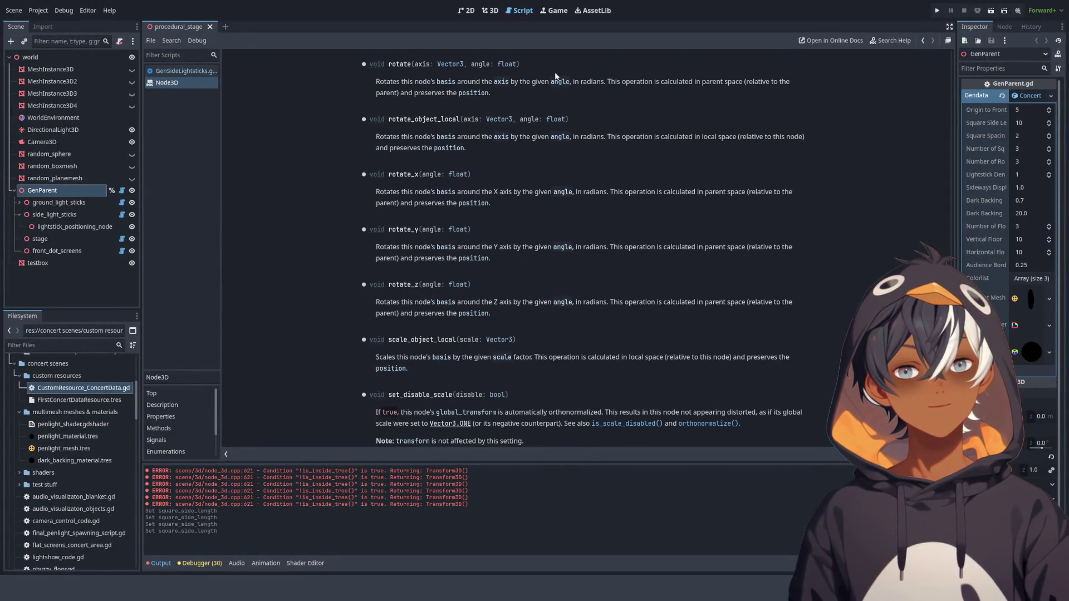
key("alt+Left")
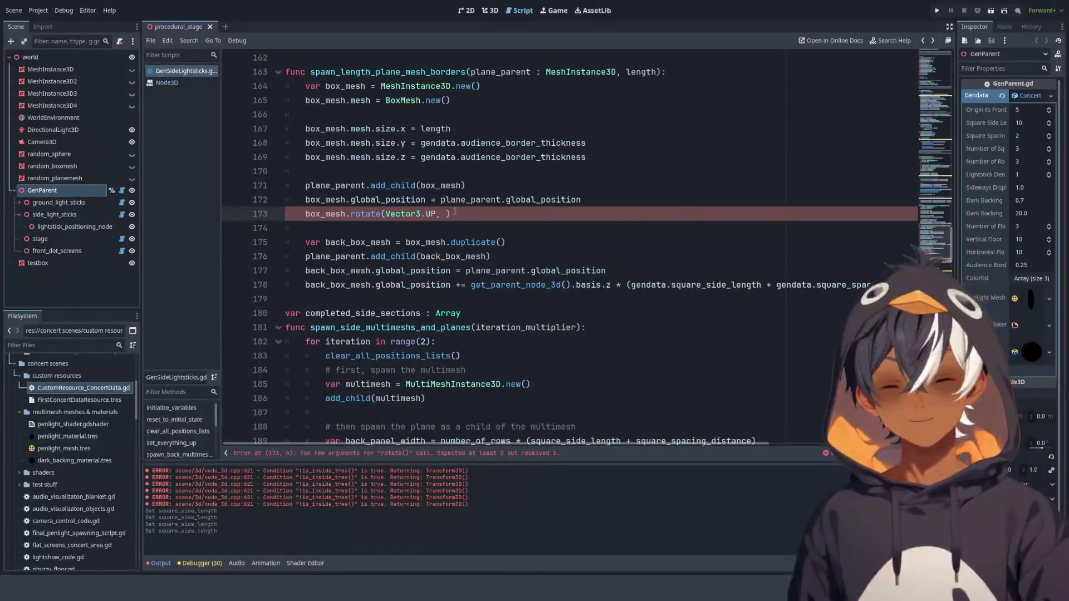
type("deg")
key("Return")
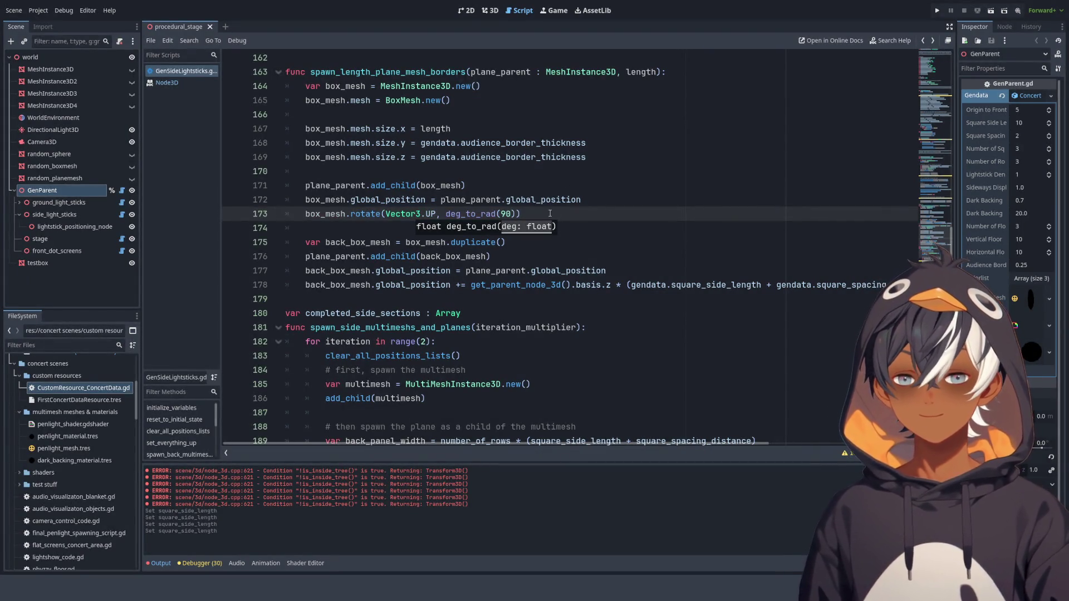
left_click(521, 218)
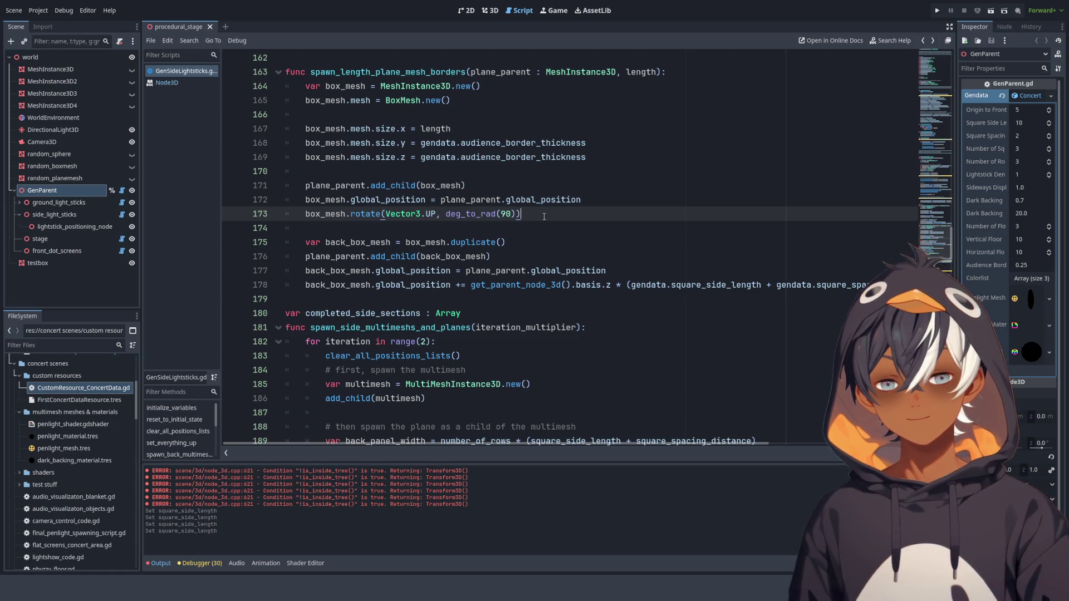
key("Return")
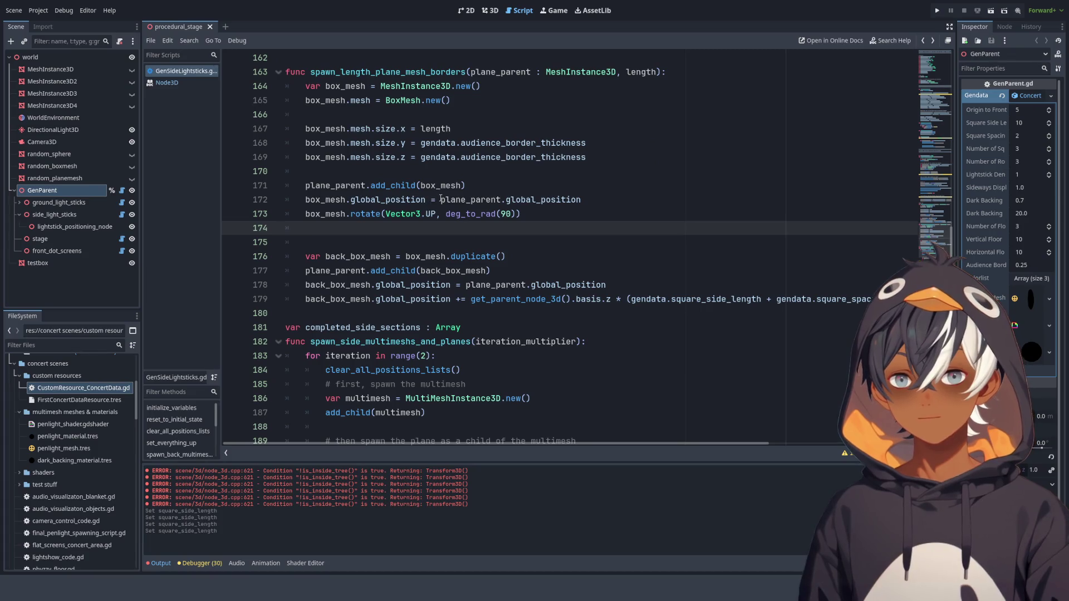
scroll(421, 194, "down", 1)
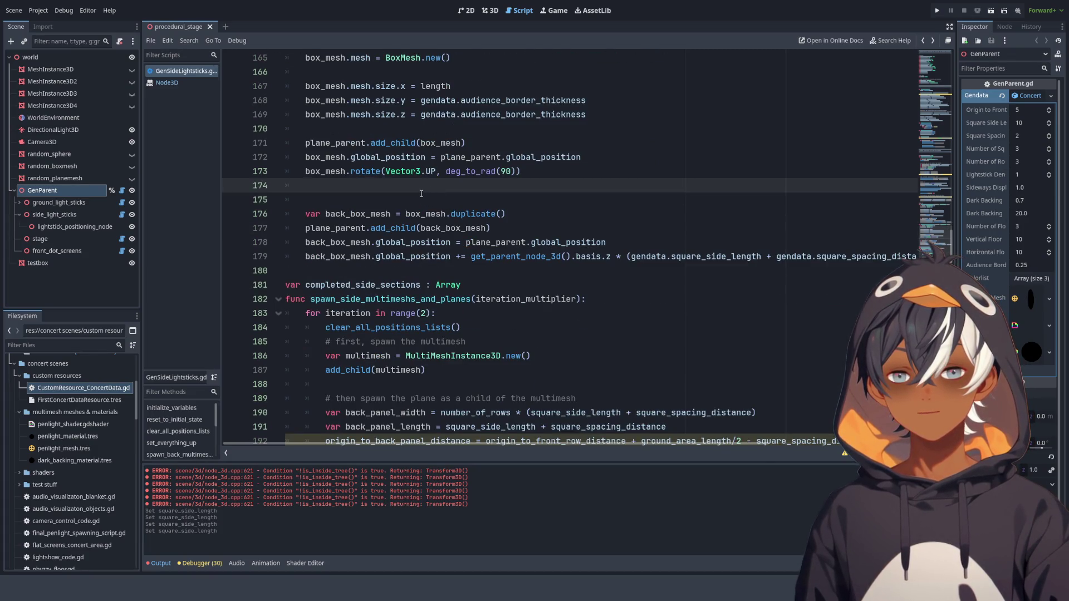
double_click(388, 214)
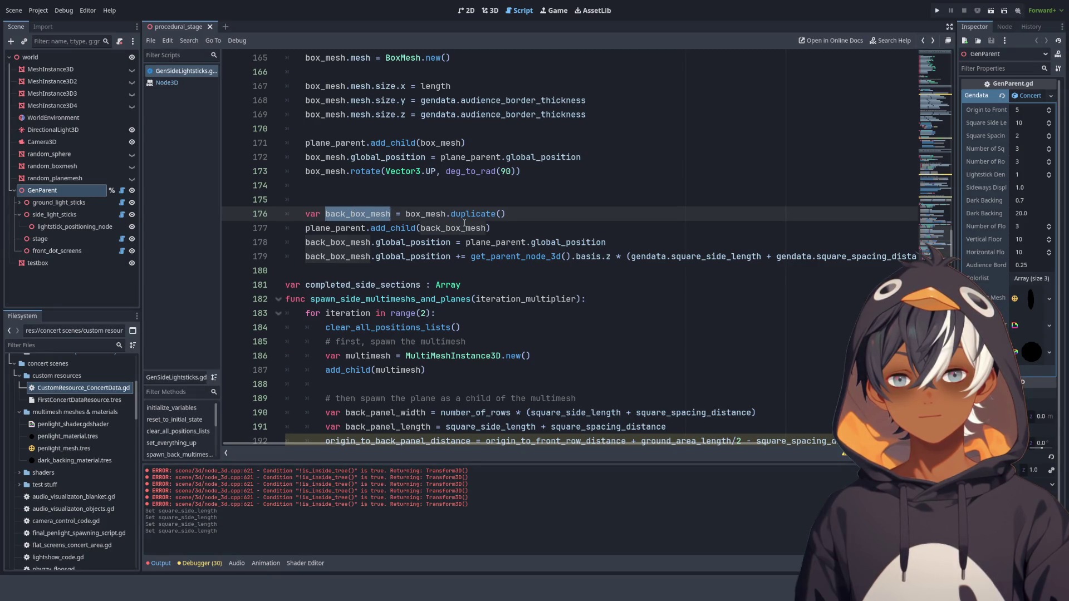
left_click(422, 183)
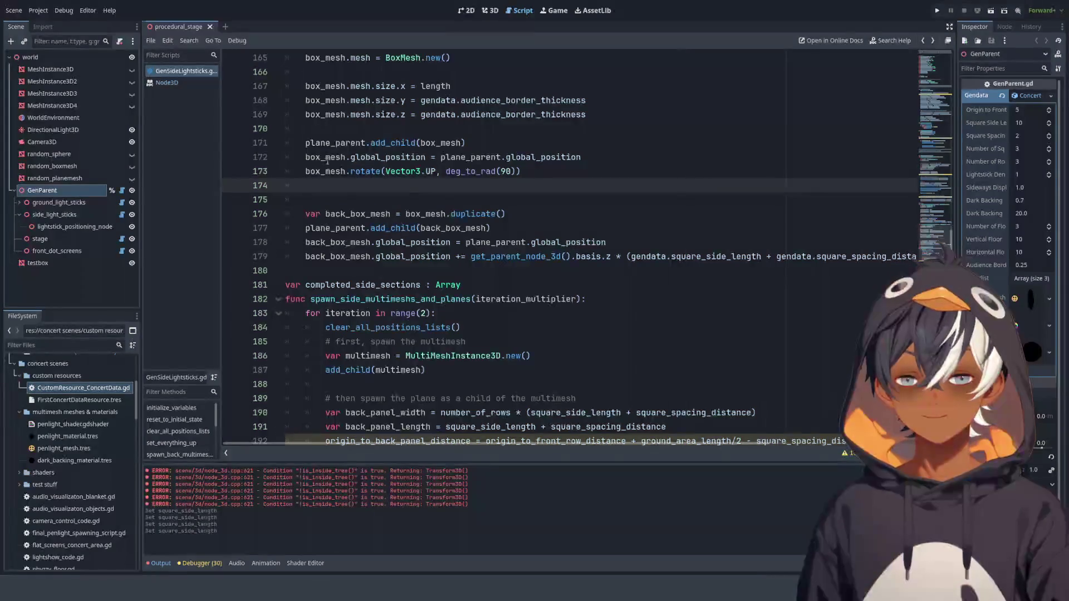
left_click(308, 160)
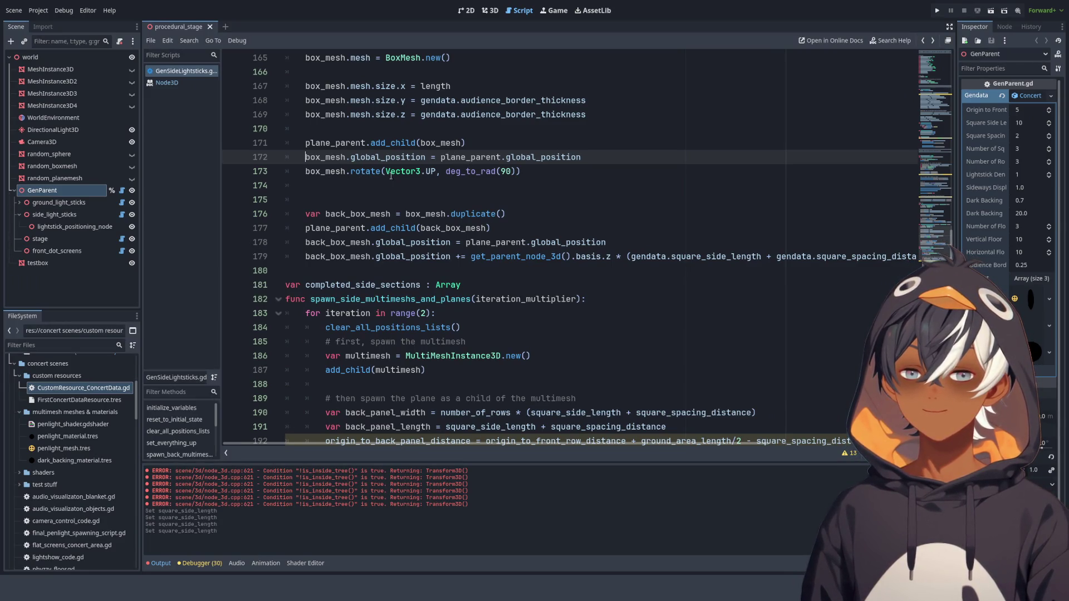
scroll(365, 164, "up", 2)
key("Up")
key("Up")
key("Up")
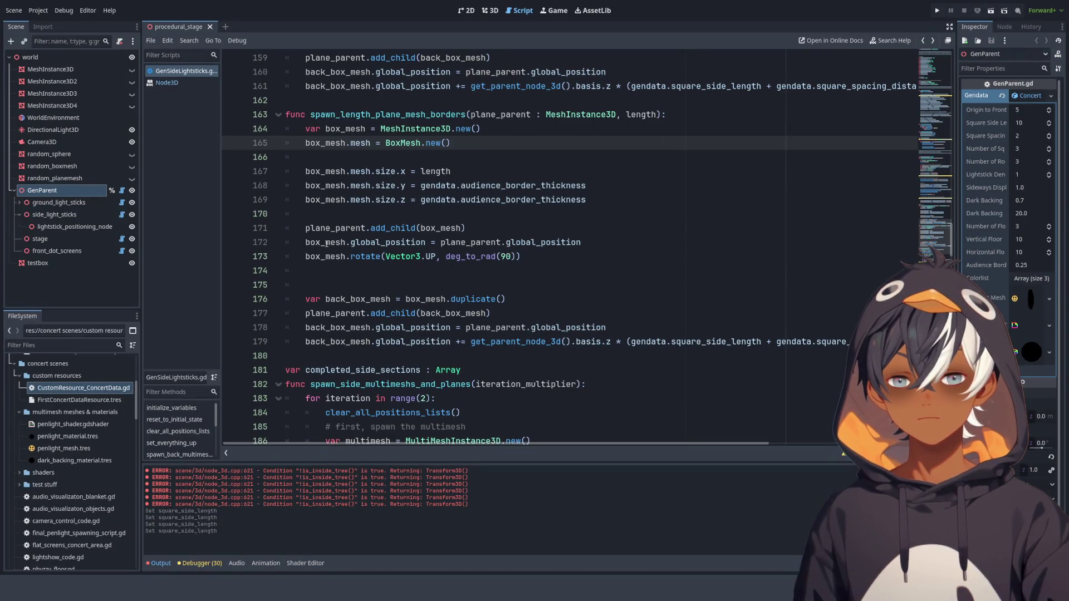
- Rename box_mesh to left_box_mesh in every reference on lines 164-173
left_click(326, 128)
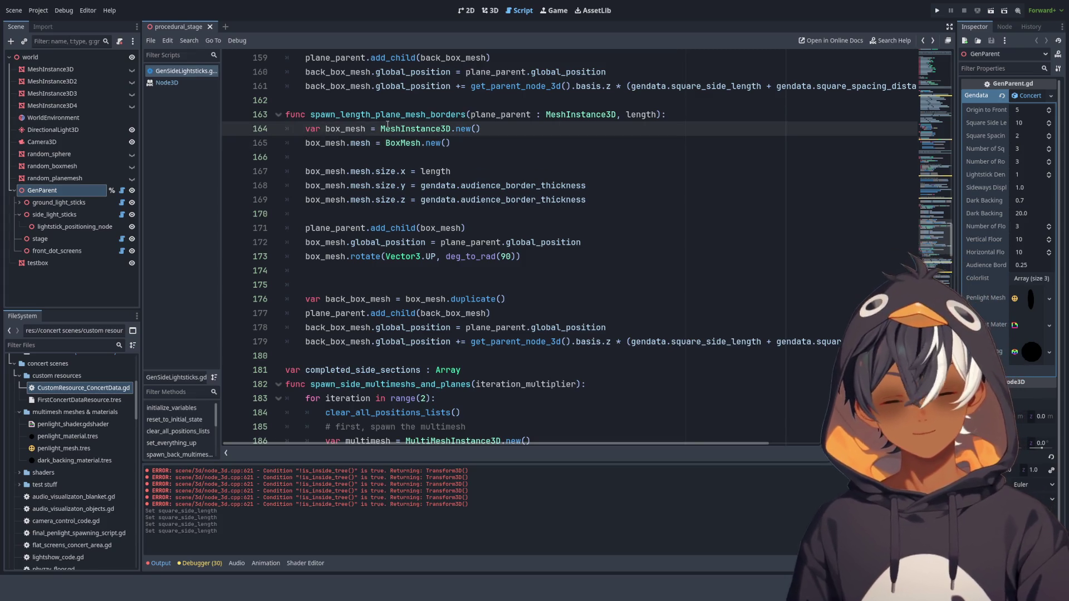
type("left_")
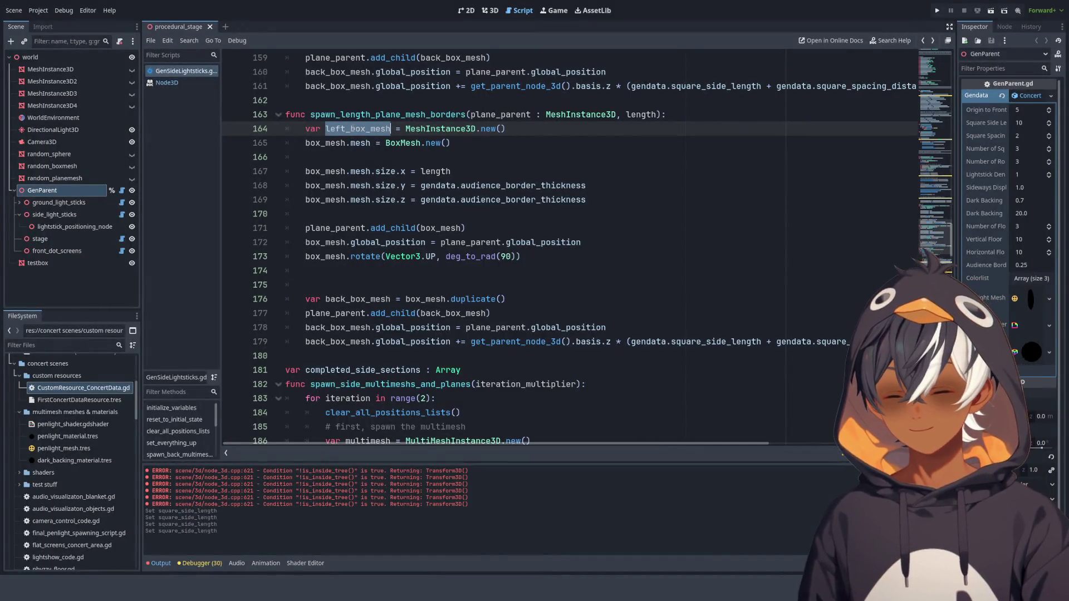
double_click(325, 143)
type("left_box_mesh")
double_click(326, 171)
type("left_box_mesh")
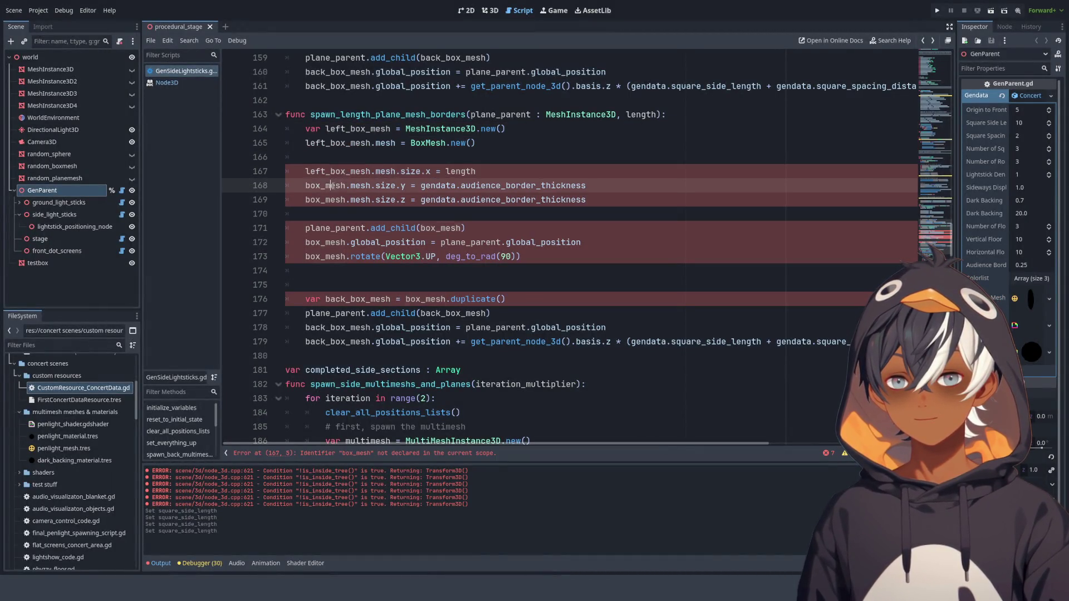
double_click(325, 186)
type("left_box_mesh")
double_click(326, 199)
type("left_box_mesh")
double_click(440, 228)
key("ctrl+v")
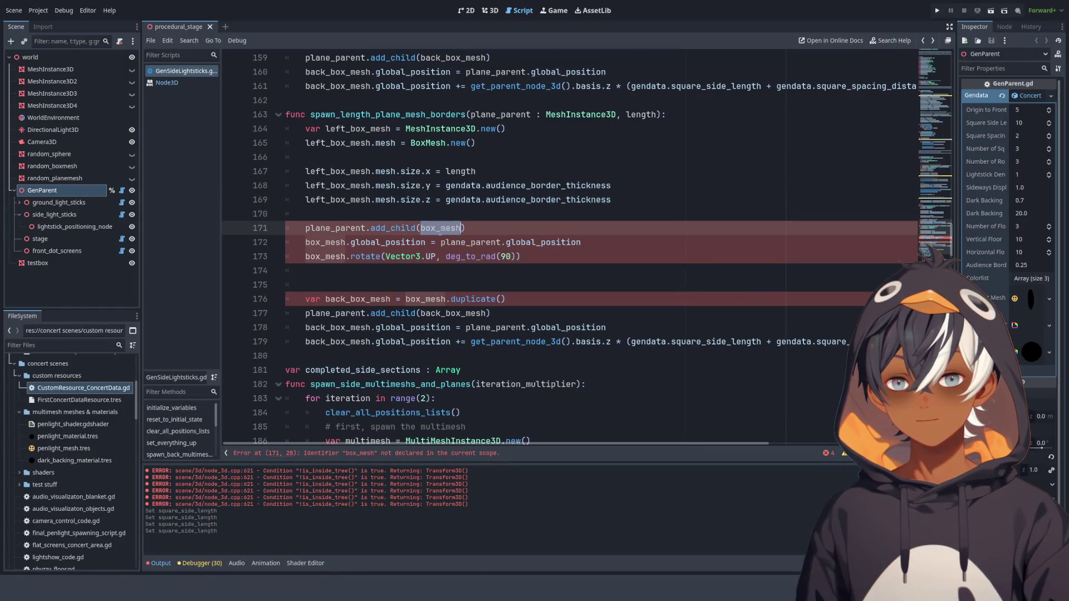
double_click(325, 243)
type("left_box_mesh")
double_click(325, 257)
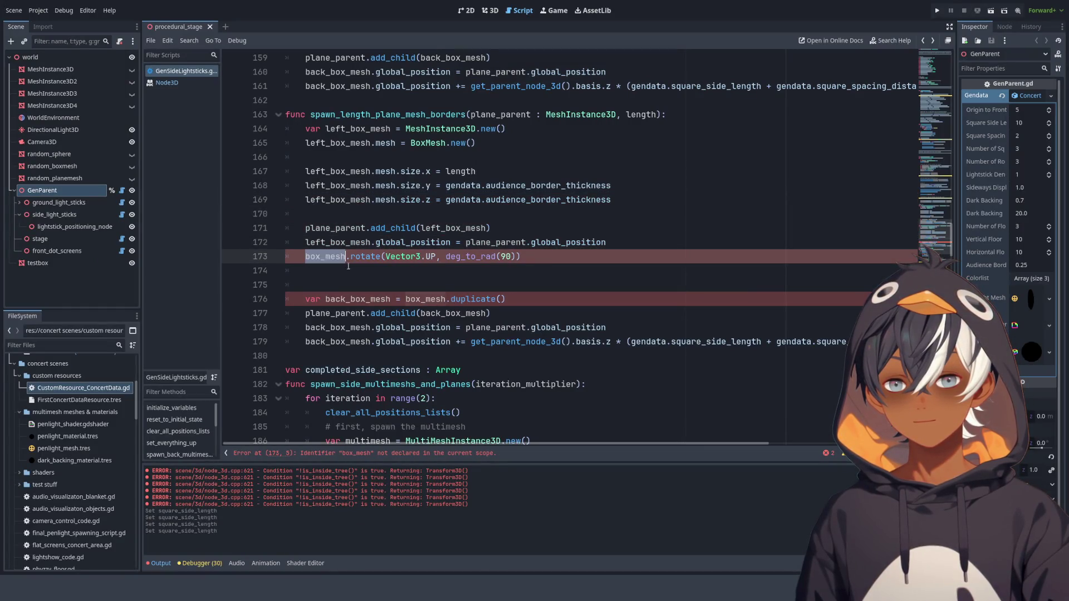
type("left_box_mesh")
- Rename back_box_mesh to right_box_mesh, duplicated from left_box_mesh, on lines 176-179
left_click(401, 284)
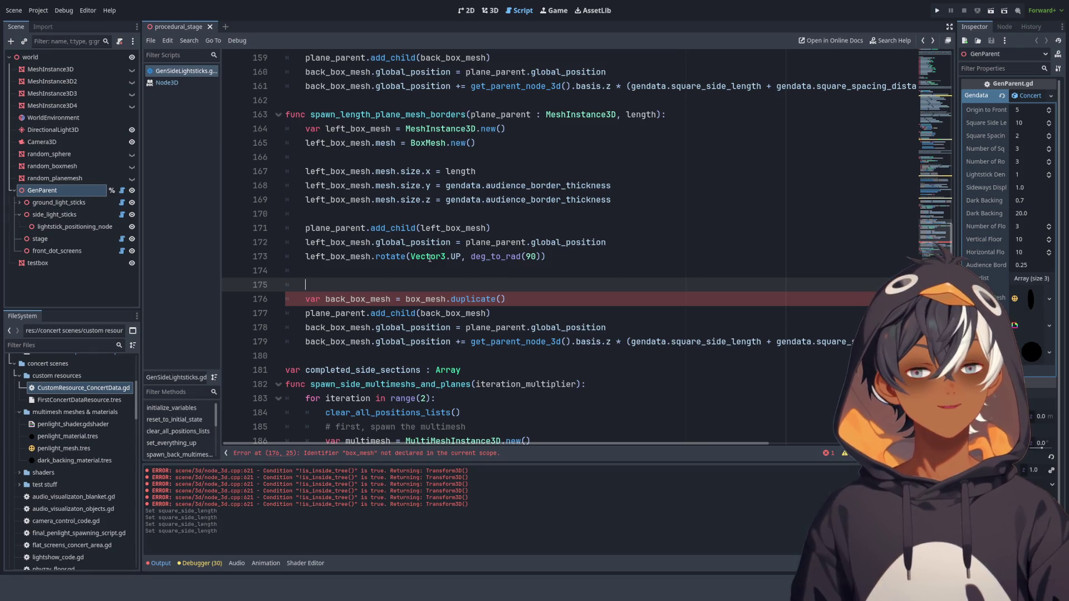
left_click_drag(345, 299, 320, 299)
type("right")
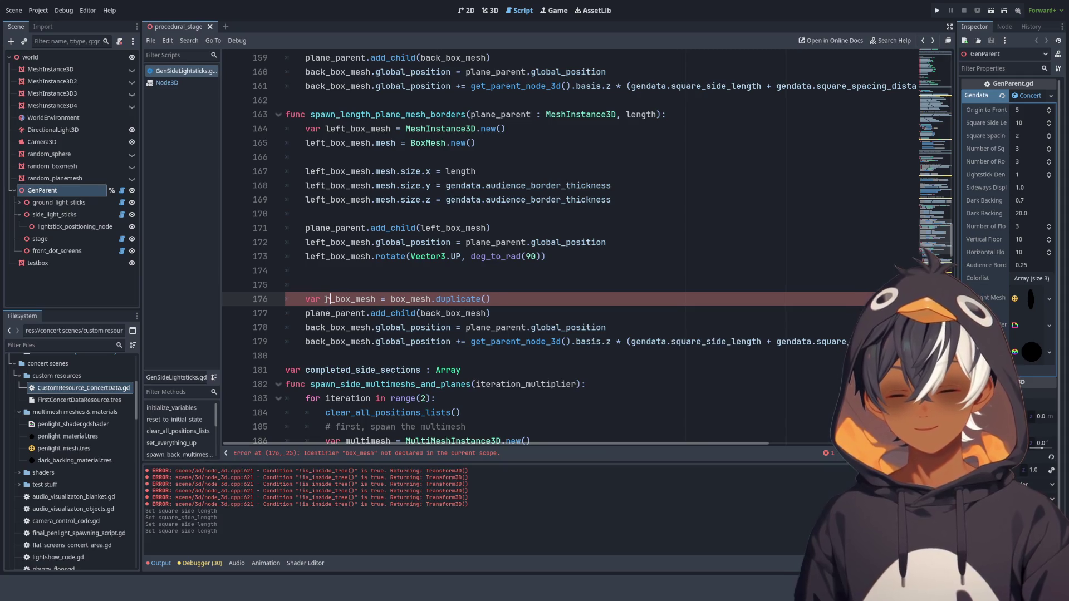
double_click(434, 298)
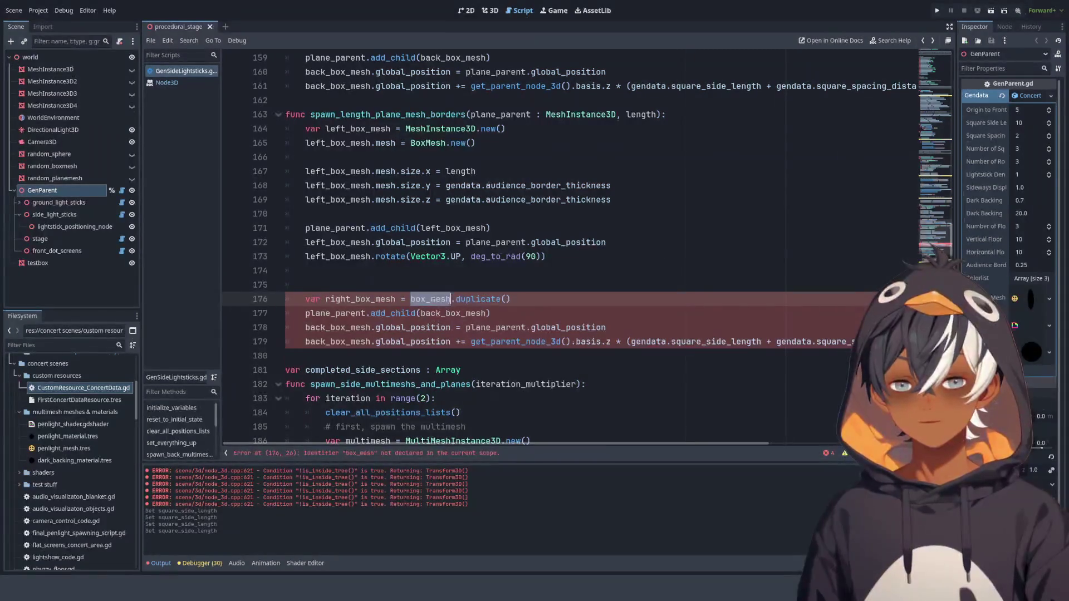
type("left_box_mesh")
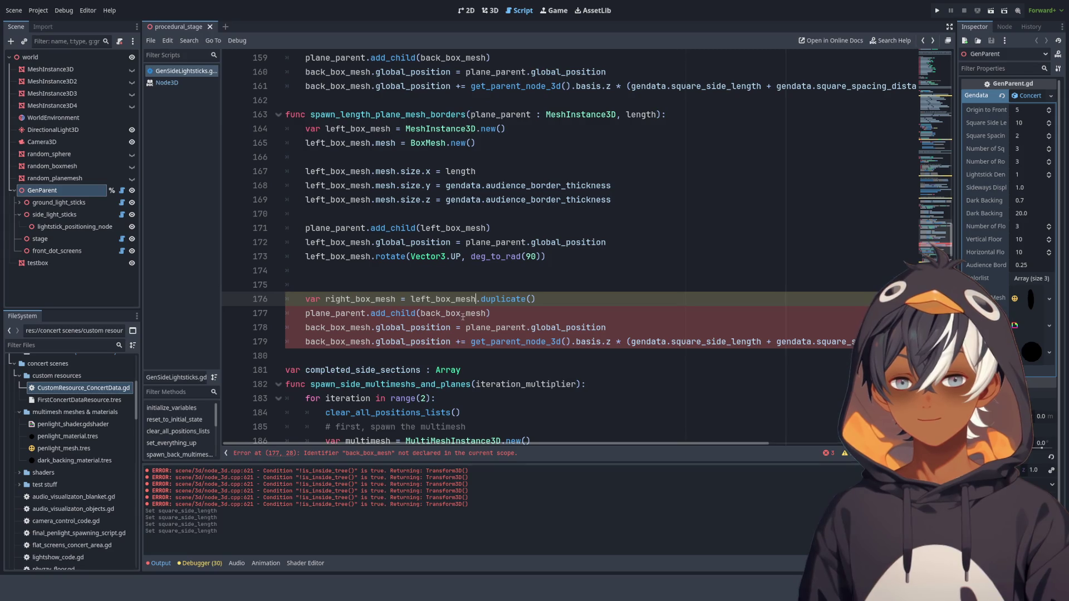
double_click(367, 299)
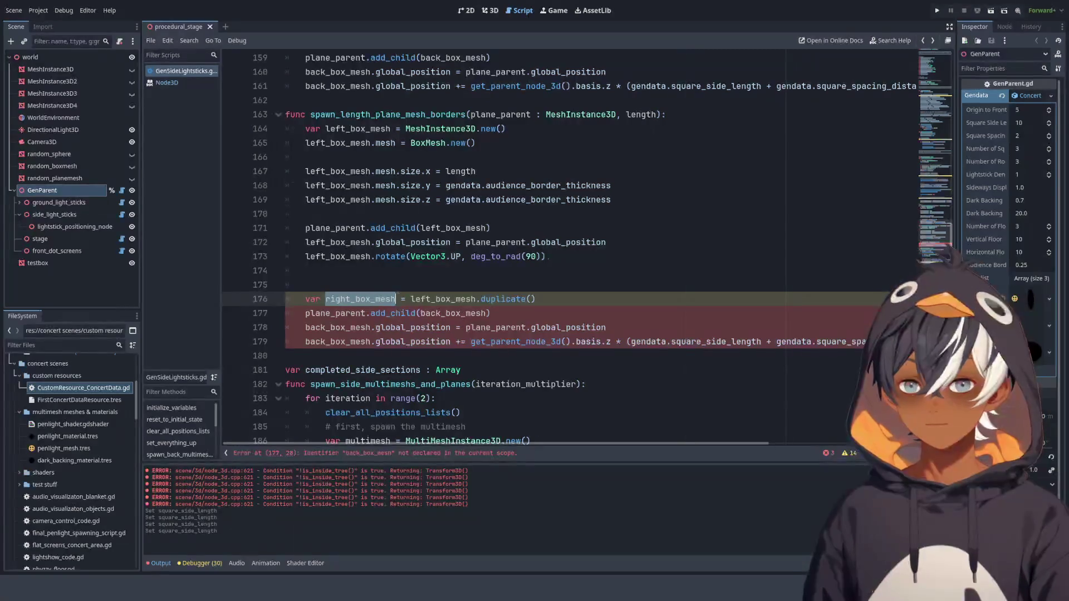
key("ctrl+c")
double_click(454, 313)
key("ctrl+v")
double_click(334, 327)
key("ctrl+v")
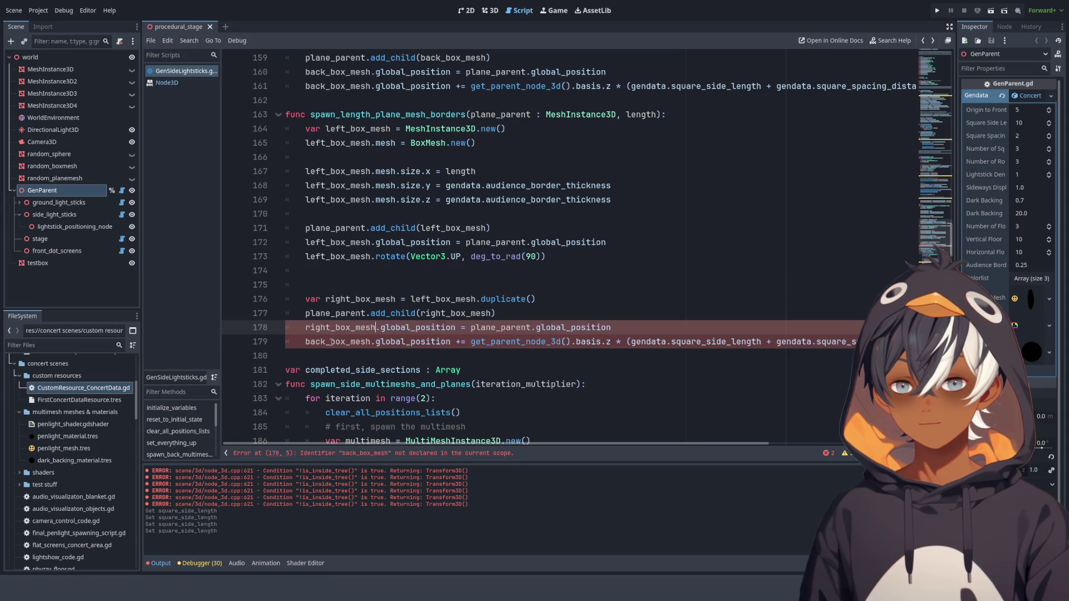
double_click(331, 341)
key("ctrl+v")
left_click(532, 362)
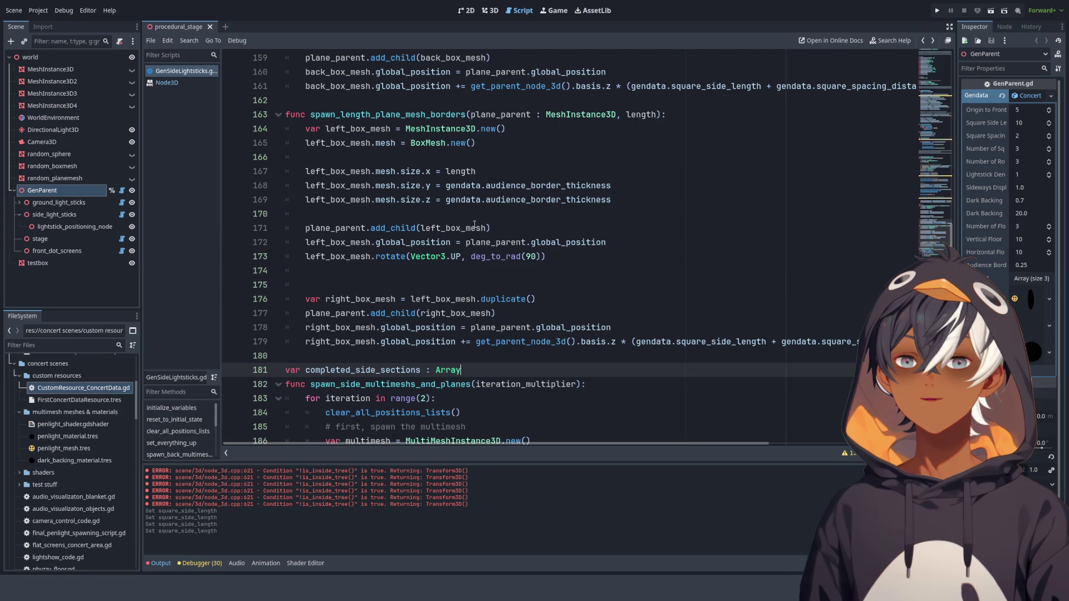
- Review the position and rotation lines, then insert blank line 171 after the box size settings
left_click(497, 242)
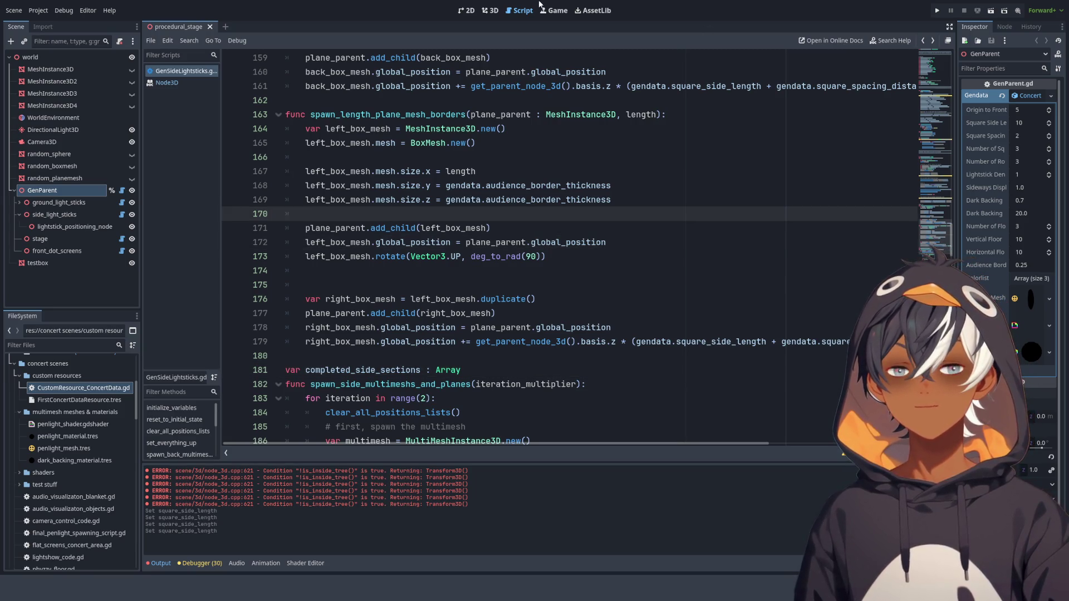
left_click(377, 244)
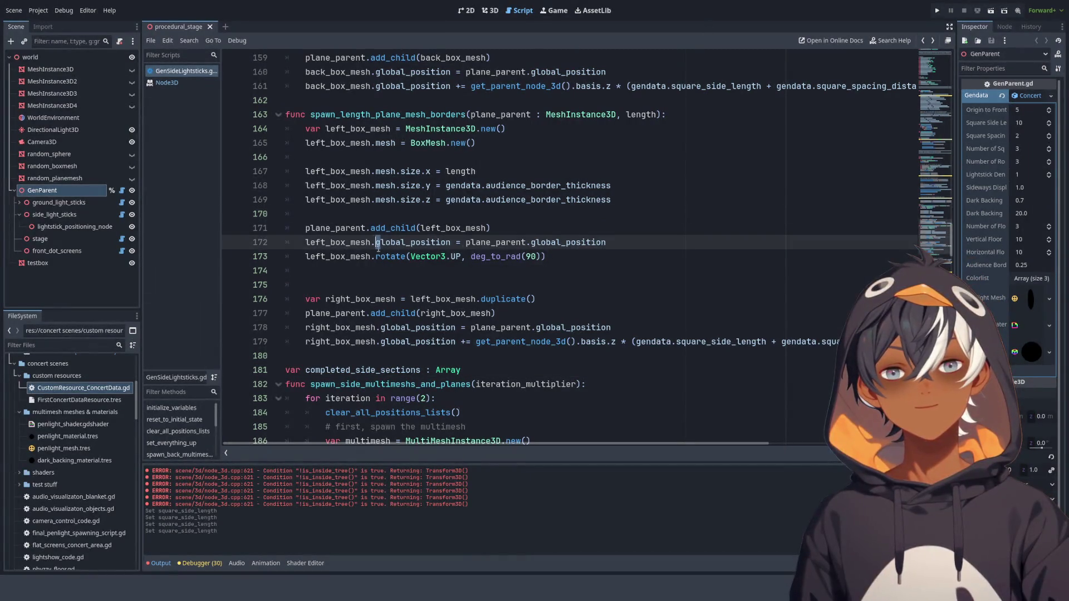
left_click(351, 273)
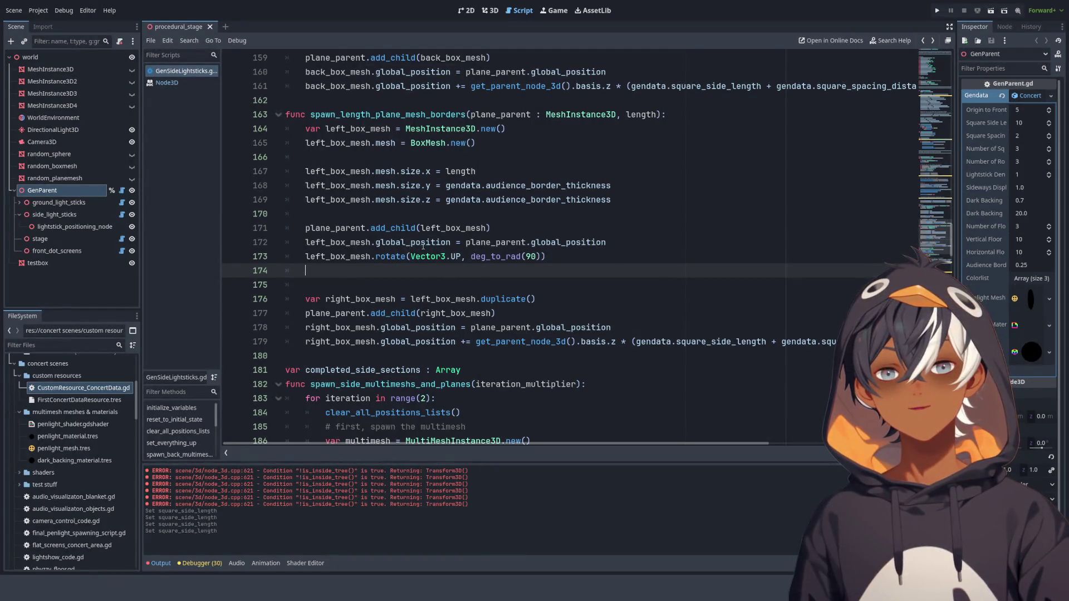
left_click(512, 230)
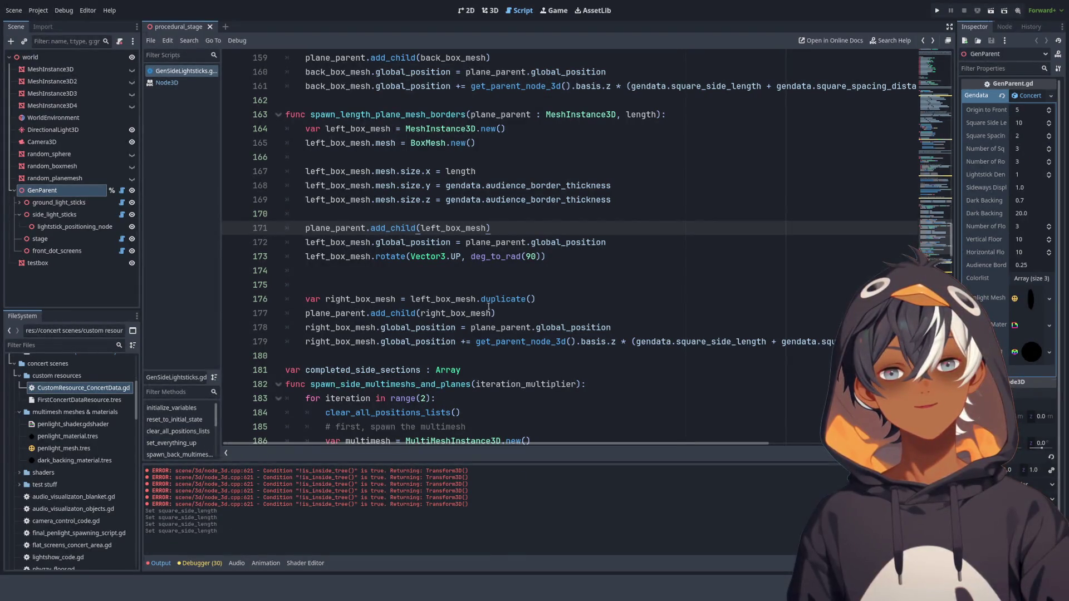
left_click(361, 244)
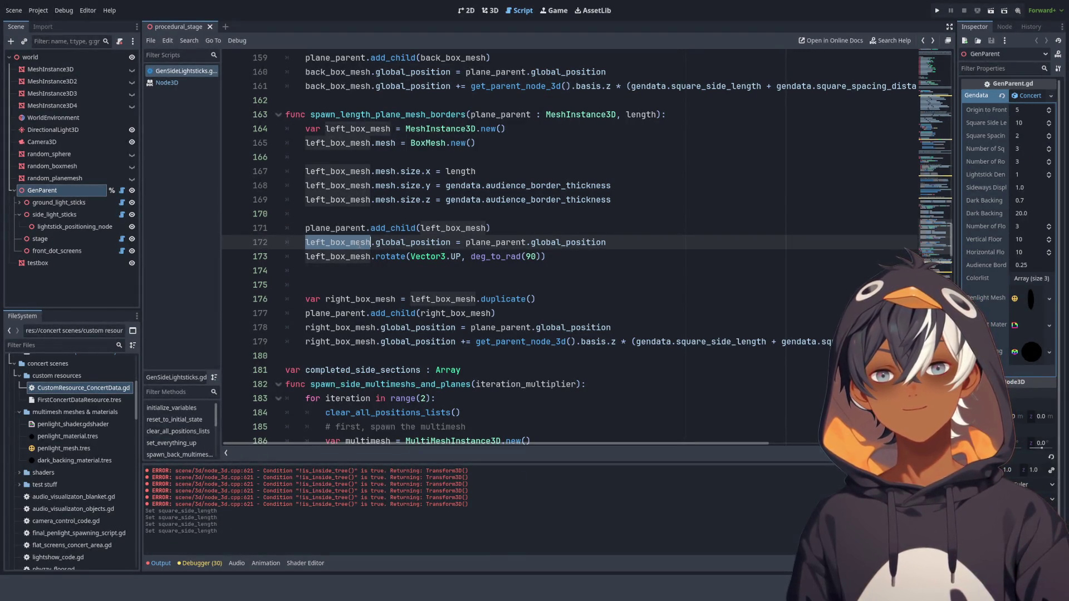
left_click(420, 260)
left_click(366, 271)
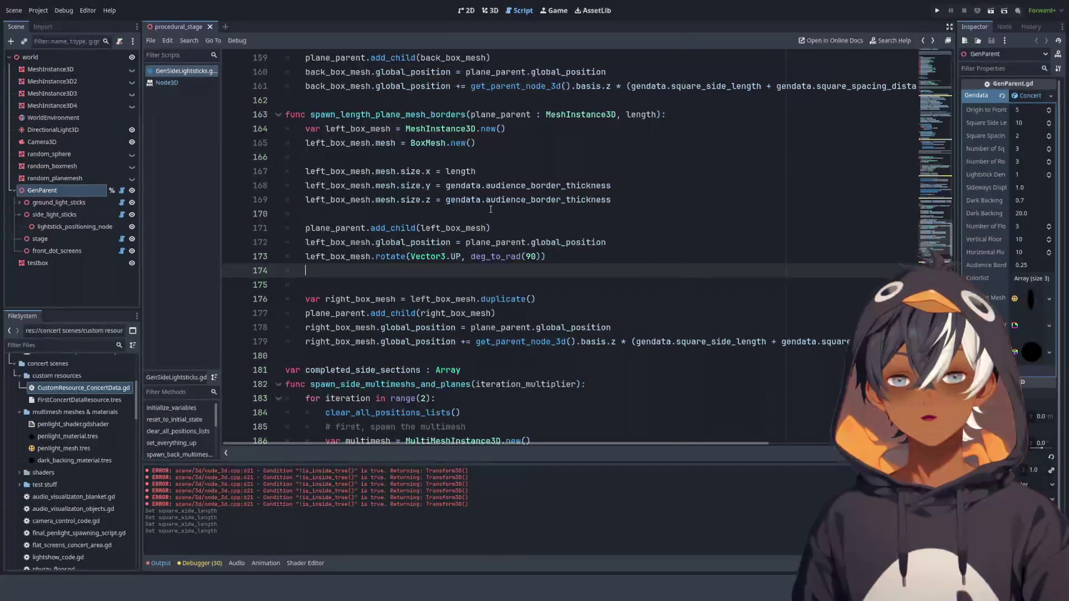
scroll(490, 210, "down", 1)
left_click_drag(333, 272, 482, 265)
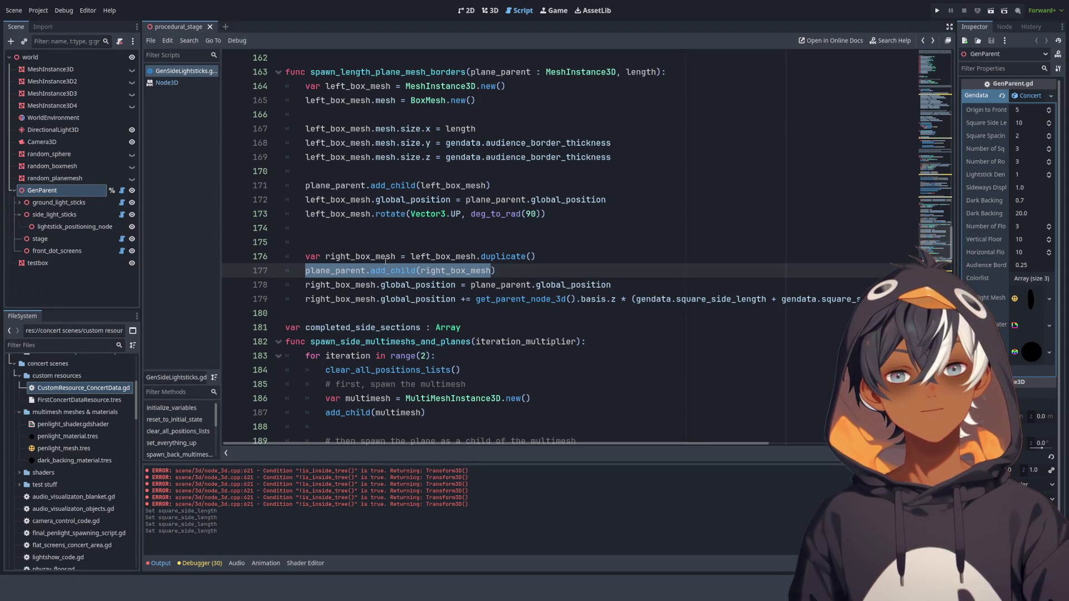
left_click(488, 270)
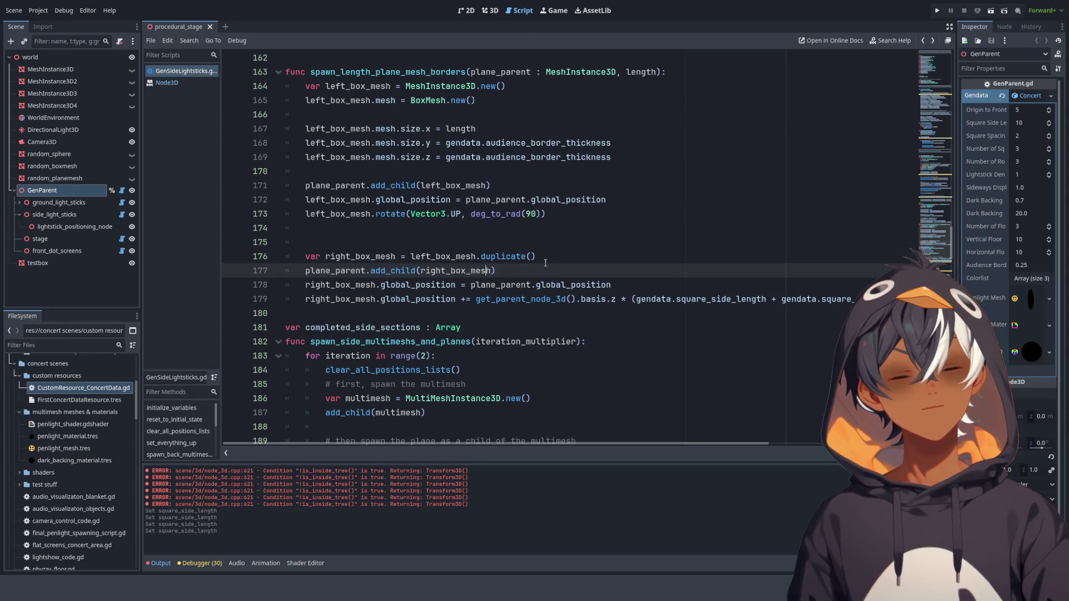
left_click_drag(549, 251, 305, 257)
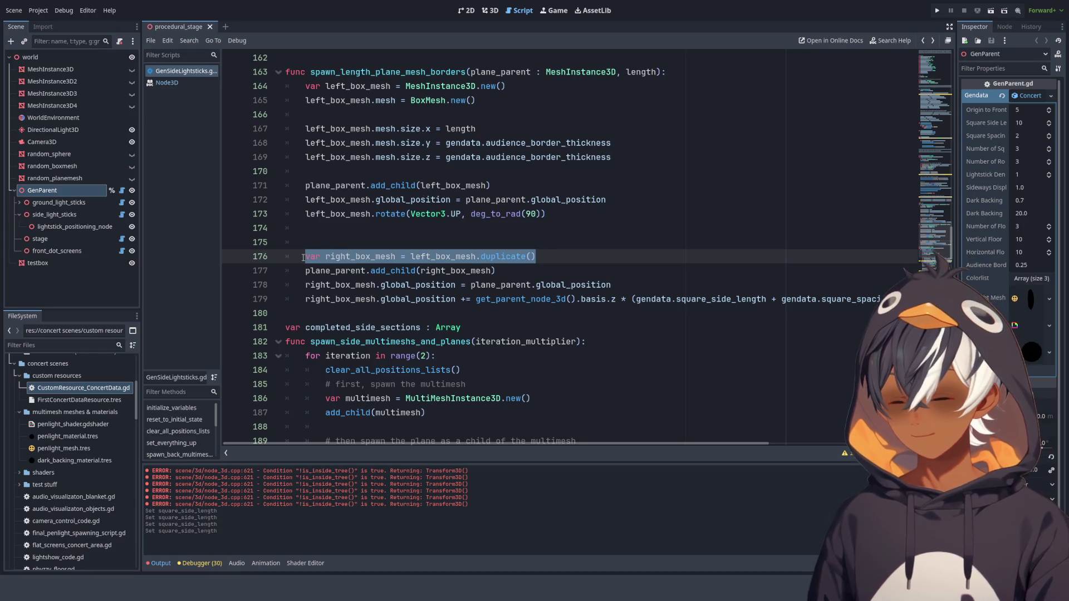
left_click(341, 177)
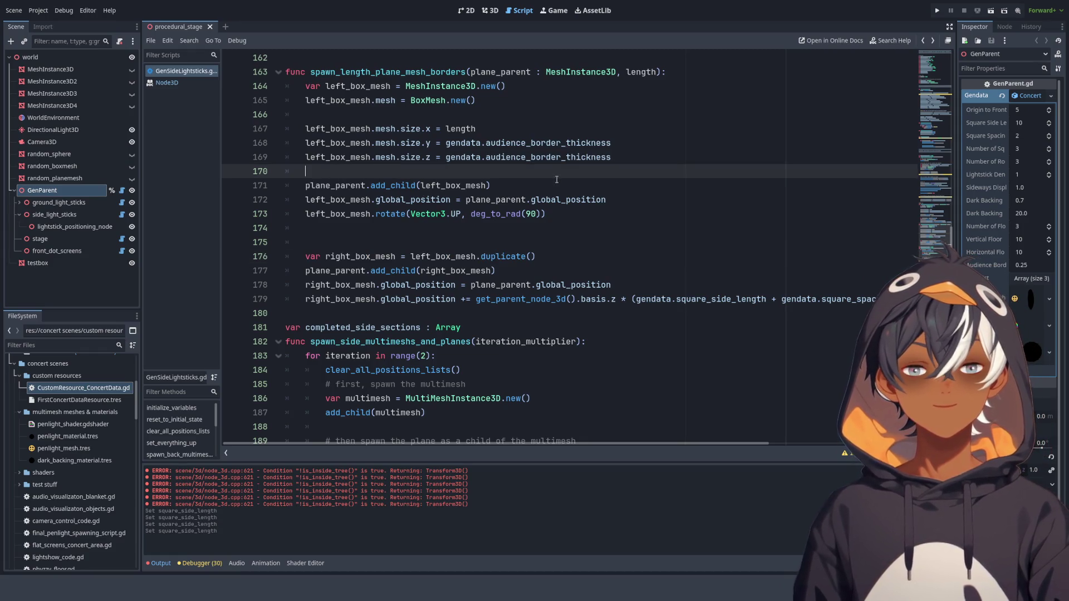
key("Return")
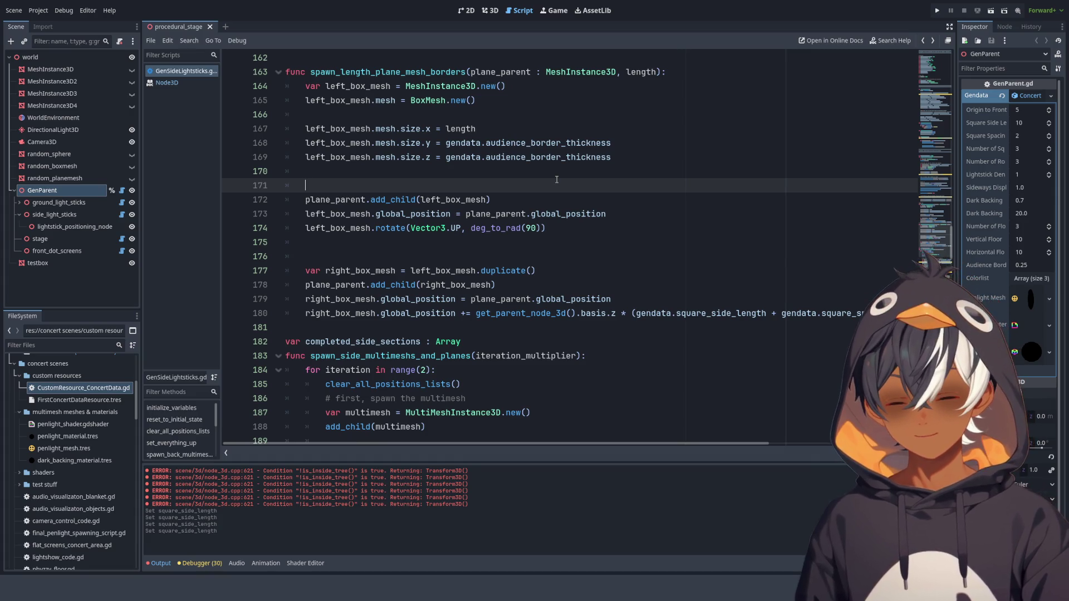
- Declare right_box_mesh as a duplicate early and add it as a child after the left box
key("ctrl+v")
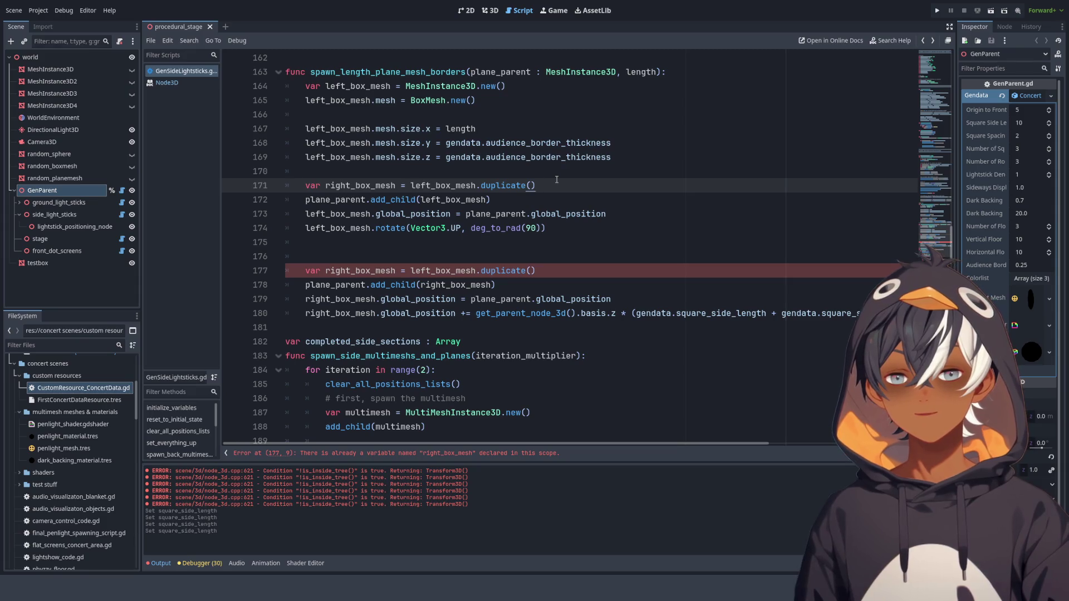
key("Return")
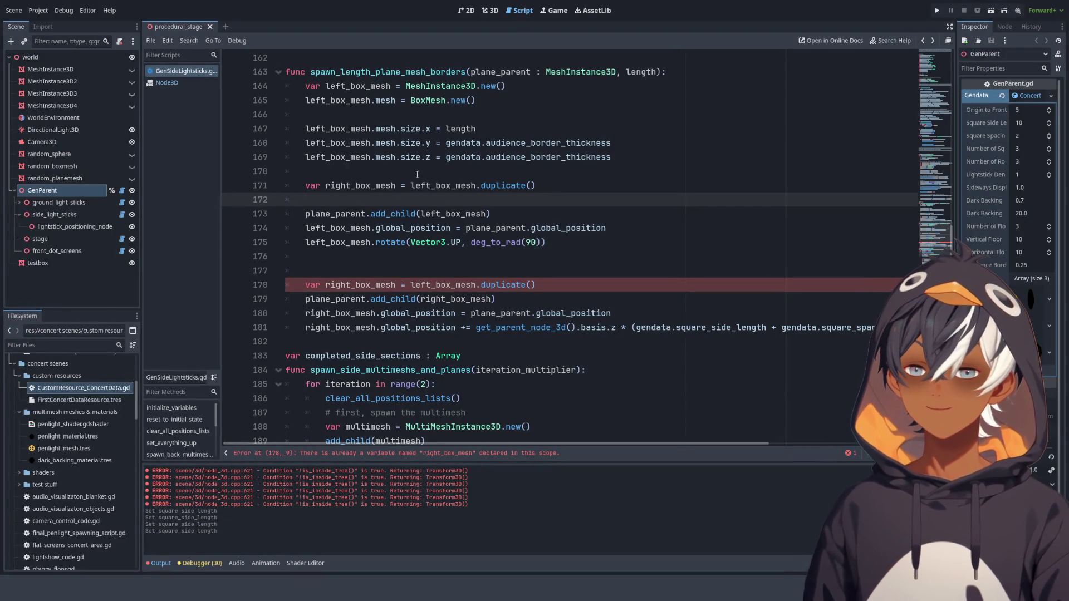
left_click_drag(500, 218, 501, 205)
left_click(510, 215)
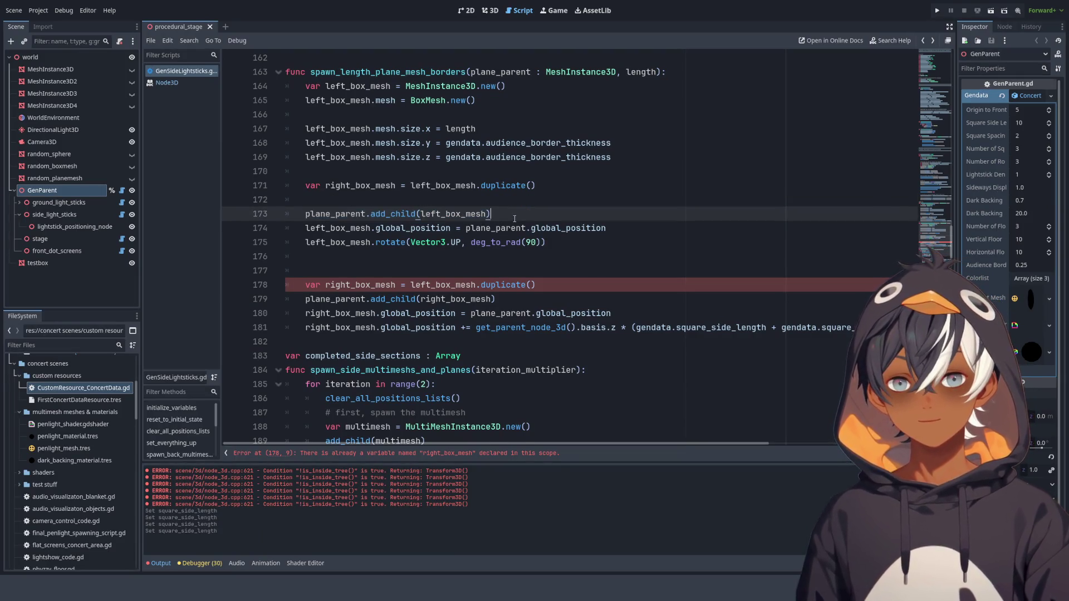
key("ctrl+v")
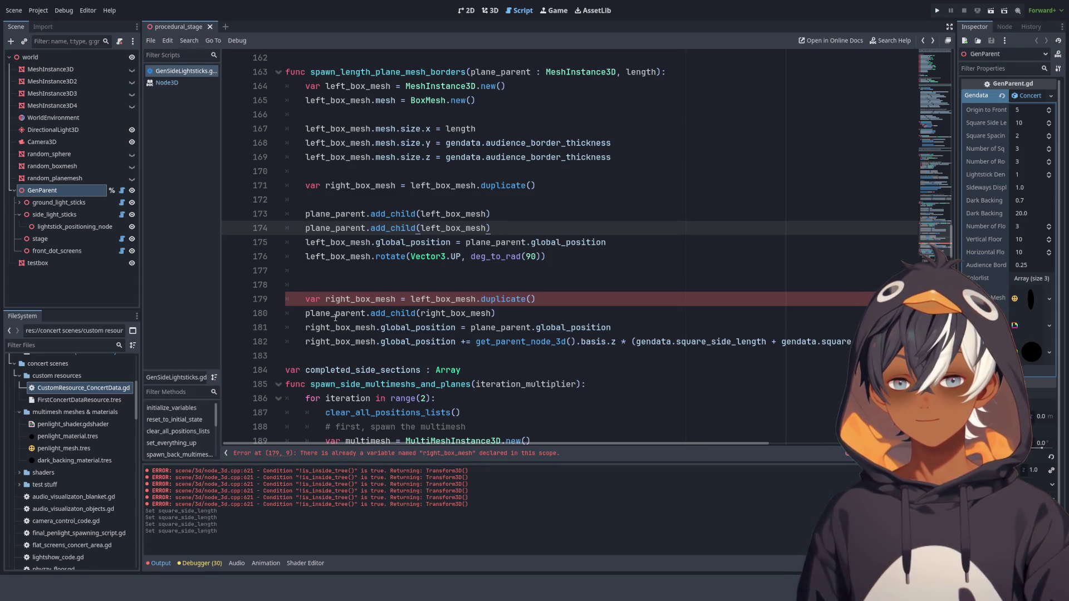
left_click_drag(336, 317, 505, 316)
key("ctrl+c")
left_click_drag(305, 228, 501, 228)
key("ctrl+v")
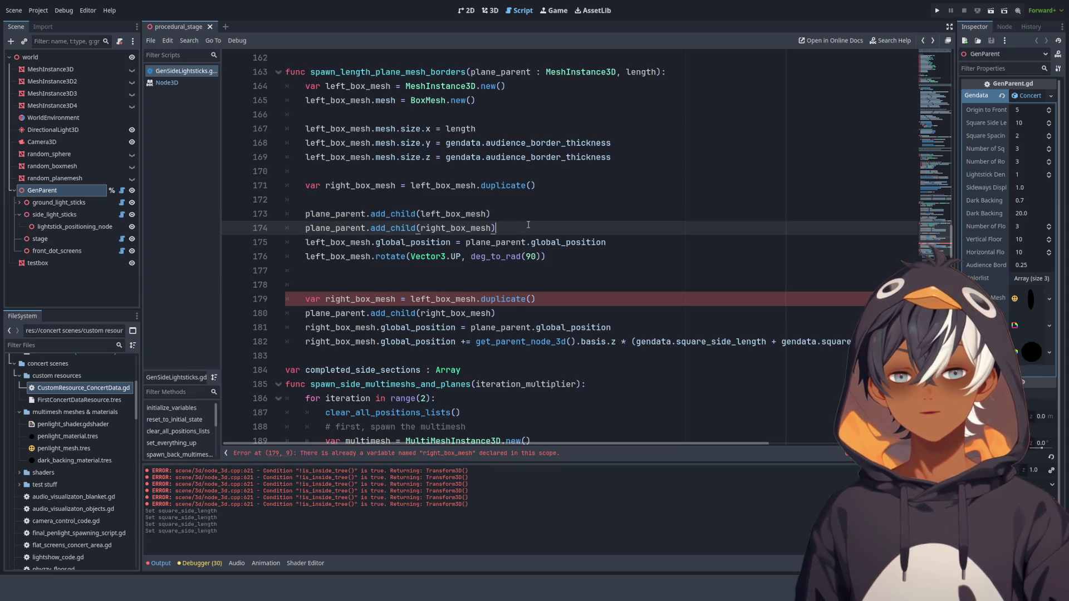
key("Return")
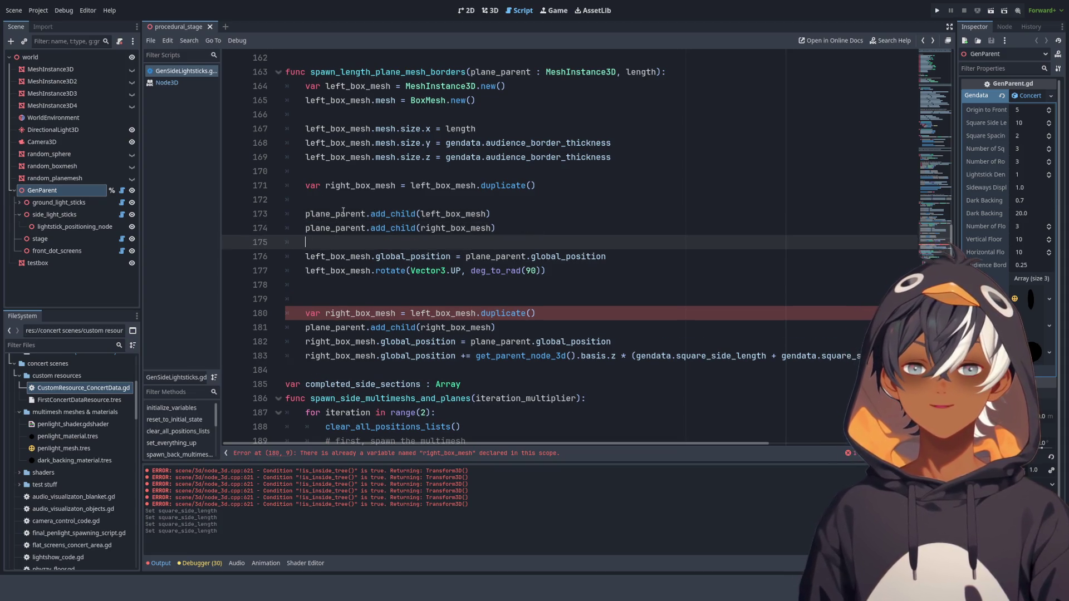
- Duplicate the left box's position and 90-degree rotate lines, renamed for right_box_mesh
mouse_move(546, 270)
left_mouse_down()
mouse_move(532, 256)
mouse_move(304, 245)
left_mouse_up()
key("ctrl+c")
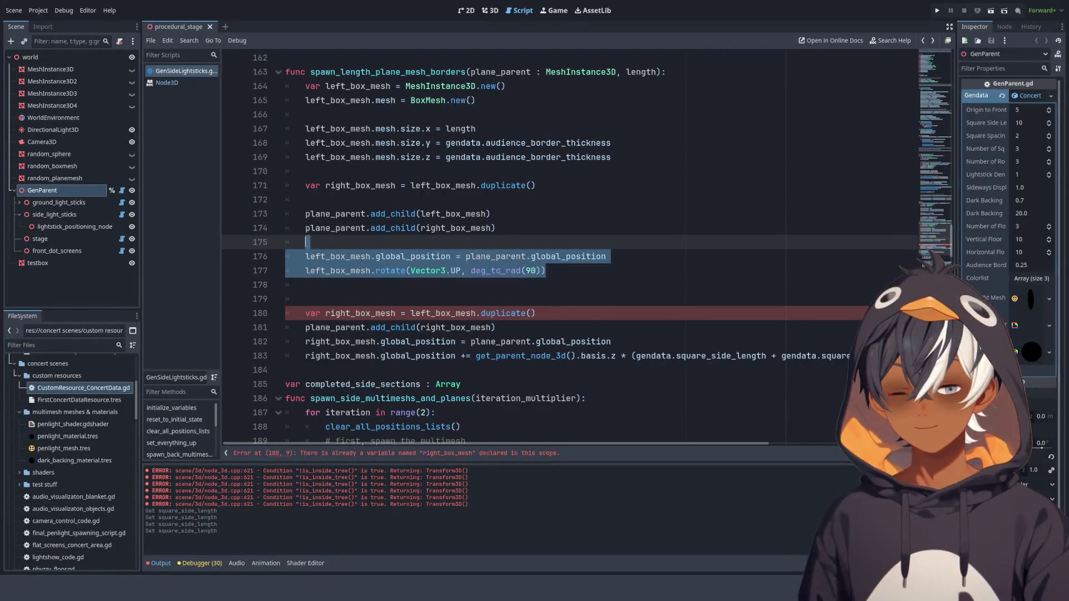
left_click(555, 280)
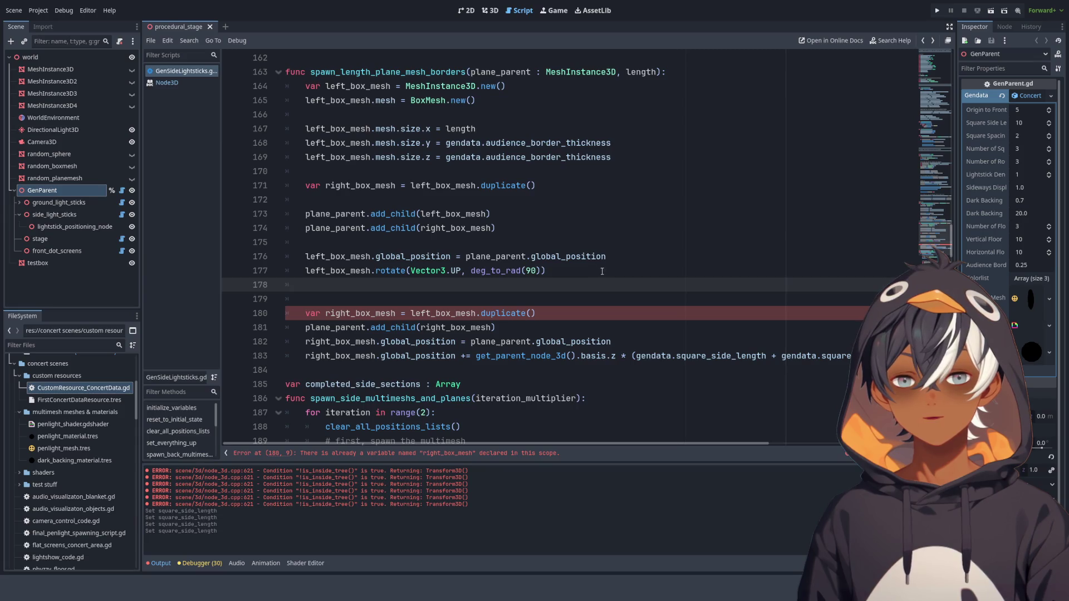
left_click(629, 259)
key("ctrl+v")
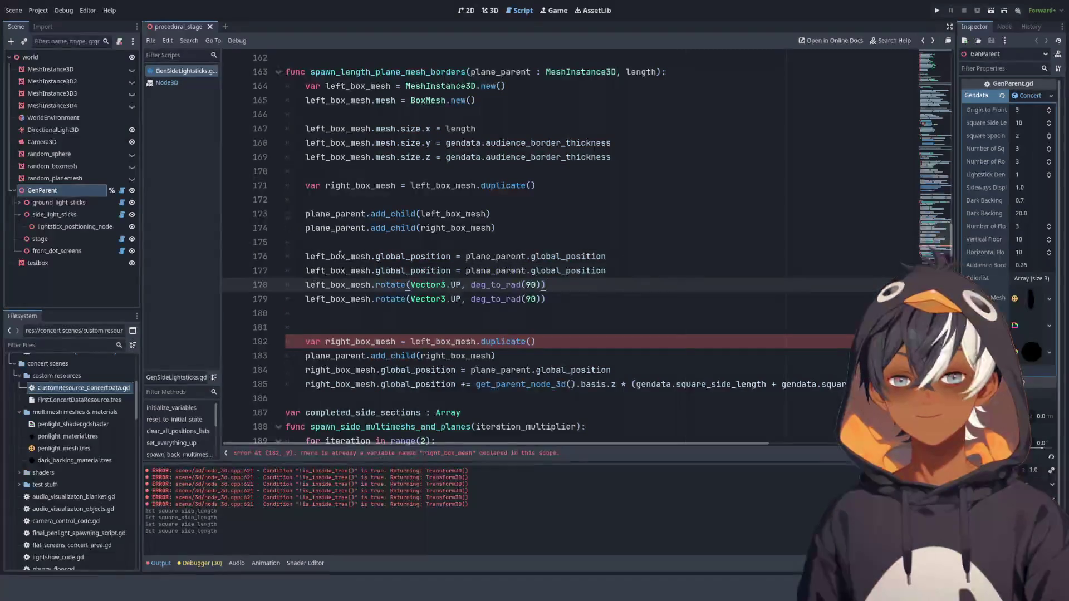
double_click(457, 228)
key("ctrl+c")
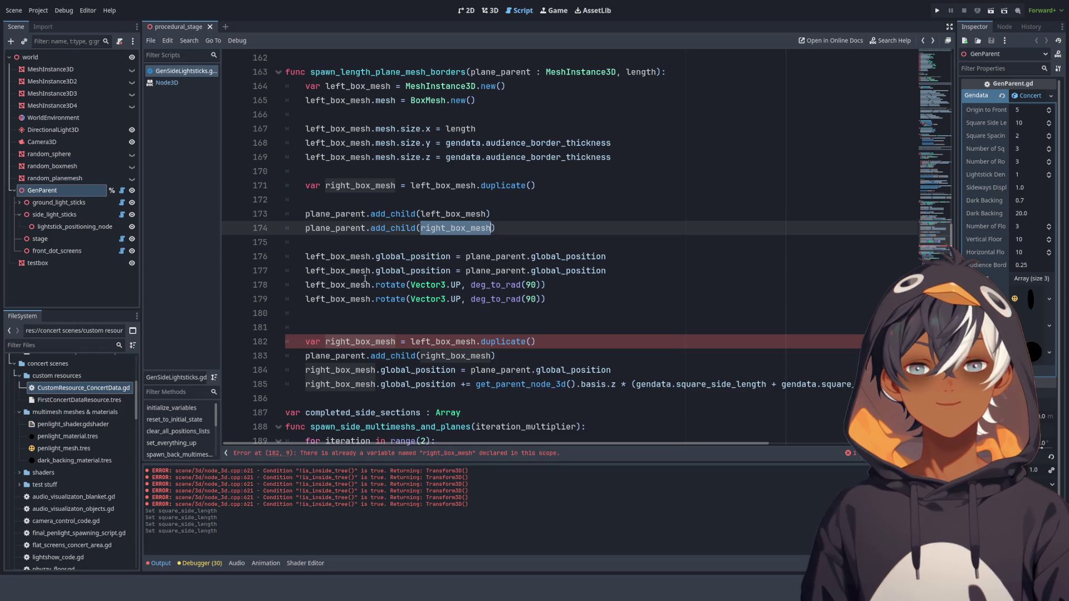
double_click(337, 271)
key("ctrl+v")
double_click(357, 301)
key("ctrl+v")
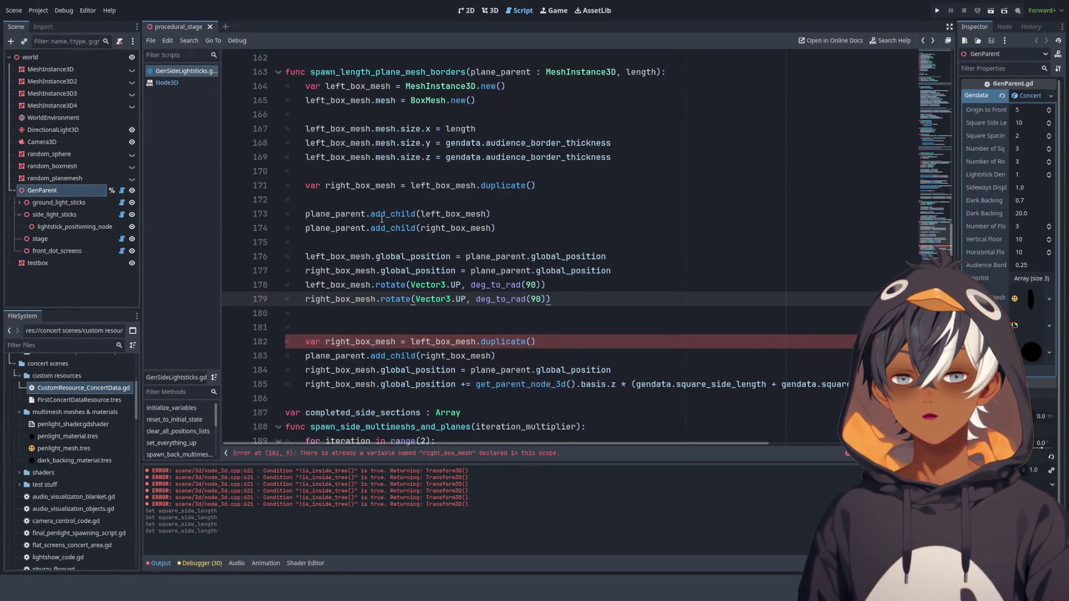
- Delete the old right_box_mesh block and add its basis.z offset on line 181
scroll(467, 326, "down", 2)
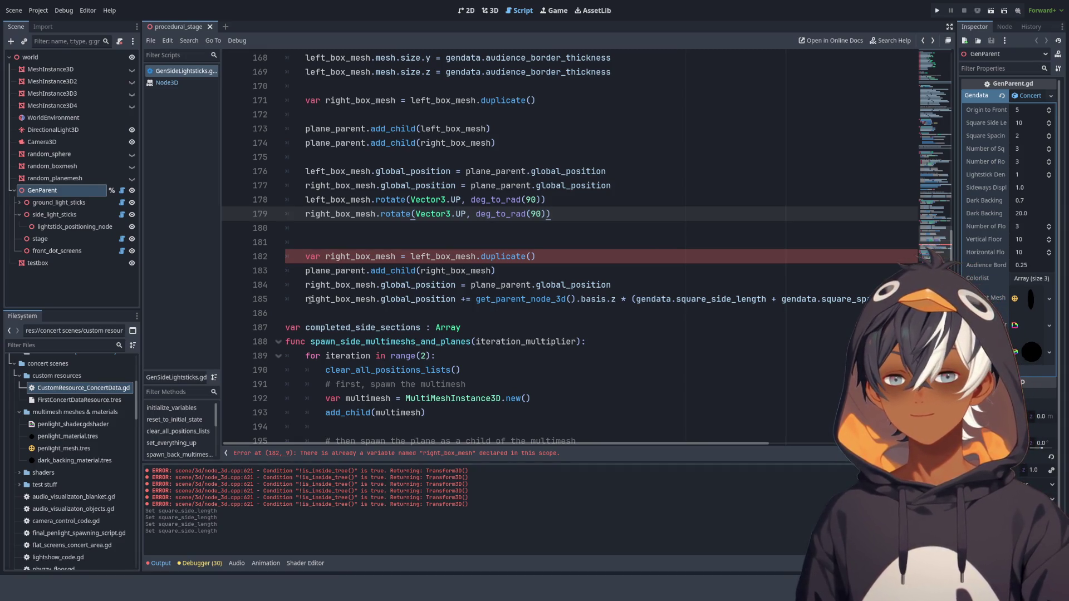
left_click_drag(305, 300, 913, 300)
key("BackSpace")
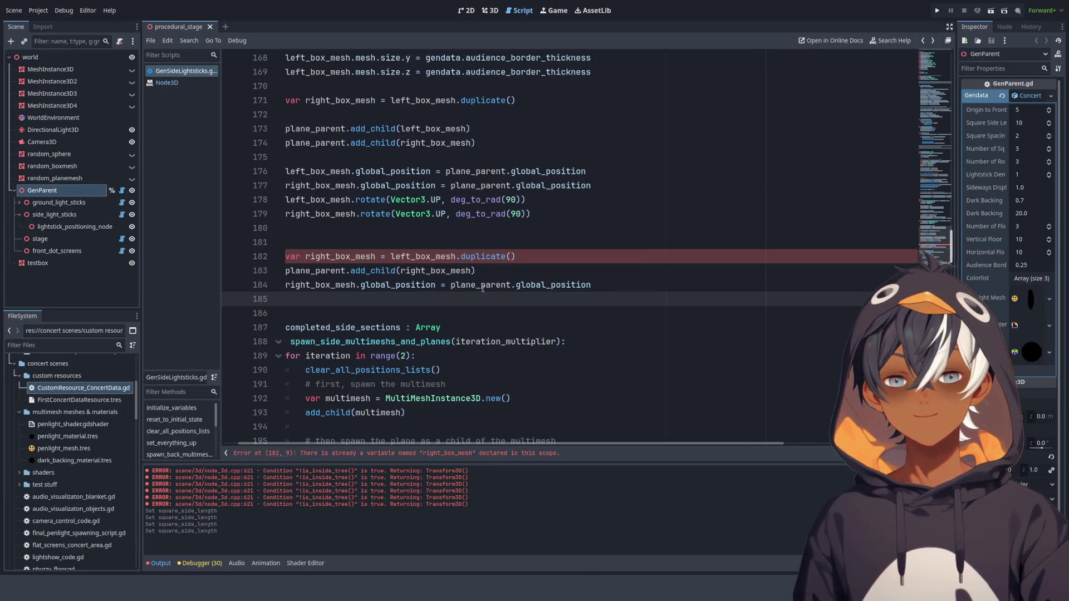
mouse_move(311, 296)
left_mouse_down()
mouse_move(285, 257)
mouse_move(302, 258)
left_mouse_up()
key("BackSpace")
left_click(333, 248)
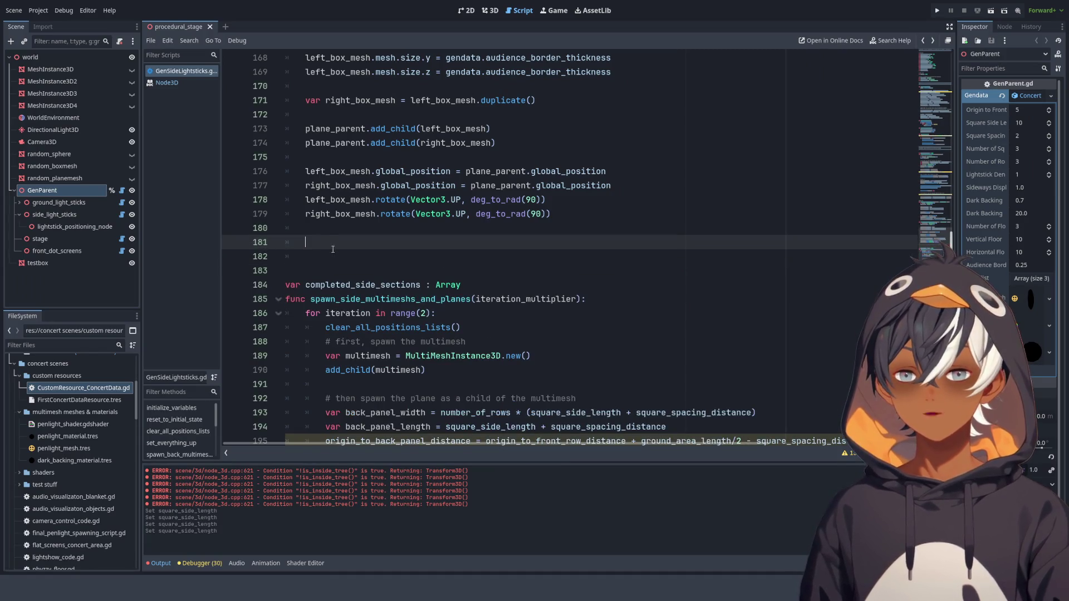
key("ctrl+v")
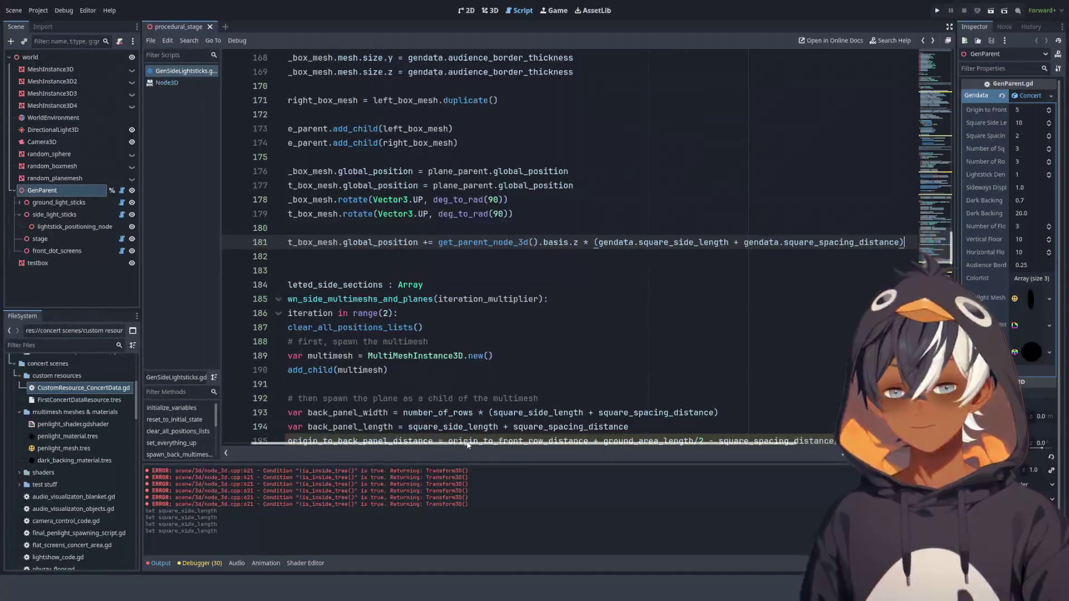
scroll(541, 92, "left", 2)
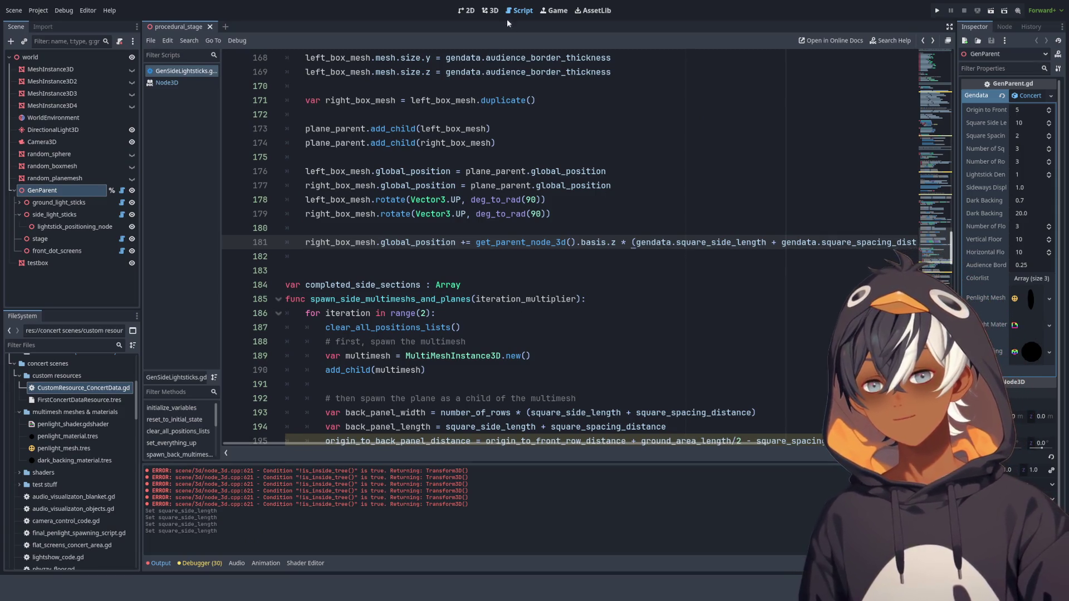
- Orbit the 3D view around the audience stands to inspect their white border strips
left_click(495, 10)
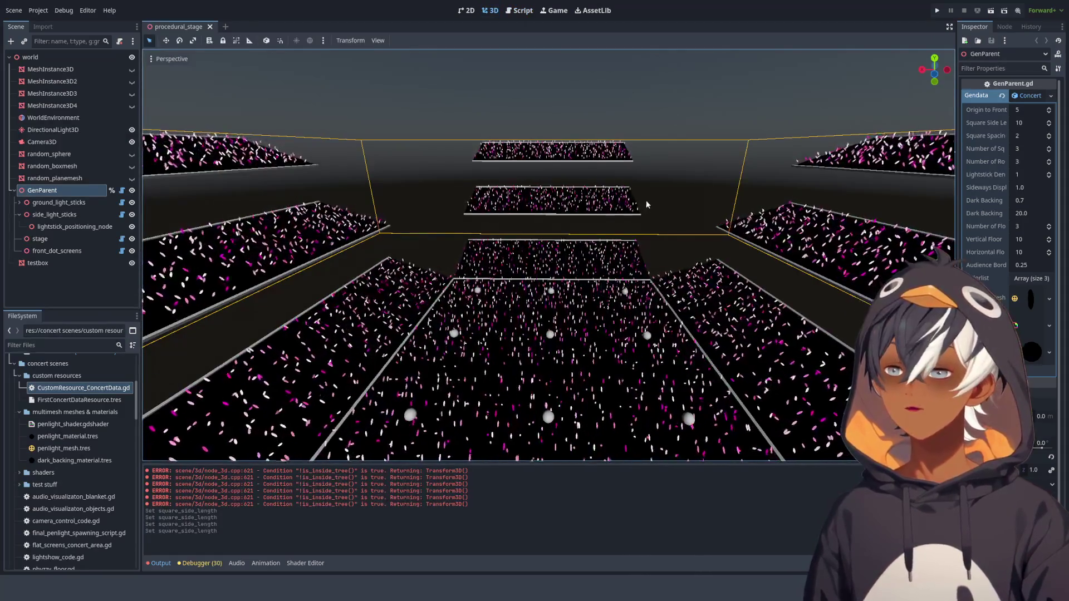
mouse_move(566, 229)
left_mouse_down()
mouse_move(515, 180)
mouse_move(334, 189)
left_mouse_up()
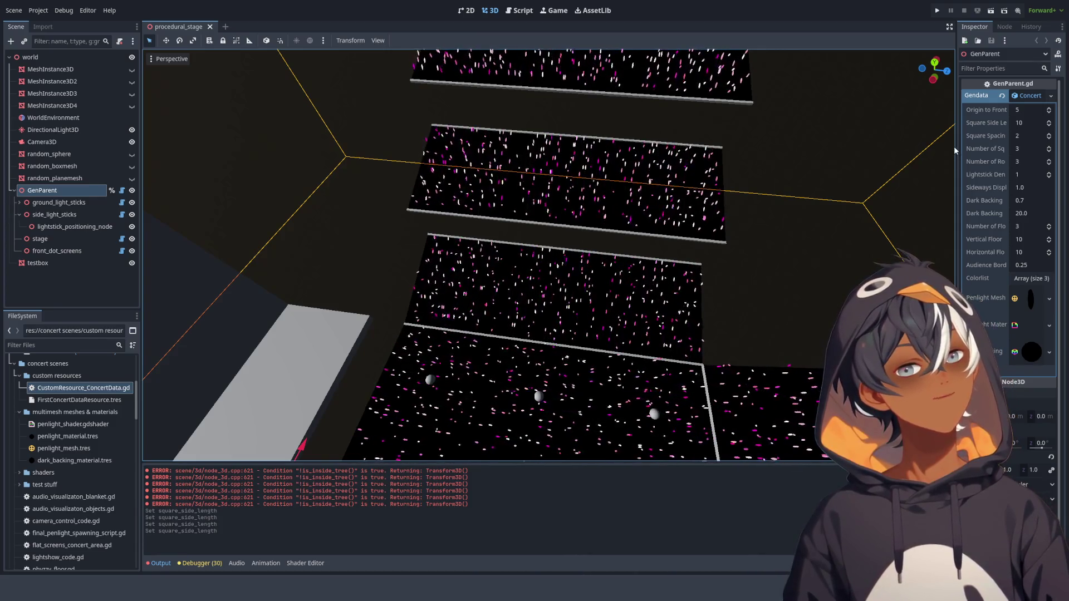
left_click_drag(956, 146, 893, 146)
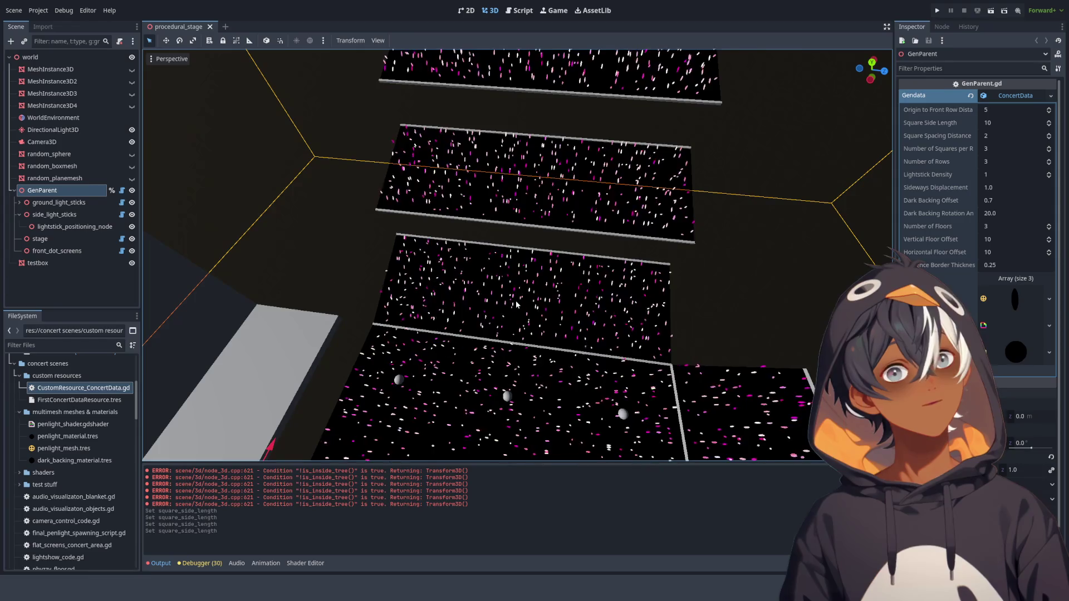
mouse_move(538, 212)
left_mouse_down()
mouse_move(531, 313)
mouse_move(664, 291)
mouse_move(654, 340)
left_mouse_up()
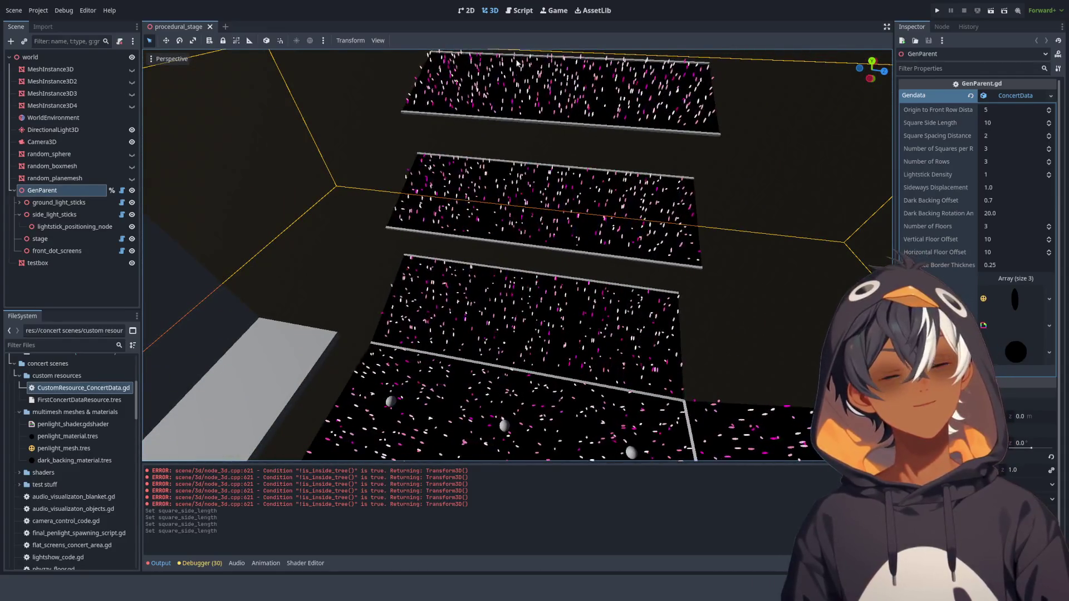
left_click(515, 17)
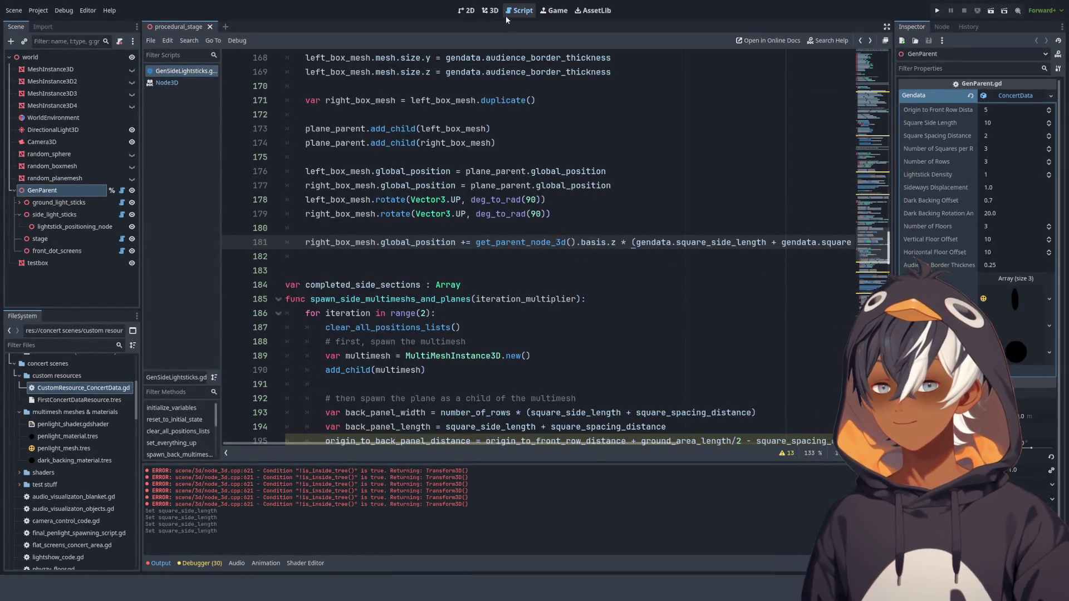
left_click(490, 10)
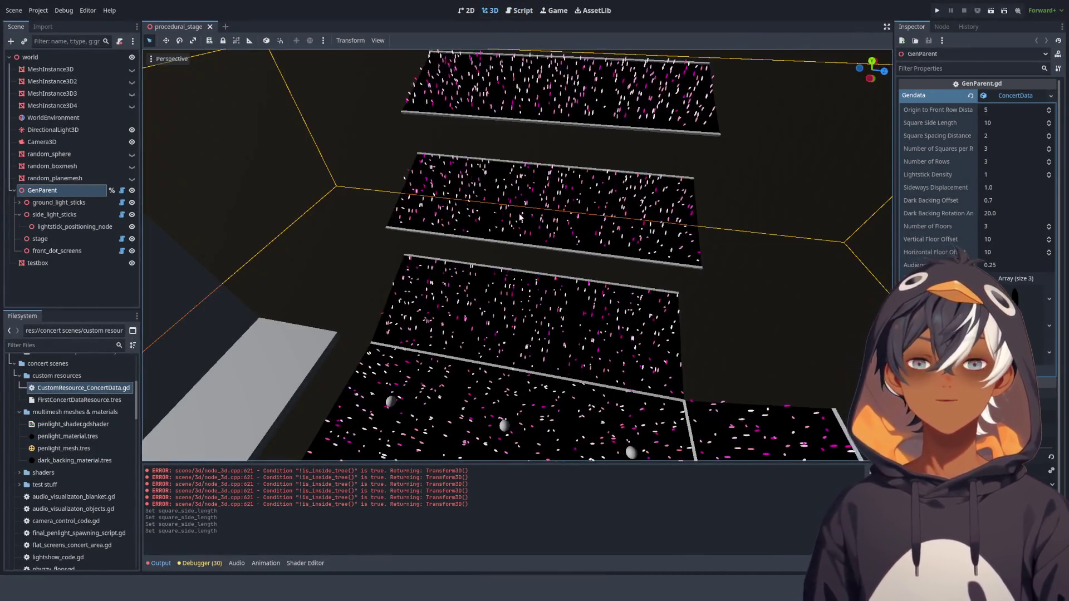
left_click_drag(517, 276, 681, 303)
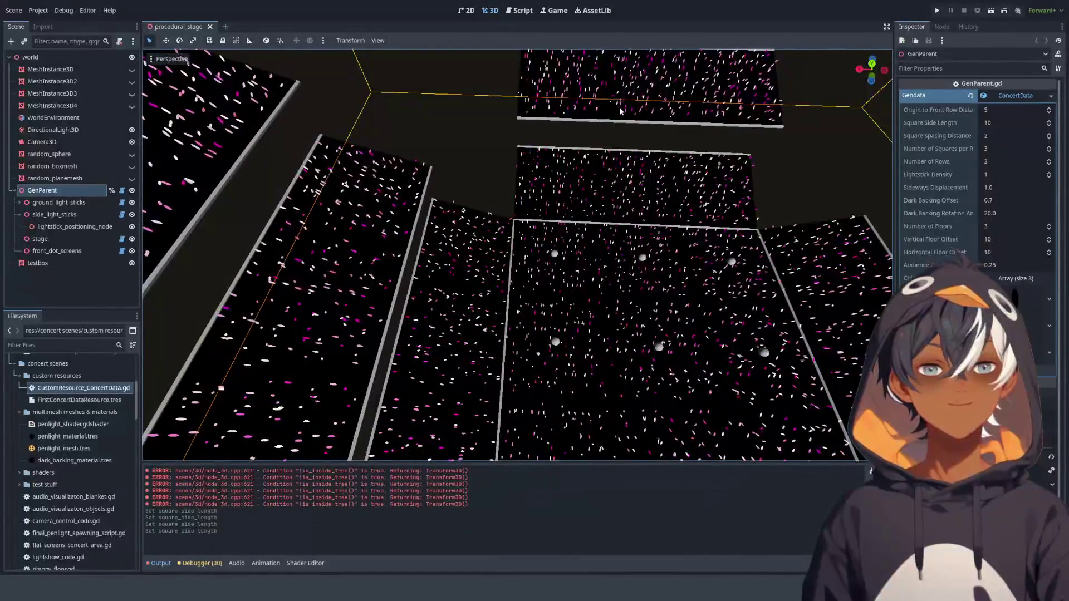
- Duplicate the two rotate lines below the originals as placeholders for offset lines
left_click(519, 10)
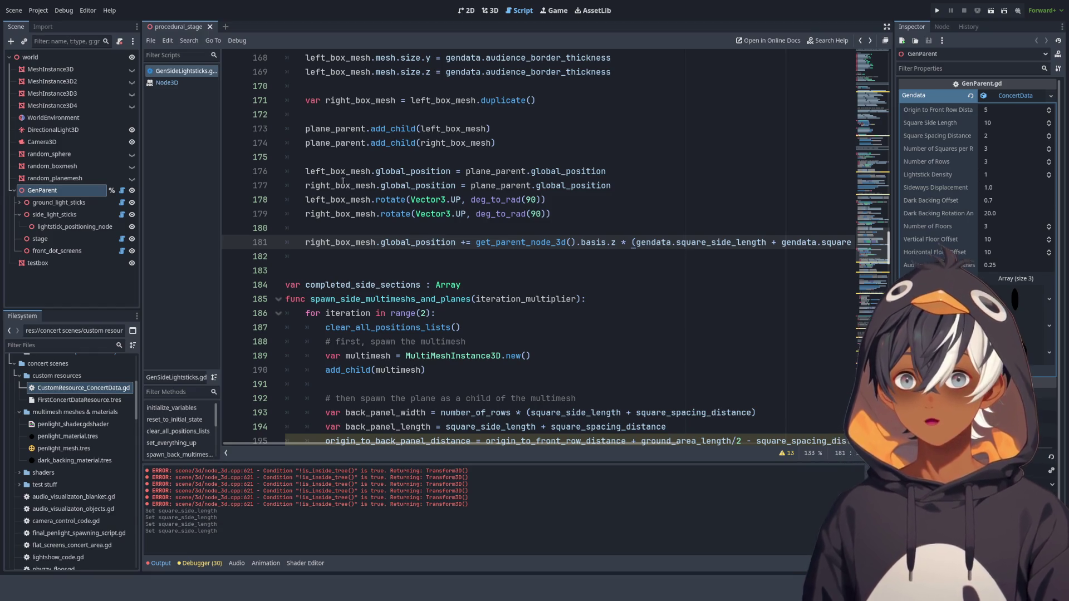
left_click_drag(550, 214, 310, 207)
key("ctrl+c")
scroll(310, 207, "down", 2)
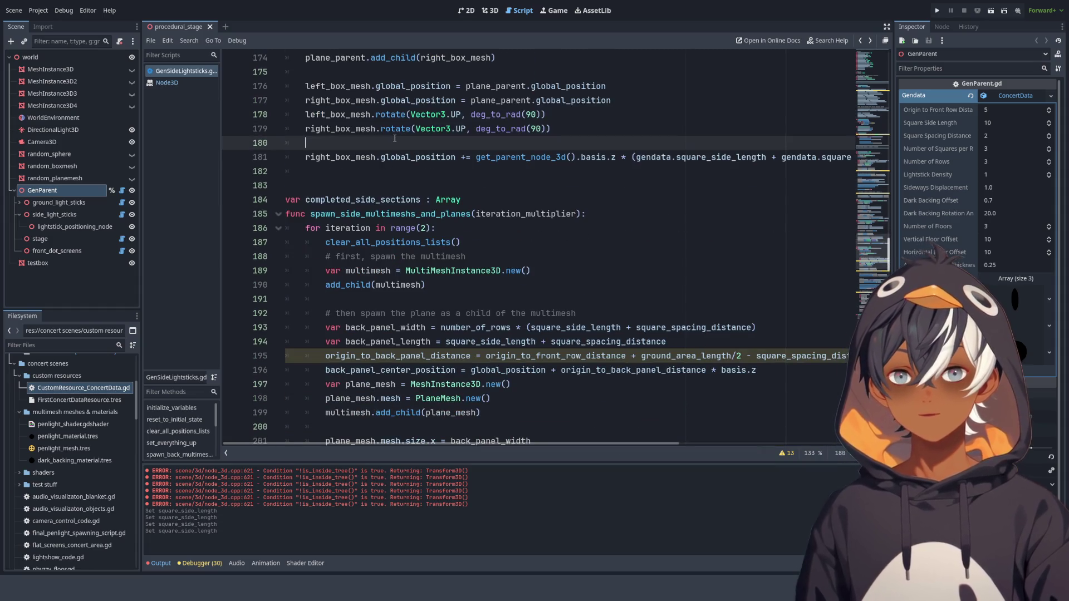
key("Left")
key("Return")
key("Down")
key("Down")
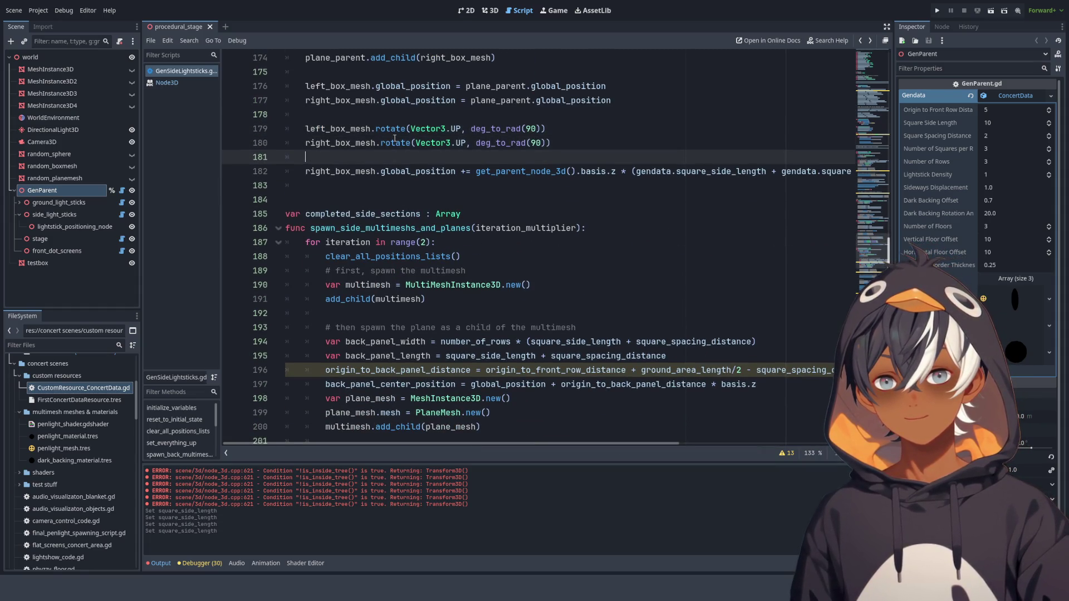
key("Return")
key("Up")
key("Return")
key("ctrl+v")
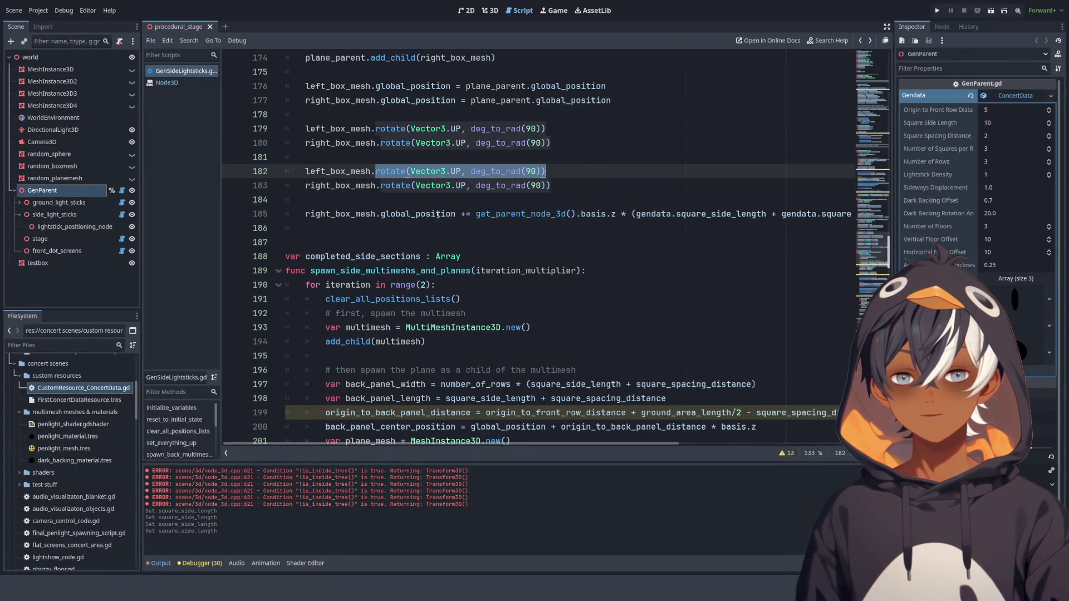
key("Down")
key("Down")
key("shift+End")
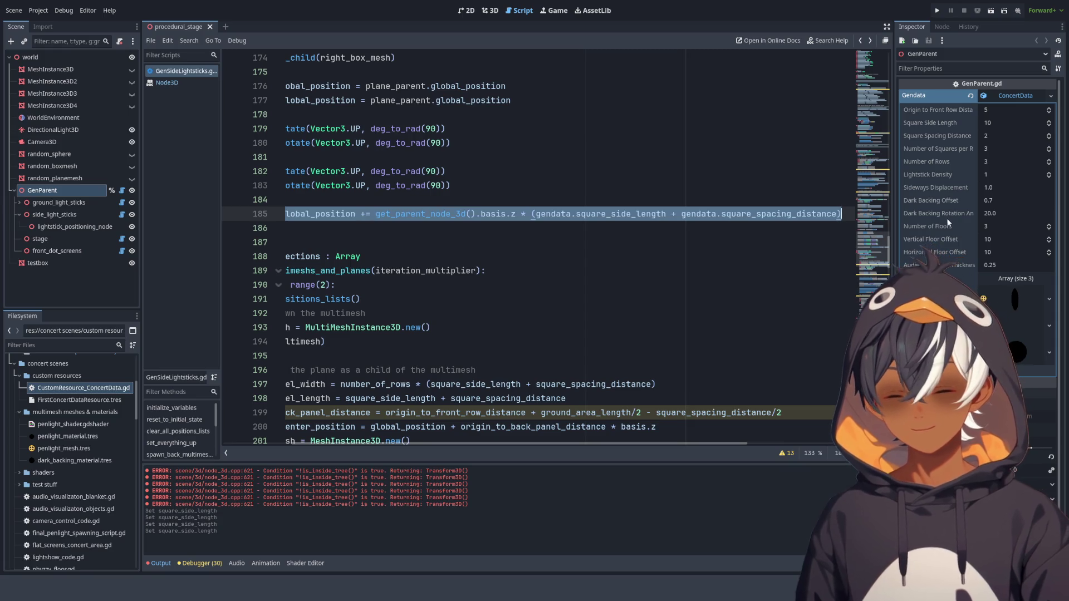
left_click_drag(395, 444, 327, 444)
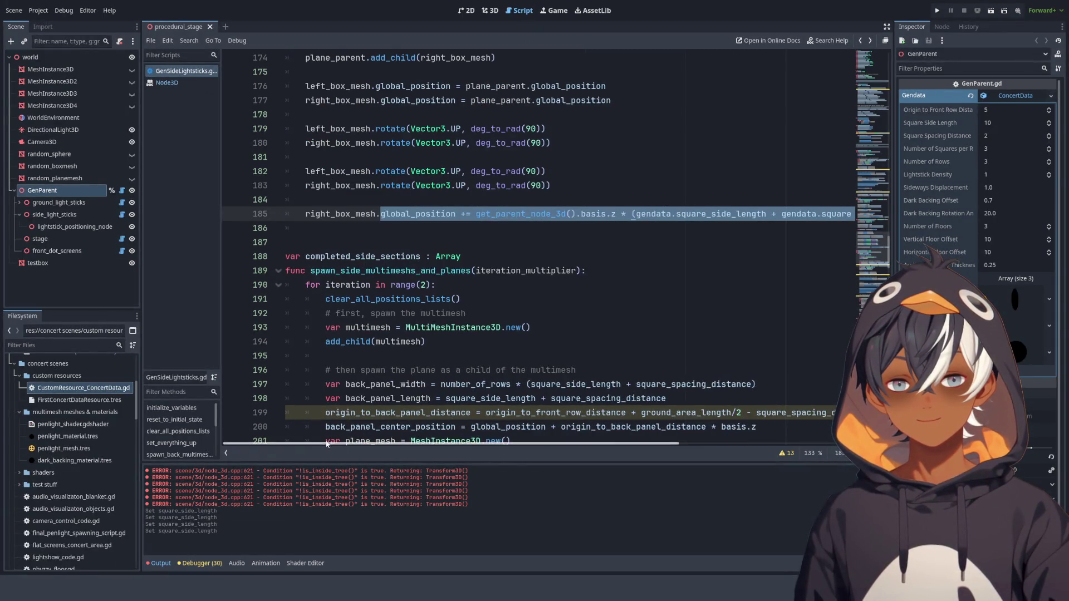
- Turn the copies into left and right basis.z offsets by (square_side_length + square_spacing_distance)/2
left_click(395, 172)
double_click(389, 171)
key("shift+End")
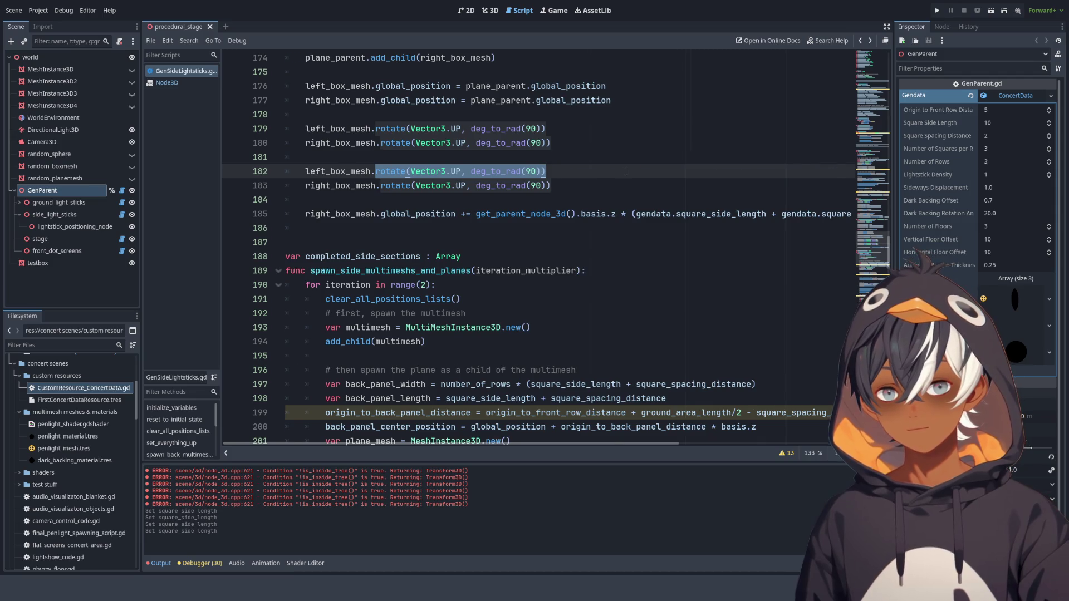
type("global_position += get_parent_node_3d().basis.z * (gendata.square_side_length + gendata.square_spacing_distance)")
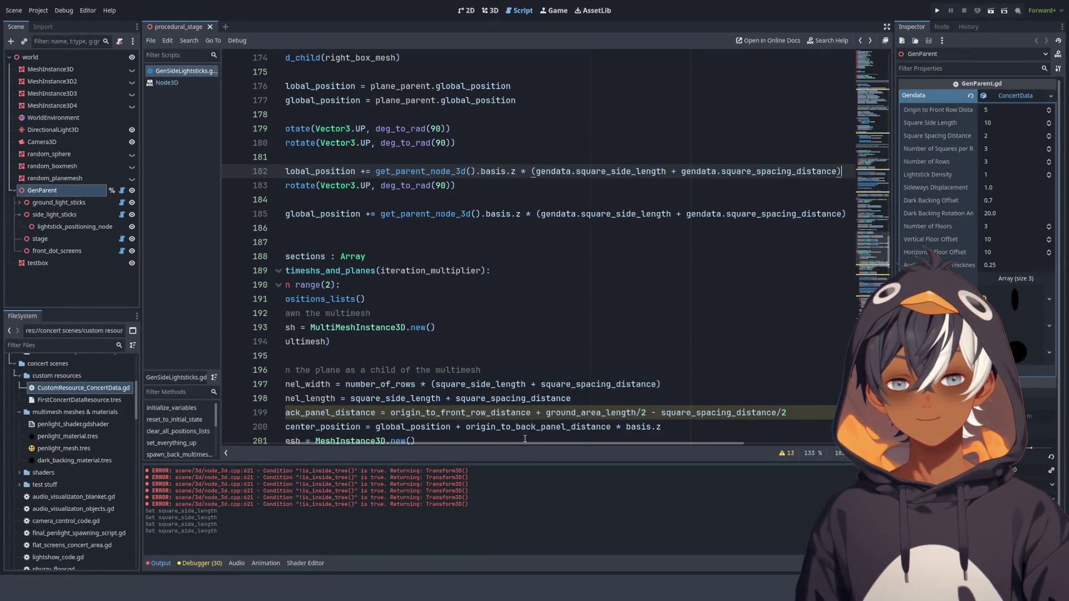
mouse_move(524, 443)
left_mouse_down()
mouse_move(663, 443)
mouse_move(529, 443)
mouse_move(567, 443)
left_mouse_up()
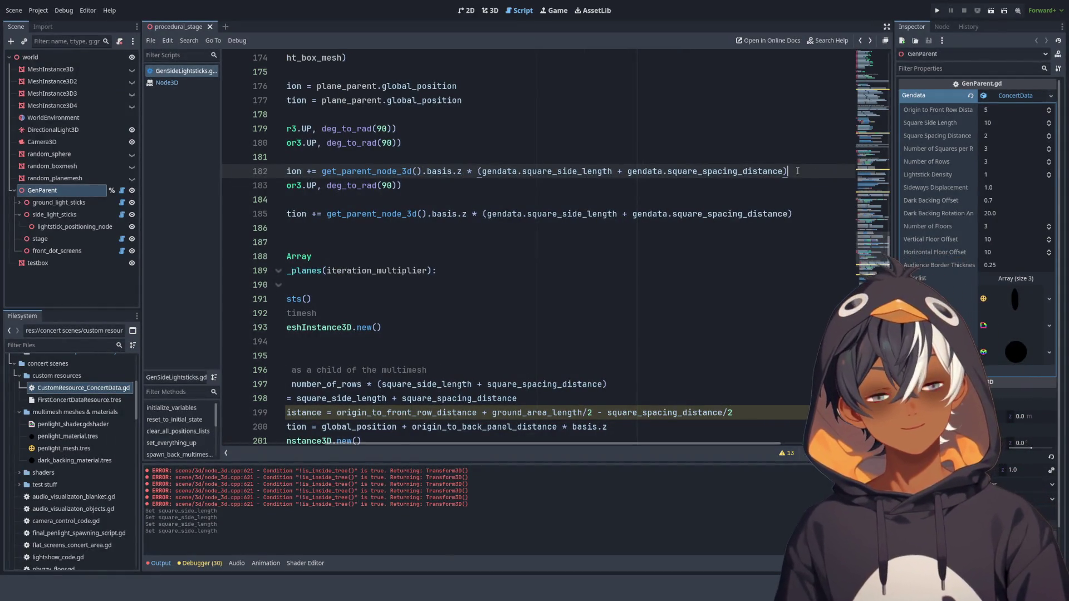
type("/2")
mouse_move(799, 170)
left_mouse_down()
mouse_move(325, 172)
mouse_move(389, 172)
mouse_move(374, 172)
left_mouse_up()
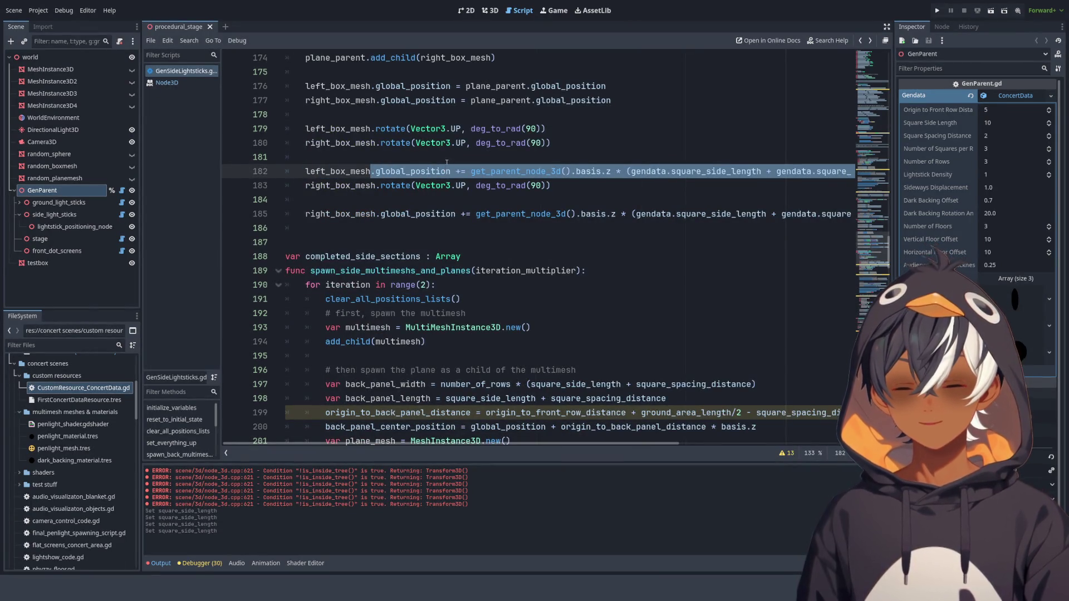
key("ctrl+c")
left_click_drag(375, 185, 574, 185)
key("ctrl+v")
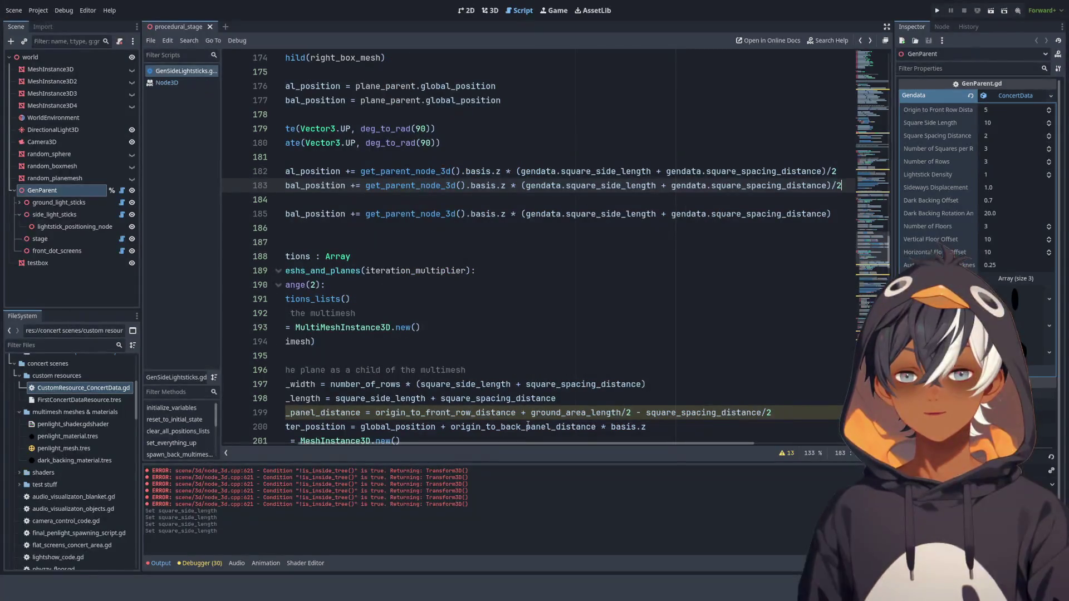
left_click_drag(495, 443, 395, 444)
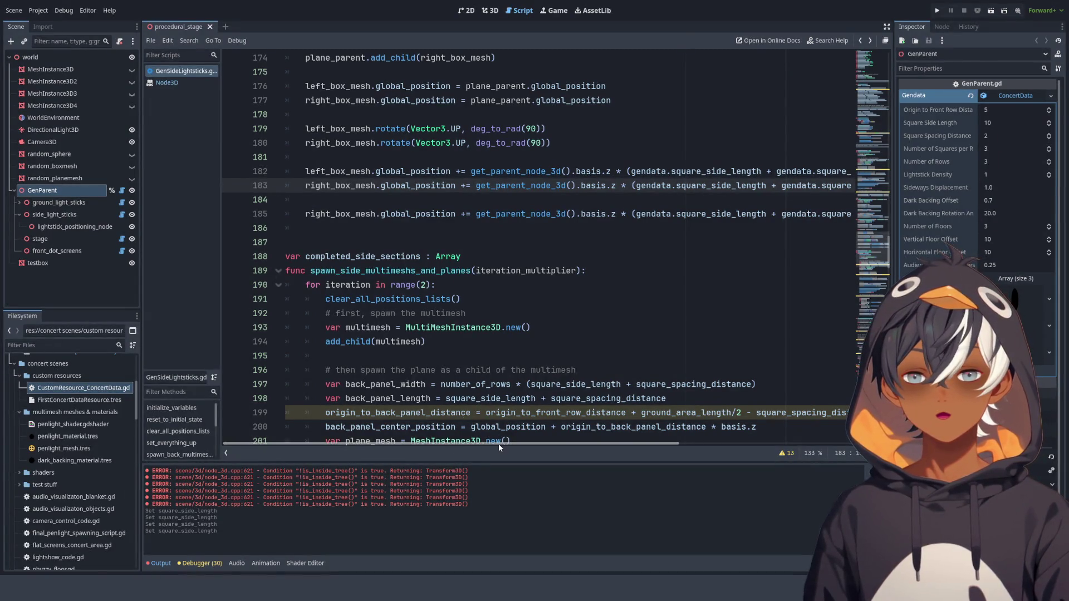
- Add blank lines below the offsets and check the border boxes in the 3D scene
scroll(498, 443, "right", 3)
scroll(463, 446, "left", 3)
left_click(400, 202)
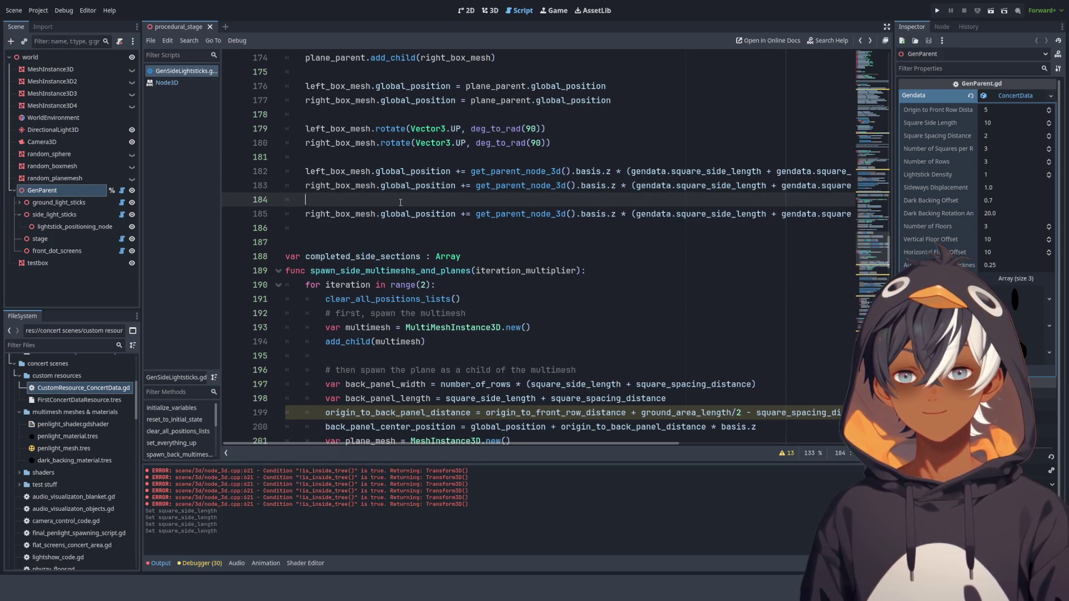
key("Return")
key("Return")
key("Up")
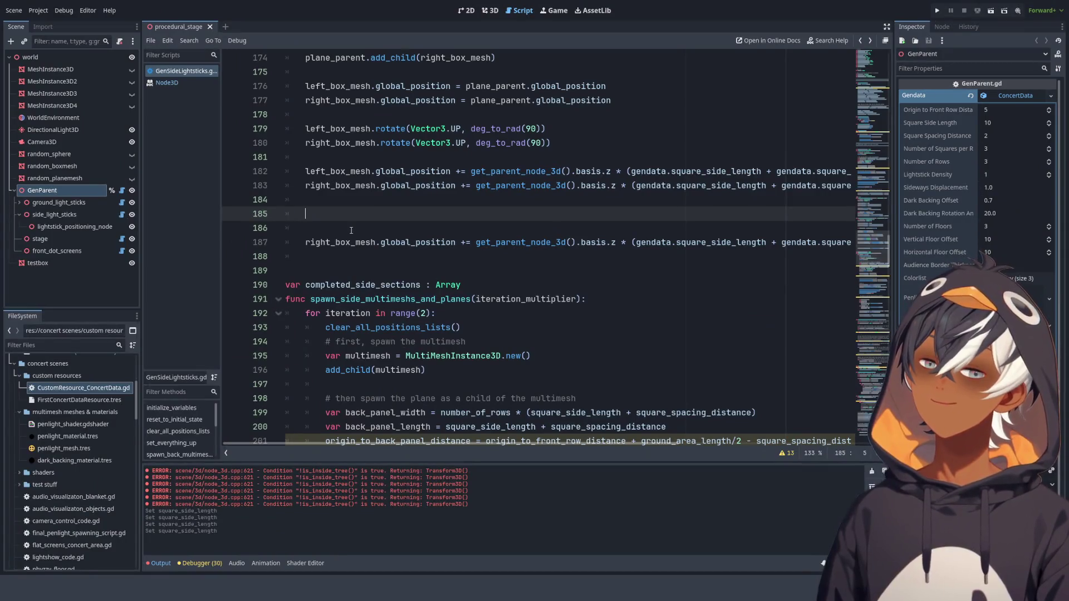
left_click(491, 11)
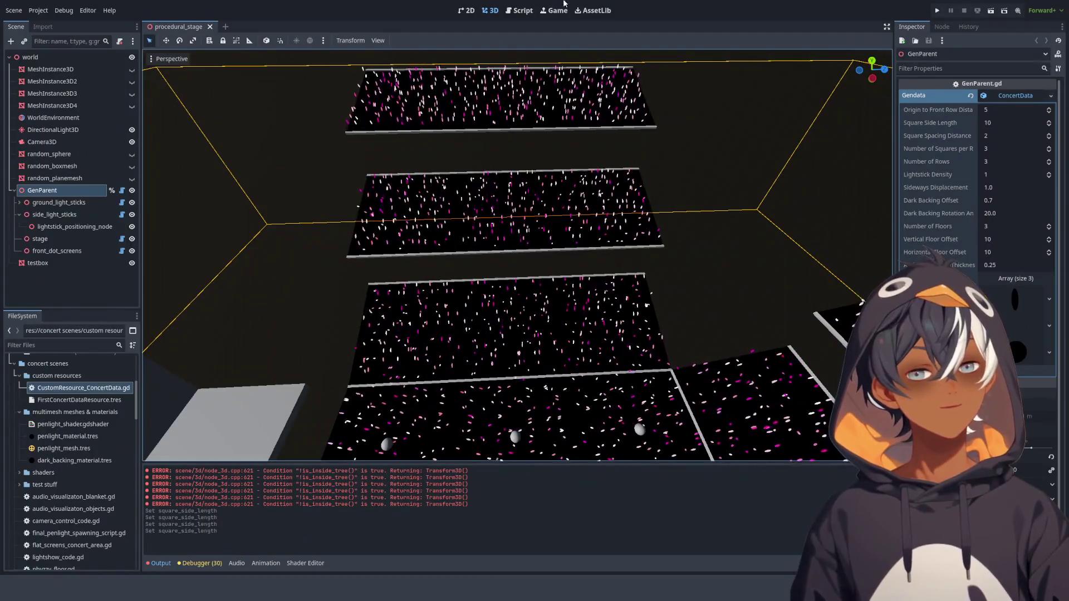
left_click(523, 14)
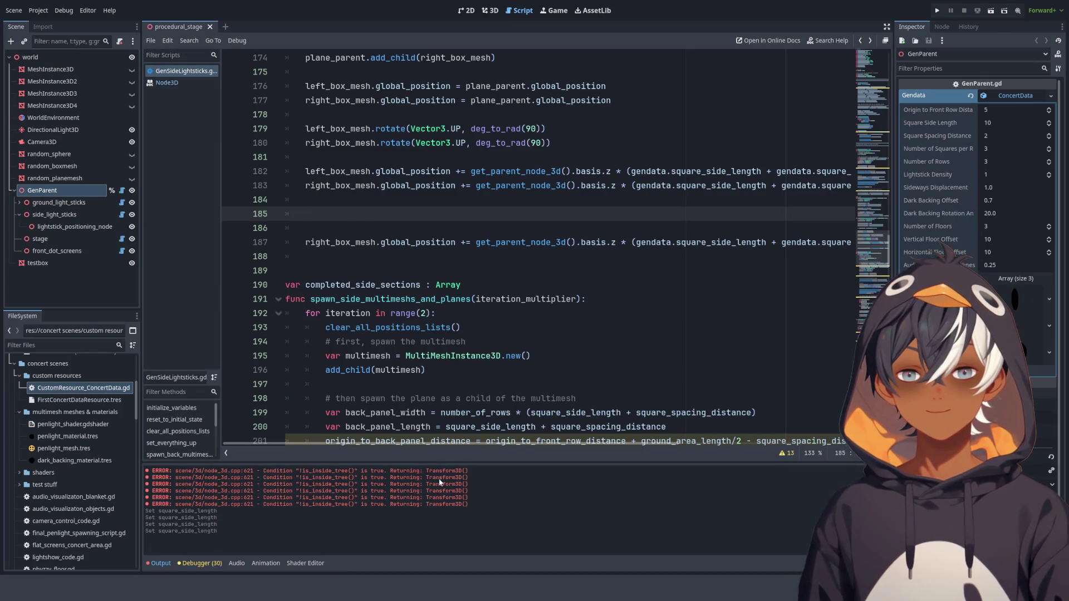
- Duplicate the two halved offset lines and delete the old full-length right_box_mesh offset
type("`")
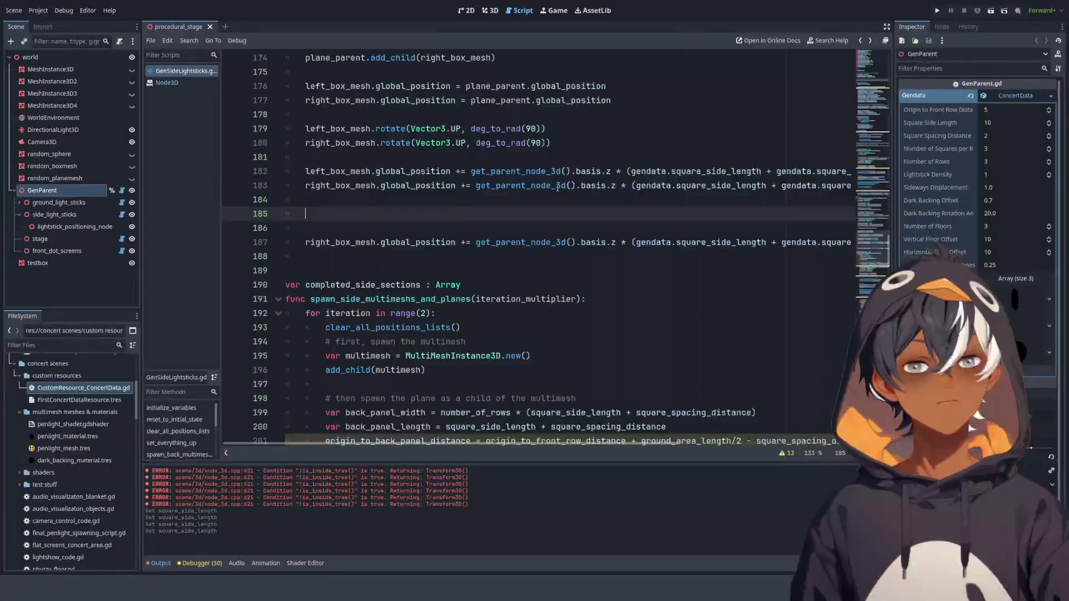
left_click(301, 173)
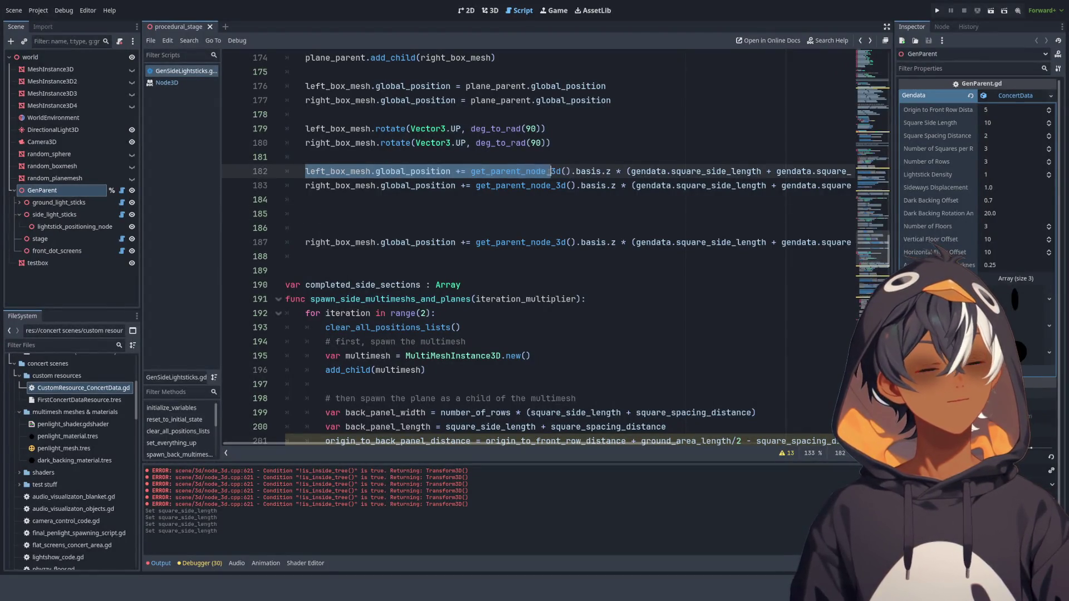
key("shift+Down")
key("shift+Down")
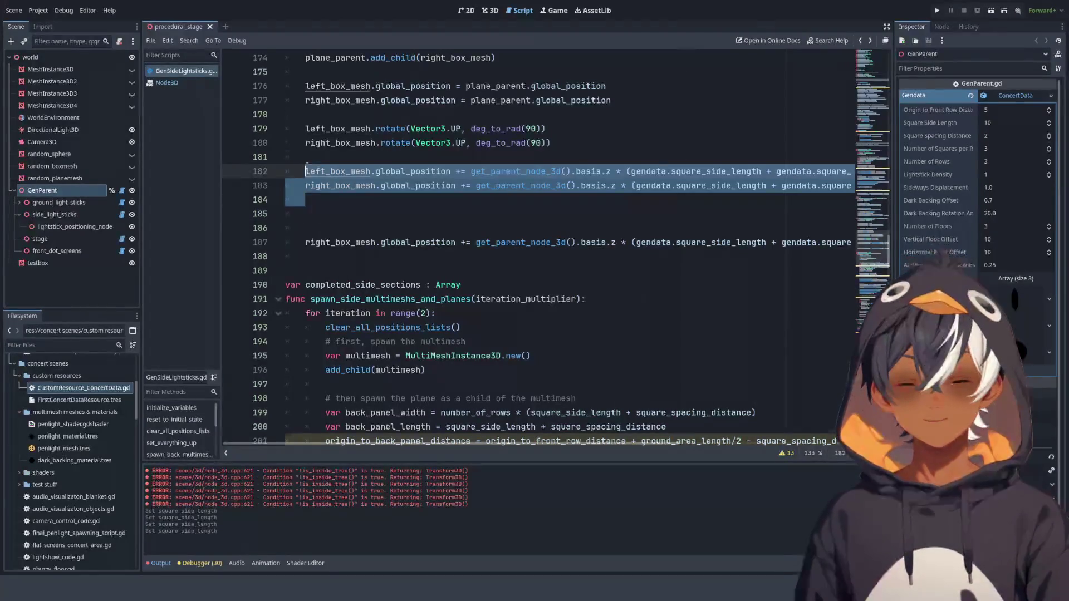
key("ctrl+c")
key("Down")
key("ctrl+v")
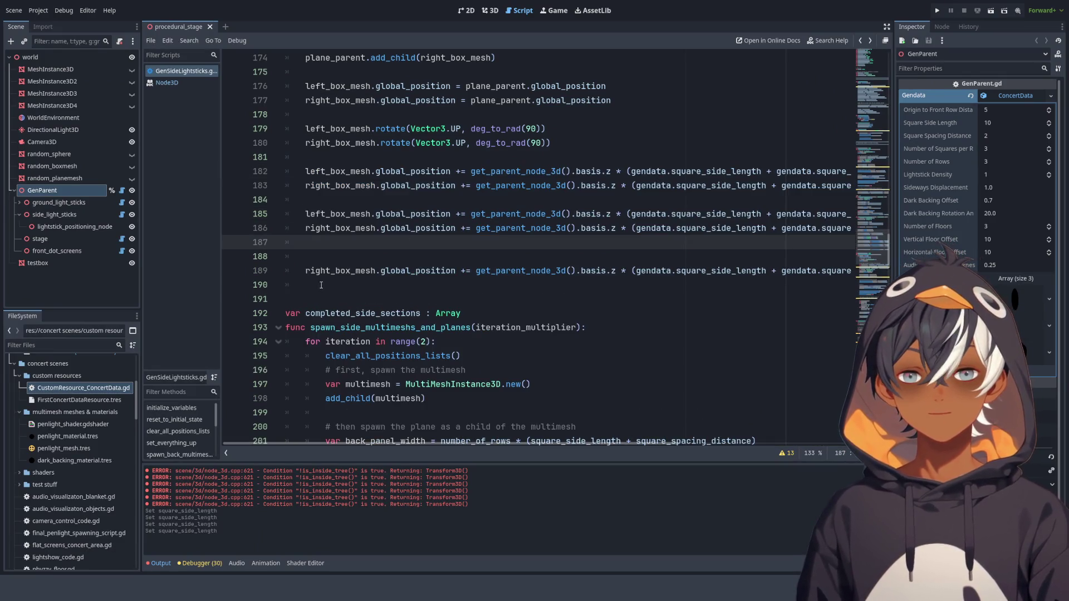
left_click_drag(321, 285, 315, 262)
key("BackSpace")
key("BackSpace")
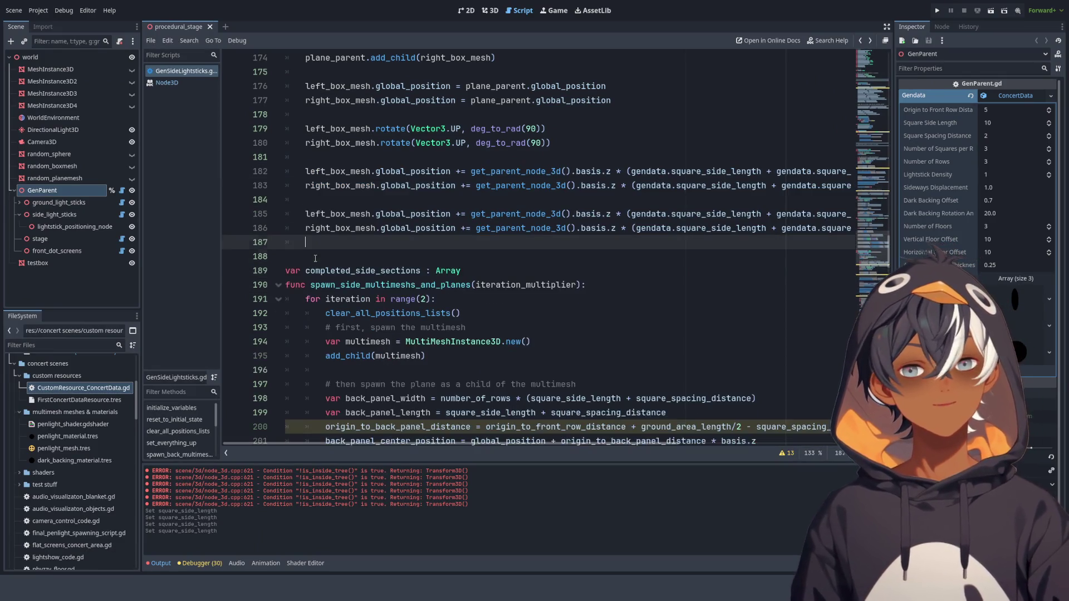
key("BackSpace")
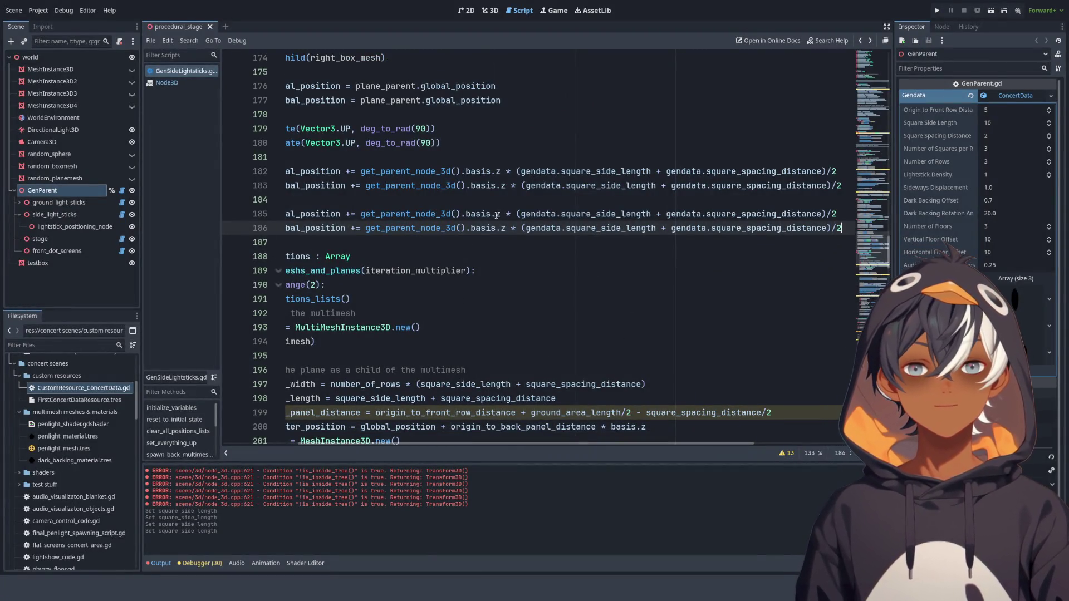
left_click_drag(458, 444, 383, 450)
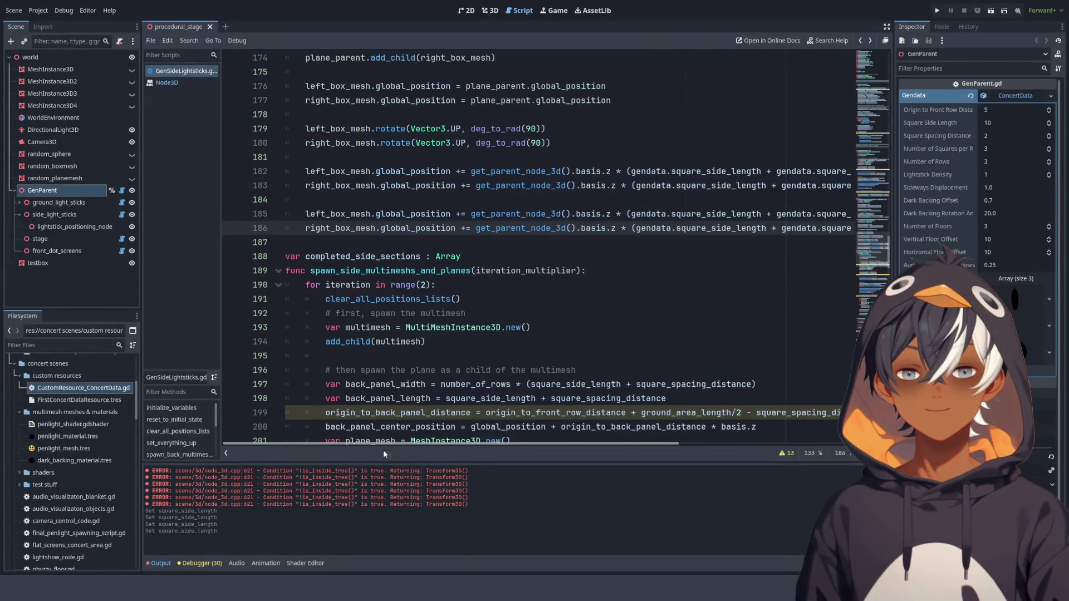
- Switch the copied offsets to basis.x, with right_box_mesh subtracting instead of adding
left_click(608, 213)
type("x")
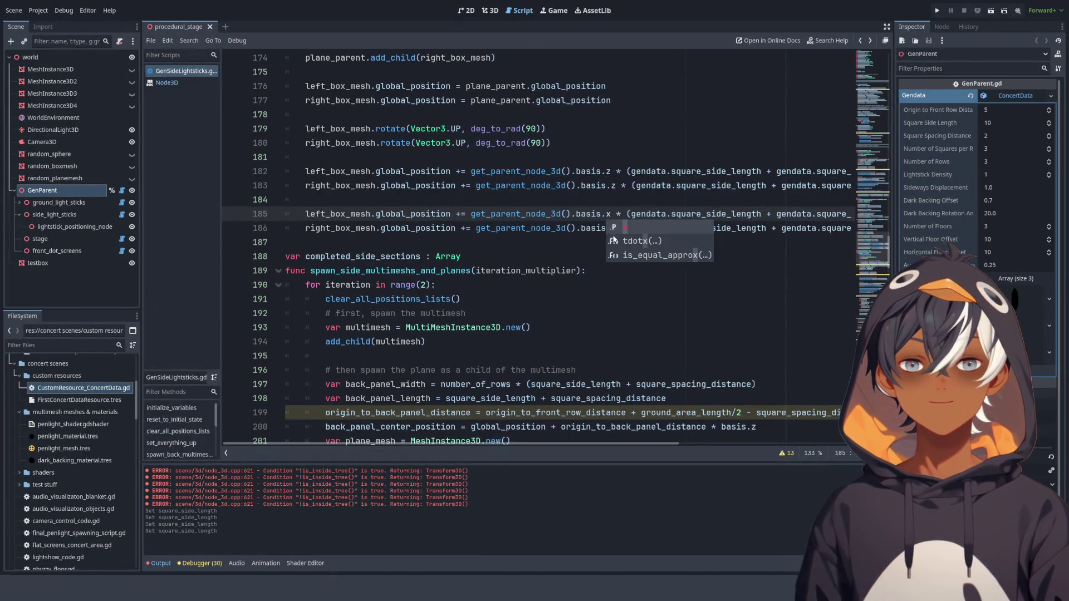
double_click(615, 229)
left_click(613, 229)
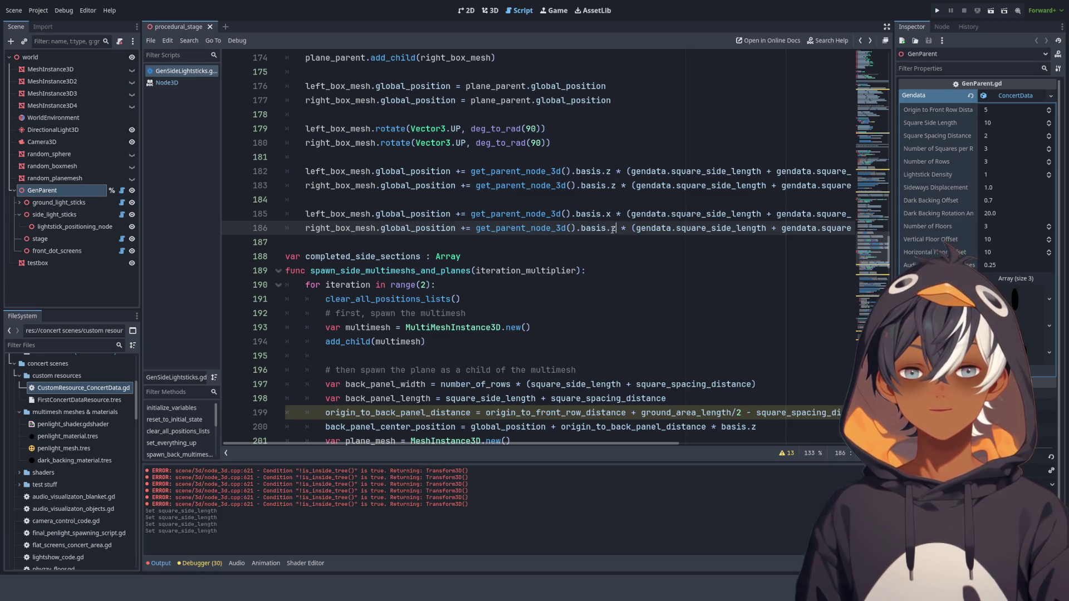
type("x")
left_click(479, 228)
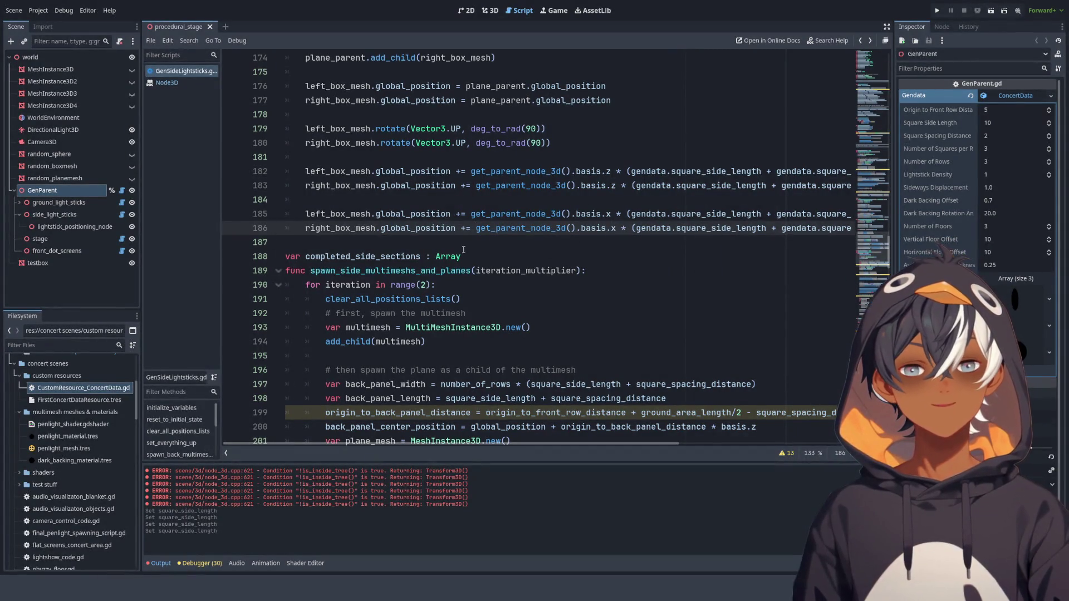
left_click_drag(465, 229, 462, 228)
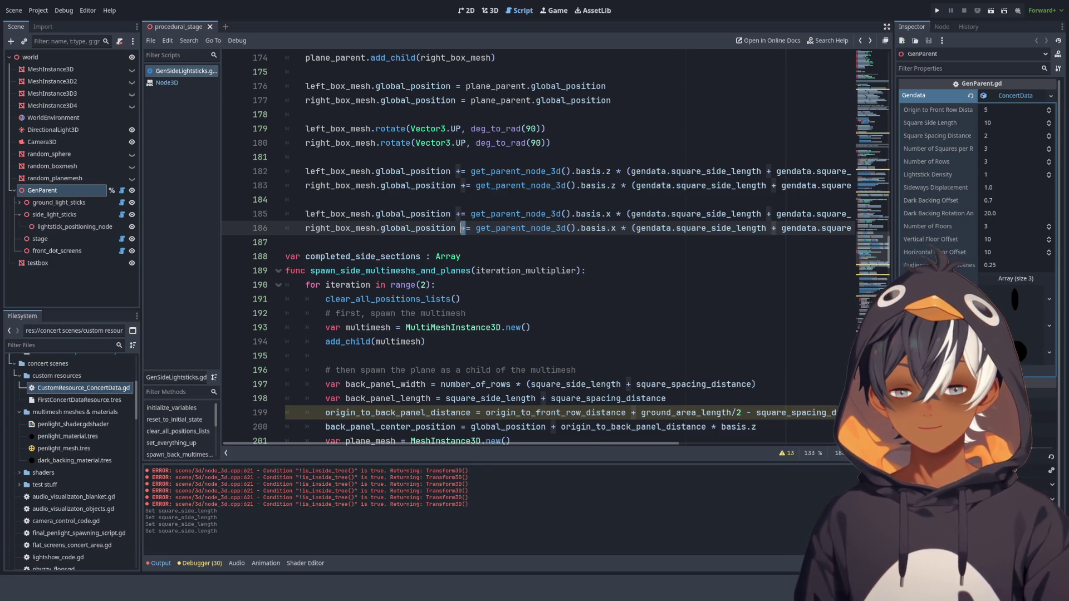
type("-")
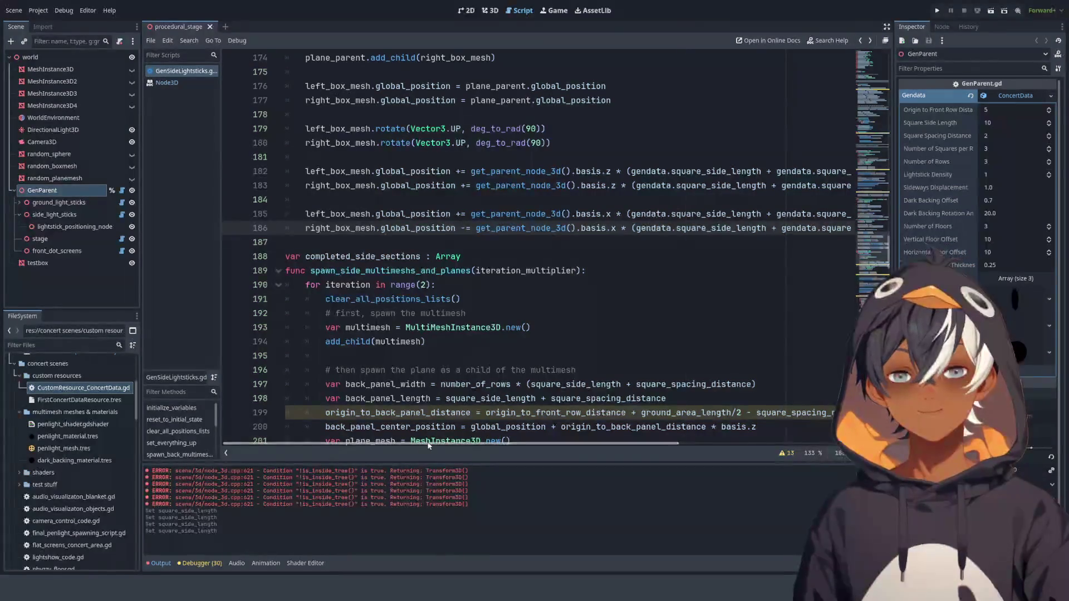
scroll(596, 430, "right", 5)
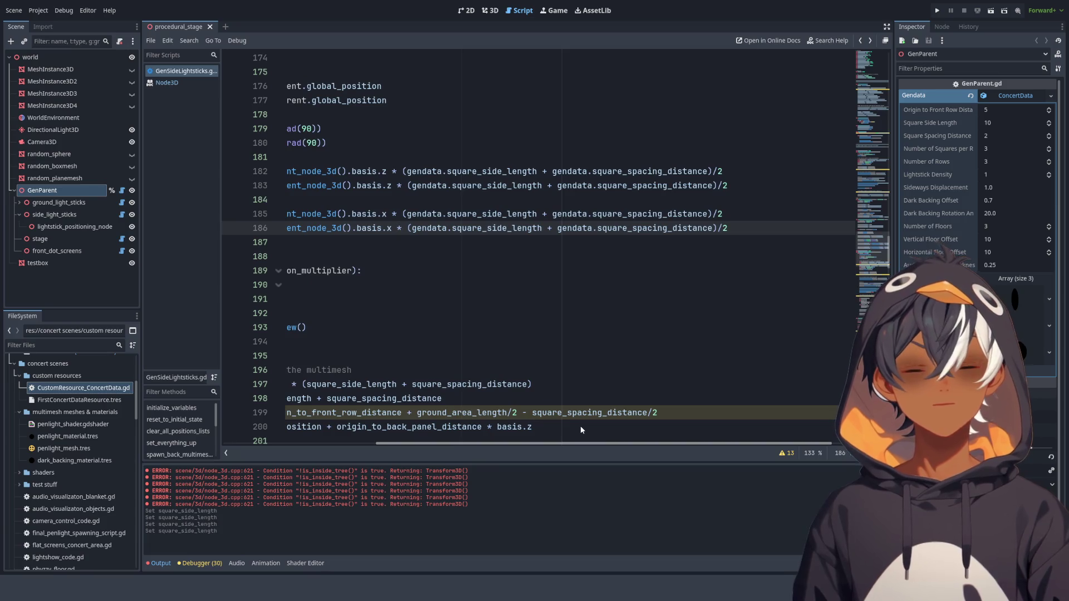
scroll(580, 425, "left", 1)
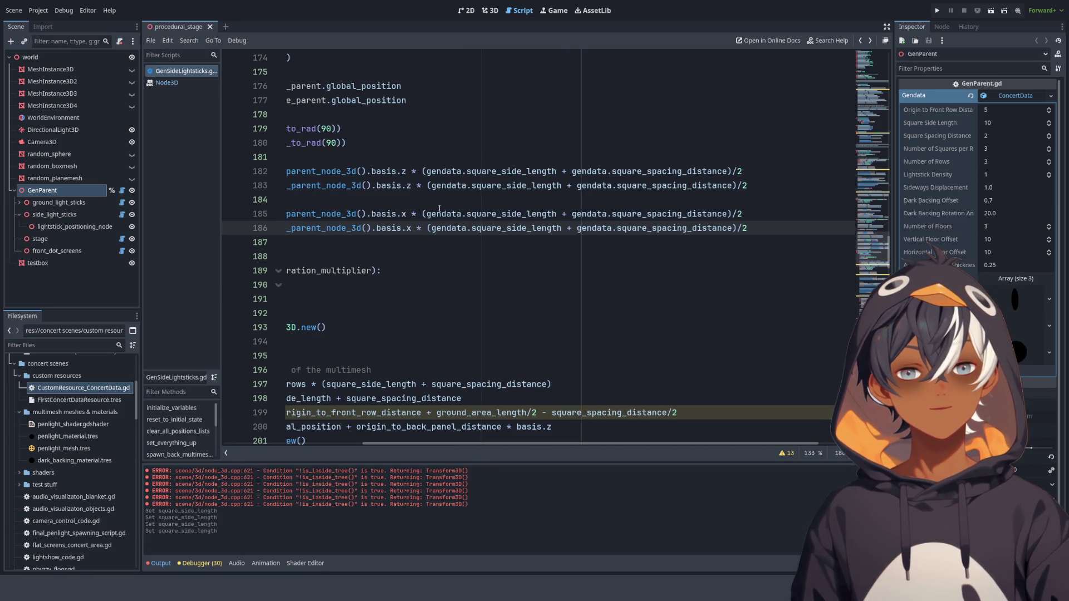
double_click(501, 214)
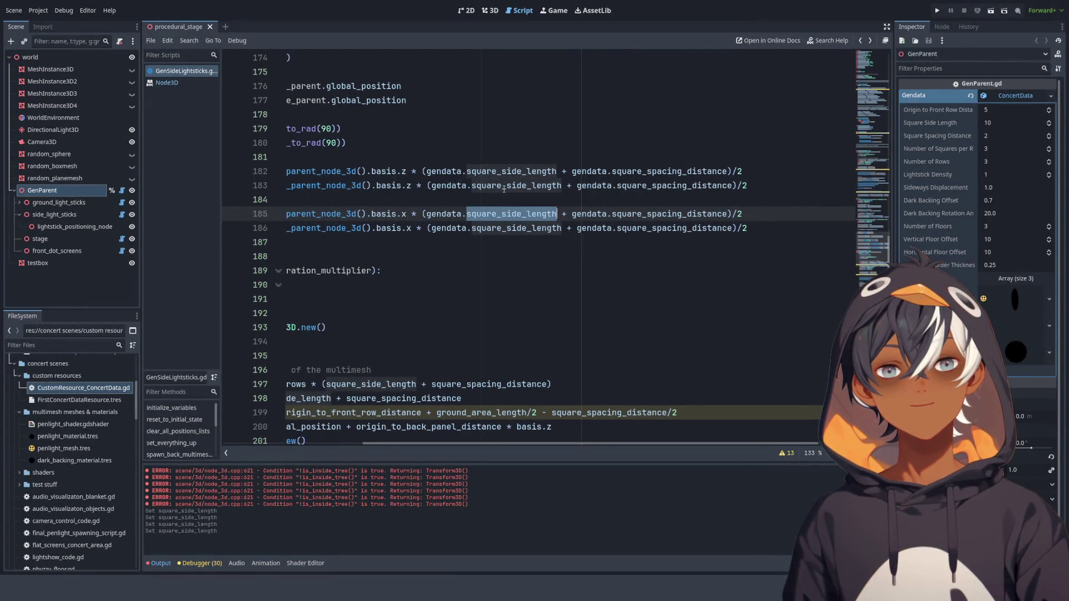
left_click(489, 10)
- Zoom in on the repositioned side borders, then go back to GenSideLightsticks.gd
scroll(600, 154, "up", 5)
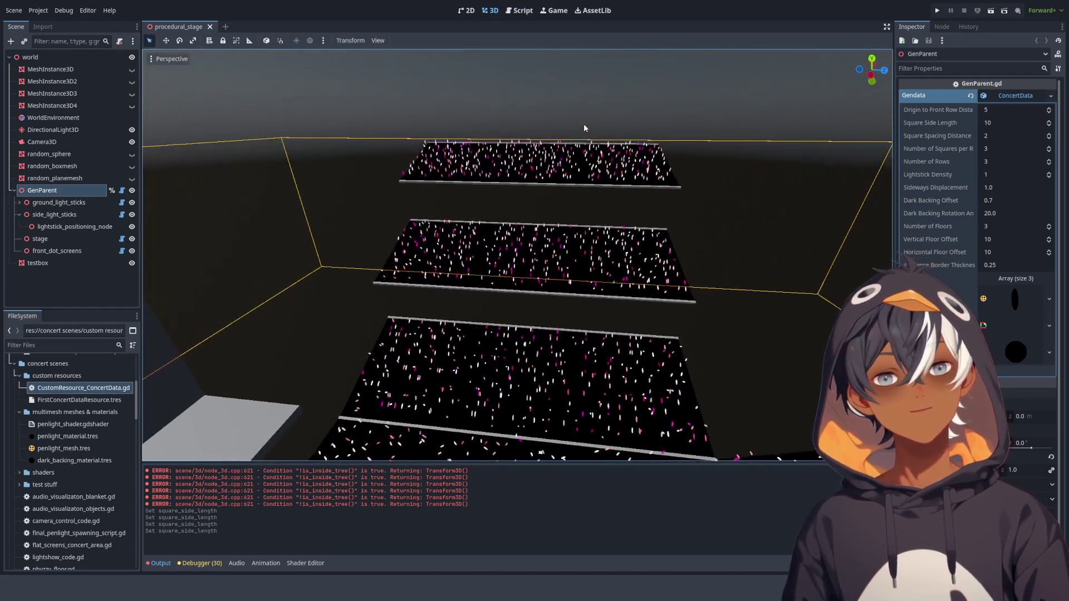
scroll(587, 194, "up", 3)
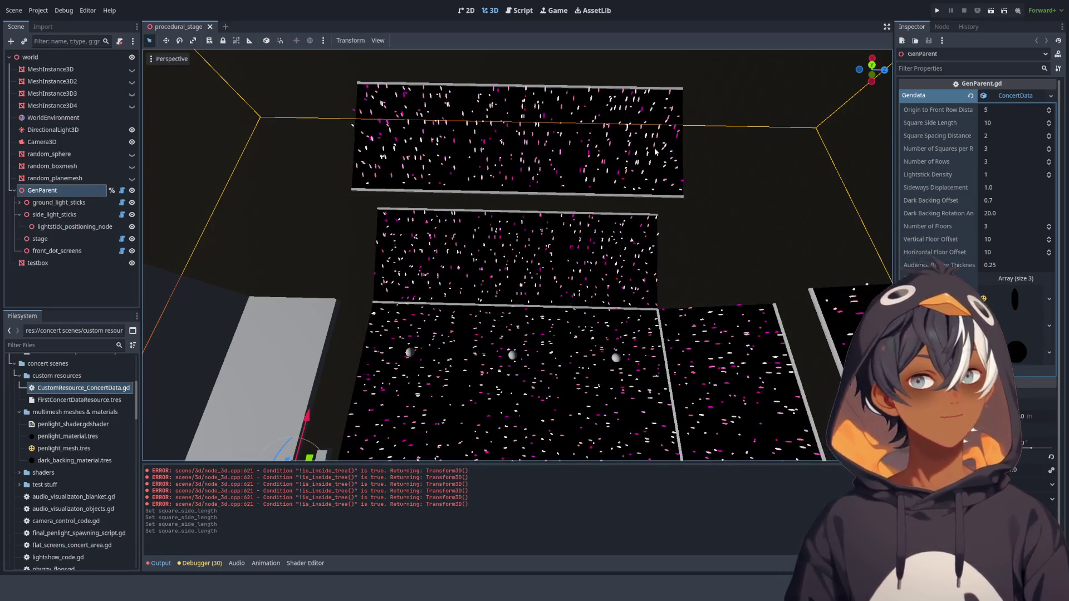
left_click(518, 10)
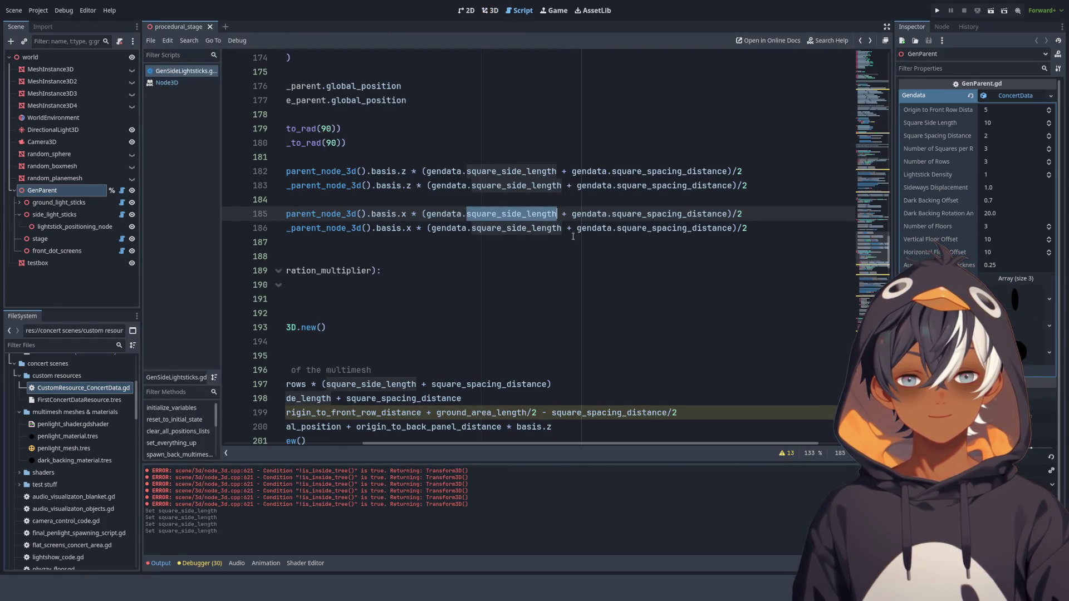
- Insert 'gendata.number_of_rows *' before the bracketed term in line 185's left-box offset
left_click(434, 228)
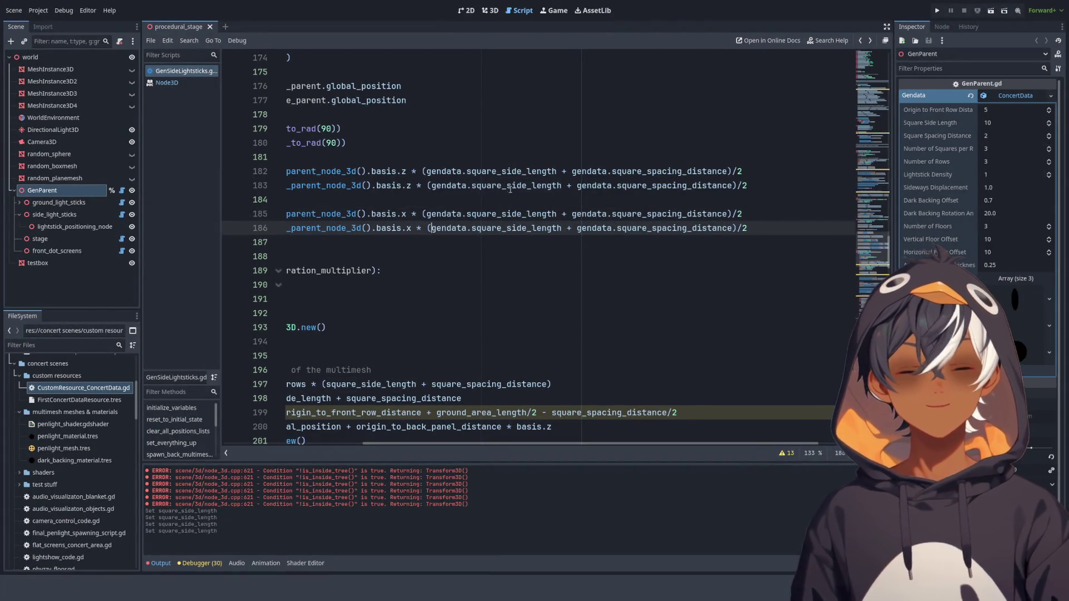
double_click(511, 172)
mouse_move(557, 172)
left_mouse_down()
mouse_move(724, 185)
mouse_move(728, 171)
mouse_move(239, 171)
mouse_move(695, 171)
left_mouse_up()
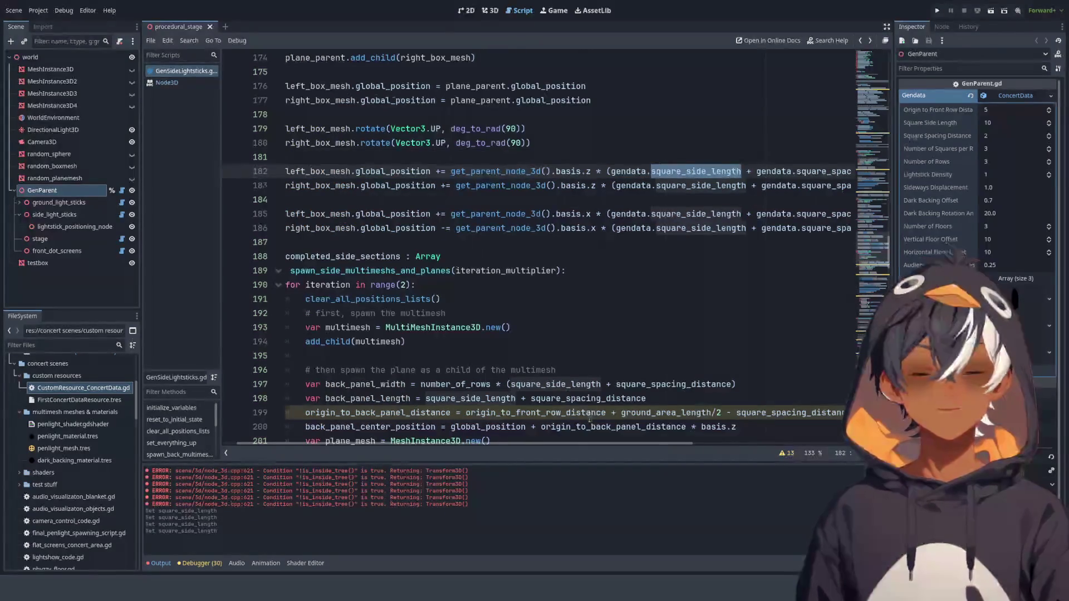
scroll(489, 257, "right", 5)
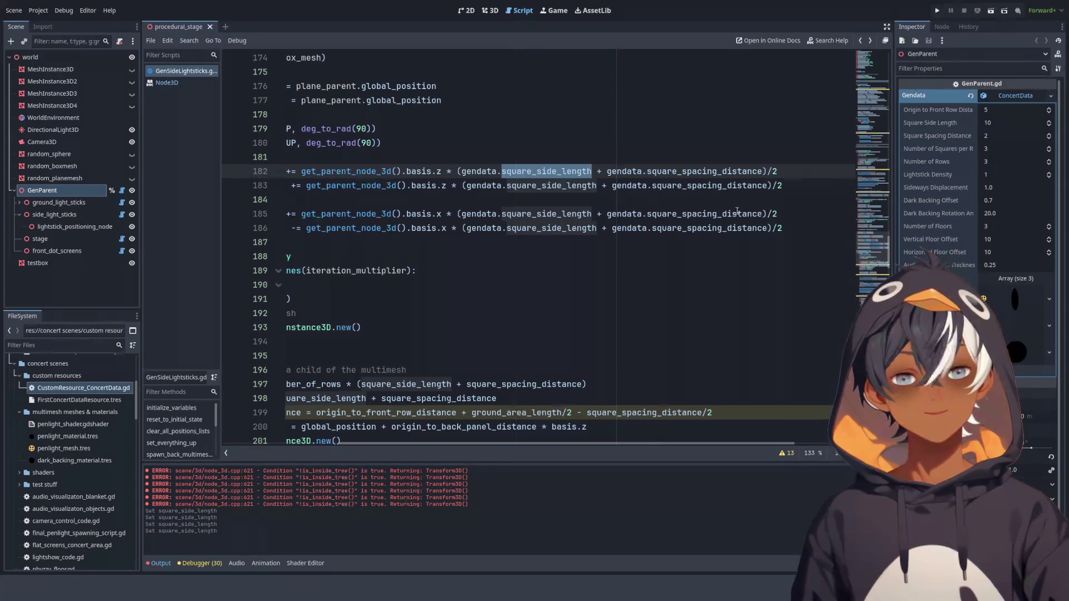
left_click(463, 215)
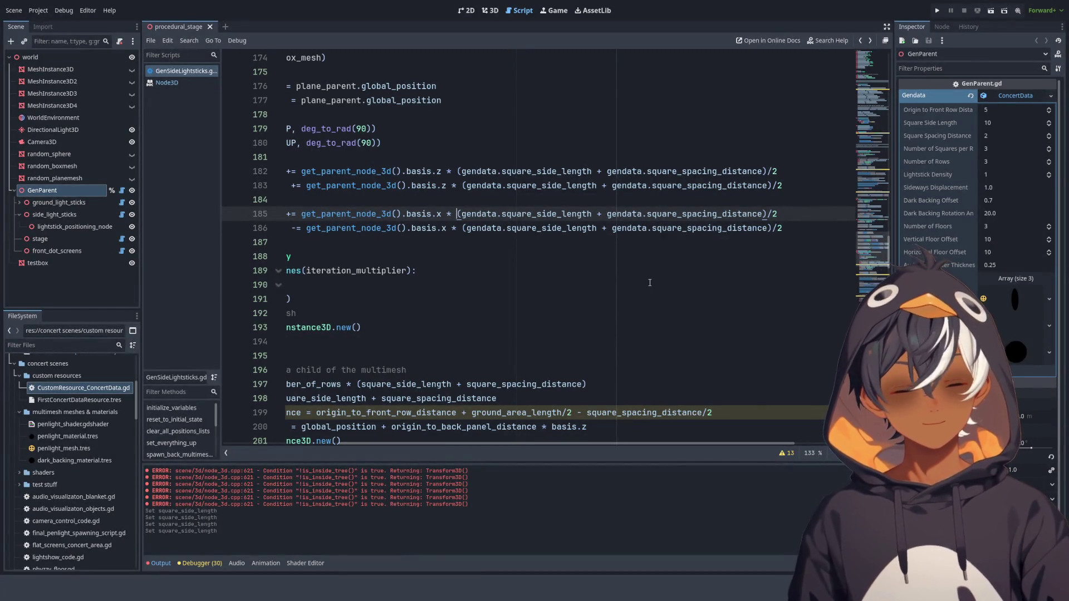
type("Number")
key("ctrl+BackSpace")
type("b")
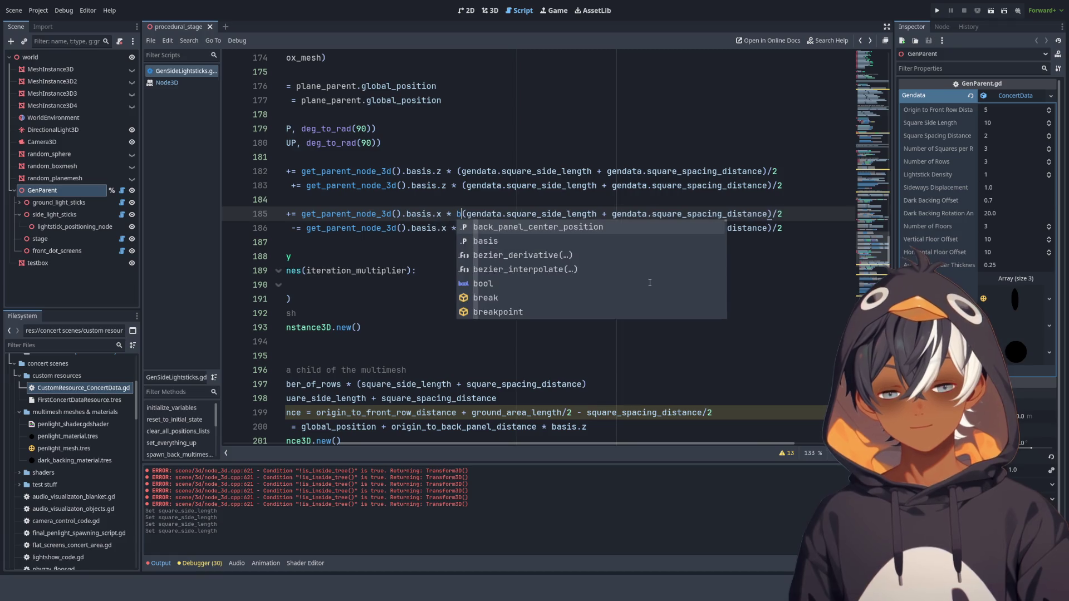
key("BackSpace")
type("gendata.")
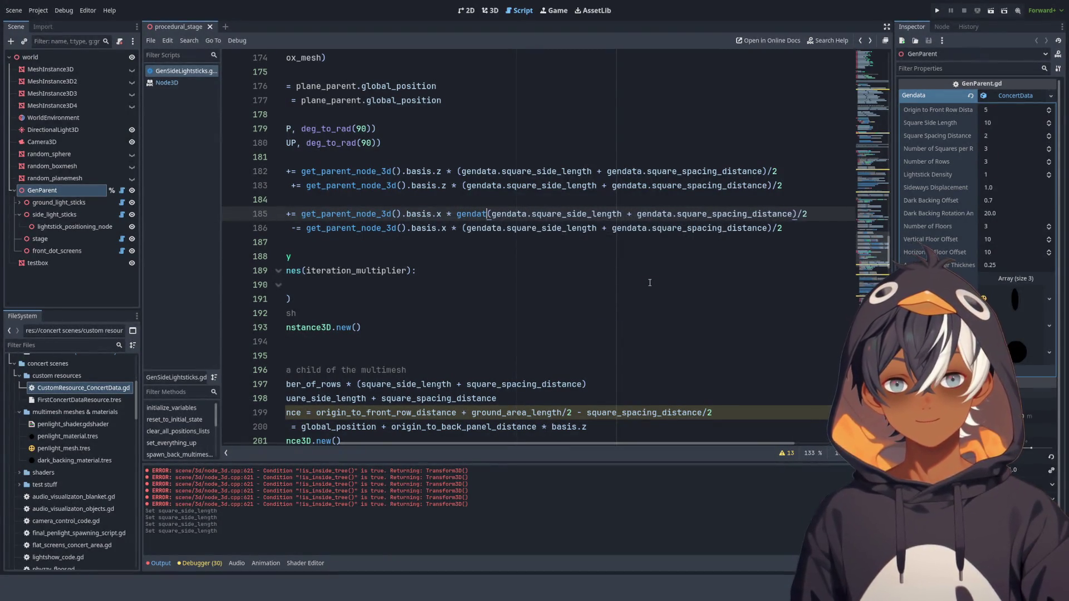
type("num")
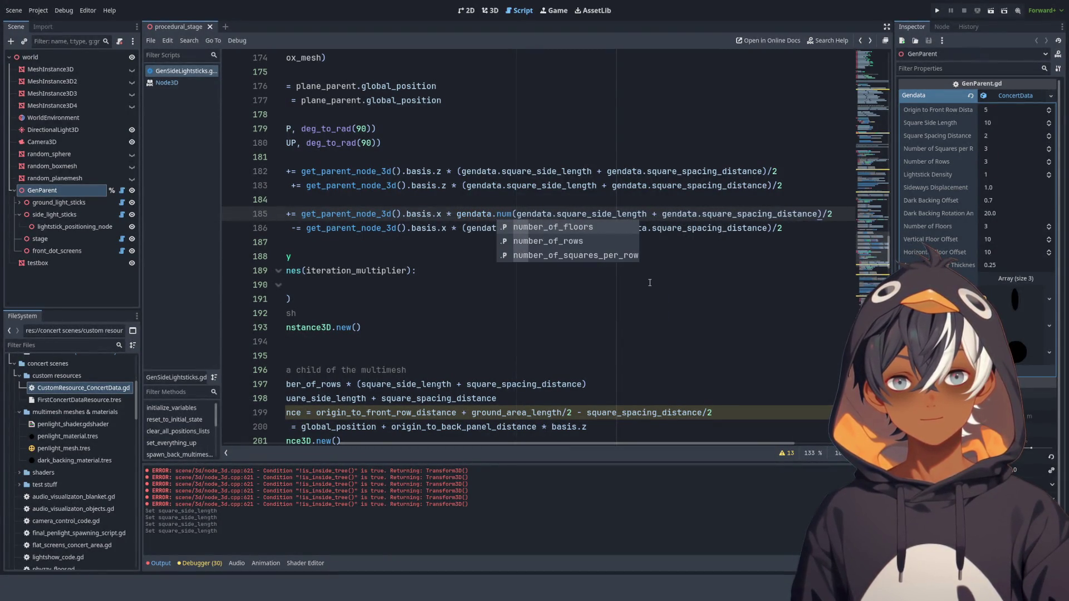
key("Down")
key("Return")
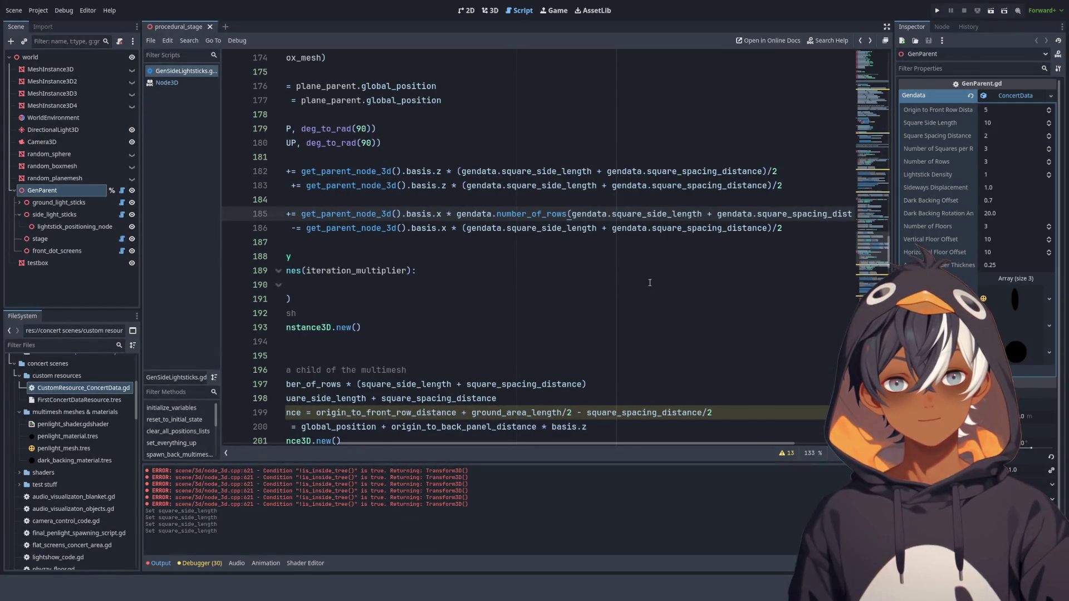
type("*")
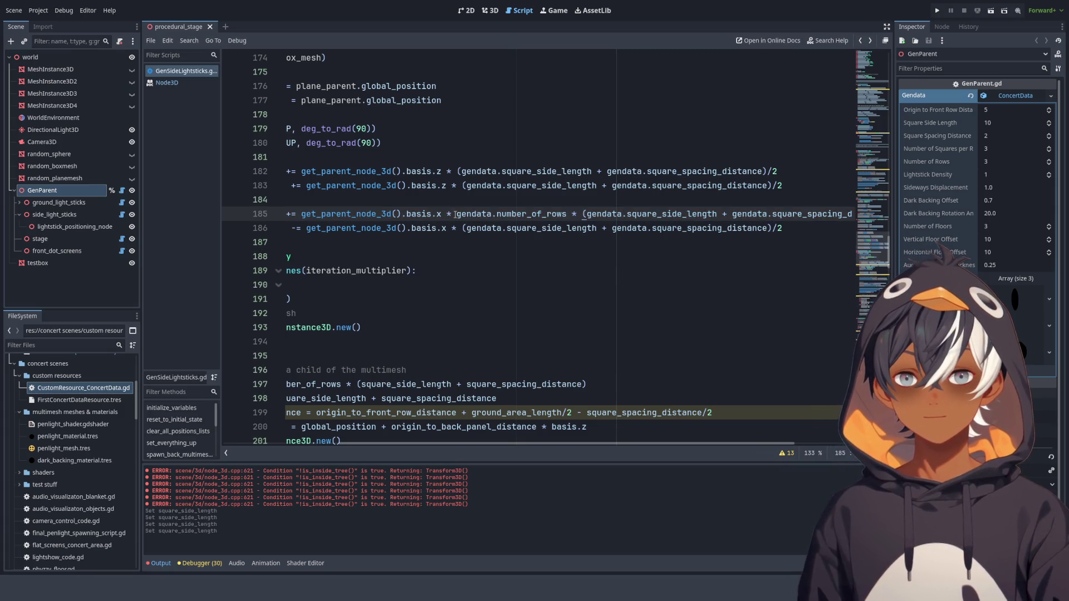
- Paste the same row-count multiplier into line 186's right-box offset and check it in 3D
mouse_move(457, 214)
left_mouse_down()
mouse_move(716, 214)
mouse_move(592, 214)
left_mouse_up()
key("ctrl+c")
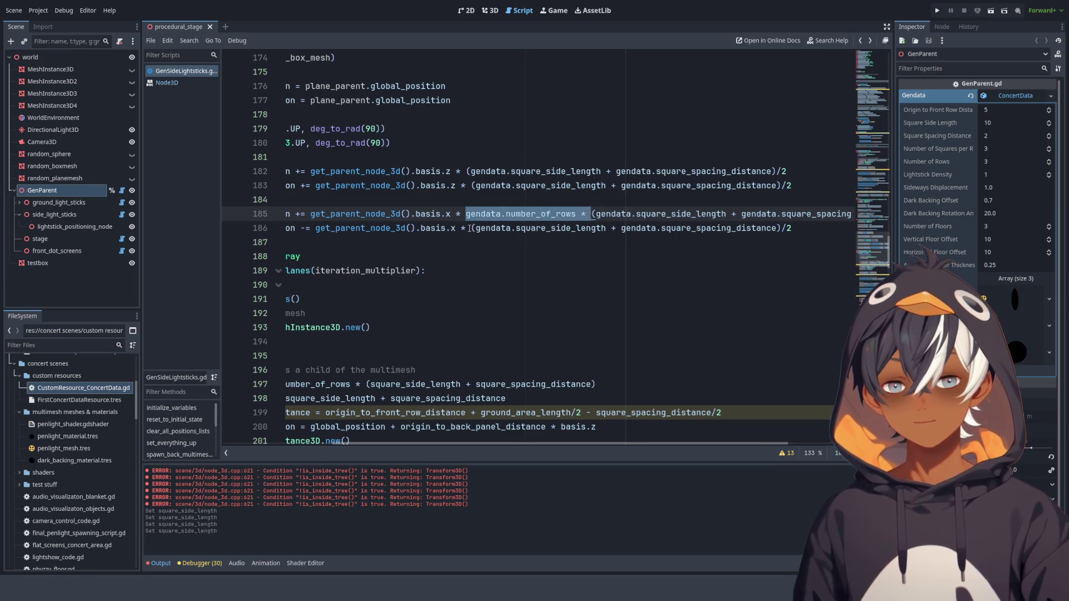
left_click(472, 228)
key("ctrl+v")
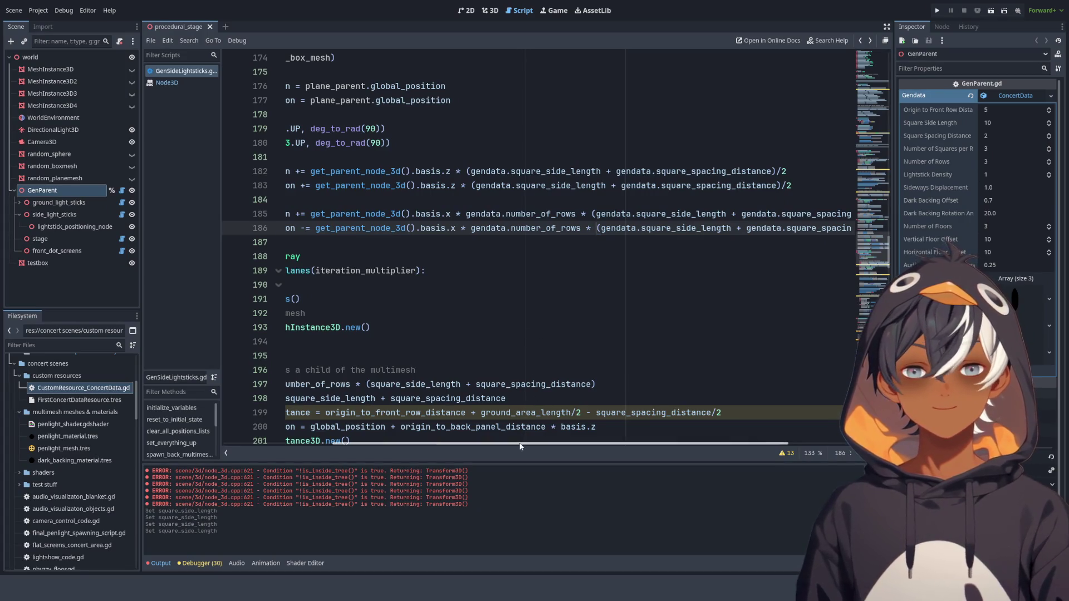
left_click_drag(574, 443, 410, 443)
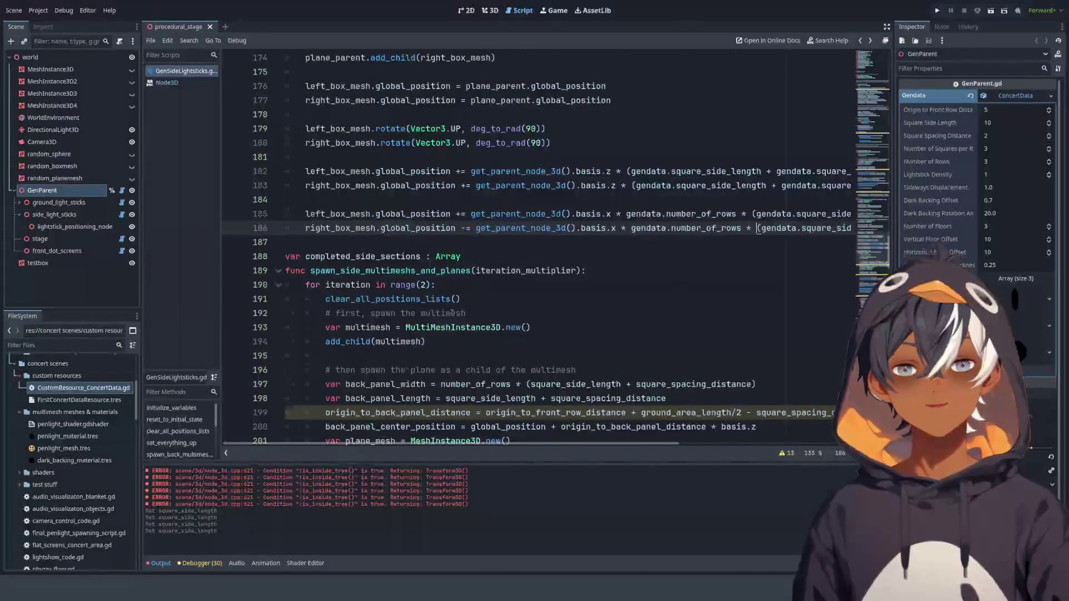
scroll(462, 265, "up", 4)
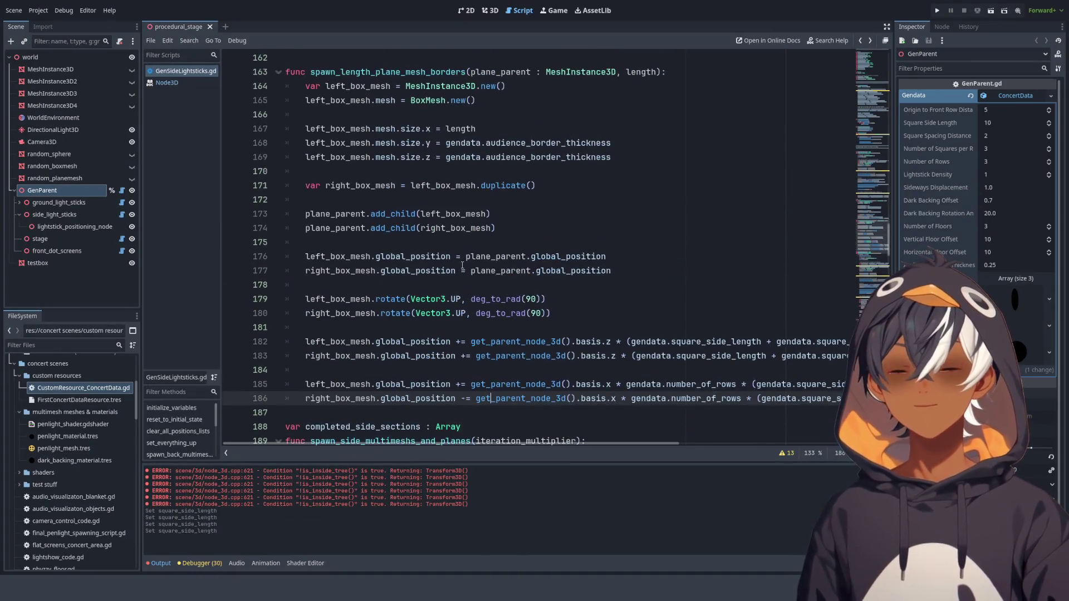
scroll(516, 316, "up", 6)
scroll(532, 294, "down", 5)
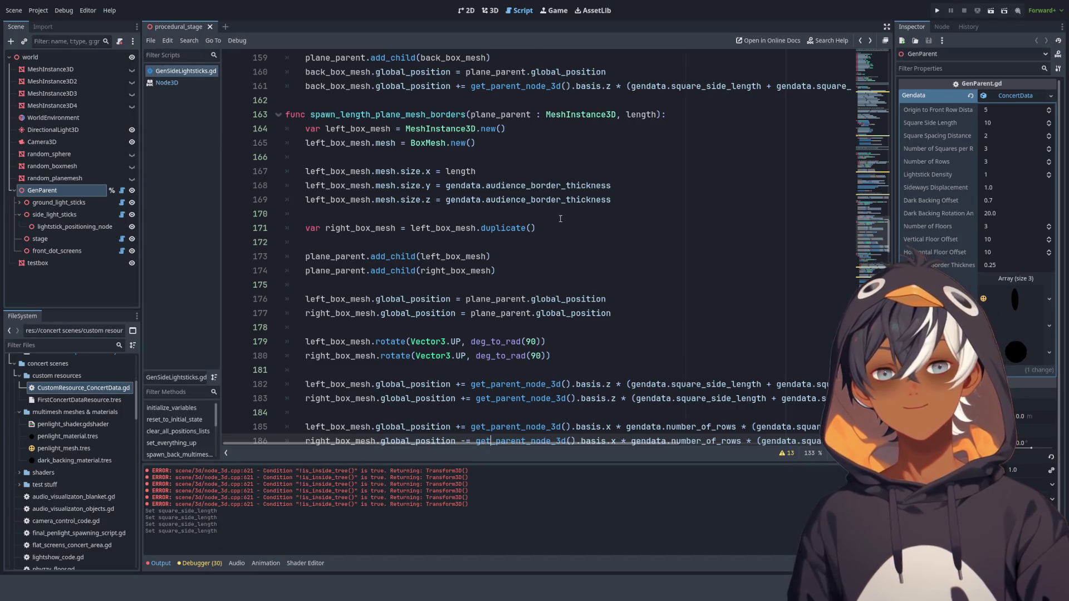
left_click(491, 10)
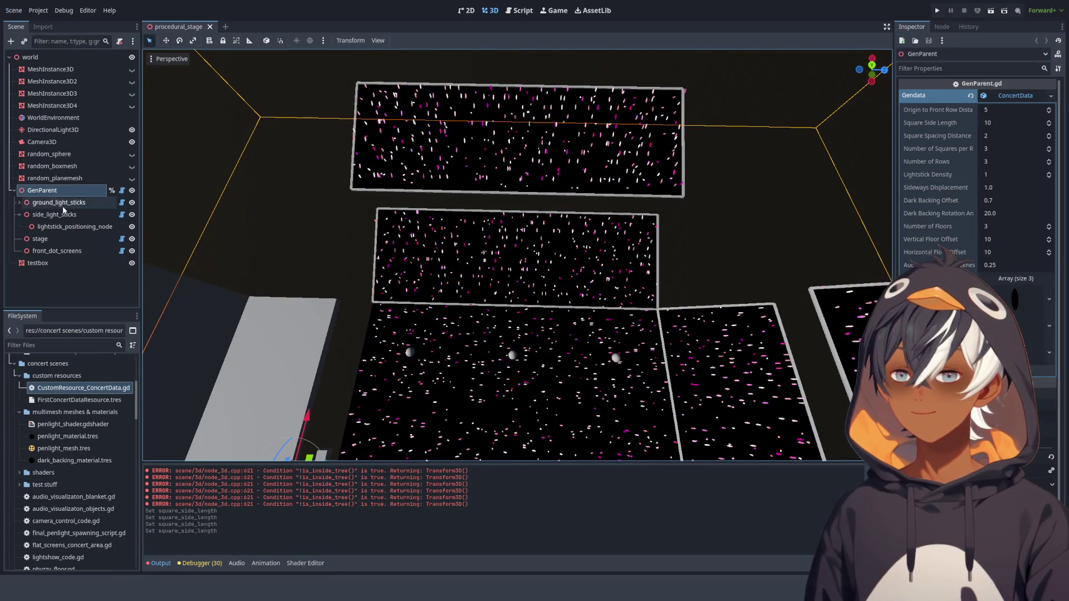
mouse_move(613, 128)
left_mouse_down()
mouse_move(566, 120)
mouse_move(509, 135)
mouse_move(642, 169)
mouse_move(693, 146)
mouse_move(698, 251)
mouse_move(513, 83)
mouse_move(419, 143)
mouse_move(384, 139)
mouse_move(544, 148)
mouse_move(501, 145)
mouse_move(519, 179)
mouse_move(494, 145)
mouse_move(379, 142)
mouse_move(385, 159)
mouse_move(446, 101)
left_mouse_up()
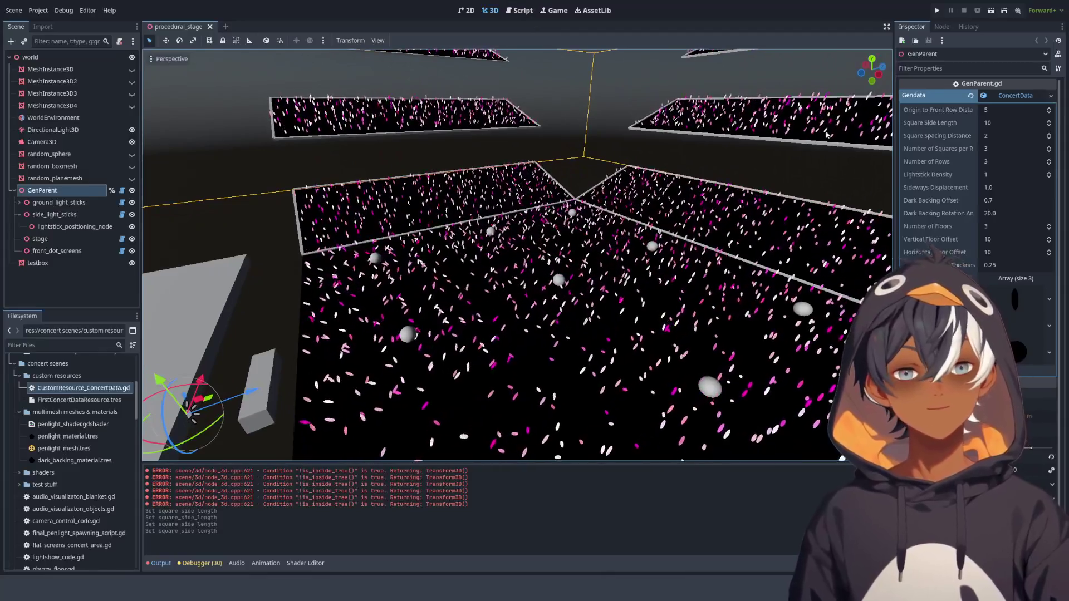
left_click(1004, 264)
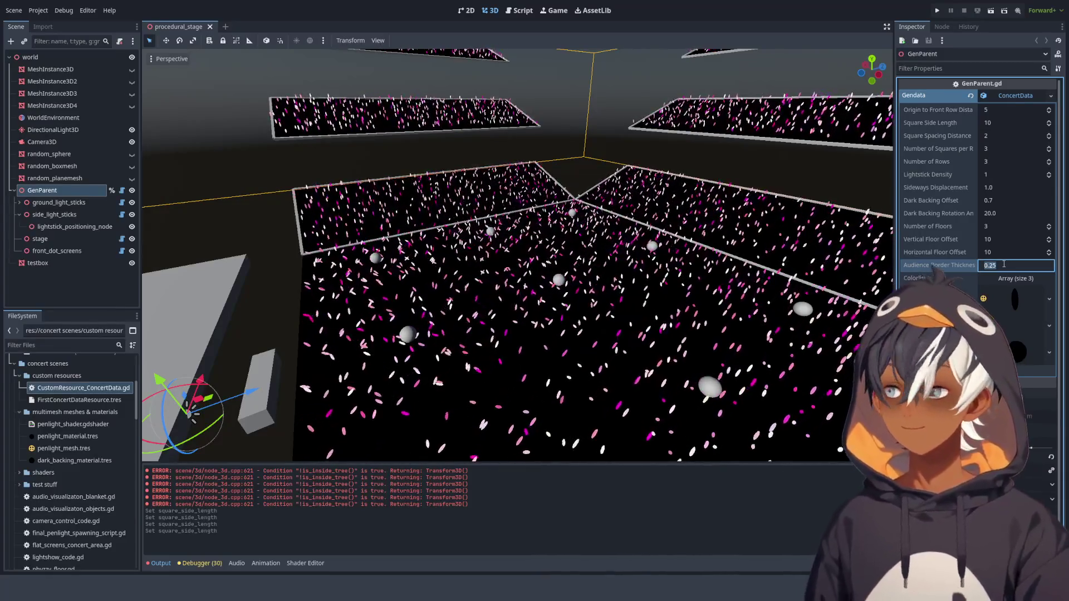
left_click_drag(500, 234, 500, 184)
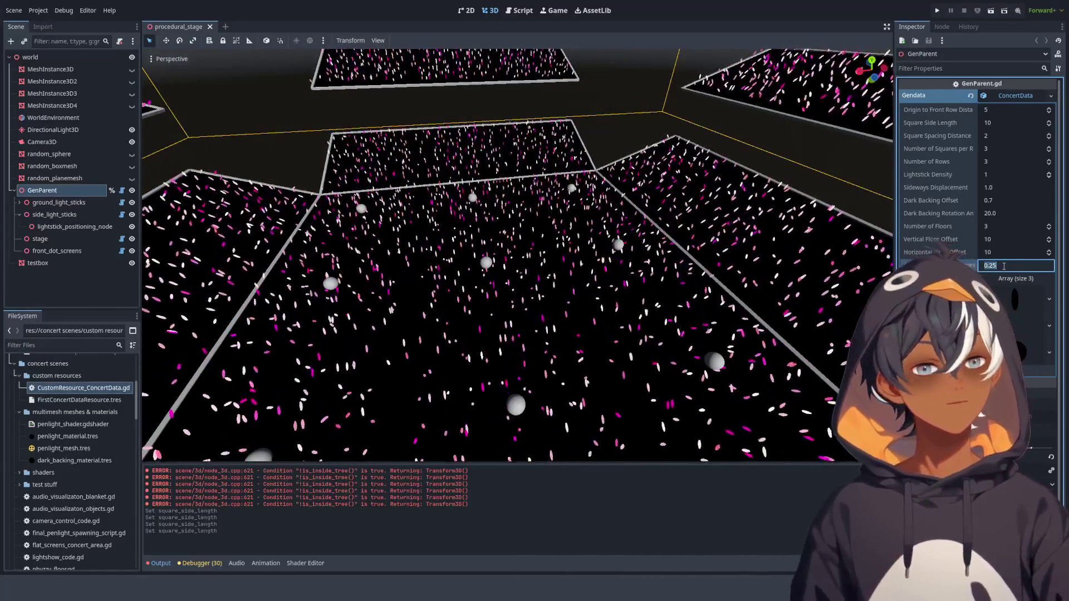
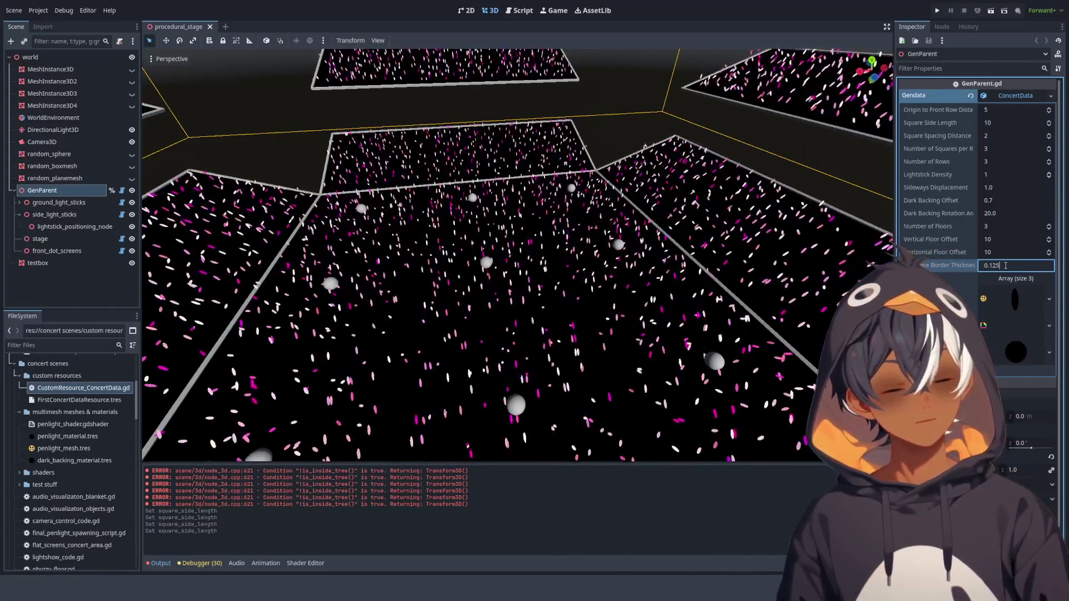
- Apply the 0.125 audience border thickness and orbit around the regenerated stands to review them
key("Return")
mouse_move(493, 201)
left_mouse_down()
mouse_move(360, 177)
mouse_move(512, 148)
mouse_move(624, 144)
mouse_move(536, 151)
mouse_move(490, 172)
mouse_move(398, 212)
mouse_move(356, 261)
left_mouse_up()
scroll(345, 278, "down", 3)
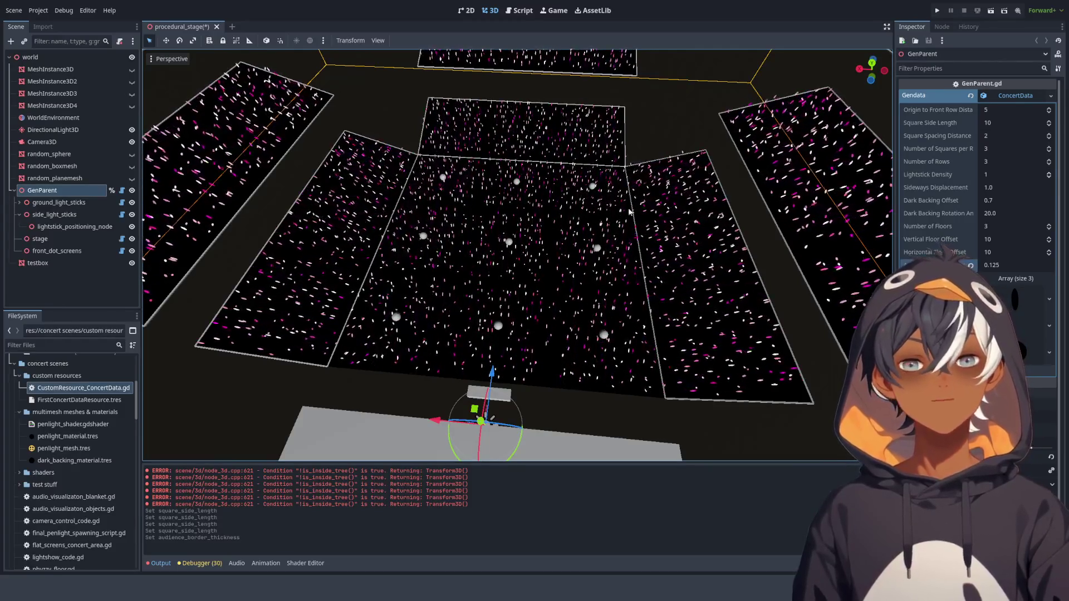
mouse_move(542, 329)
left_mouse_down()
mouse_move(518, 270)
mouse_move(431, 253)
mouse_move(471, 256)
mouse_move(589, 171)
mouse_move(443, 255)
mouse_move(442, 207)
mouse_move(458, 205)
left_mouse_up()
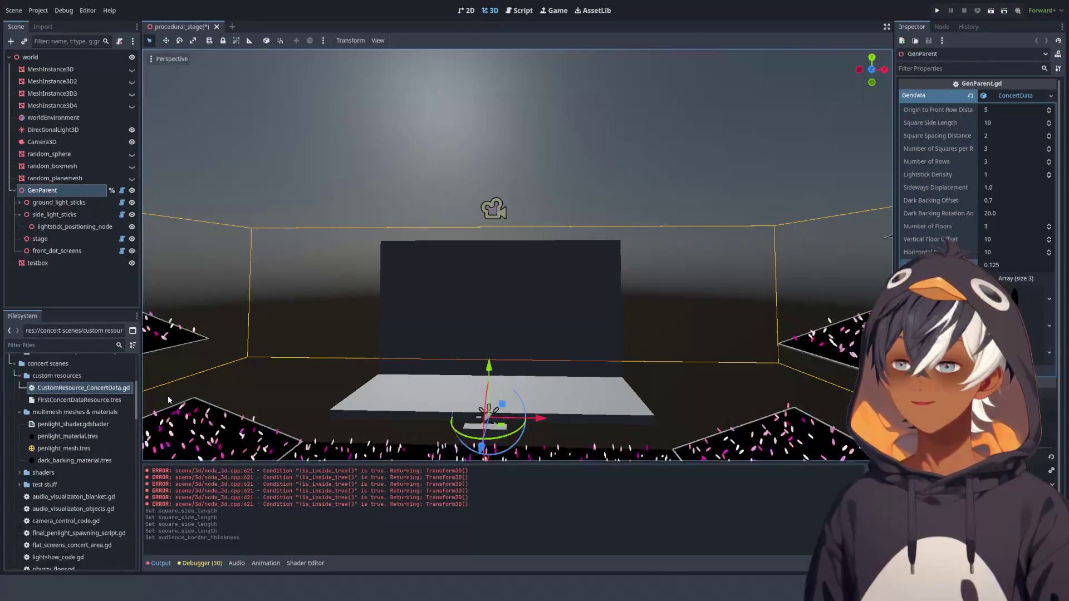
mouse_move(484, 276)
left_mouse_down()
mouse_move(493, 334)
mouse_move(477, 289)
mouse_move(553, 285)
mouse_move(484, 362)
left_mouse_up()
- Delete the testbox and orbit out over the audience planes
left_click(483, 365)
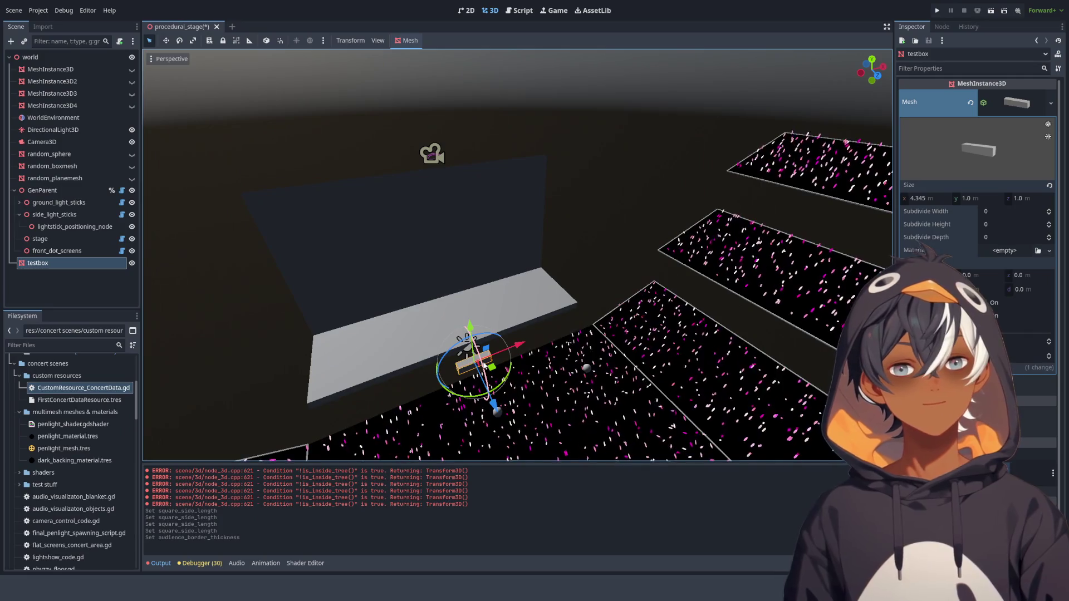
key("Delete")
mouse_move(512, 342)
left_mouse_down()
mouse_move(755, 366)
mouse_move(734, 350)
left_mouse_up()
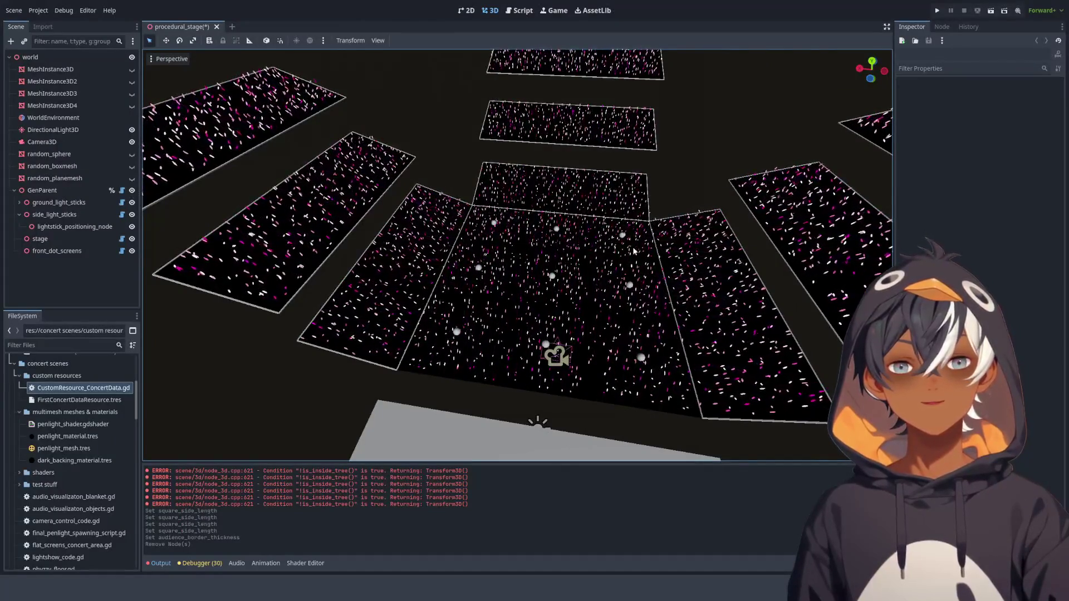
left_click_drag(560, 319, 513, 301)
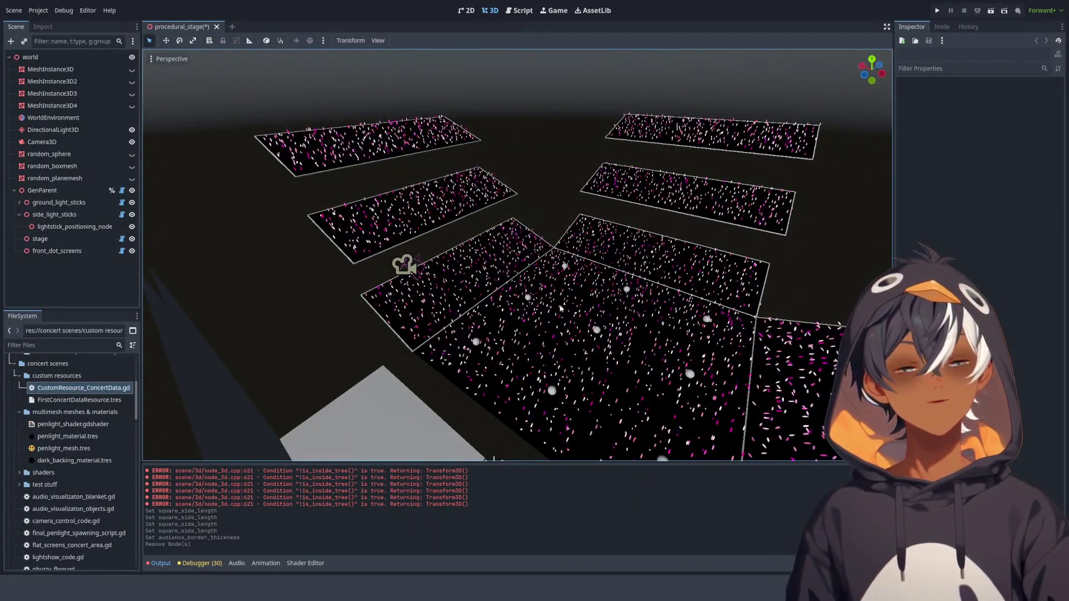
mouse_move(534, 297)
left_mouse_down()
mouse_move(562, 291)
mouse_move(513, 239)
mouse_move(506, 252)
mouse_move(361, 282)
mouse_move(423, 312)
mouse_move(542, 333)
mouse_move(469, 262)
left_mouse_up()
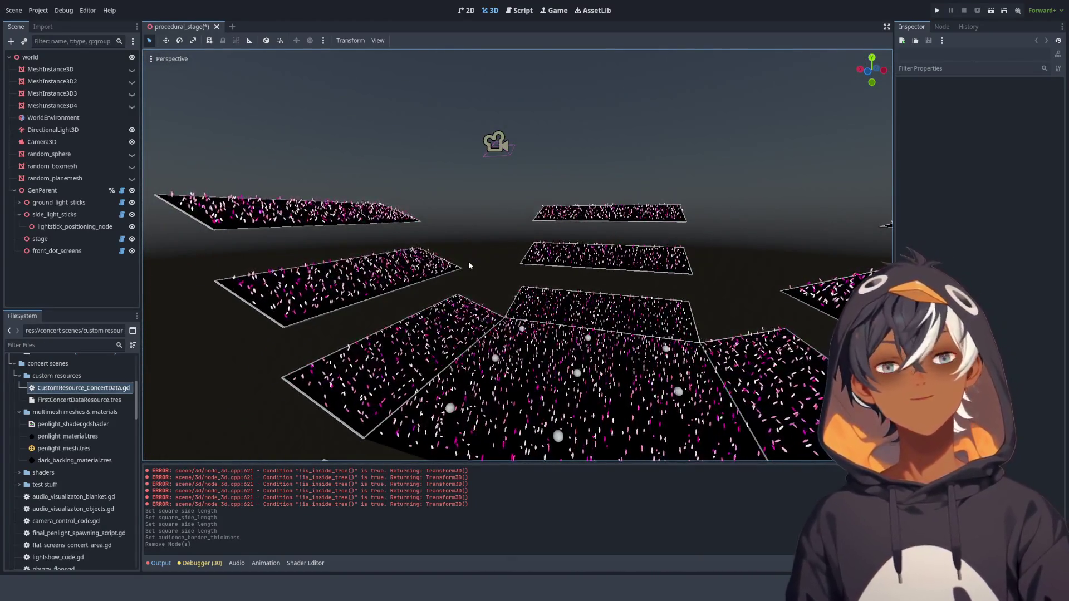
mouse_move(468, 262)
left_mouse_down()
mouse_move(492, 296)
mouse_move(500, 356)
mouse_move(547, 370)
left_mouse_up()
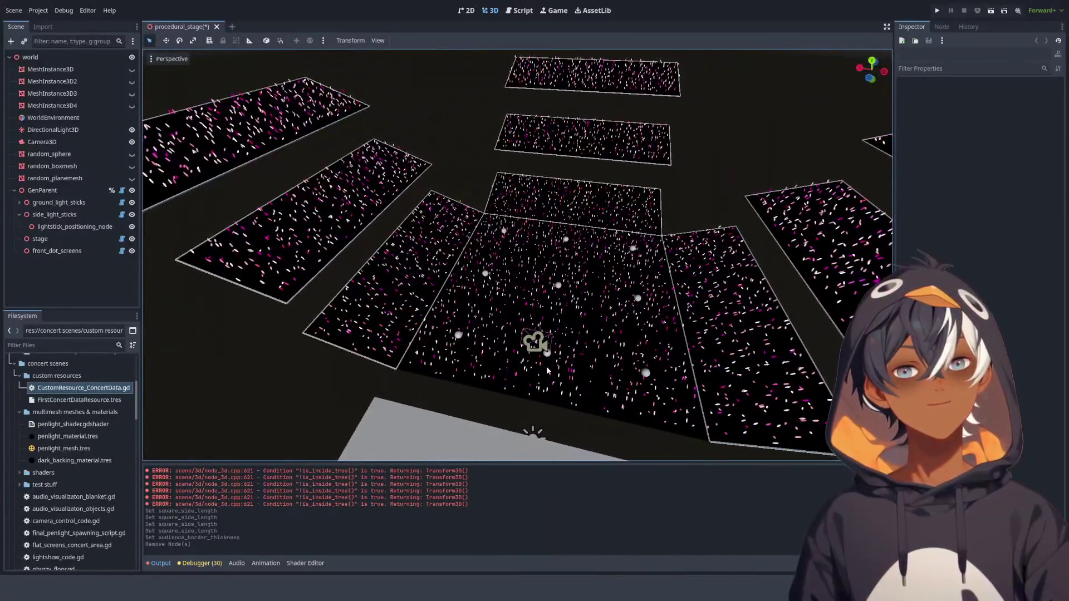
- Orbit and zoom to a low, near-horizontal view of the tiered audience planes
scroll(547, 370, "up", 2)
scroll(548, 370, "down", 10)
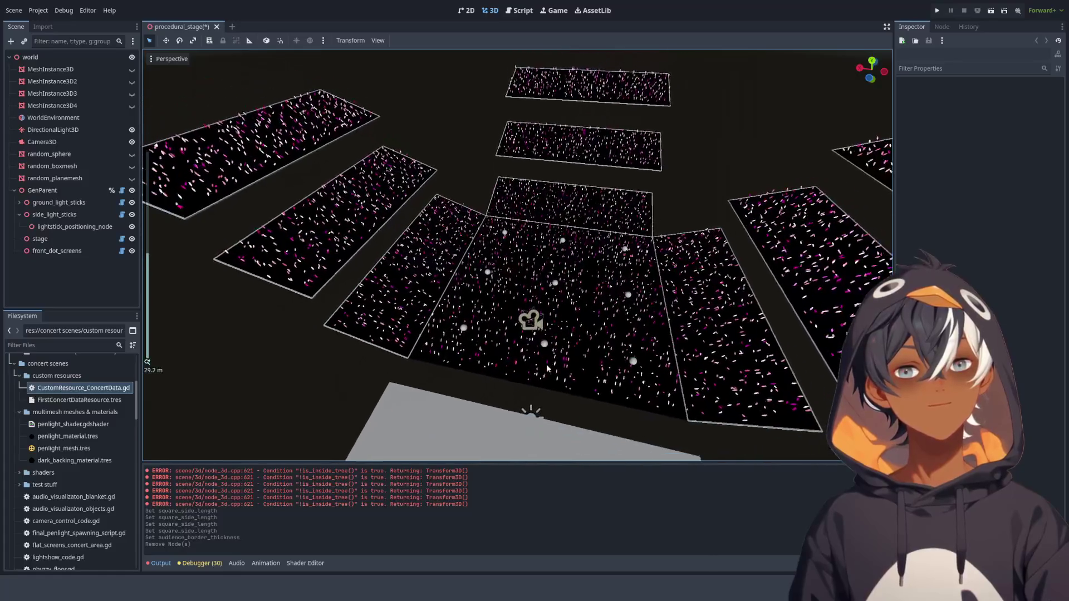
scroll(544, 360, "up", 5)
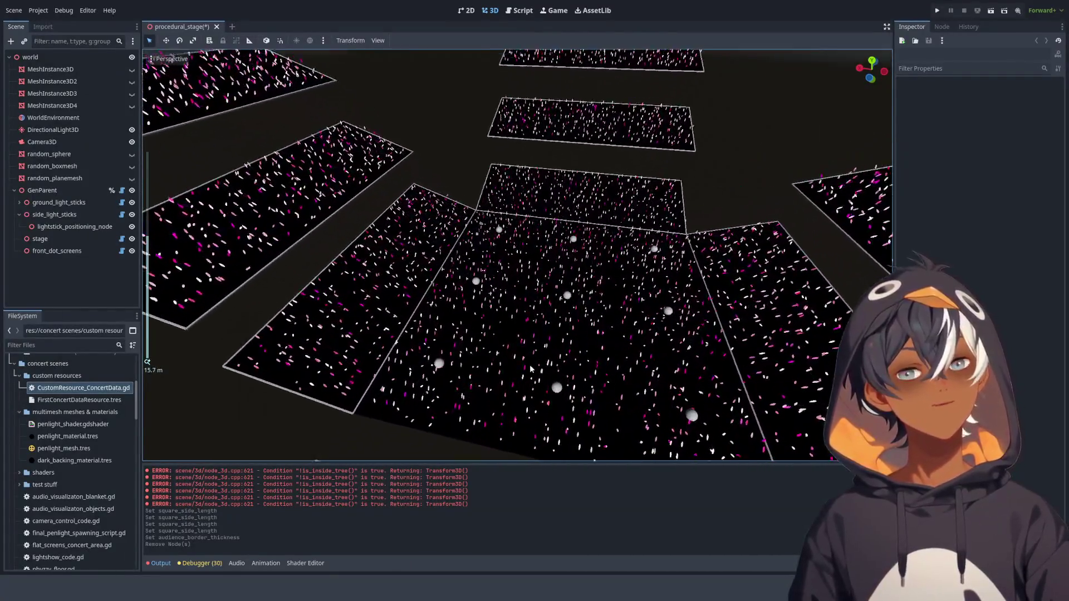
mouse_move(541, 358)
left_mouse_down()
mouse_move(461, 280)
mouse_move(449, 315)
mouse_move(751, 382)
mouse_move(552, 408)
mouse_move(595, 426)
left_mouse_up()
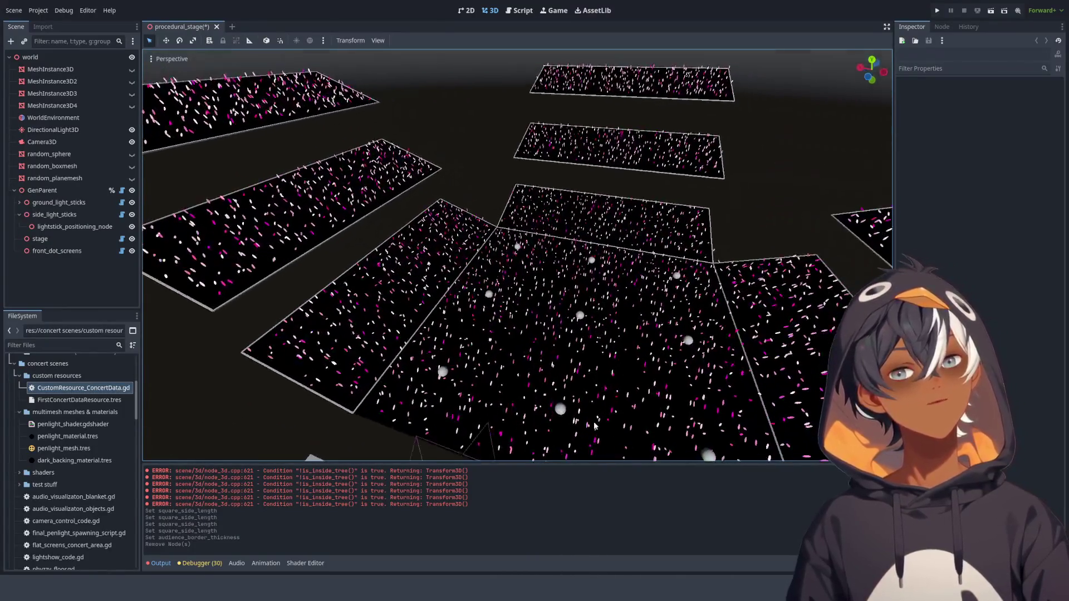
scroll(595, 426, "down", 3)
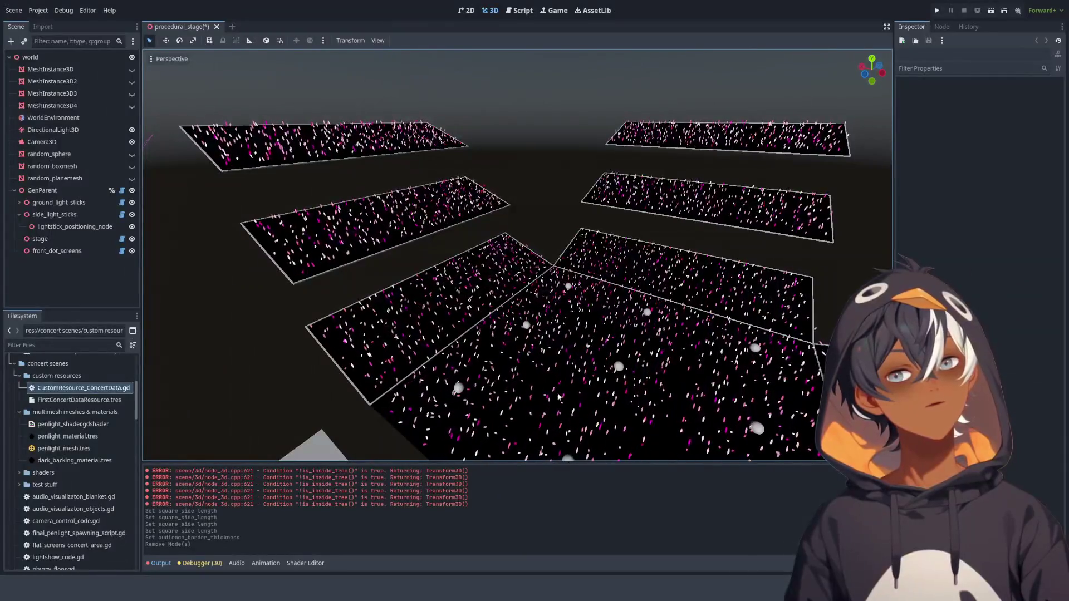
scroll(363, 315, "up", 3)
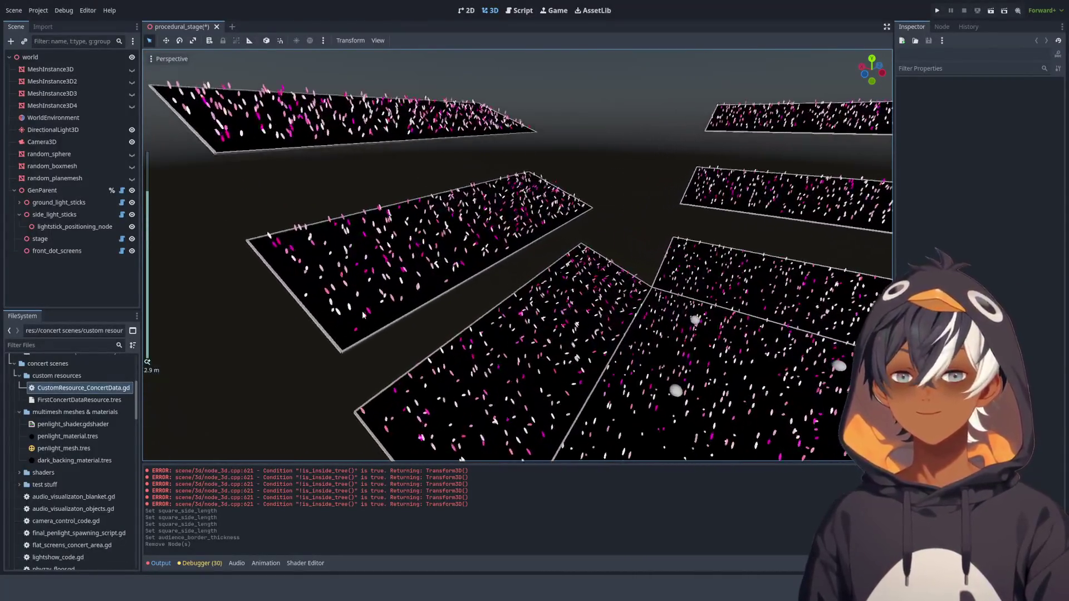
mouse_move(363, 315)
left_mouse_down()
mouse_move(556, 346)
mouse_move(464, 281)
left_mouse_up()
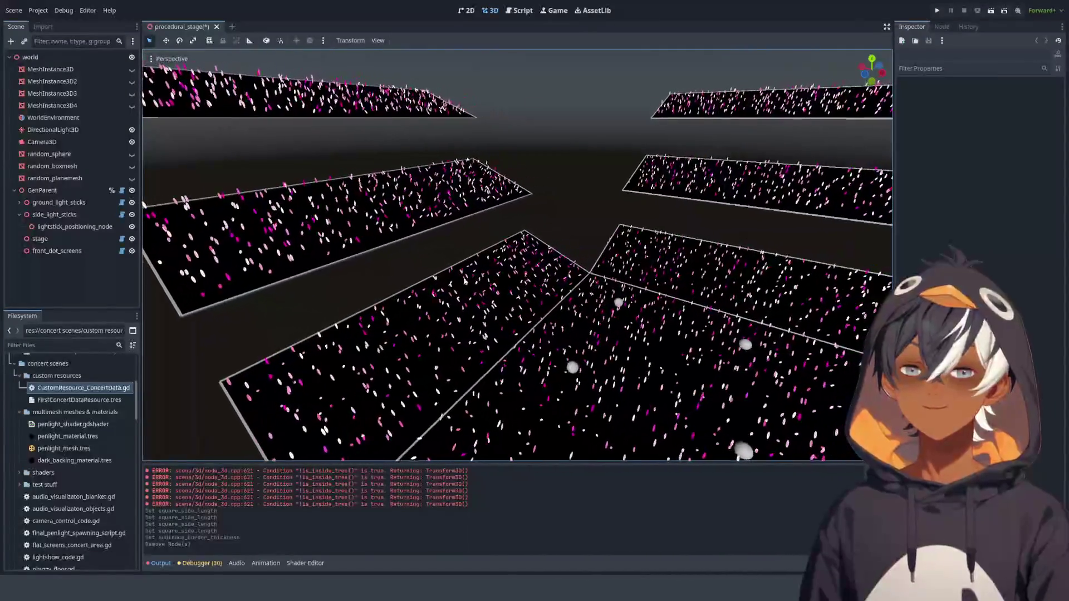
scroll(463, 281, "down", 5)
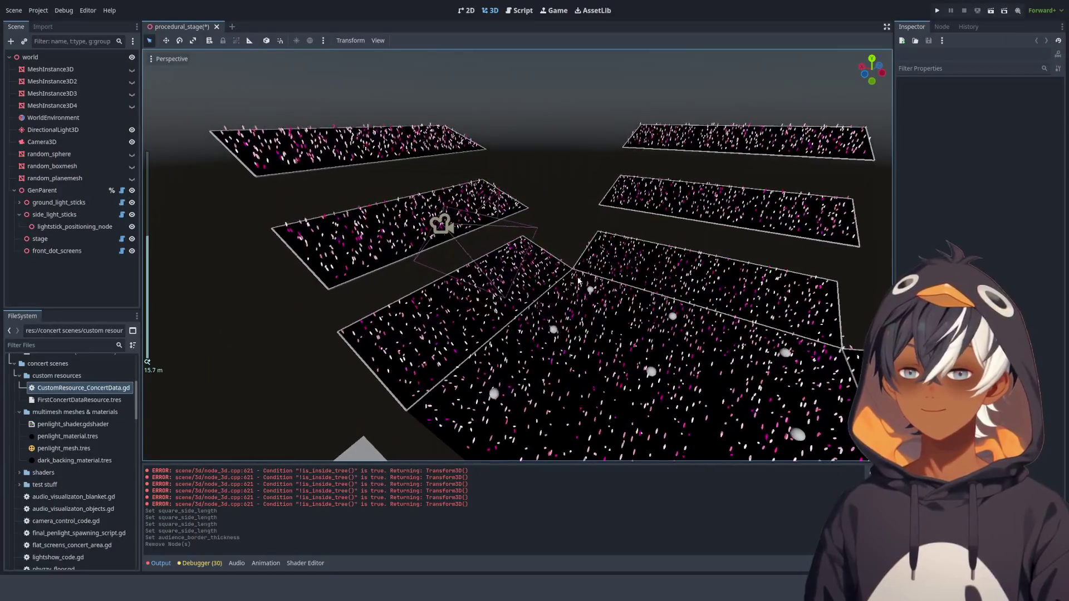
scroll(493, 307, "up", 5)
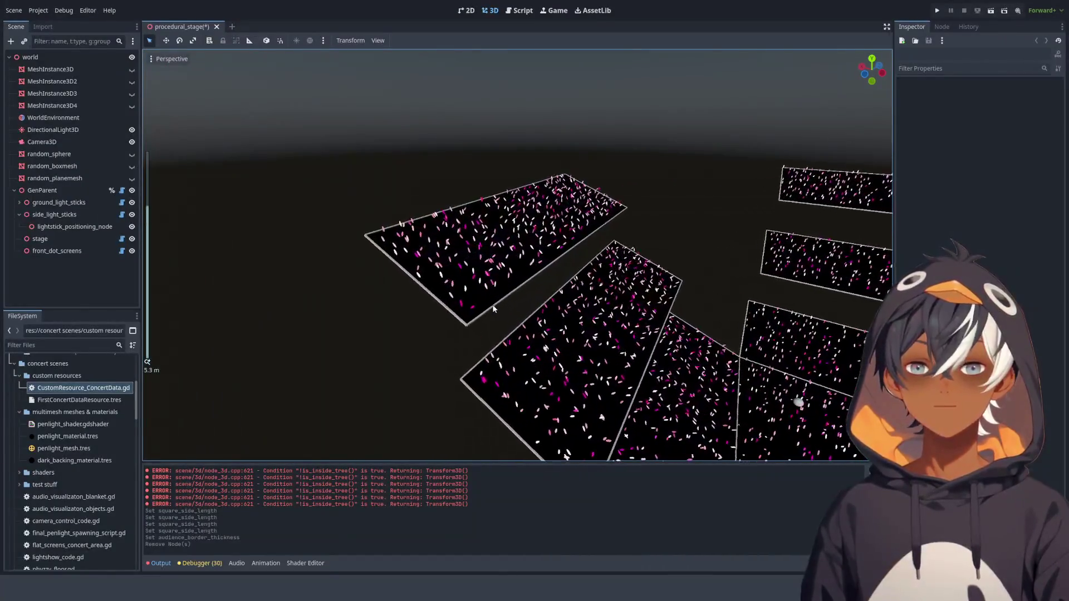
scroll(494, 307, "up", 4)
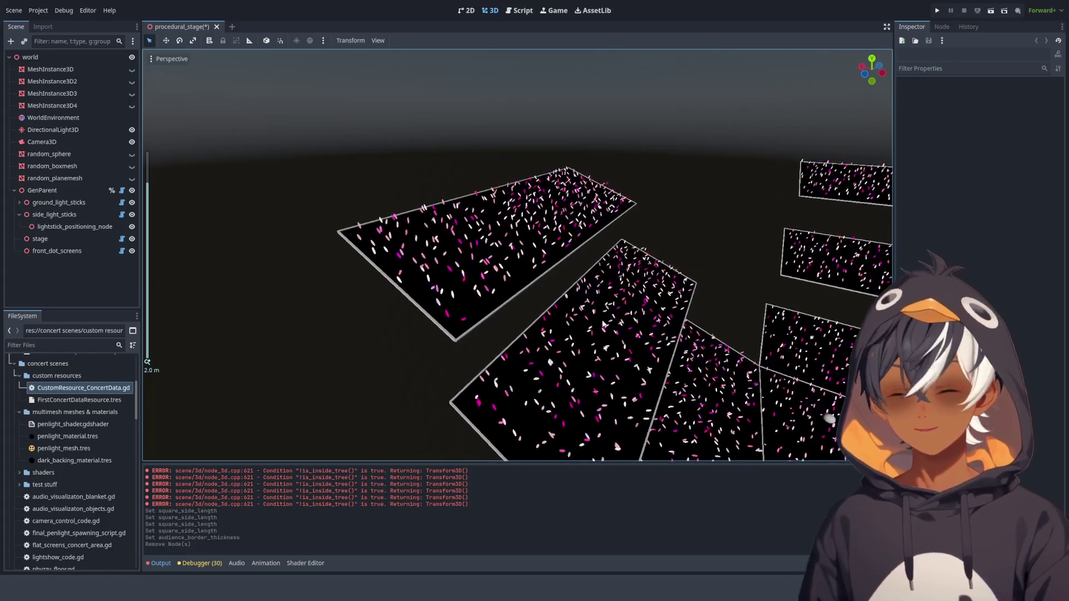
left_click_drag(603, 325, 420, 221)
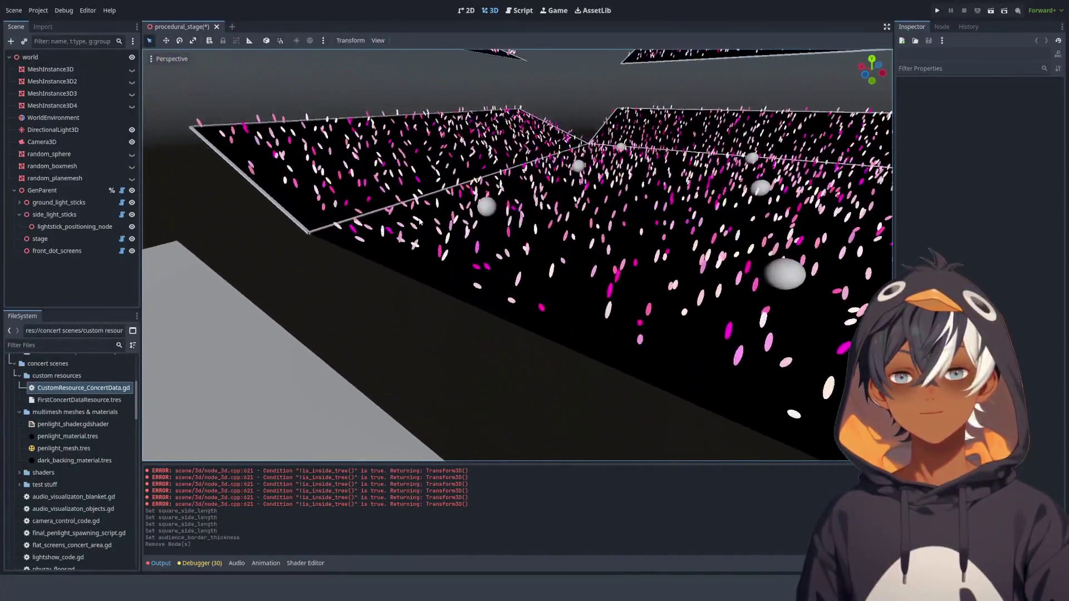
scroll(420, 221, "down", 10)
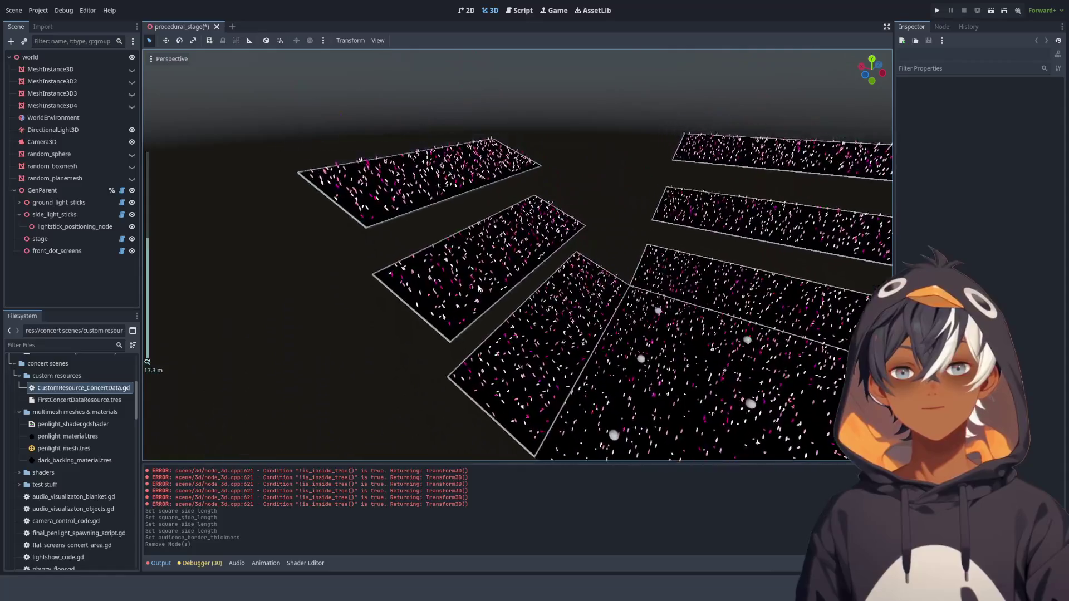
scroll(479, 288, "up", 10)
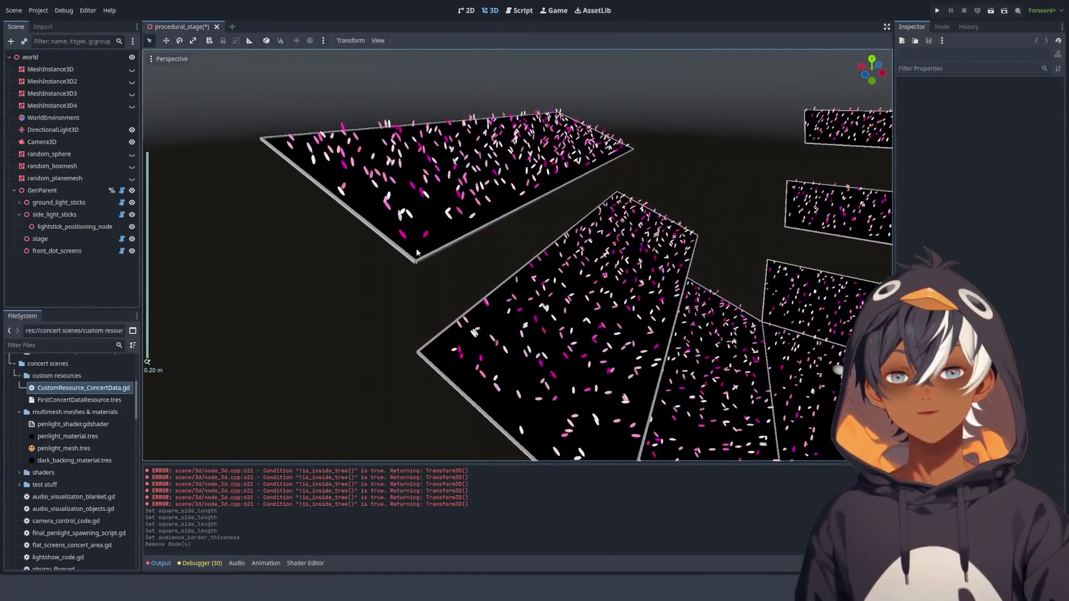
scroll(416, 252, "down", 15)
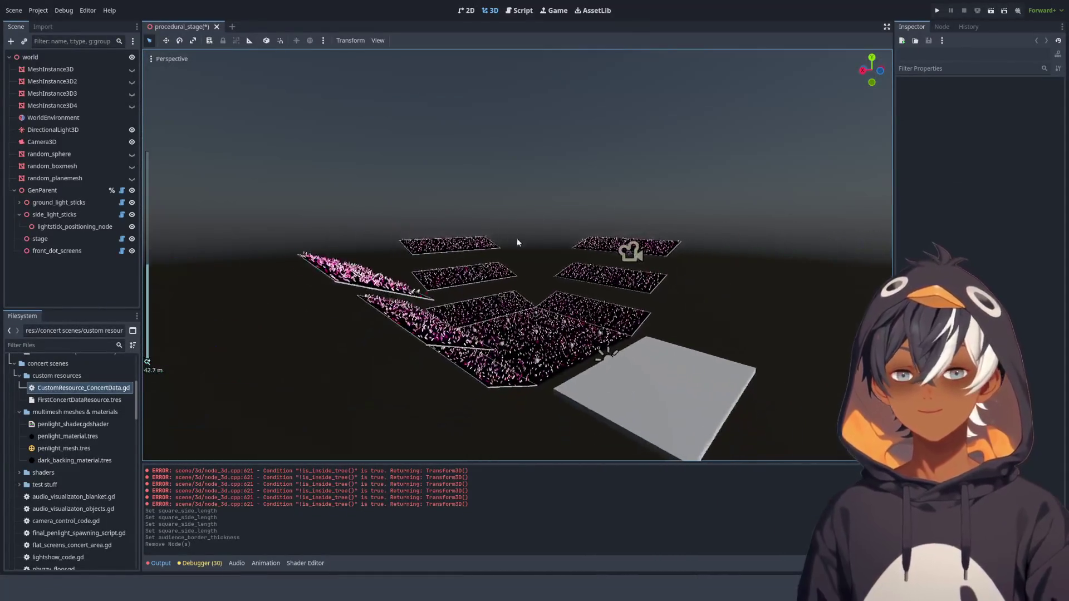
- Add a new Node3D under the world root and move it down and left
left_click(637, 251)
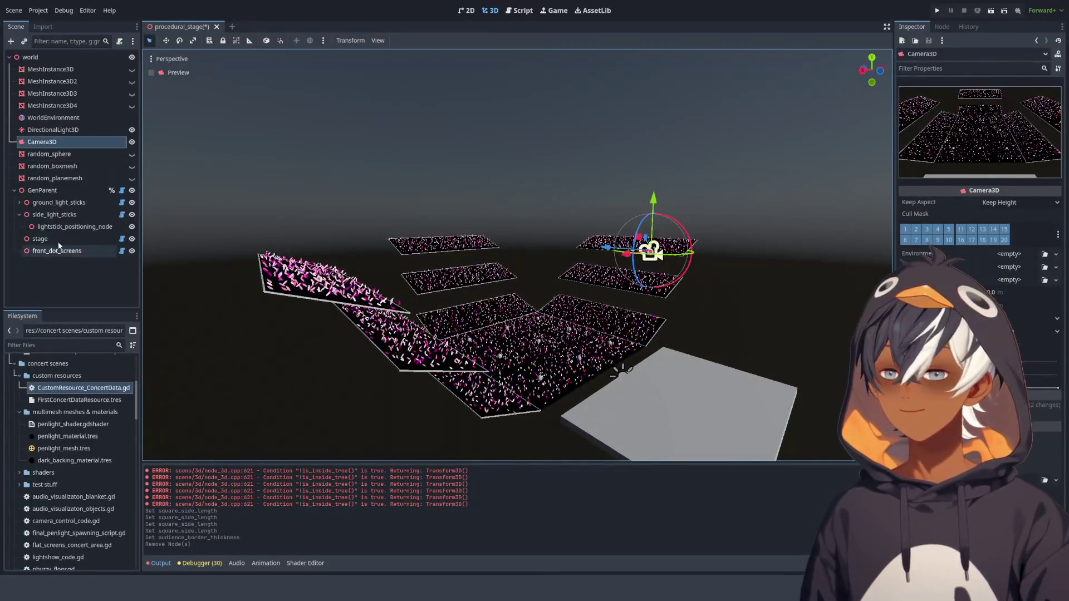
left_click(50, 60)
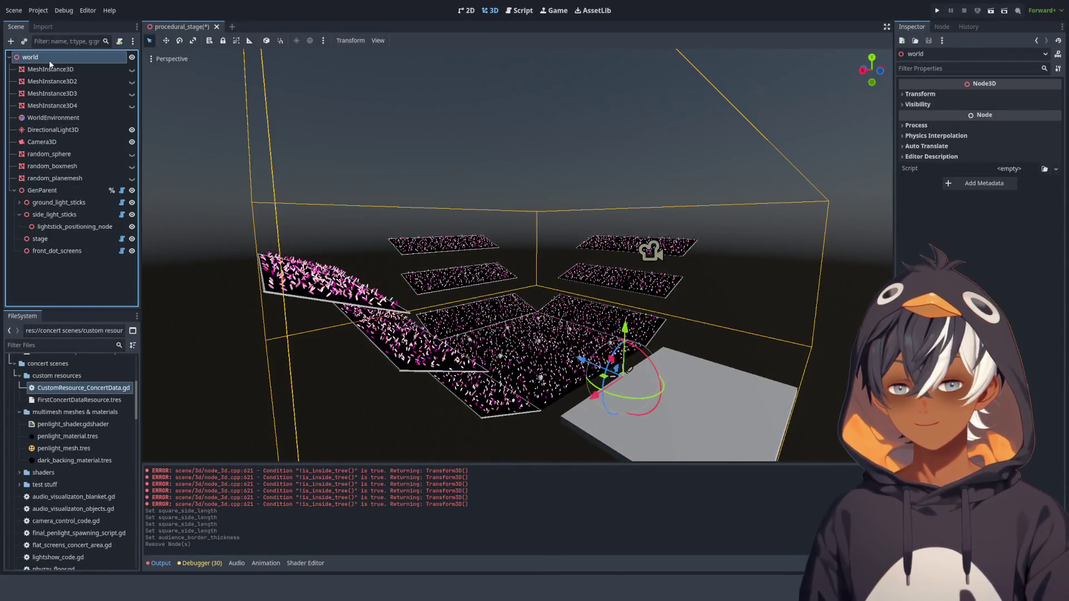
key("ctrl+a")
key("Return")
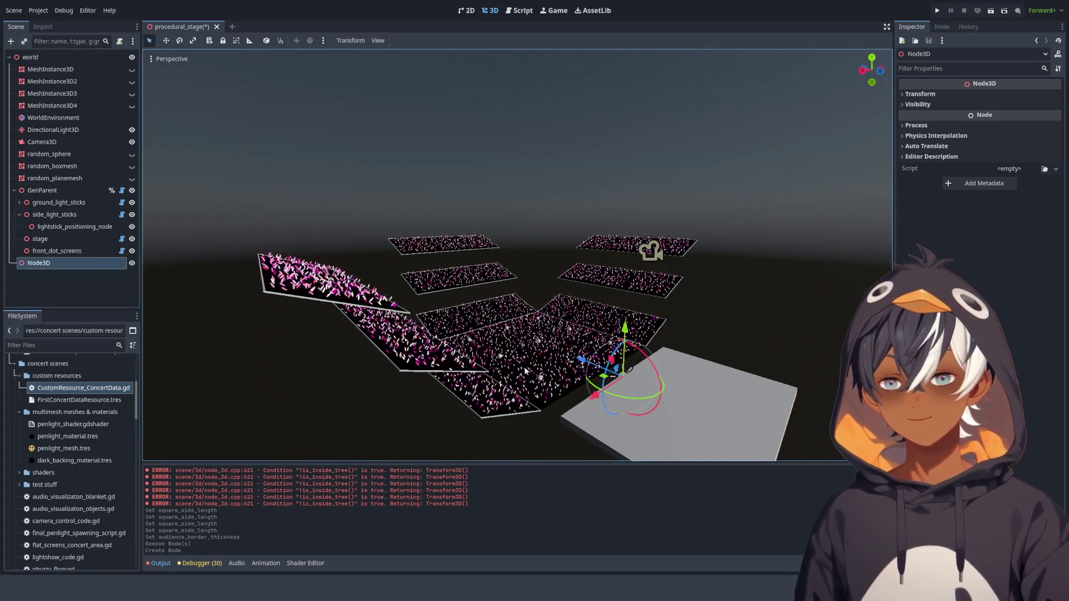
mouse_move(618, 367)
left_mouse_down()
mouse_move(475, 445)
mouse_move(433, 255)
left_mouse_up()
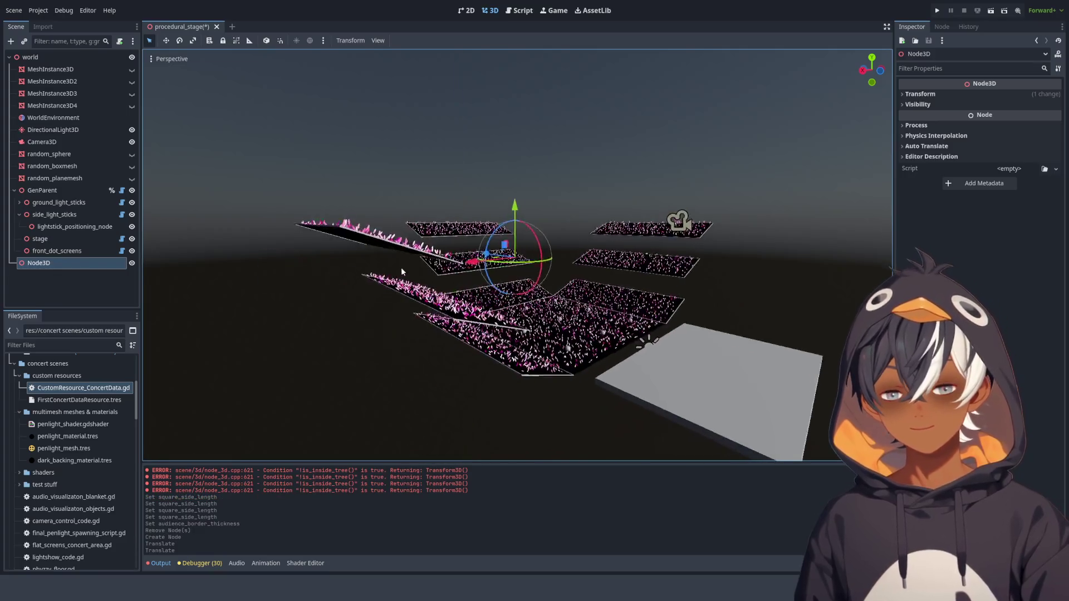
- Zoom and pan in on the grey border beams at the stage corner
scroll(404, 262, "up", 8)
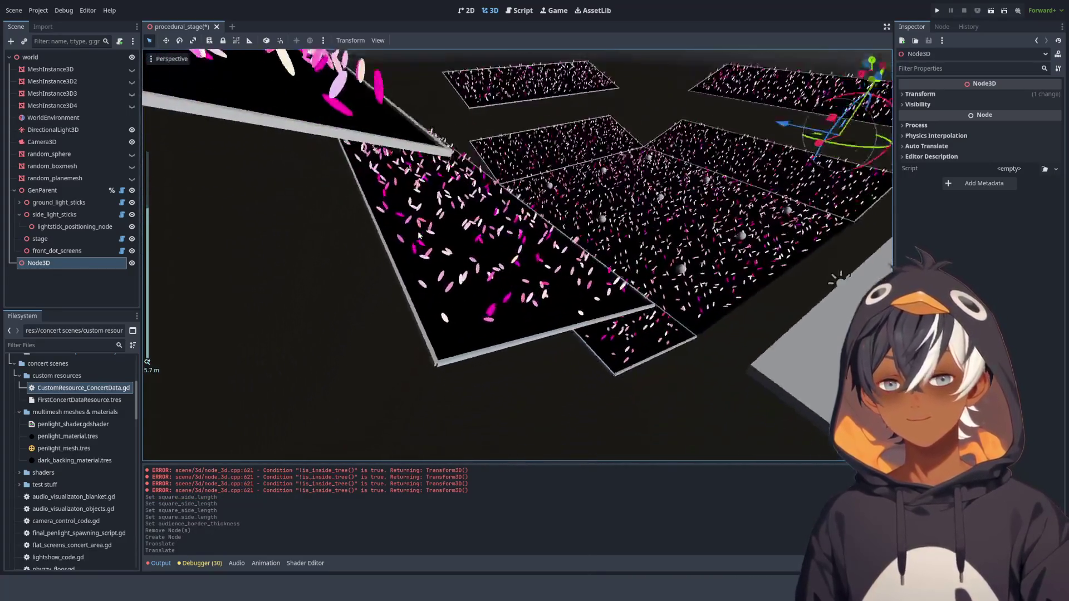
scroll(421, 235, "up", 10)
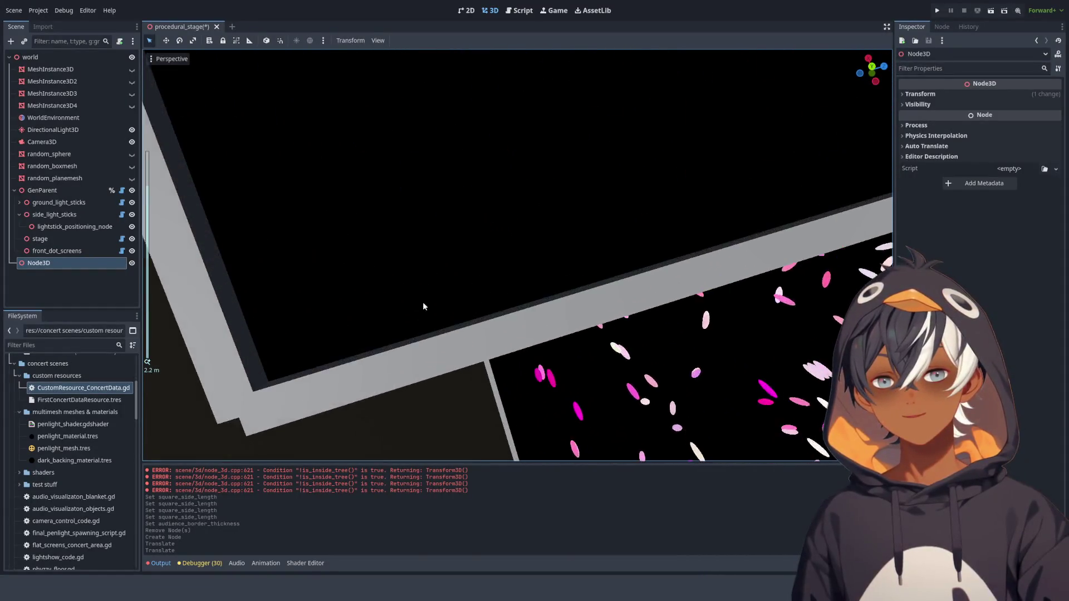
mouse_move(423, 306)
left_mouse_down()
mouse_move(410, 254)
mouse_move(447, 239)
left_mouse_up()
left_click_drag(454, 130, 452, 208)
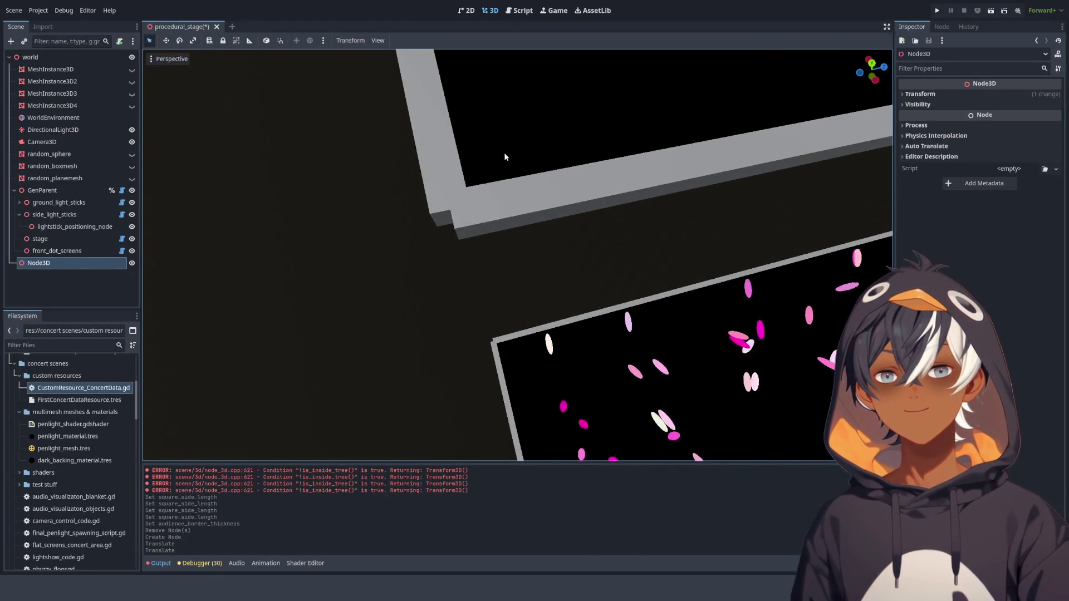
- Add gendata.audience_border_thickness to the border box sizes on lines 167 and 151
left_click(522, 11)
scroll(544, 409, "down", 5)
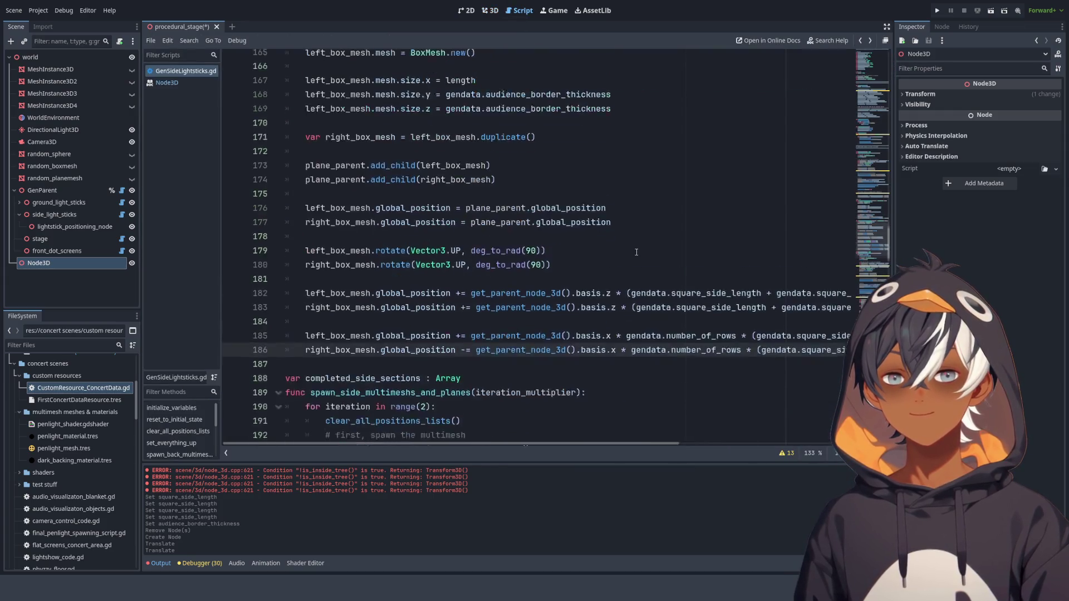
scroll(662, 308, "up", 3)
left_click(502, 128)
type("+ gendata")
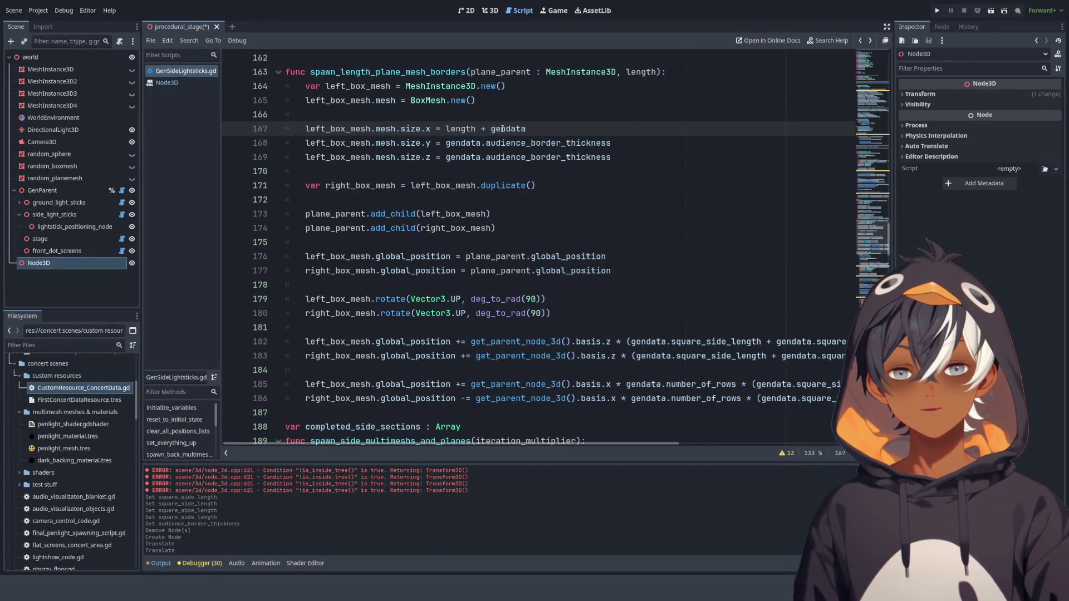
left_click_drag(468, 144, 659, 148)
key("ctrl+c")
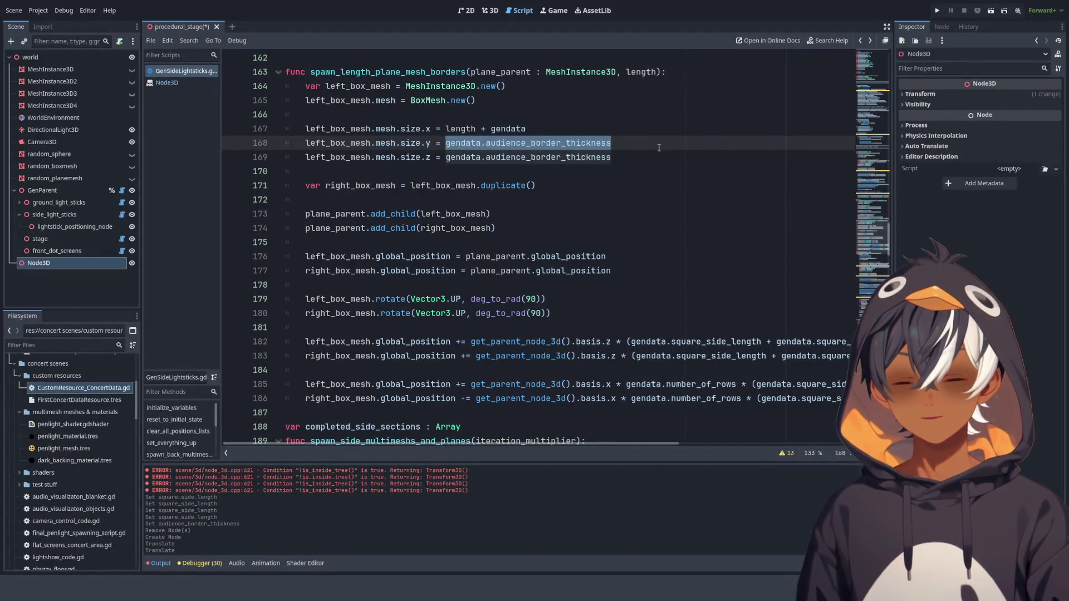
double_click(513, 129)
key("ctrl+v")
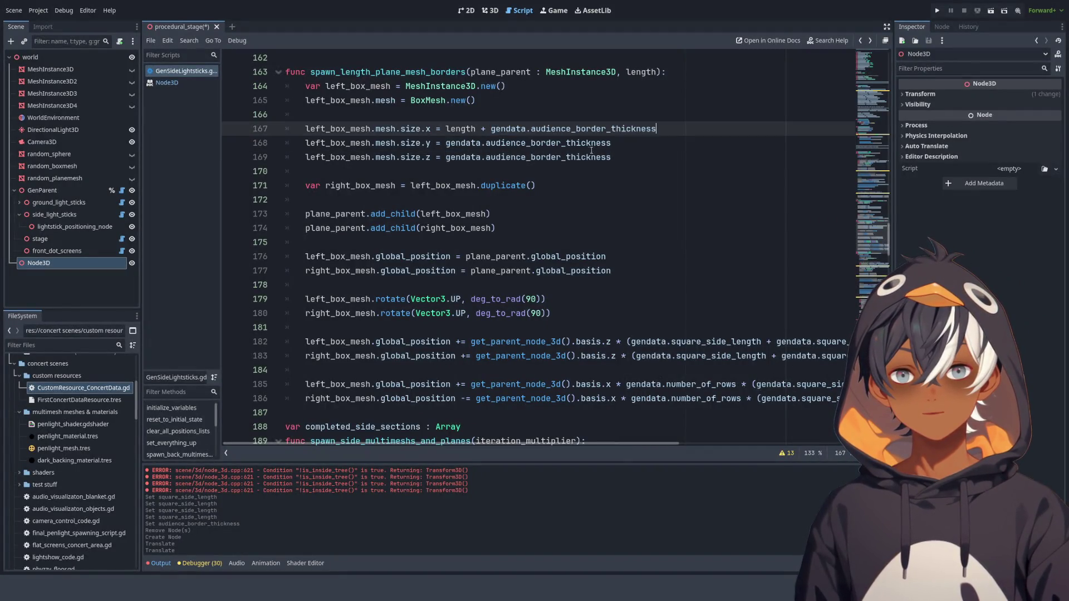
scroll(625, 196, "up", 6)
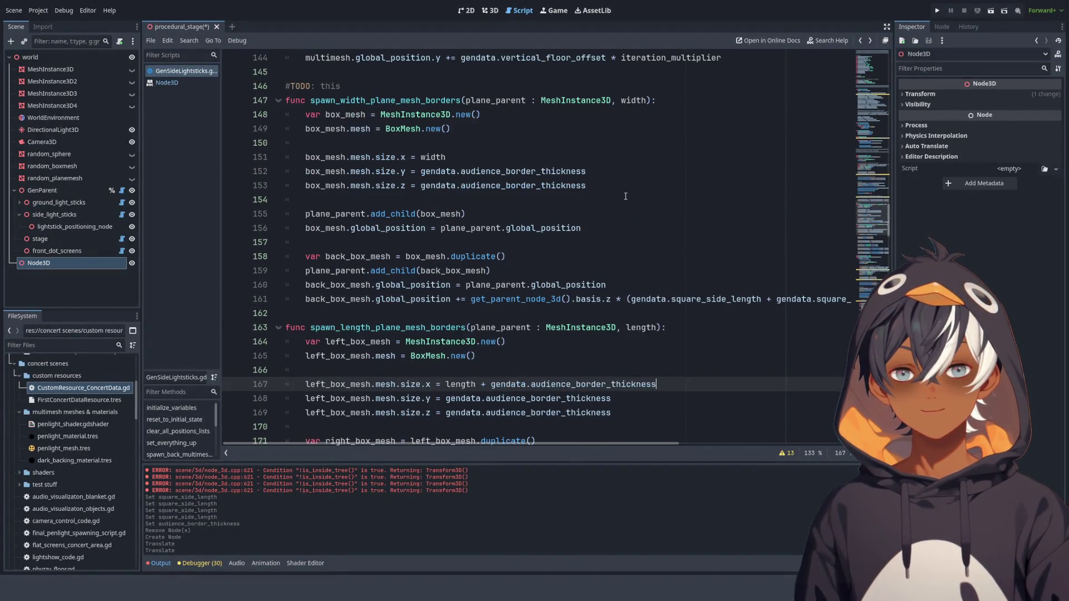
left_click(478, 161)
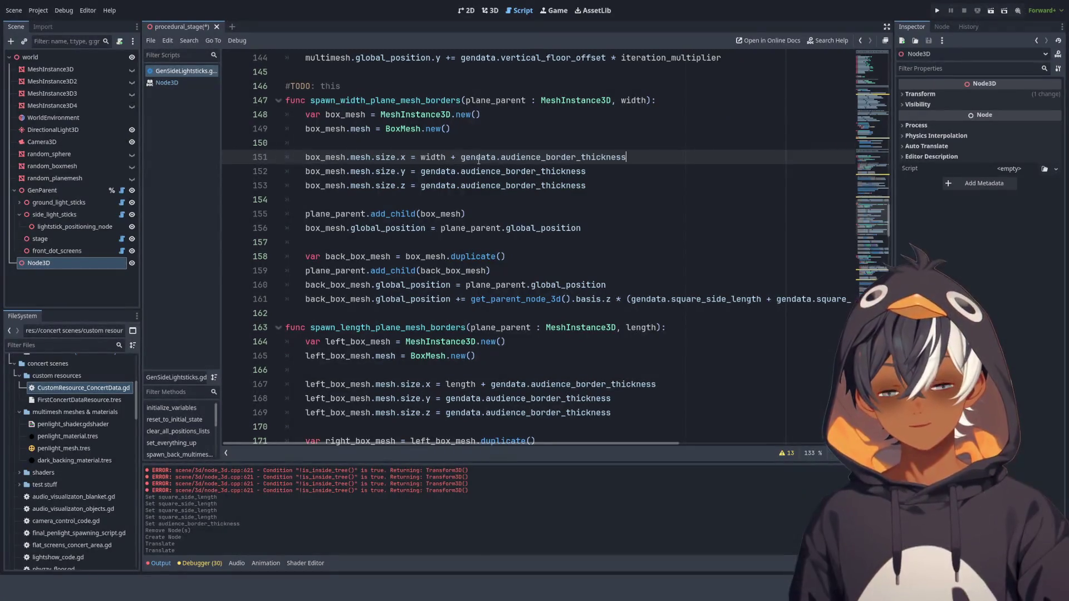
left_click(485, 14)
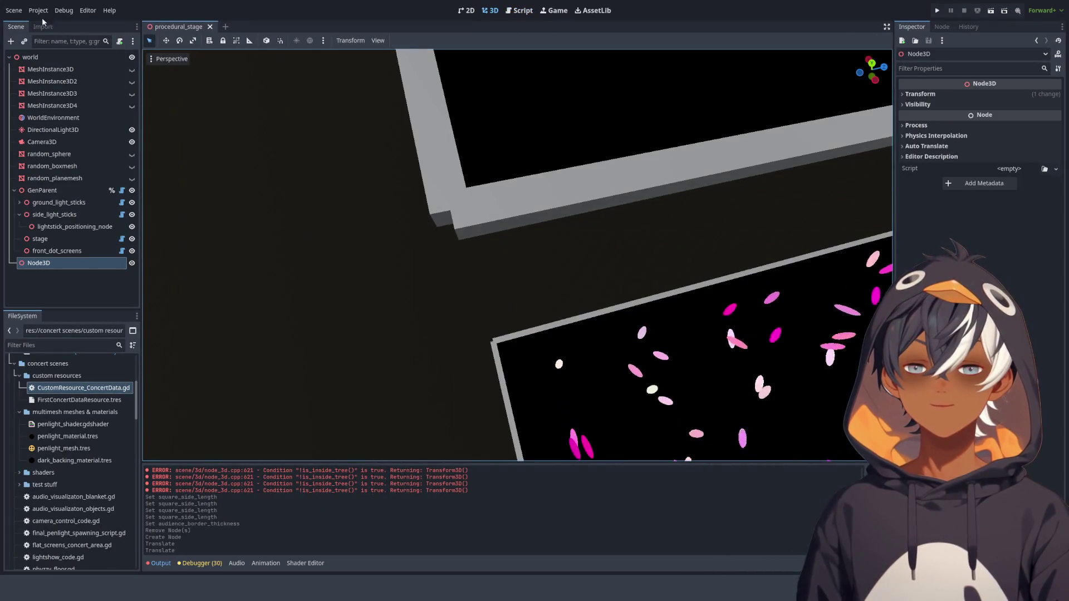
- Orbit and zoom around the lightstick platforms to check their grey borders
scroll(264, 211, "up", 2)
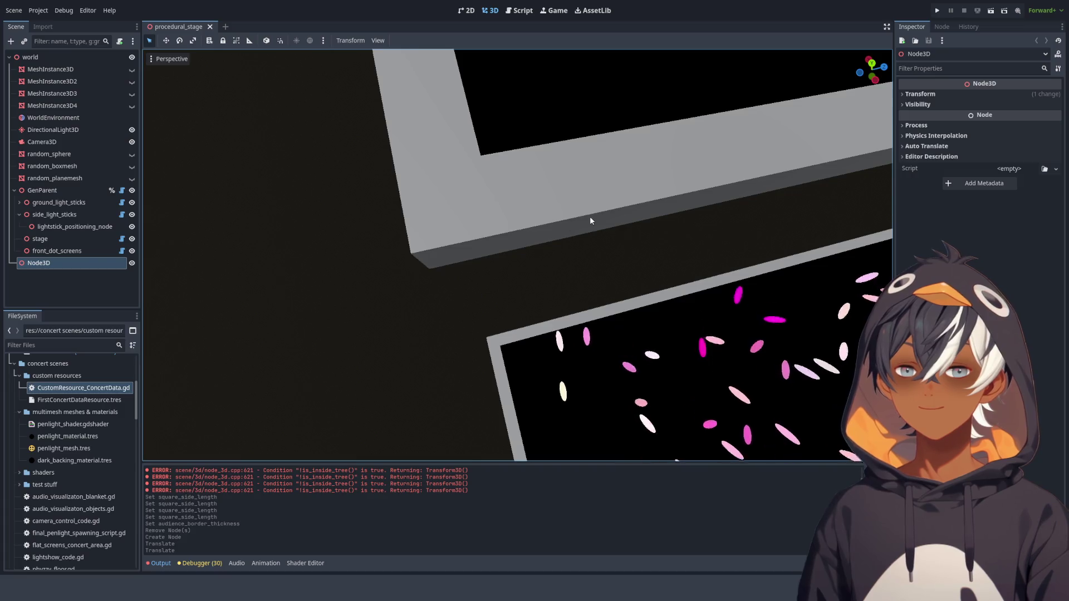
scroll(591, 221, "down", 10)
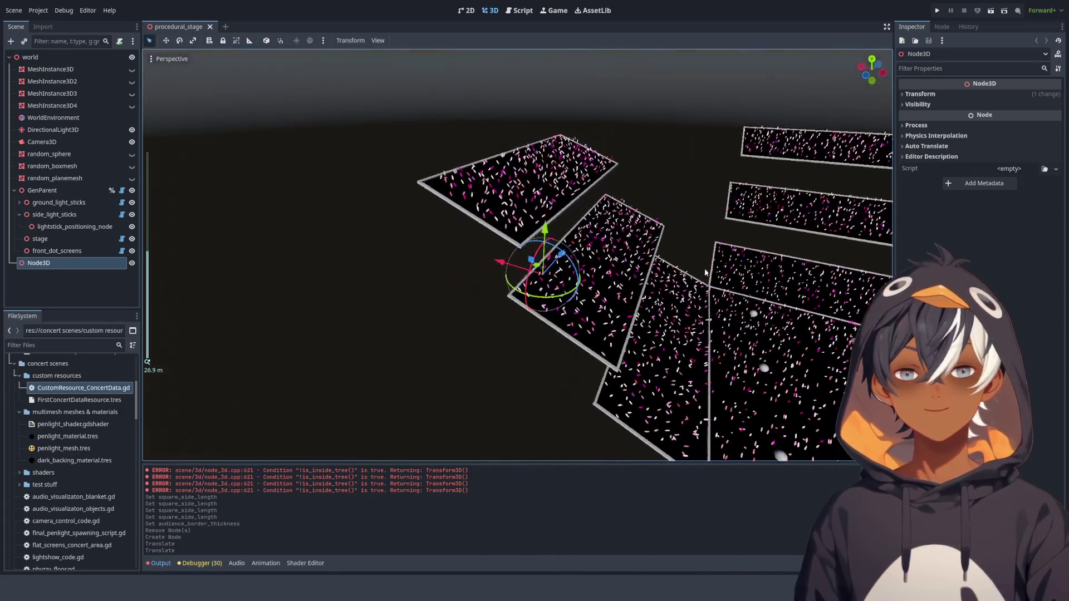
scroll(705, 272, "up", 3)
left_click_drag(704, 272, 487, 243)
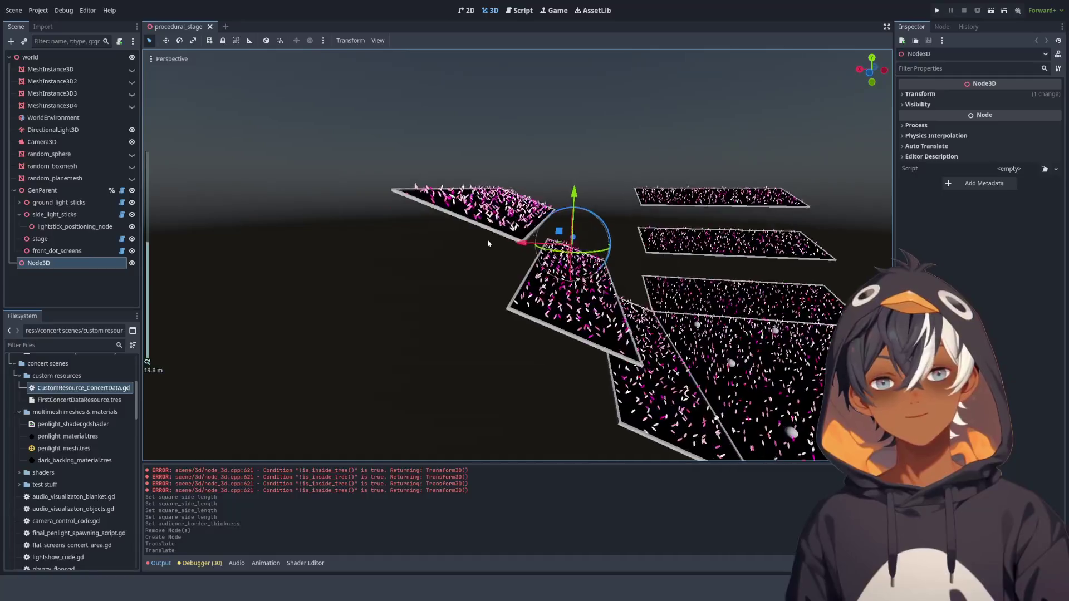
scroll(488, 243, "up", 8)
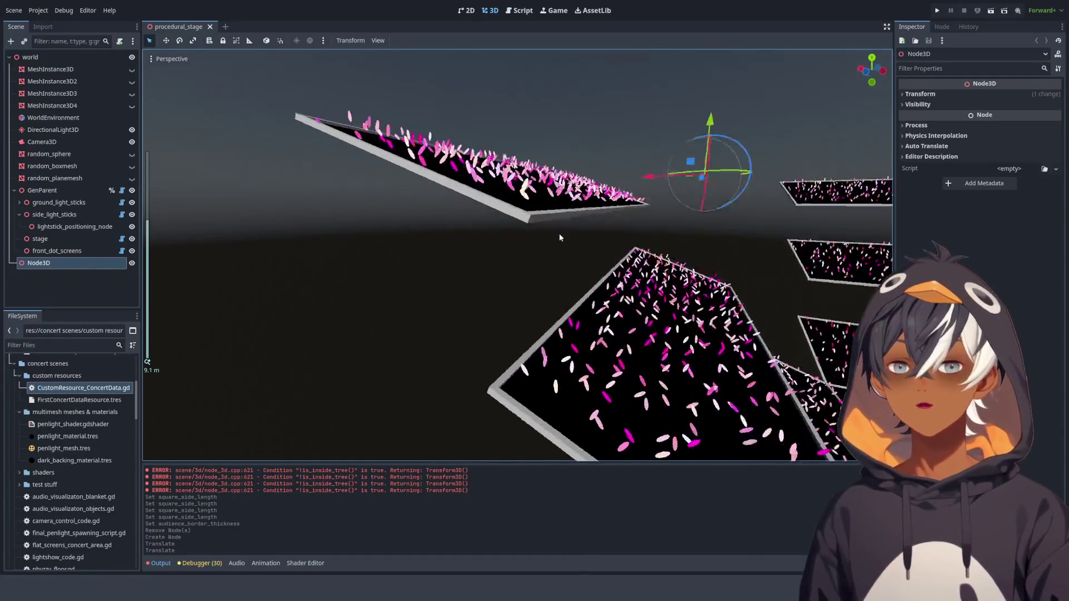
left_click_drag(559, 238, 507, 216)
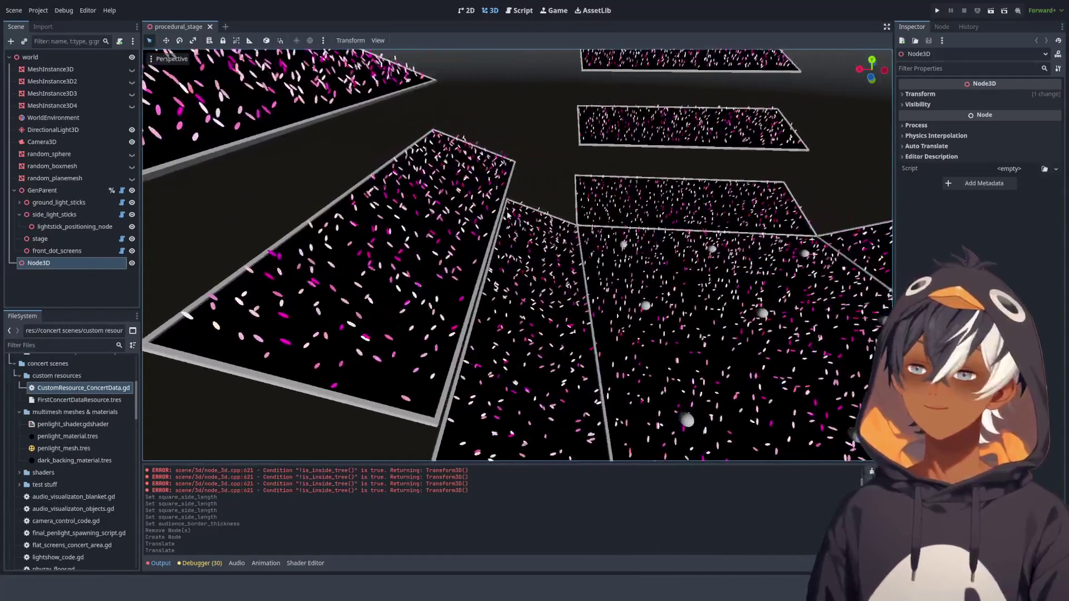
scroll(508, 215, "down", 10)
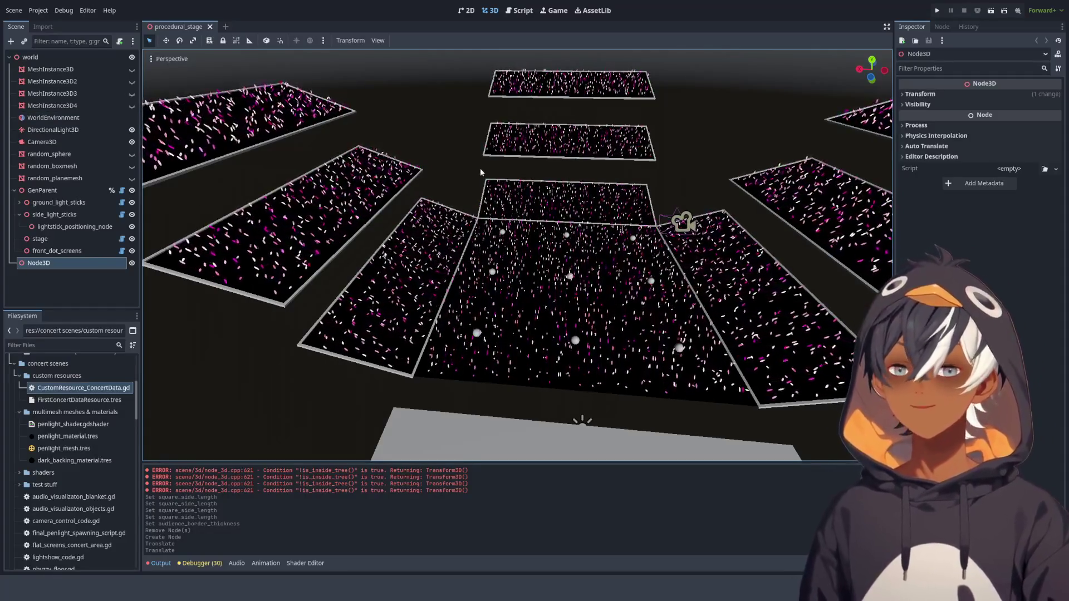
left_click_drag(481, 173, 444, 174)
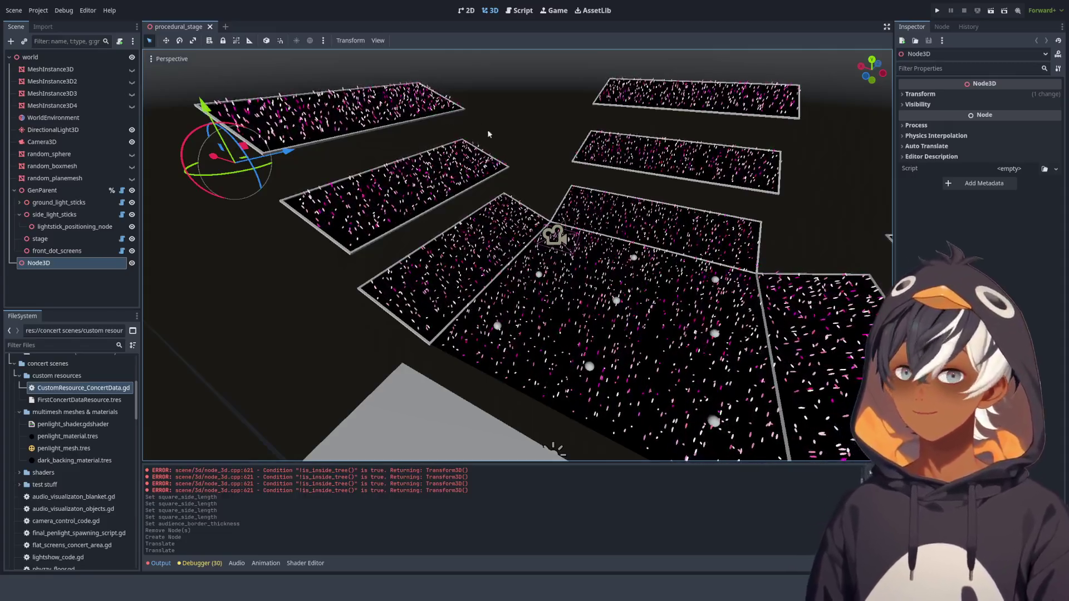
left_click_drag(488, 134, 533, 211)
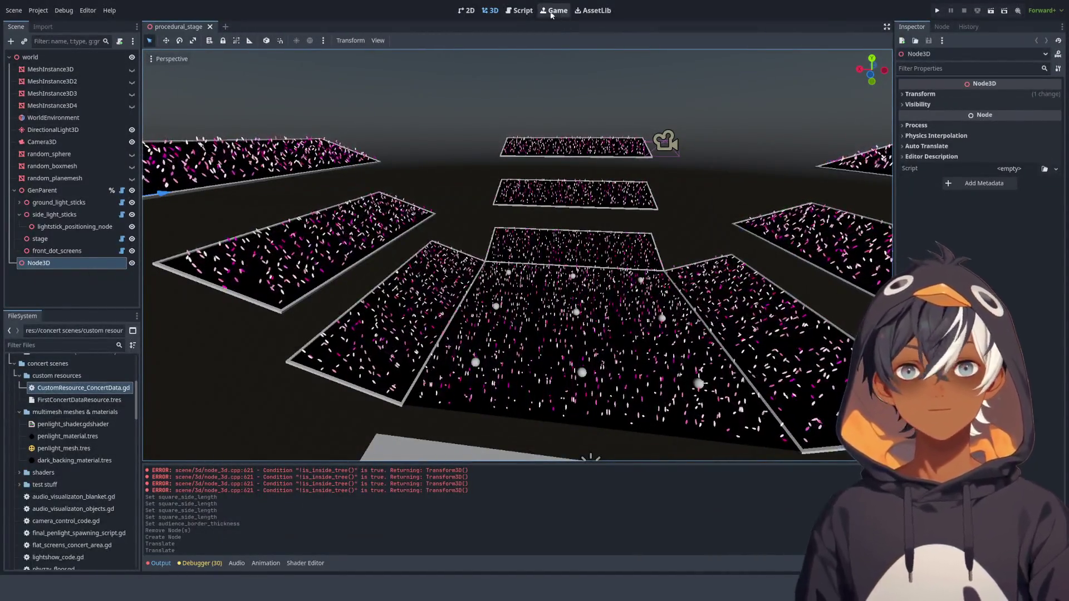
left_click(523, 11)
- Change audience_border_thickness in CustomResource_ConcertData.gd from 0.25 to 0.1, then view the stands
scroll(473, 132, "up", 10)
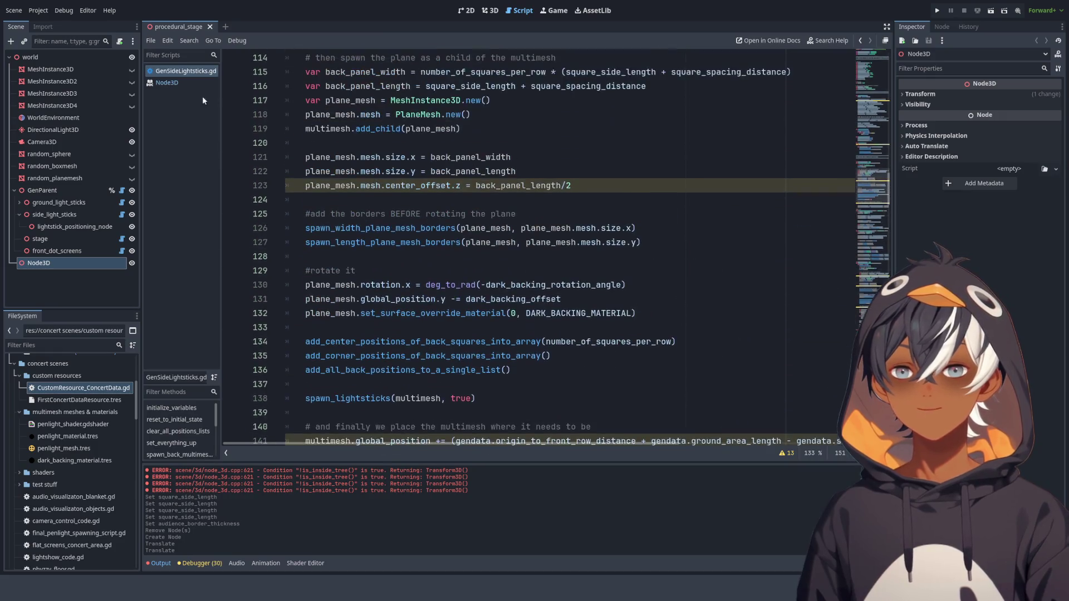
double_click(94, 390)
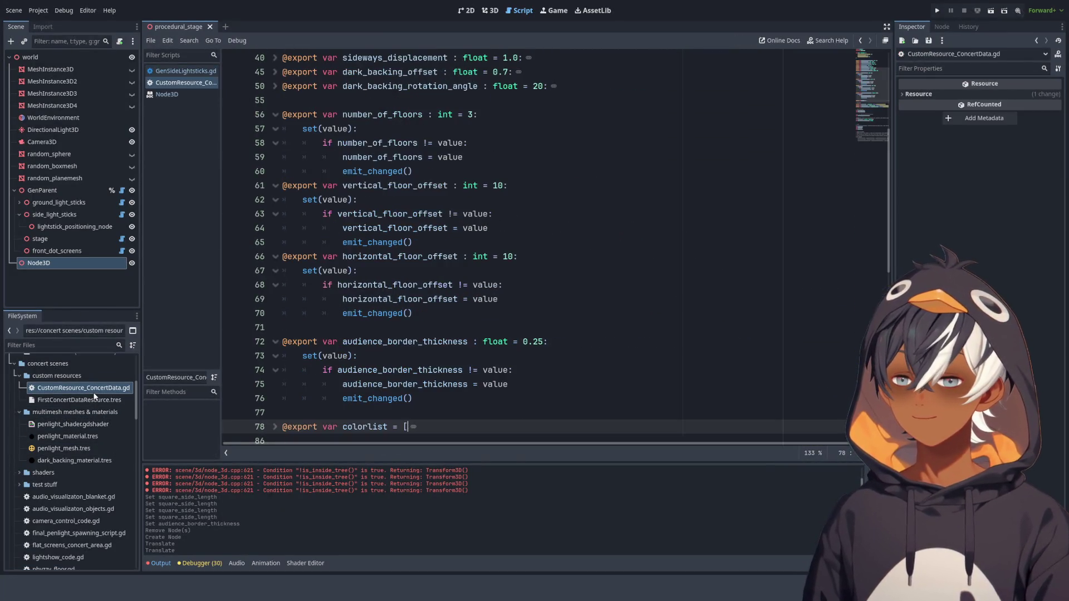
scroll(442, 191, "down", 5)
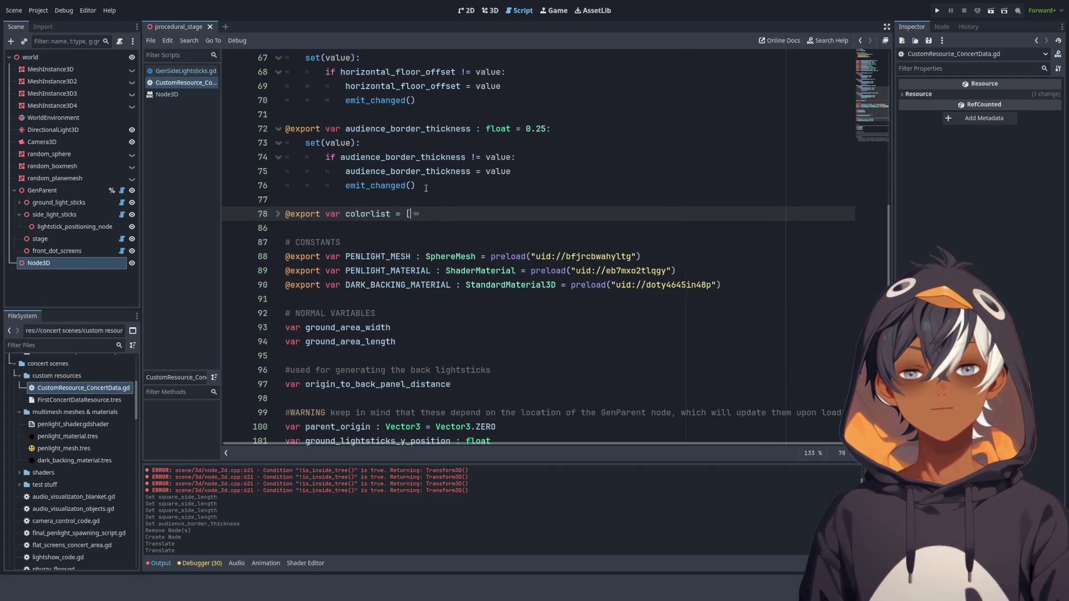
left_click(536, 130)
type("1")
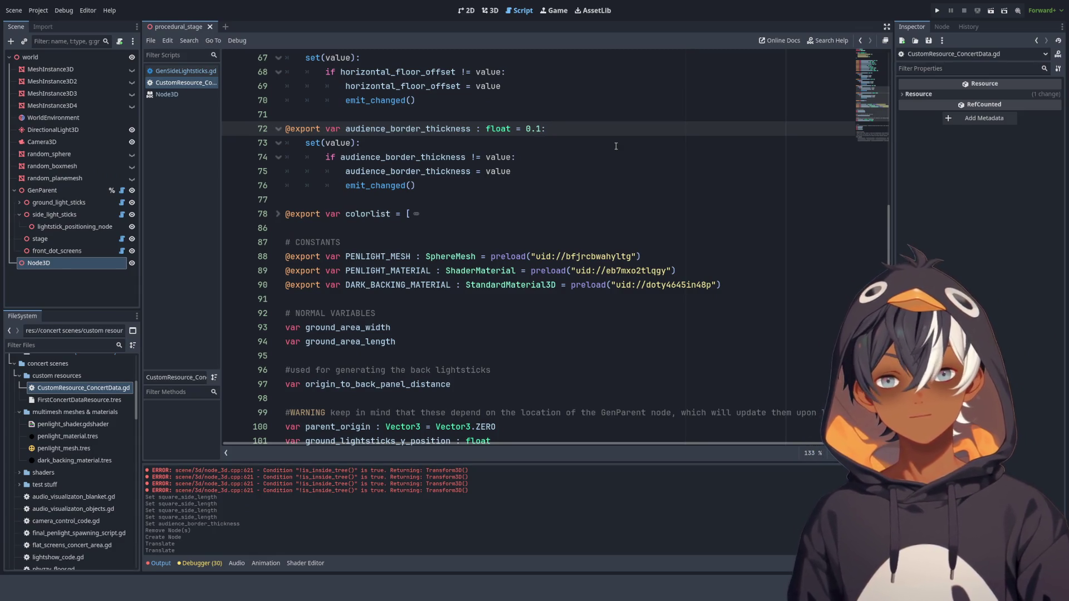
left_click(490, 10)
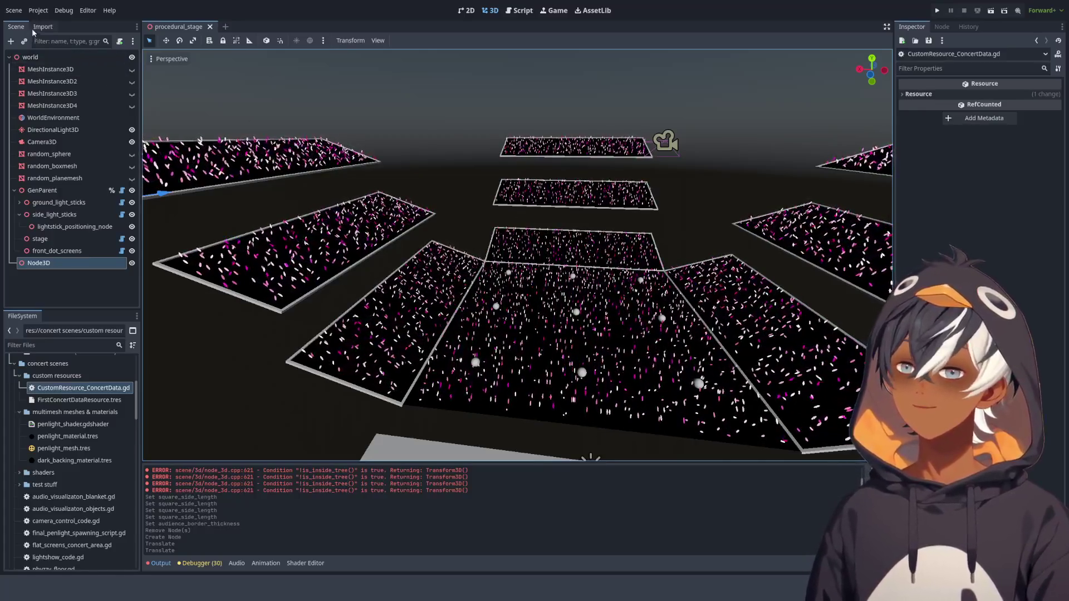
scroll(513, 155, "up", 5)
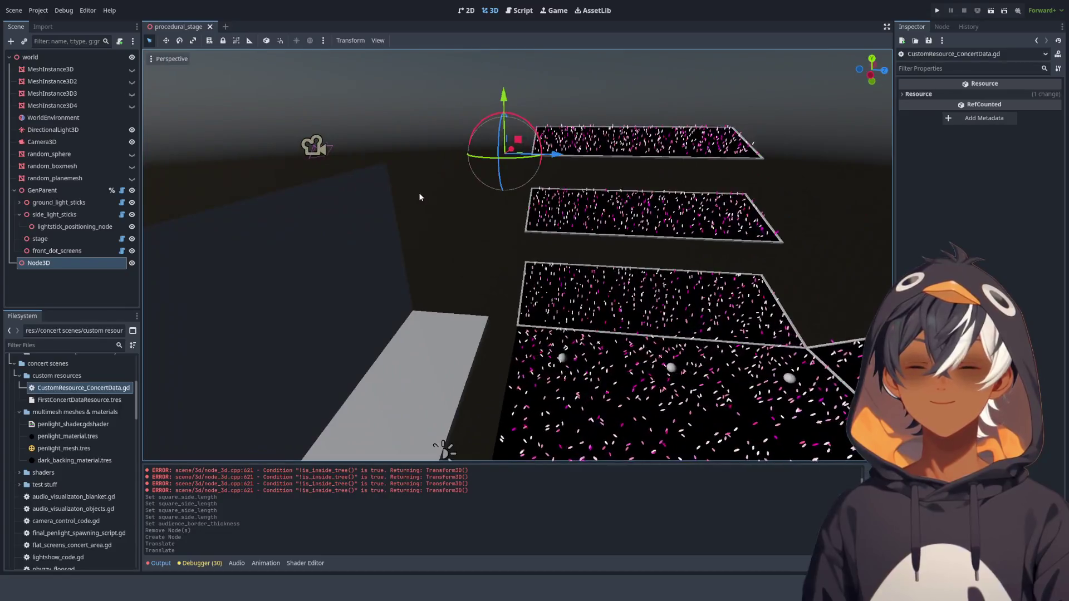
- Frame the Node3D and pull back to a wide view of all platforms
scroll(424, 211, "down", 3)
left_click_drag(427, 213, 624, 200)
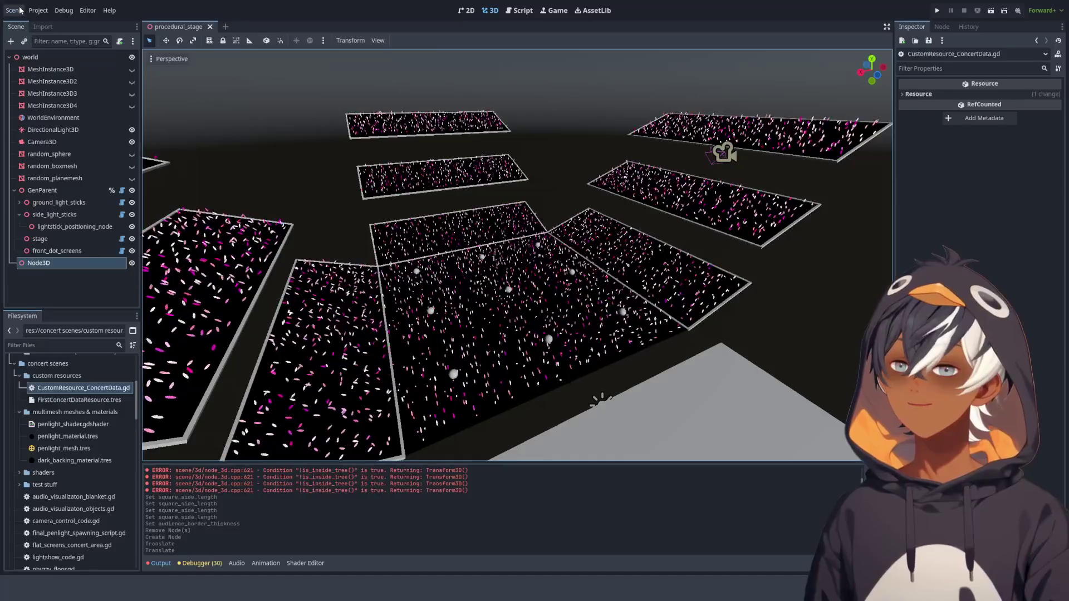
left_click(38, 263)
key("f")
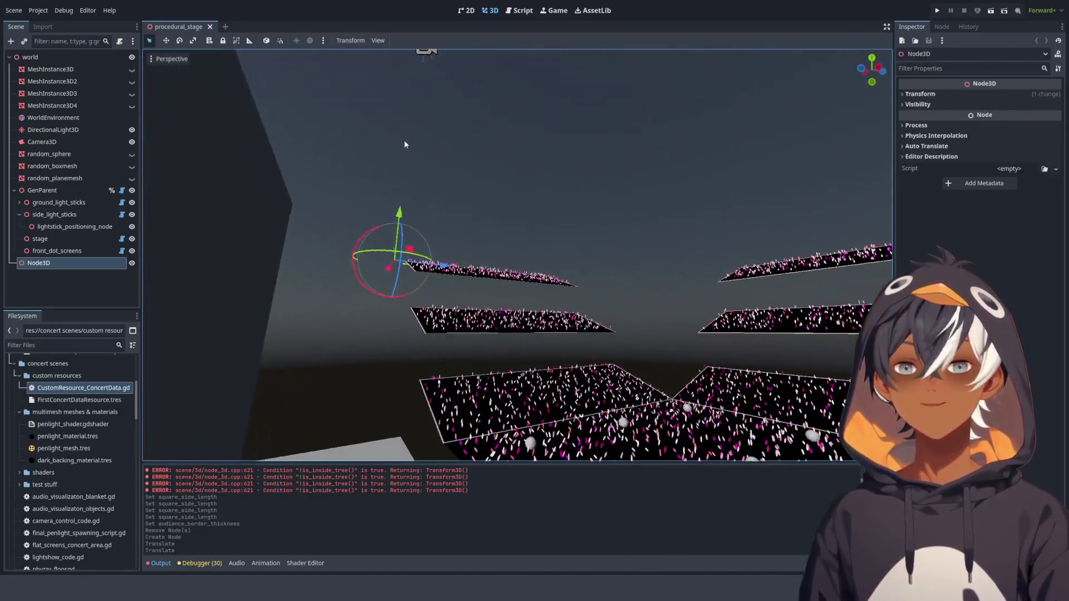
scroll(404, 145, "down", 3)
mouse_move(405, 145)
left_mouse_down()
mouse_move(402, 229)
mouse_move(520, 191)
mouse_move(564, 266)
mouse_move(476, 94)
mouse_move(147, 361)
left_mouse_up()
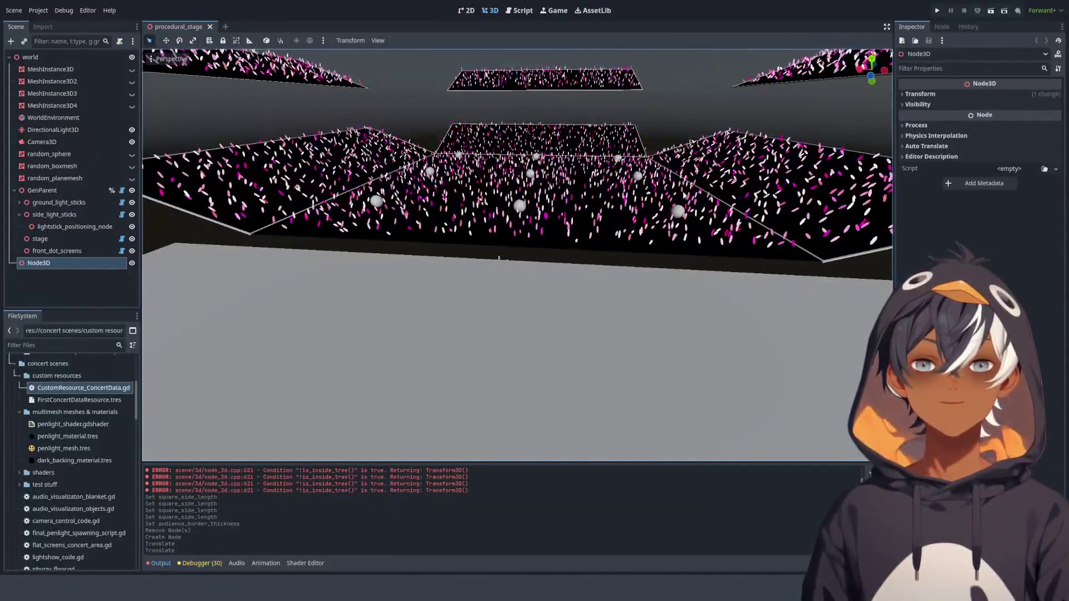
- Orbit lower around the stands and select the DirectionalLight3D
mouse_move(499, 257)
left_mouse_down()
mouse_move(337, 206)
mouse_move(349, 124)
mouse_move(286, 123)
mouse_move(274, 159)
left_mouse_up()
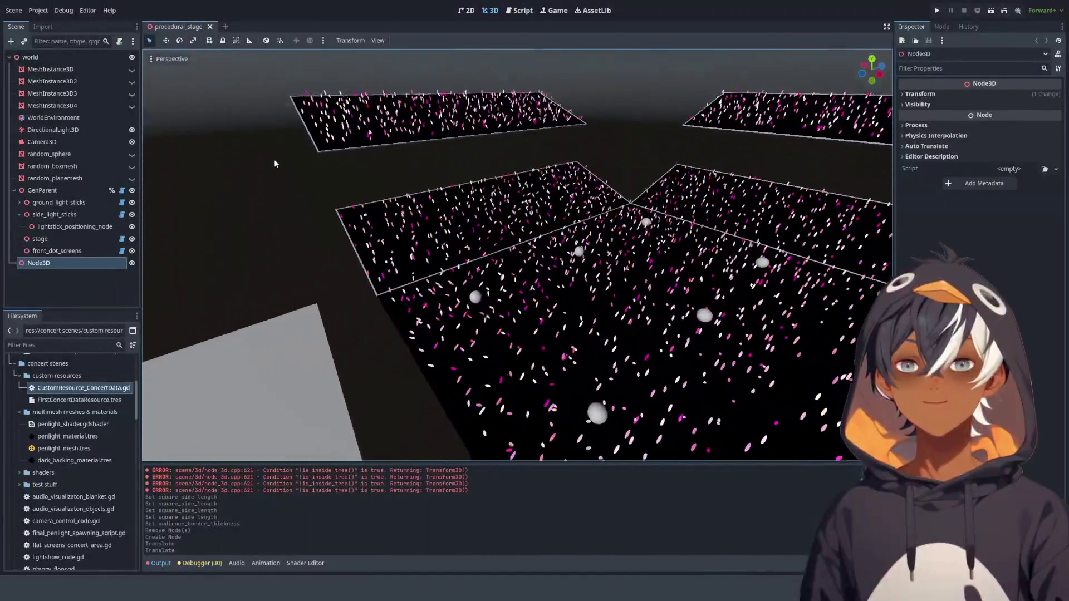
left_click_drag(388, 174, 470, 381)
scroll(470, 382, "down", 5)
scroll(484, 351, "up", 5)
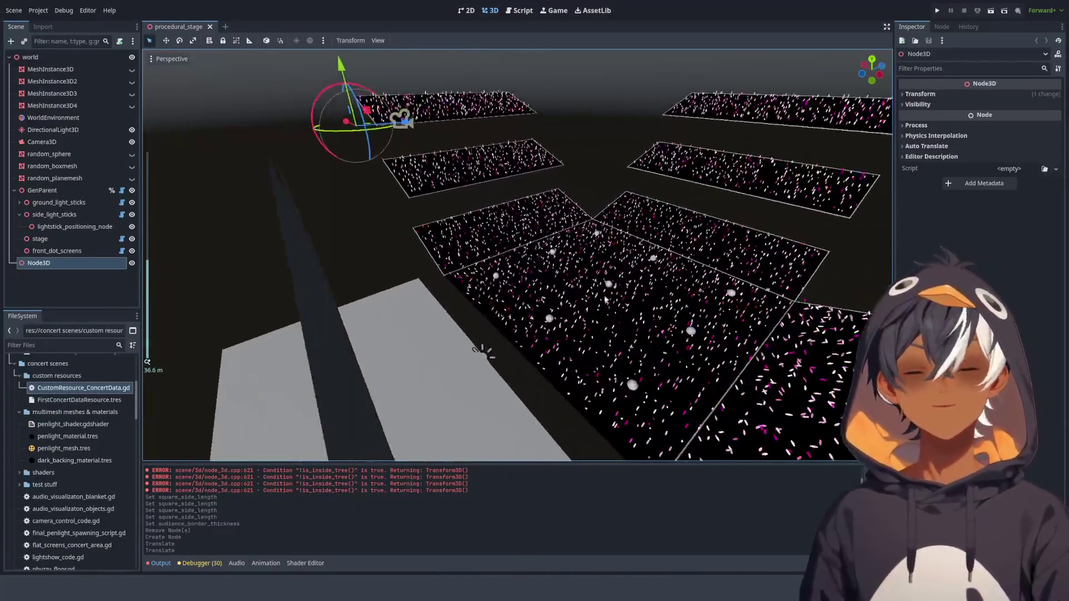
left_click(442, 295)
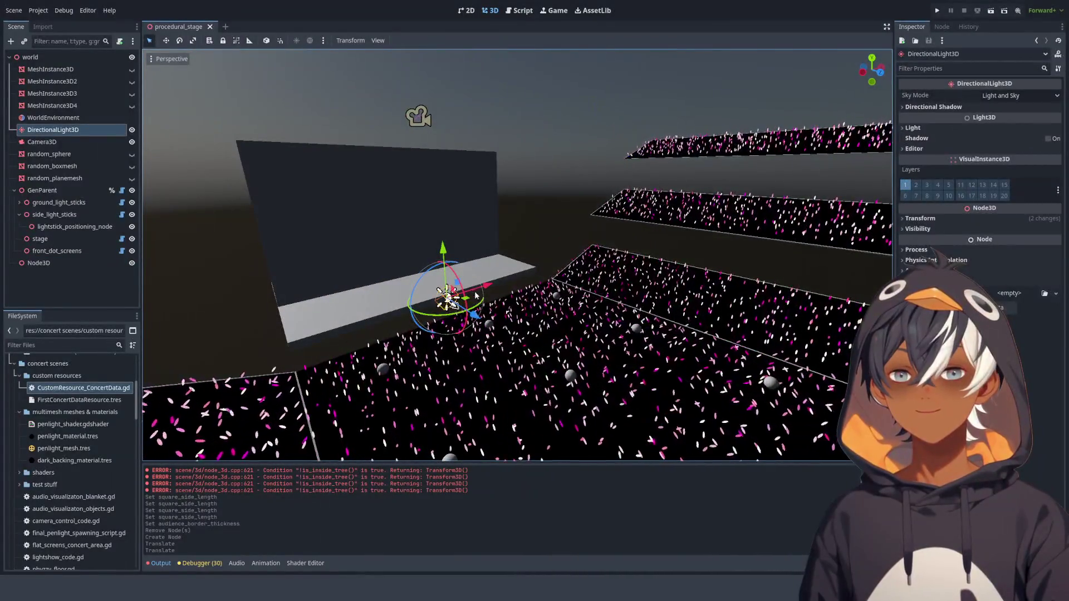
- Rotate the DirectionalLight3D about 22.8 degrees to light the stands more brightly
mouse_move(444, 301)
left_mouse_down()
mouse_move(449, 282)
mouse_move(476, 340)
left_mouse_up()
scroll(457, 300, "up", 3)
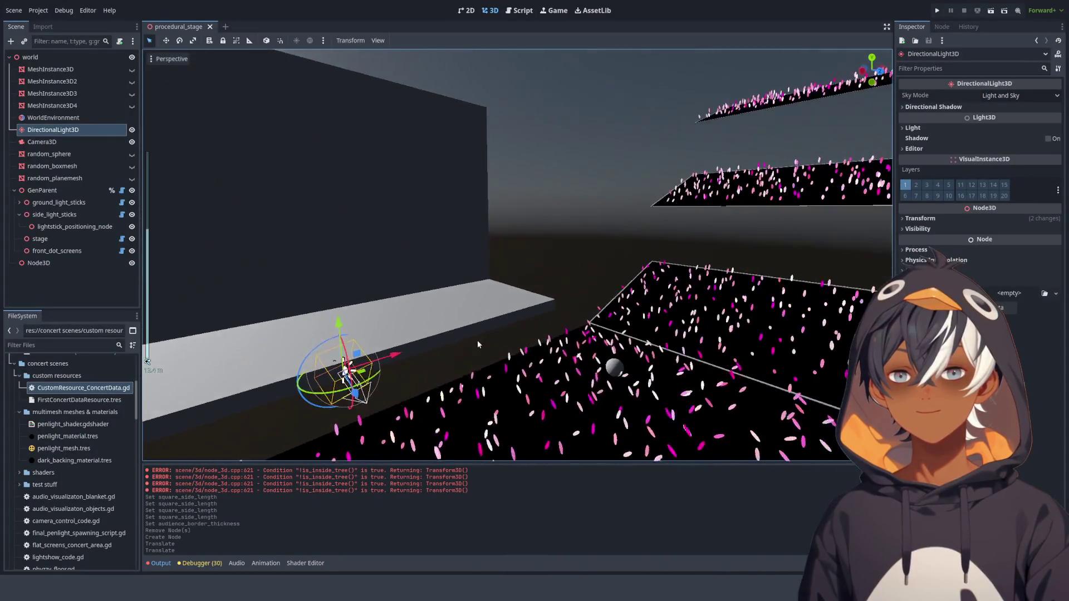
scroll(374, 366, "down", 5)
mouse_move(374, 366)
left_mouse_down()
mouse_move(489, 301)
mouse_move(479, 311)
mouse_move(465, 281)
left_mouse_up()
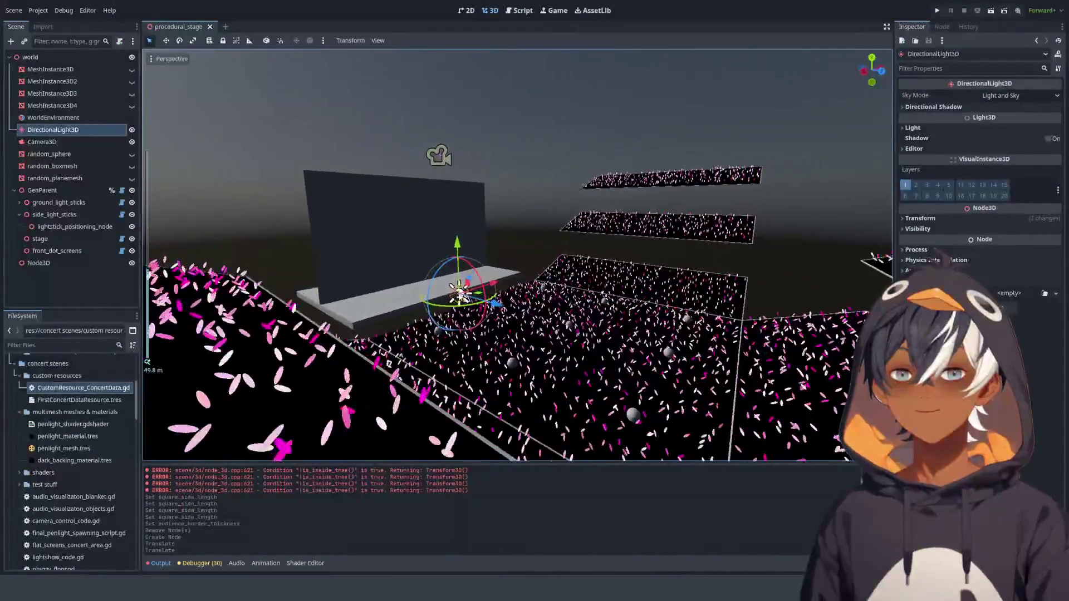
scroll(465, 282, "up", 1)
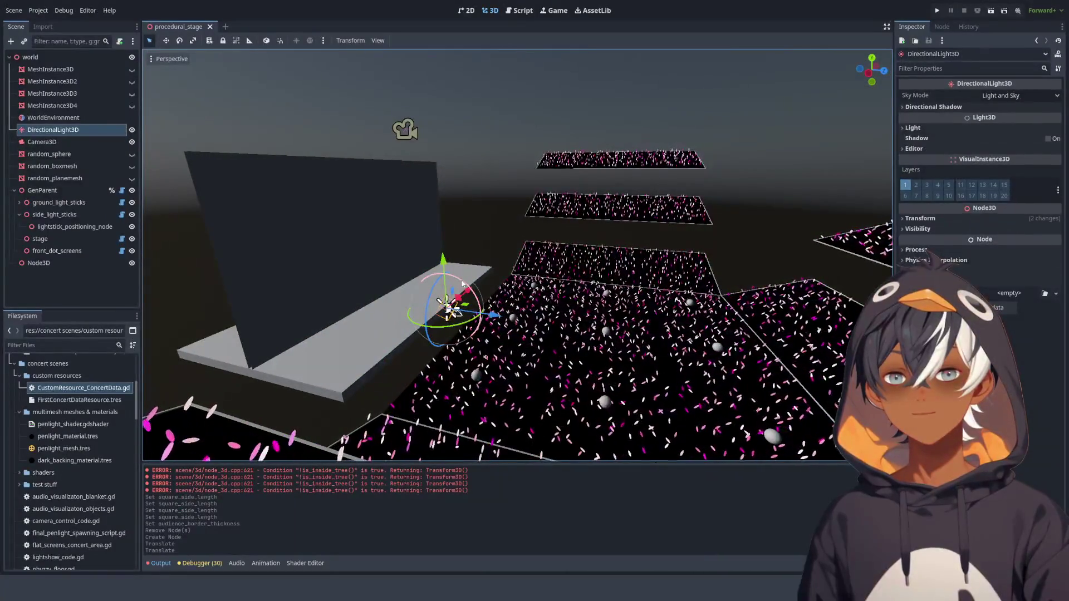
mouse_move(464, 281)
left_mouse_down()
mouse_move(440, 301)
mouse_move(444, 253)
mouse_move(424, 242)
mouse_move(418, 215)
mouse_move(435, 248)
mouse_move(399, 262)
mouse_move(627, 216)
mouse_move(339, 208)
mouse_move(518, 213)
left_mouse_up()
scroll(627, 216, "up", 8)
- Open GenSideLightsticks.gd and collapse the output panel to show more code
left_click(521, 11)
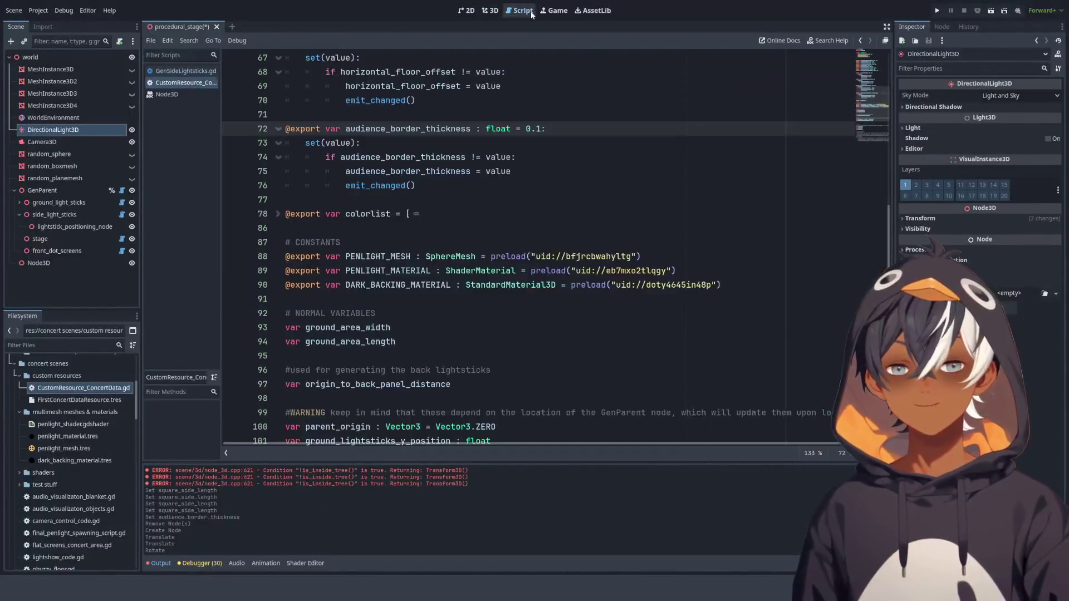
left_click(186, 71)
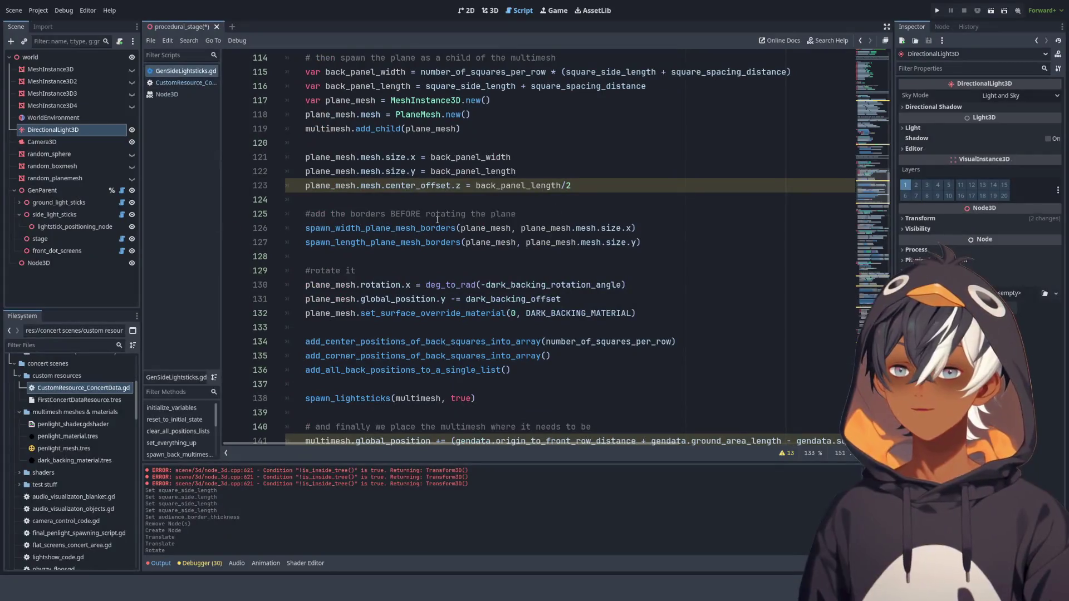
scroll(482, 214, "down", 5)
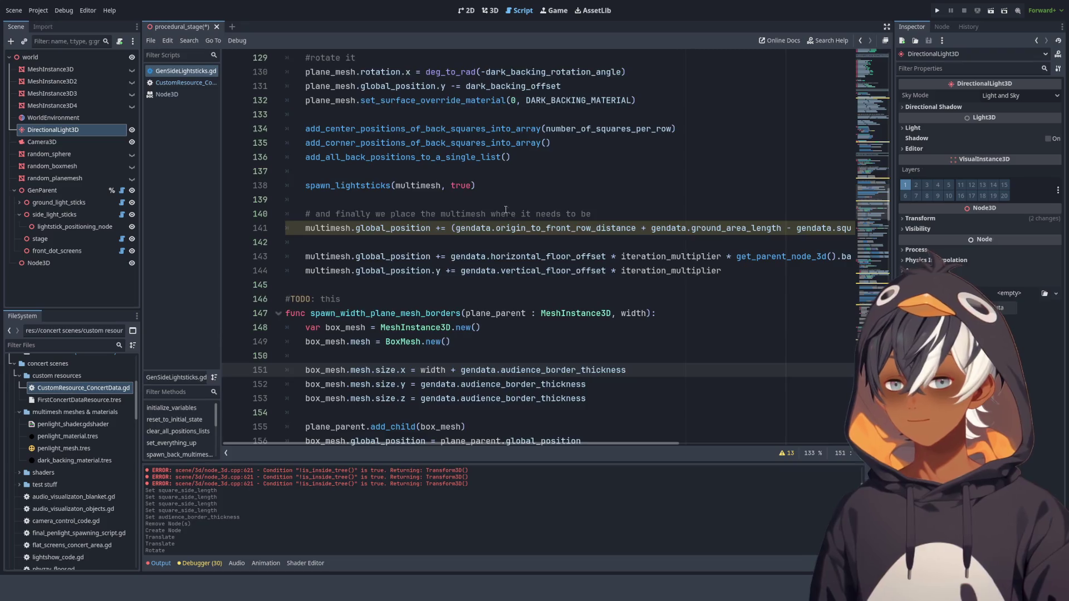
scroll(501, 206, "up", 3)
scroll(518, 222, "down", 11)
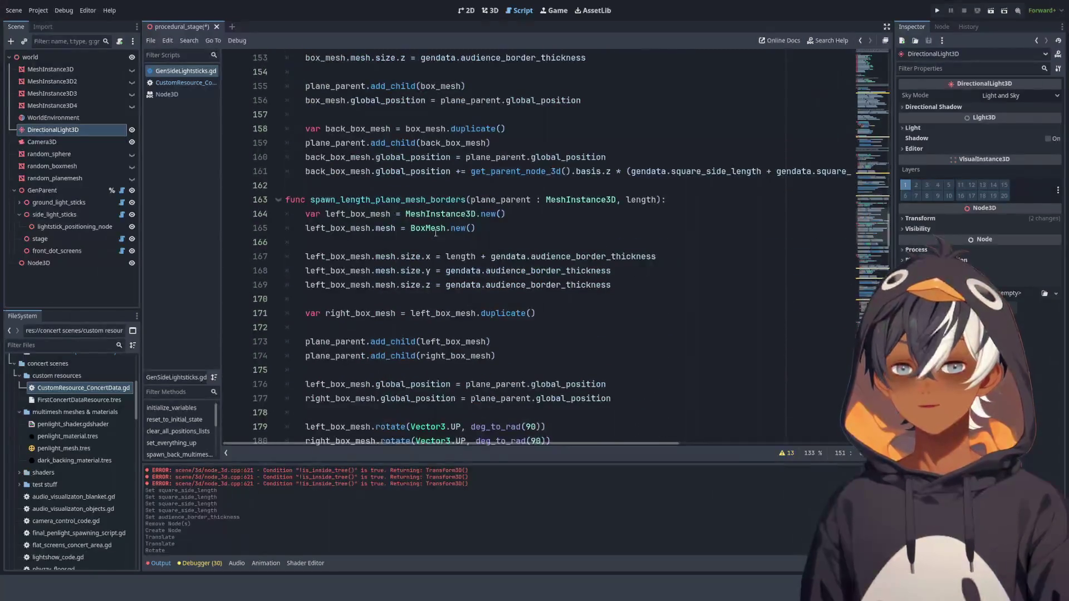
left_click(160, 563)
left_click(160, 563)
left_click(160, 564)
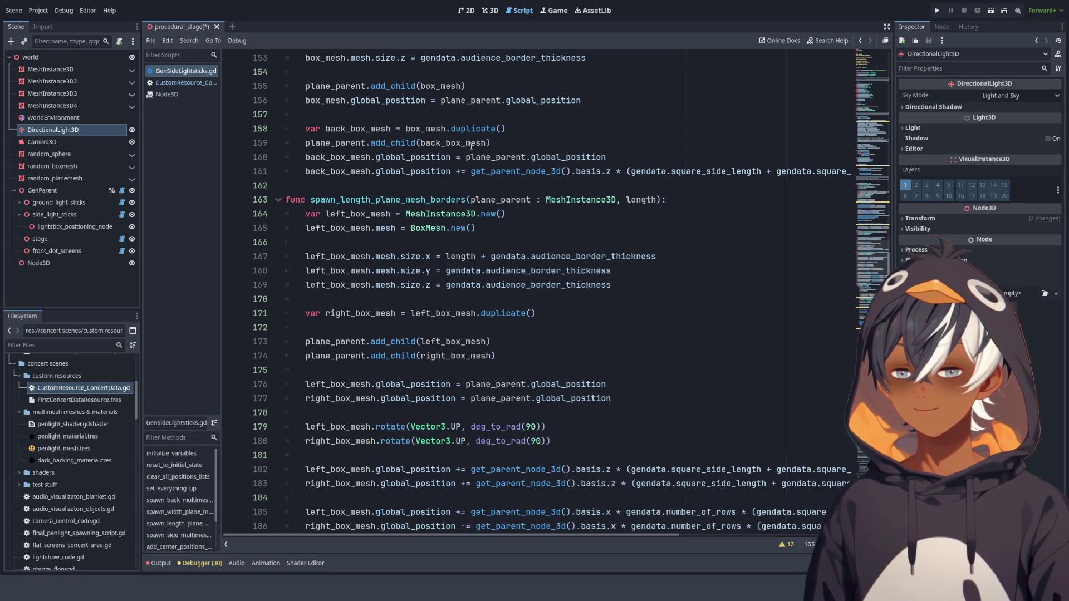
- Insert a blank line 166 after the left border's BoxMesh creation
scroll(471, 146, "down", 3)
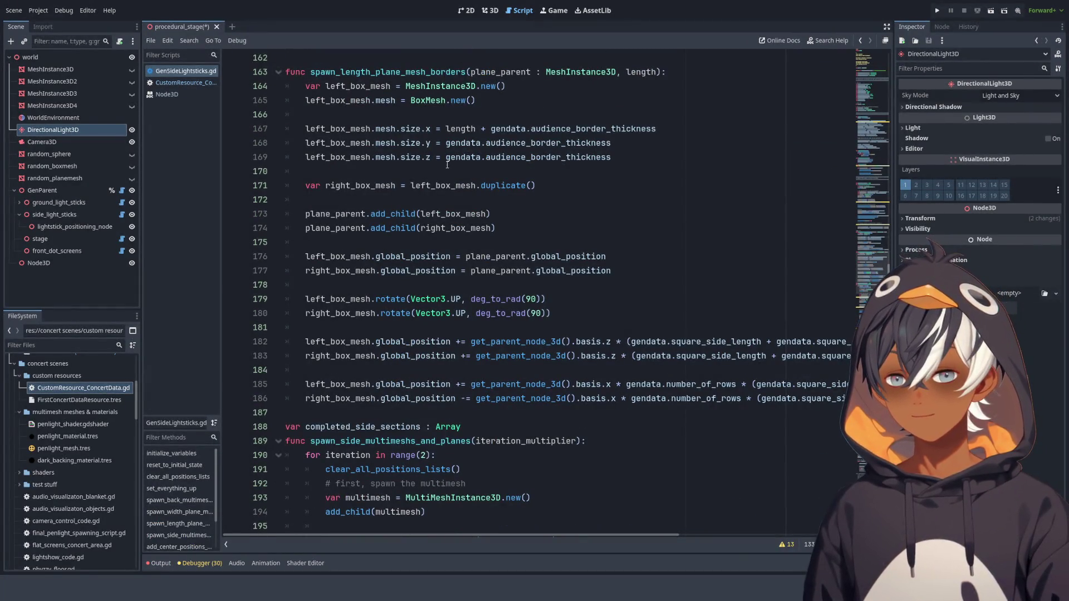
scroll(559, 178, "up", 3)
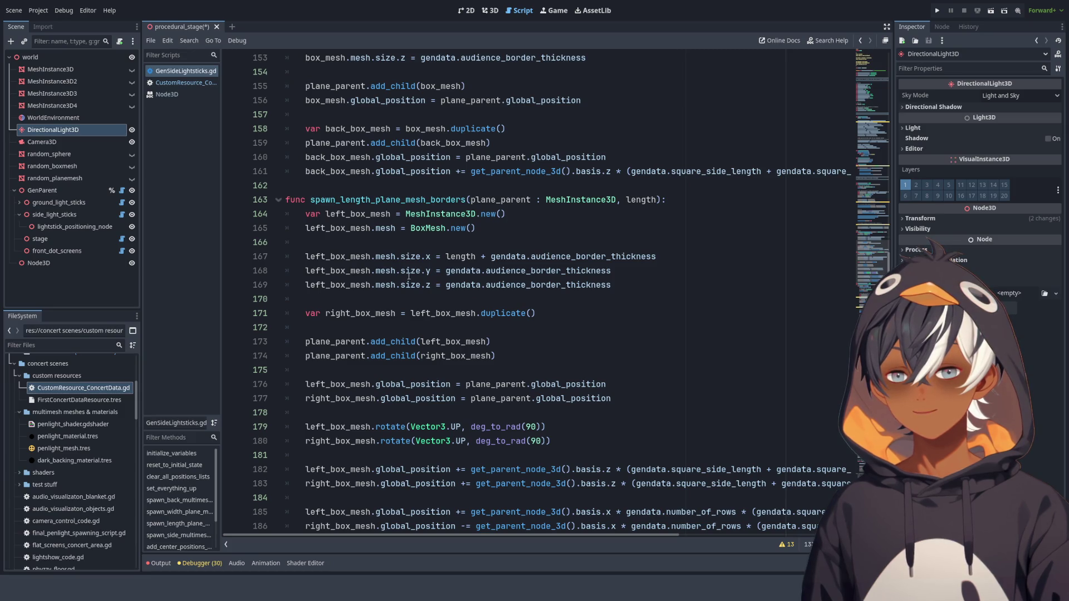
left_click(505, 229)
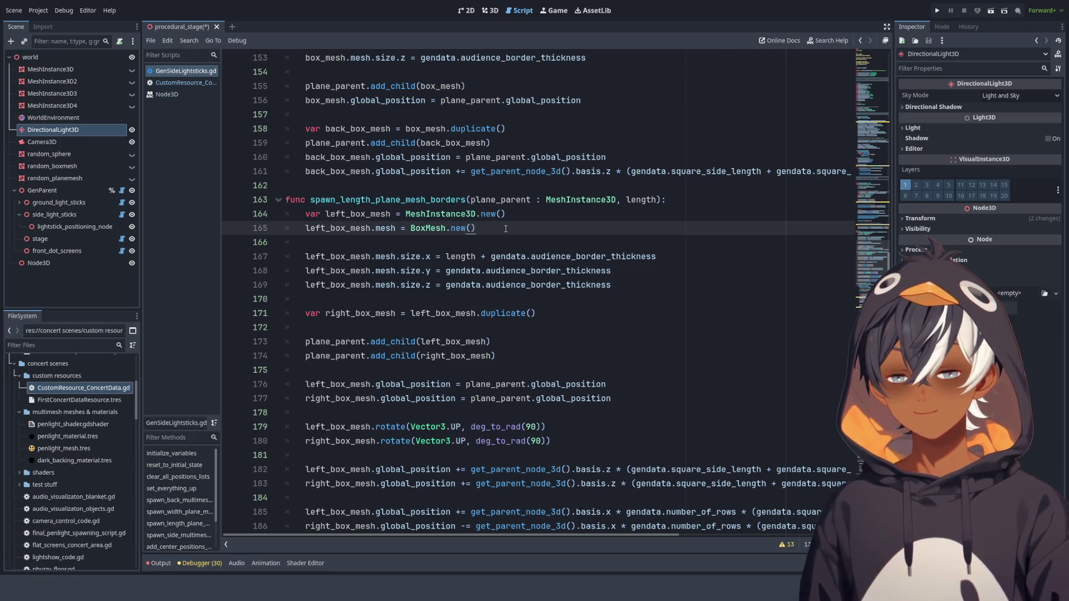
key("Return")
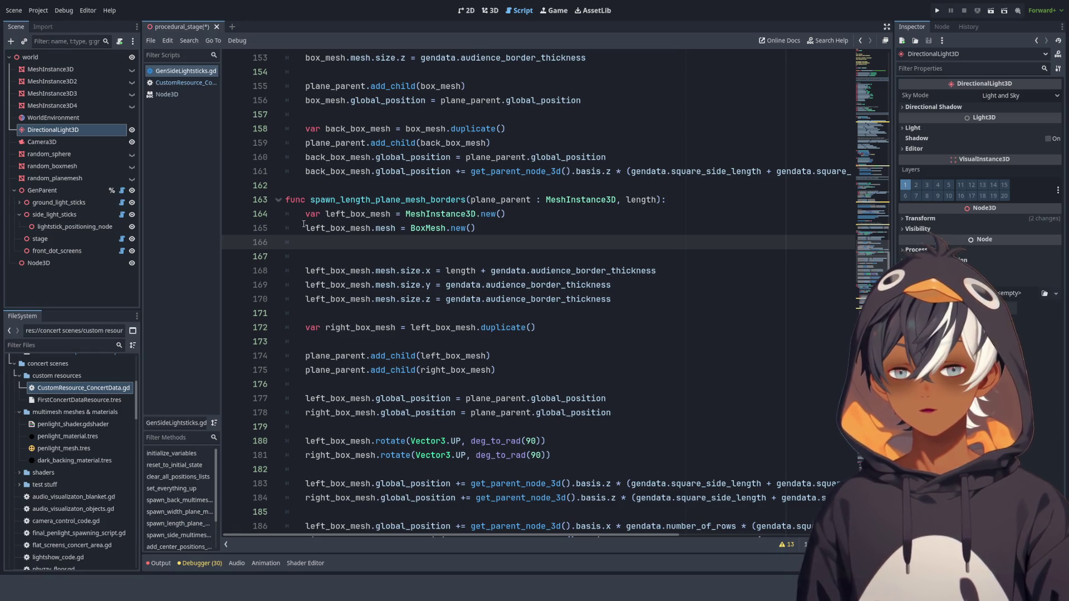
- Check the left_box_mesh.mesh expression and MeshInstance3D3's mesh before editing line 166
left_click_drag(305, 228, 397, 228)
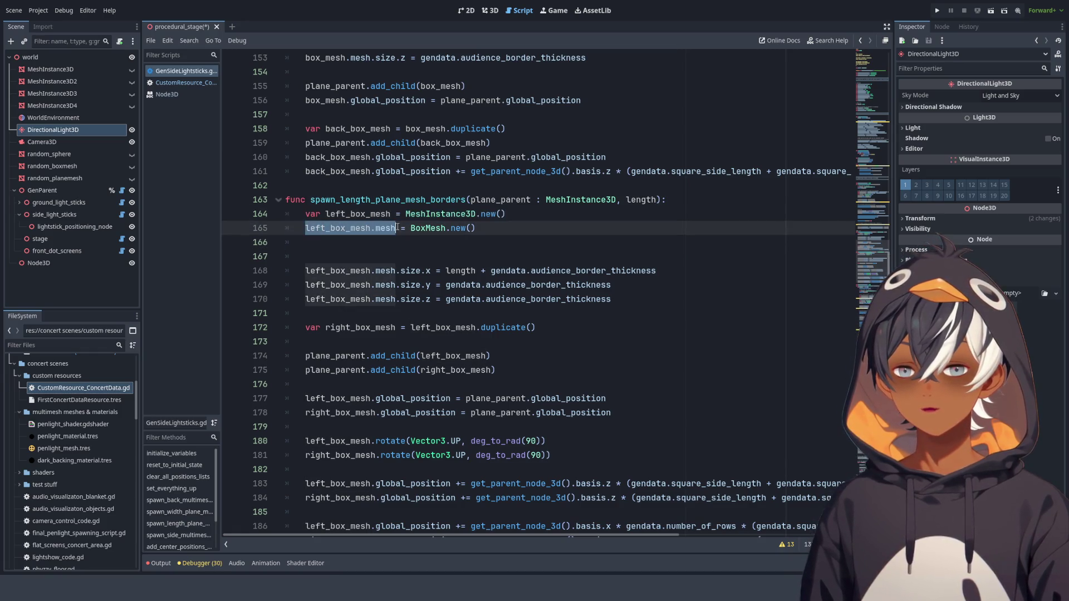
left_click(336, 248)
type("left_box_mesh.mesh.")
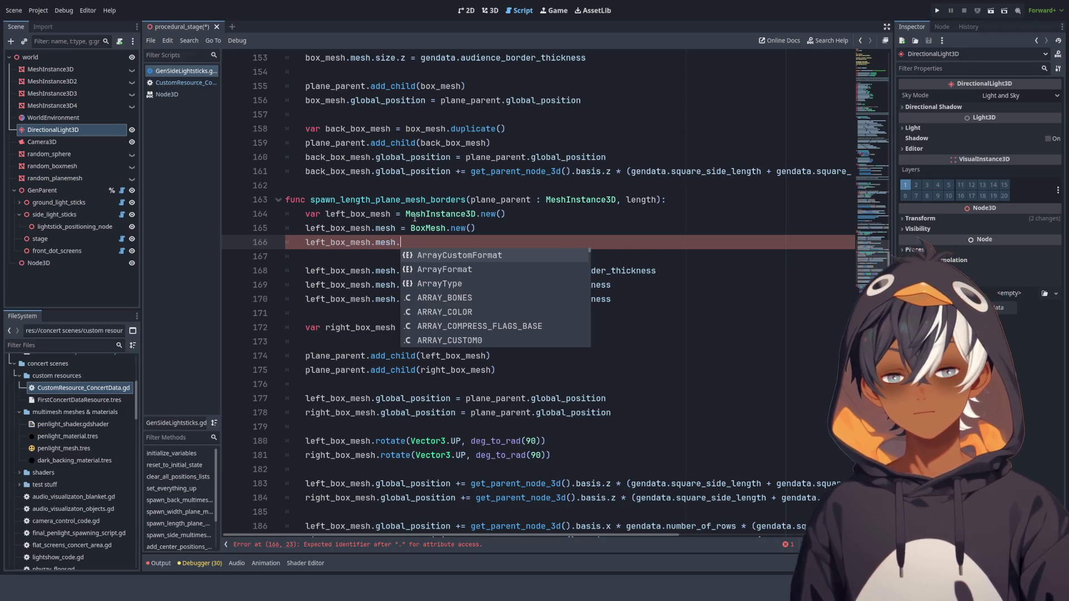
scroll(467, 290, "down", 8)
scroll(467, 290, "up", 8)
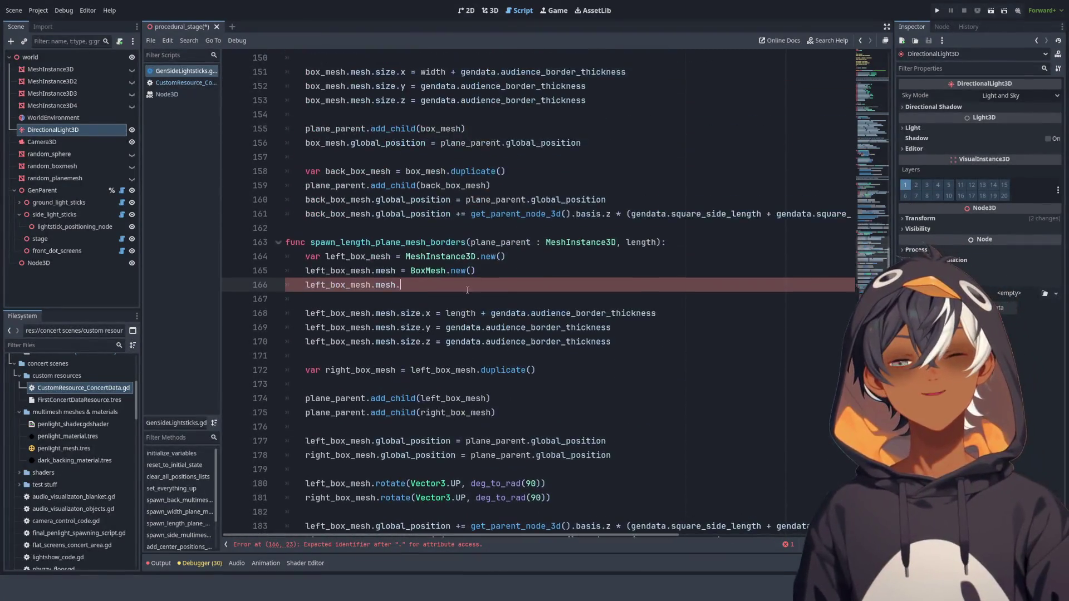
scroll(467, 290, "up", 2)
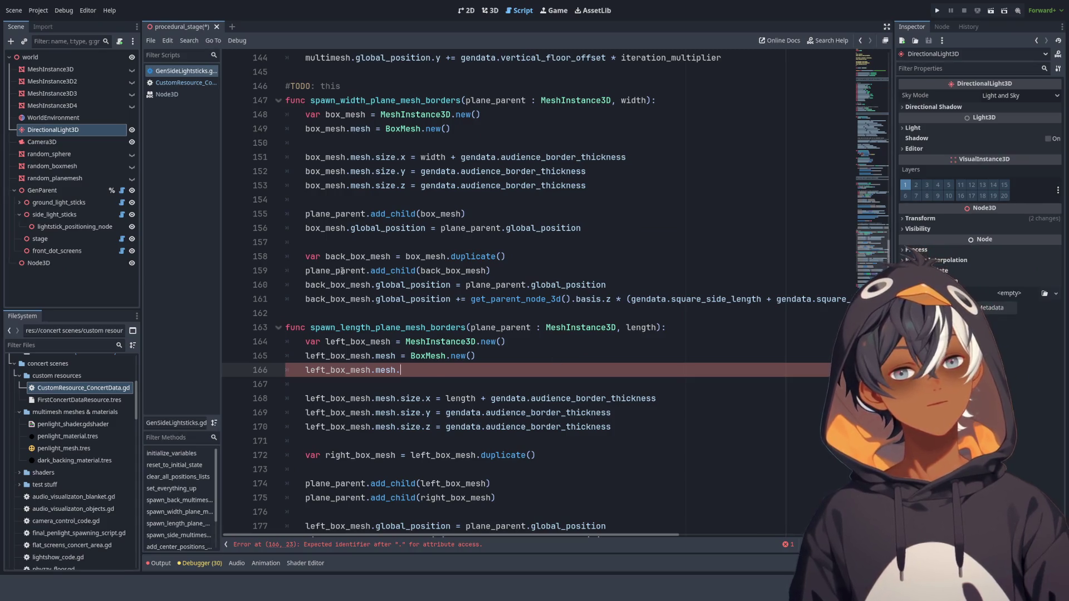
left_click(51, 93)
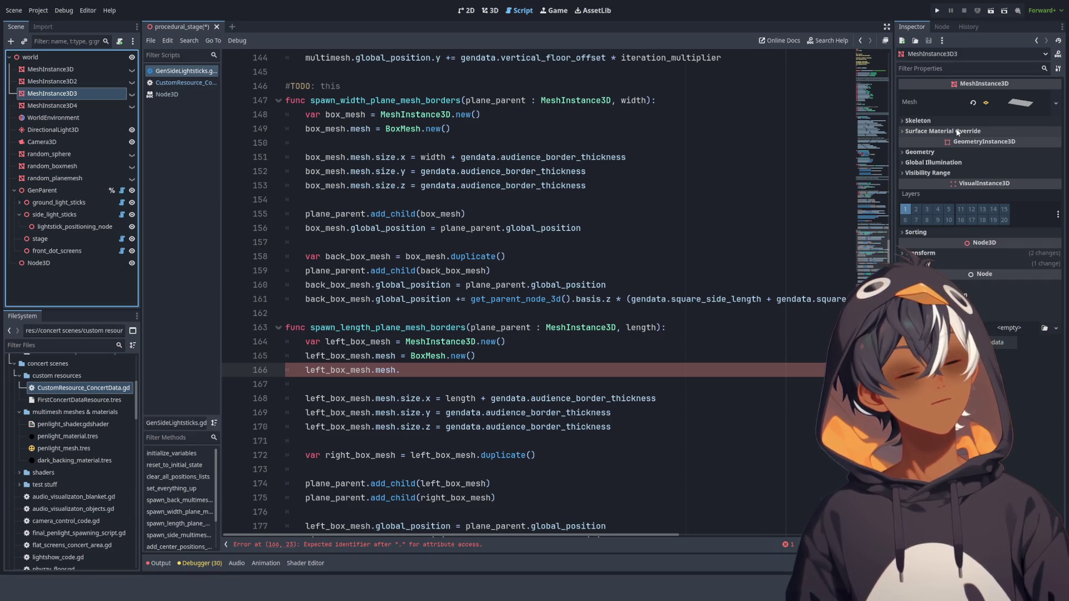
left_click(419, 370)
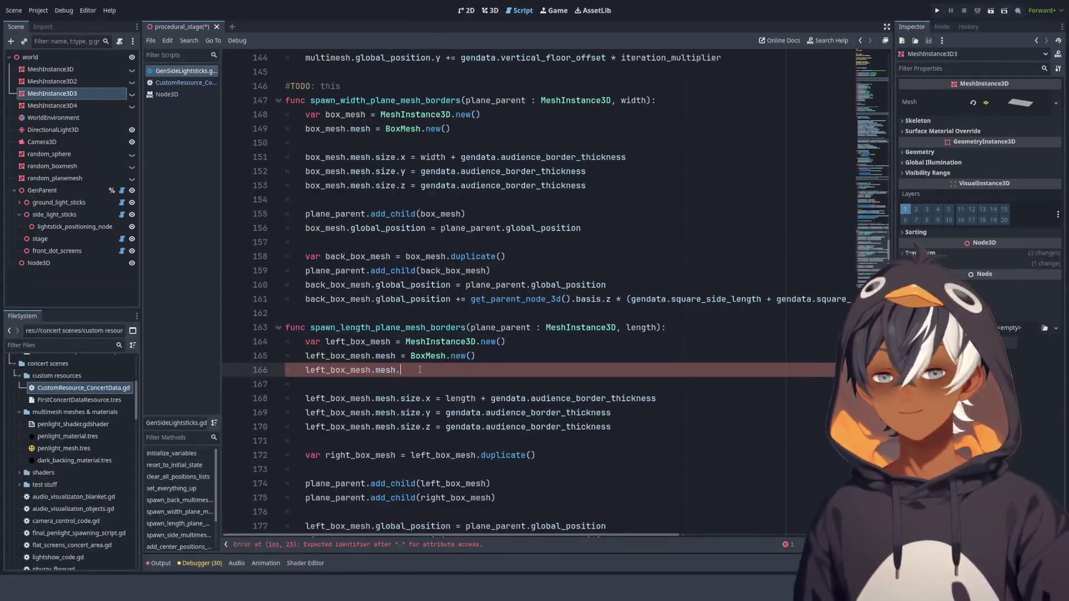
- Write left_box_mesh.mesh.surface_set_material(0, StandardMaterial3D) on line 166 using autocomplete
type("sur")
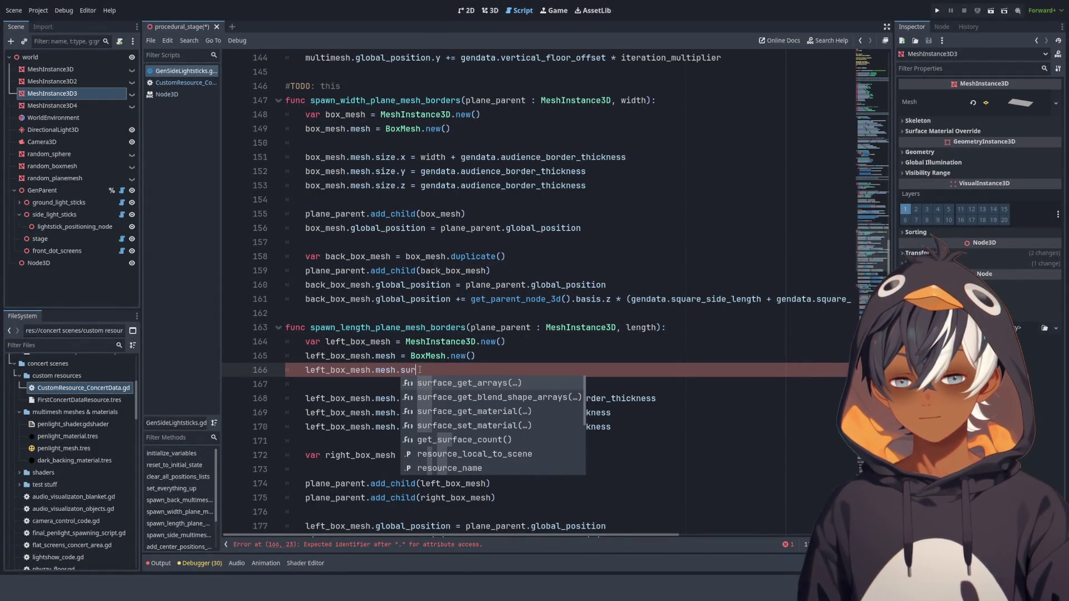
key("Down")
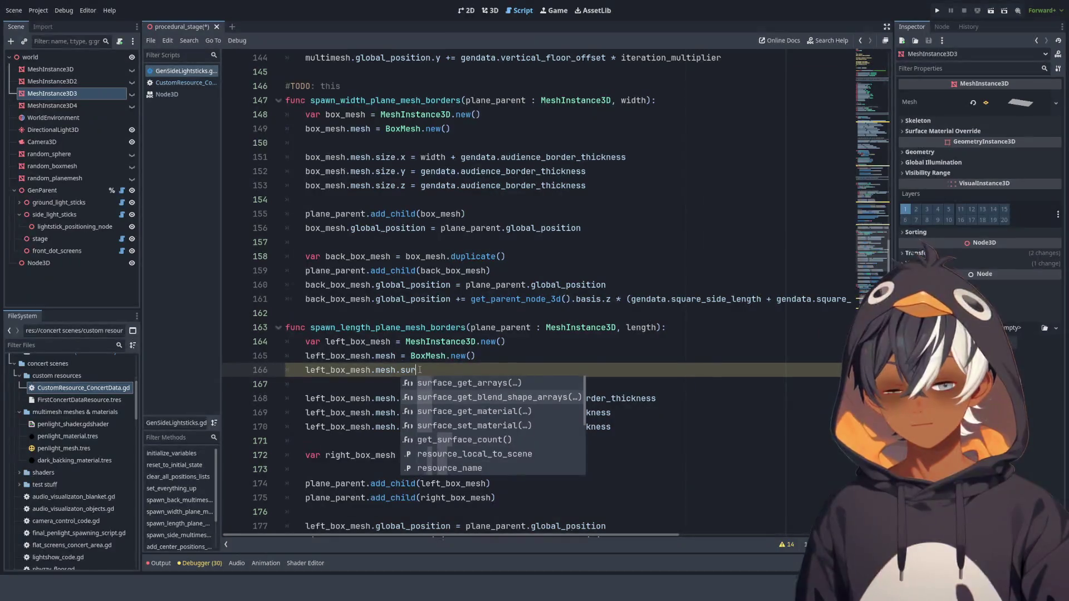
key("Down")
key("Down")
key("Up")
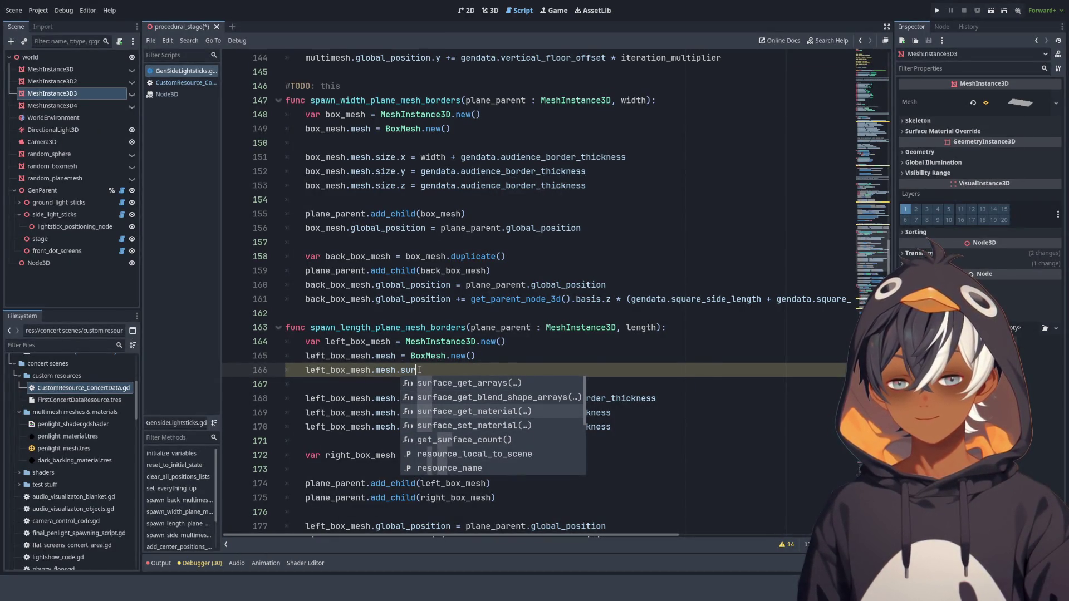
key("Down")
key("Down")
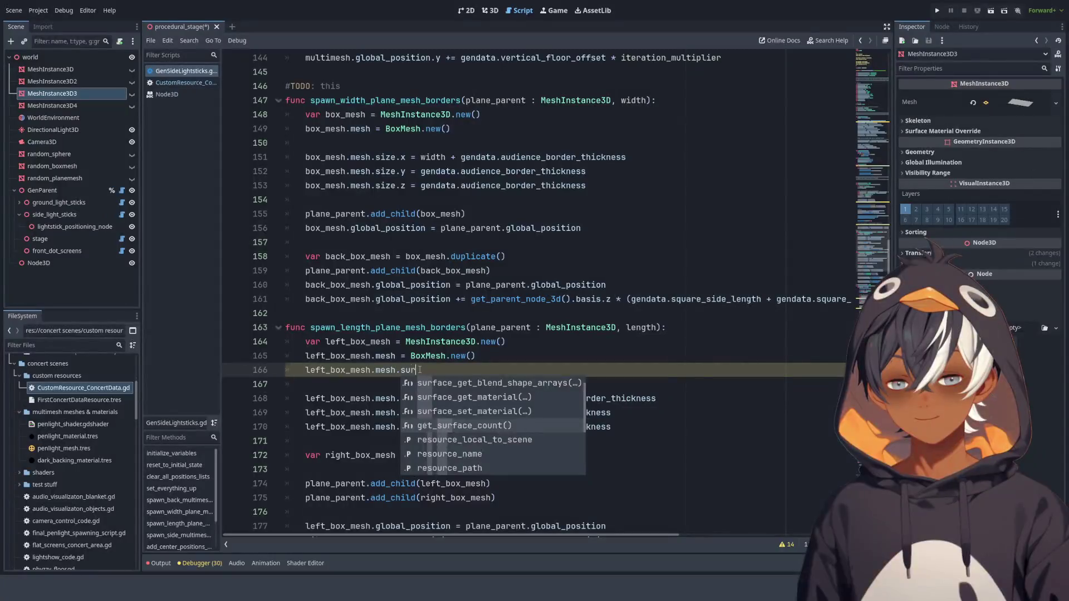
key("Up")
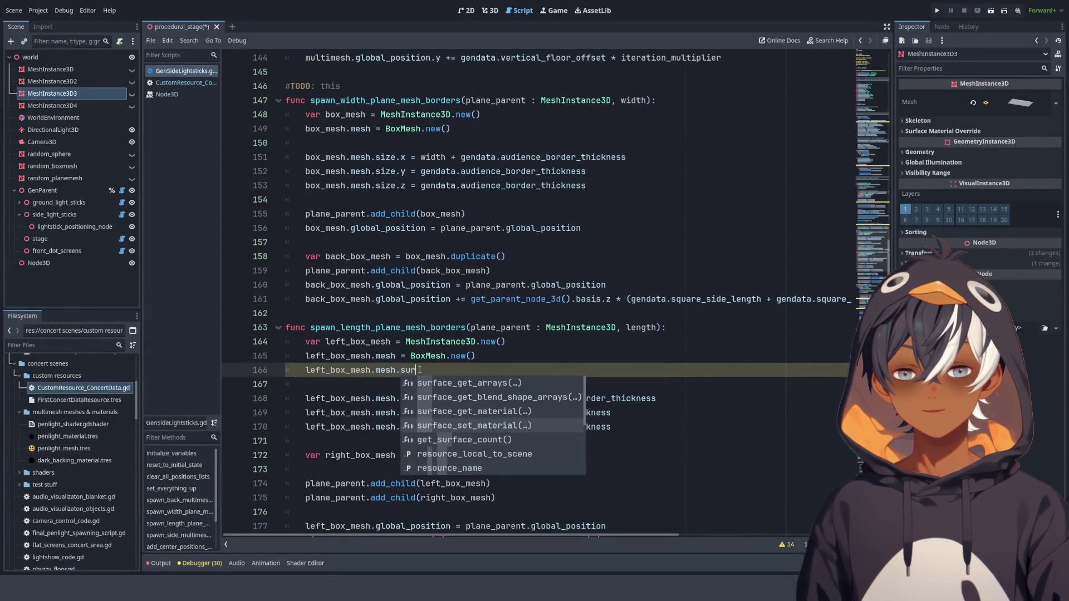
key("Return")
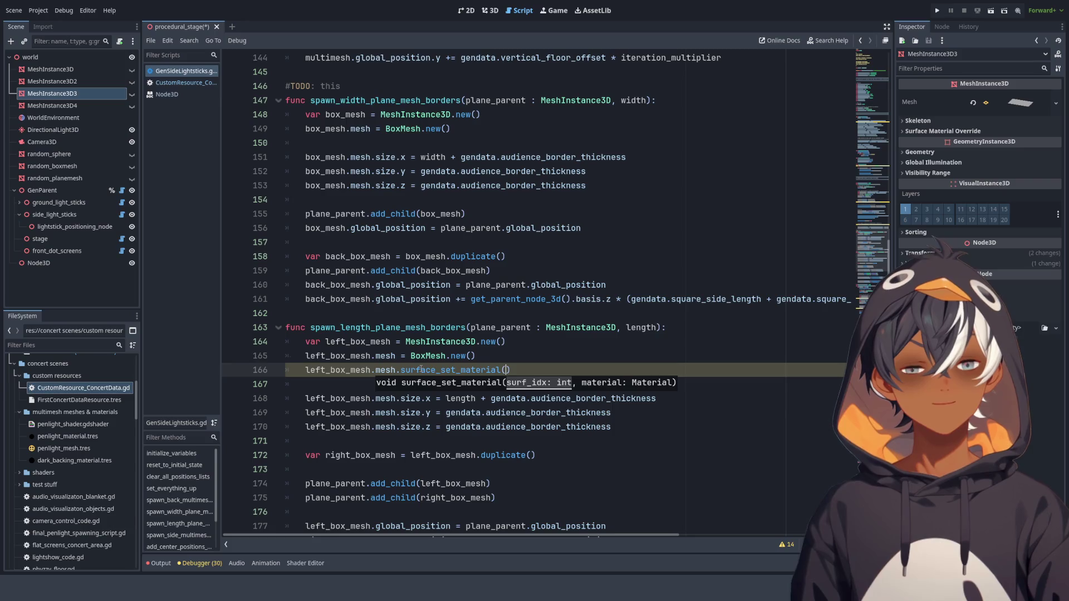
type("0, ")
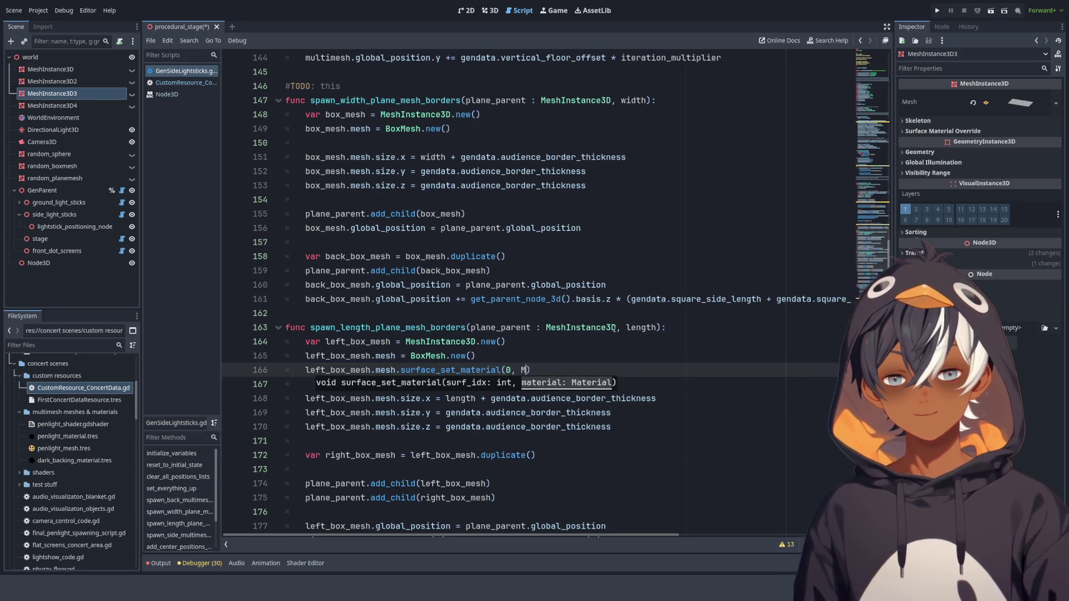
type("Mater")
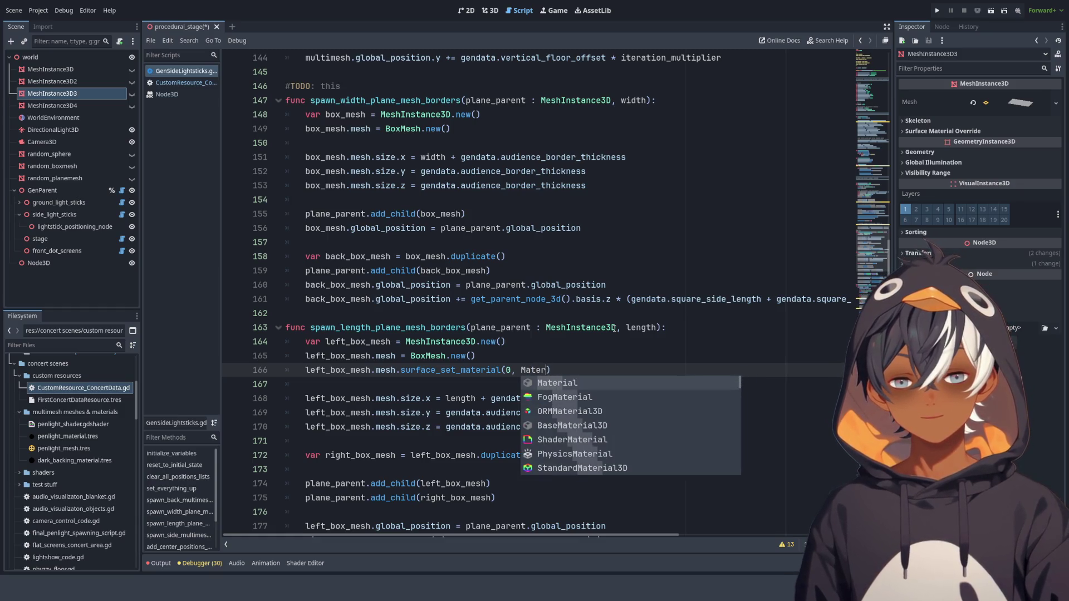
key("Down")
key("Down")
key("Down")
key("Return")
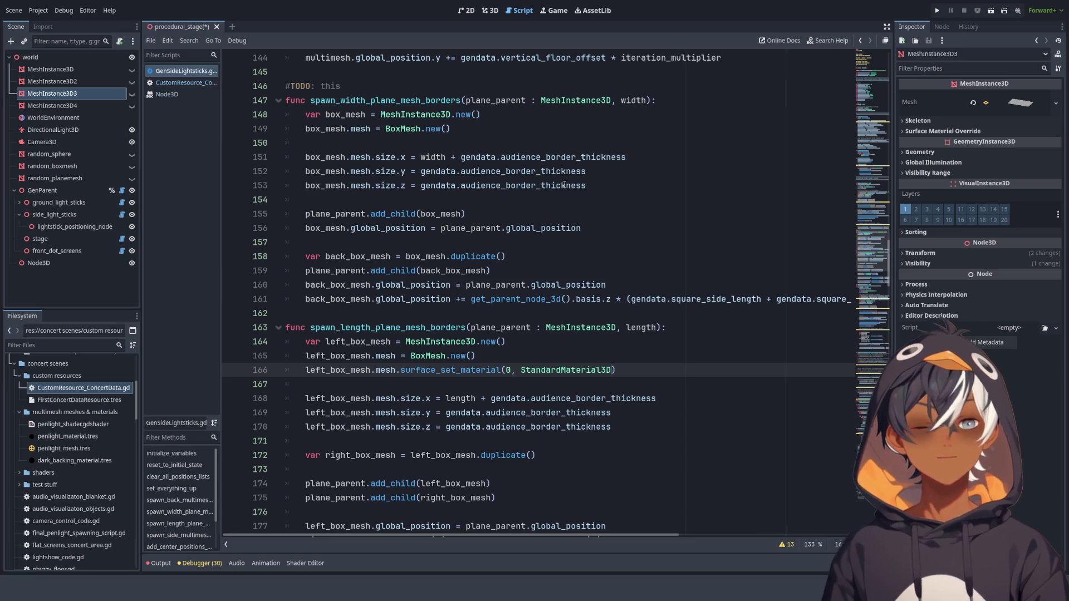
- Review lines 176–186 of the width-border code, then return to the 3D view of the stands
left_click(468, 174)
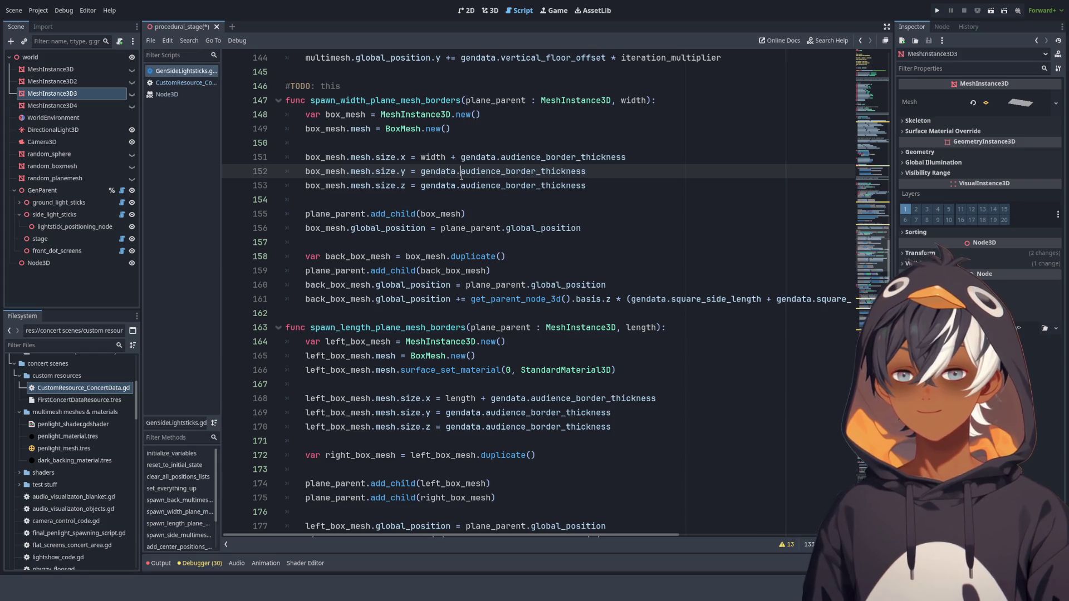
scroll(455, 176, "down", 7)
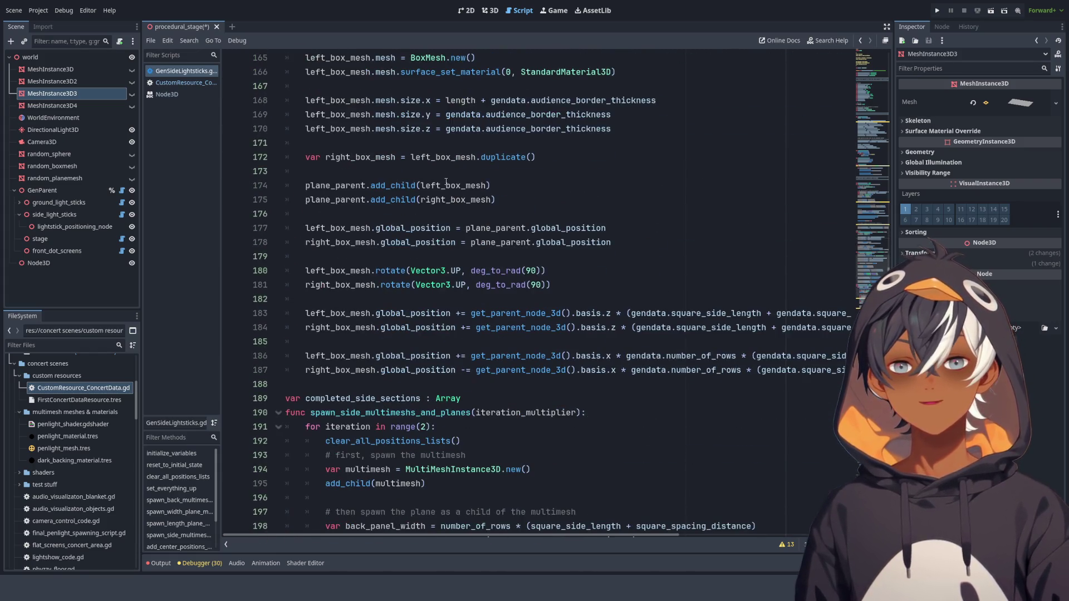
scroll(440, 185, "up", 3)
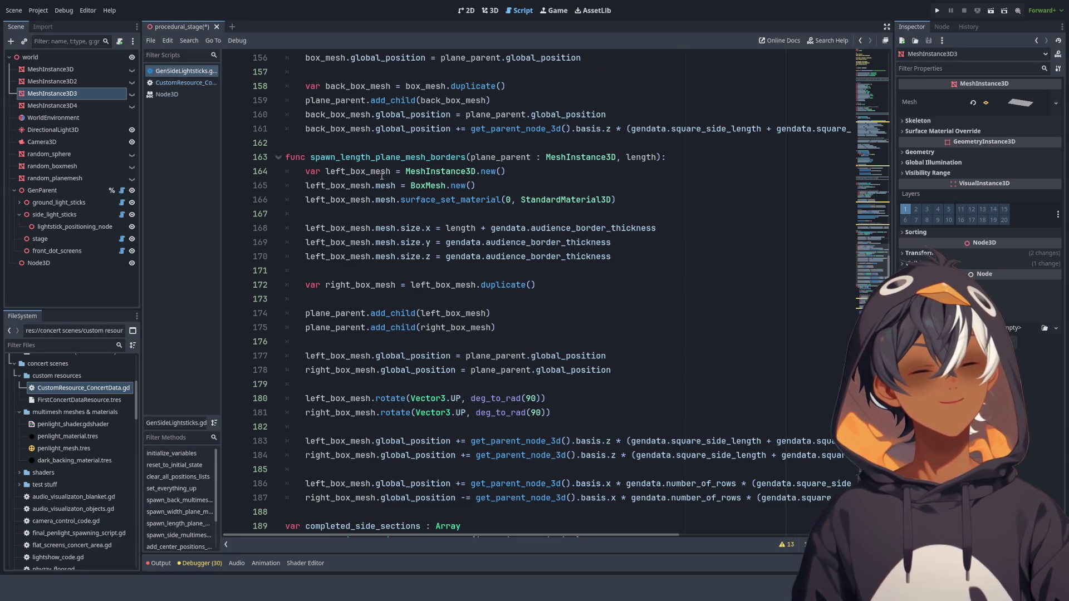
scroll(399, 293, "down", 4)
left_click_drag(365, 168, 370, 313)
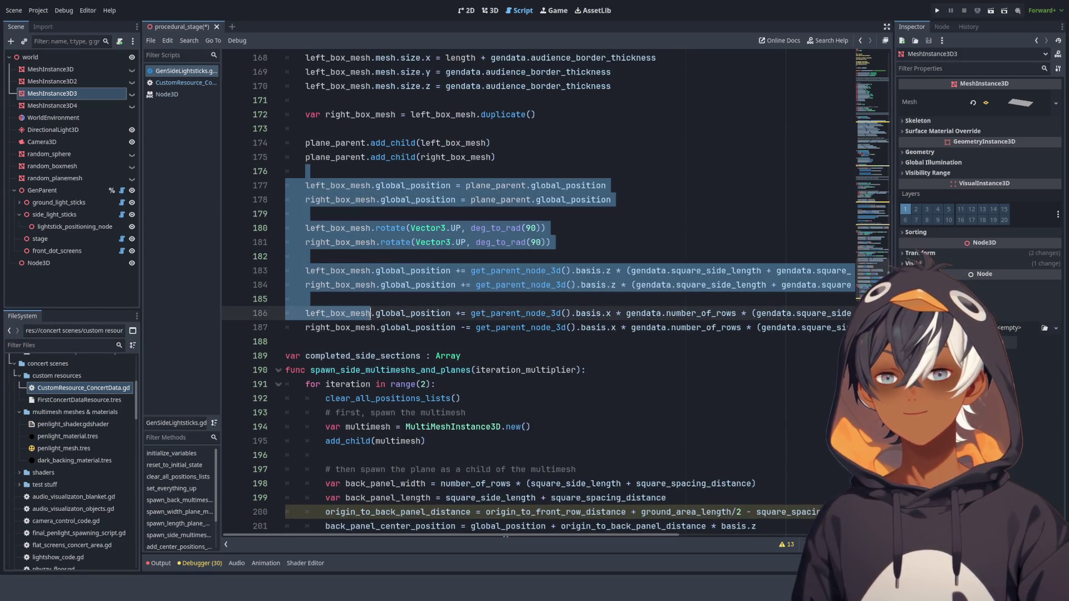
scroll(292, 235, "up", 5)
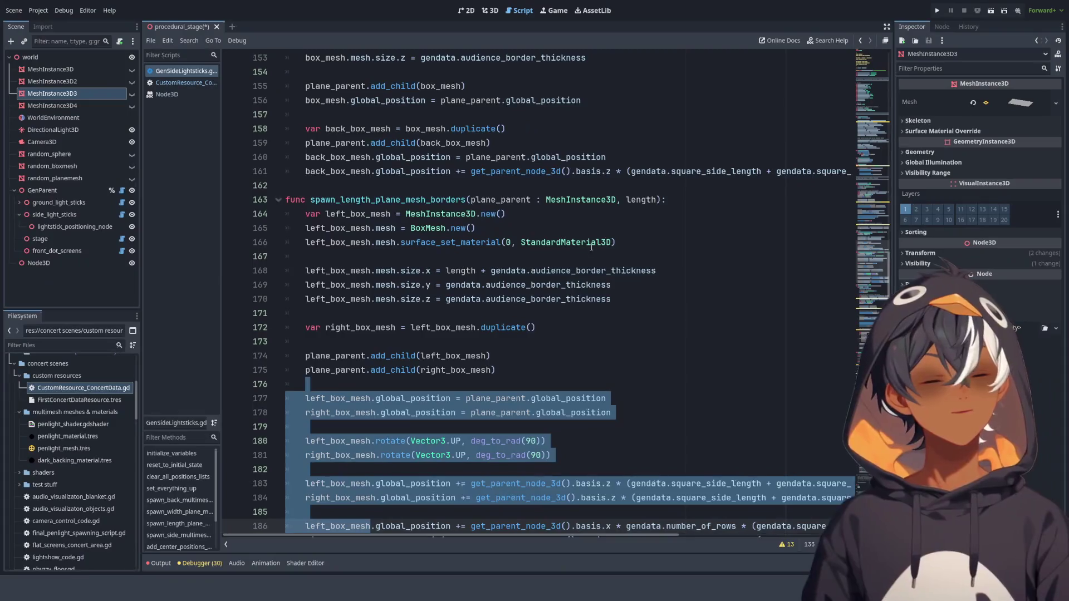
scroll(591, 247, "down", 4)
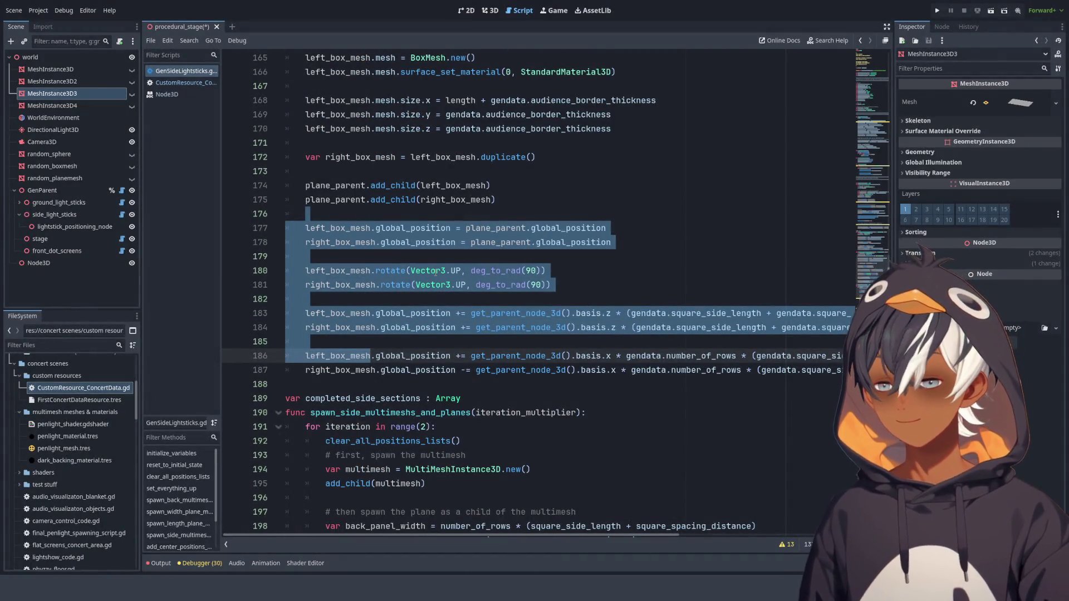
scroll(608, 226, "up", 11)
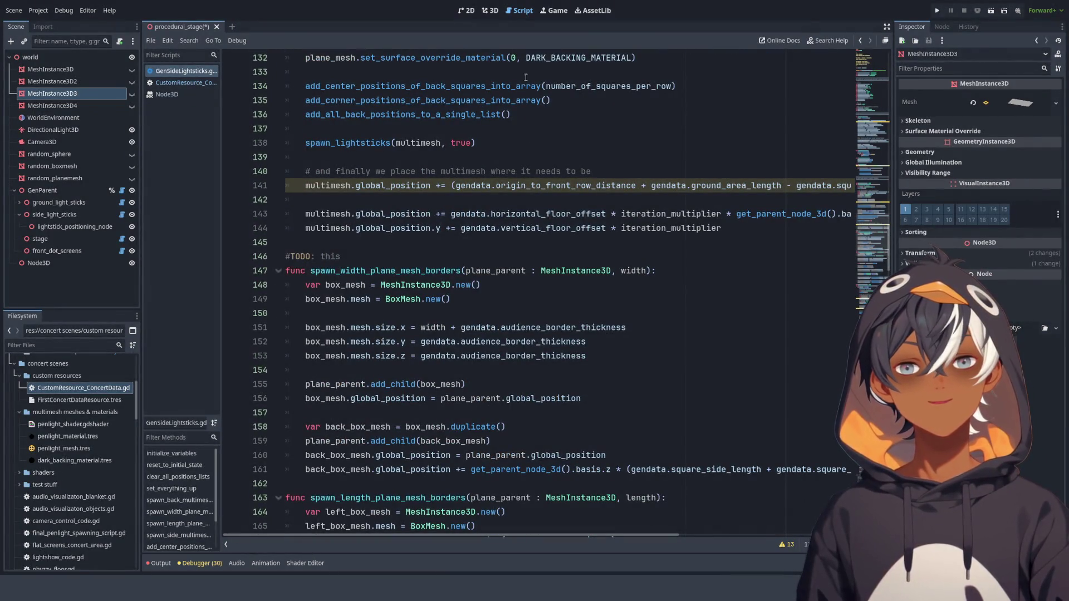
left_click(494, 11)
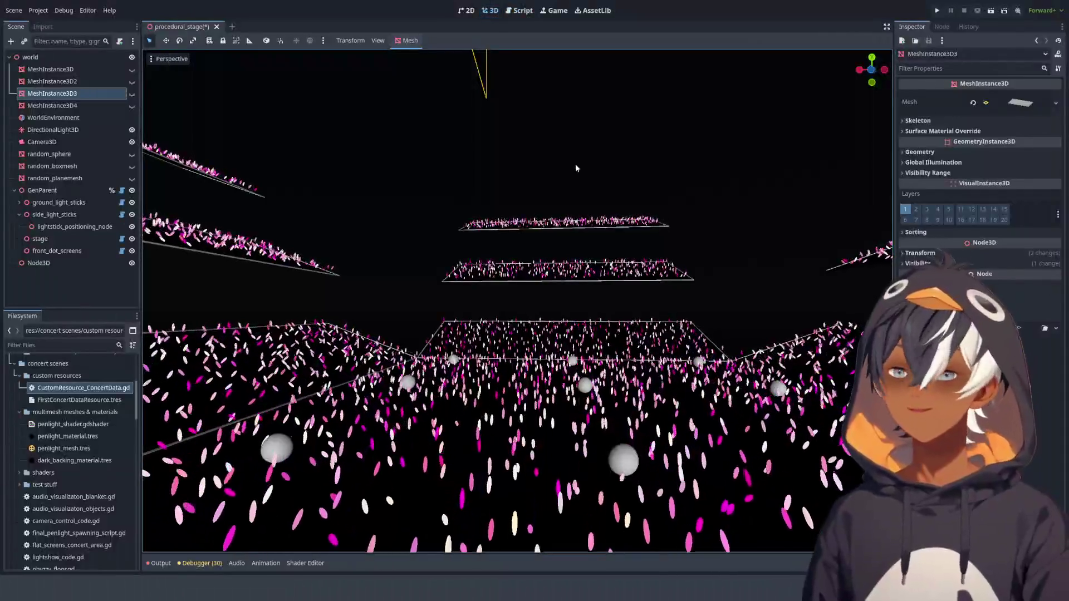
- Orbit and zoom around the outlined stands to inspect them from new angles
scroll(576, 163, "up", 3)
left_click_drag(534, 244, 524, 189)
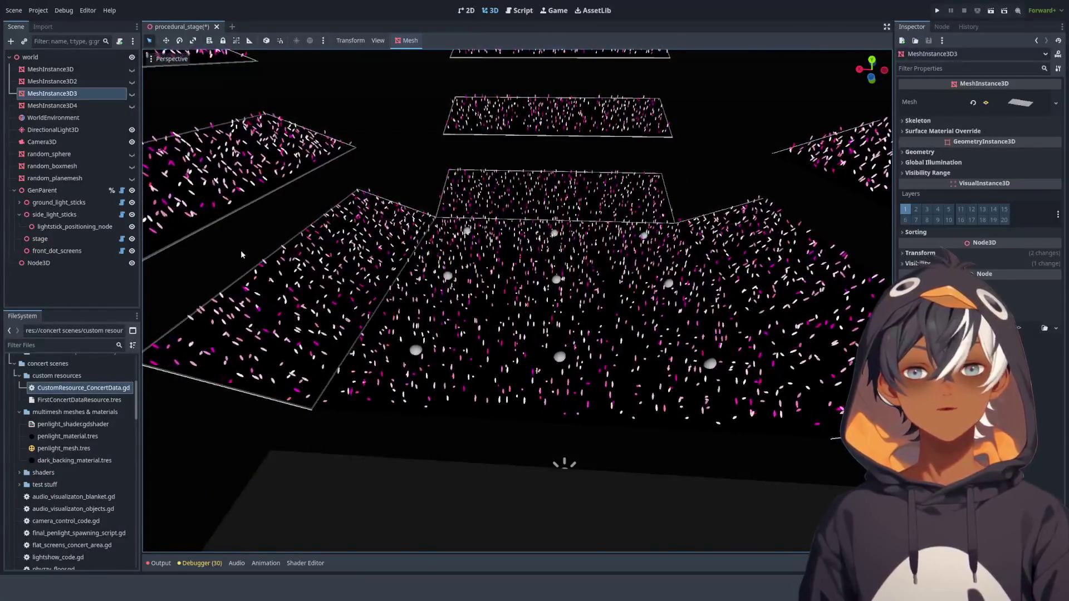
mouse_move(445, 251)
left_mouse_down()
mouse_move(466, 257)
mouse_move(392, 238)
mouse_move(372, 195)
mouse_move(375, 254)
mouse_move(646, 237)
mouse_move(666, 270)
mouse_move(515, 270)
left_mouse_up()
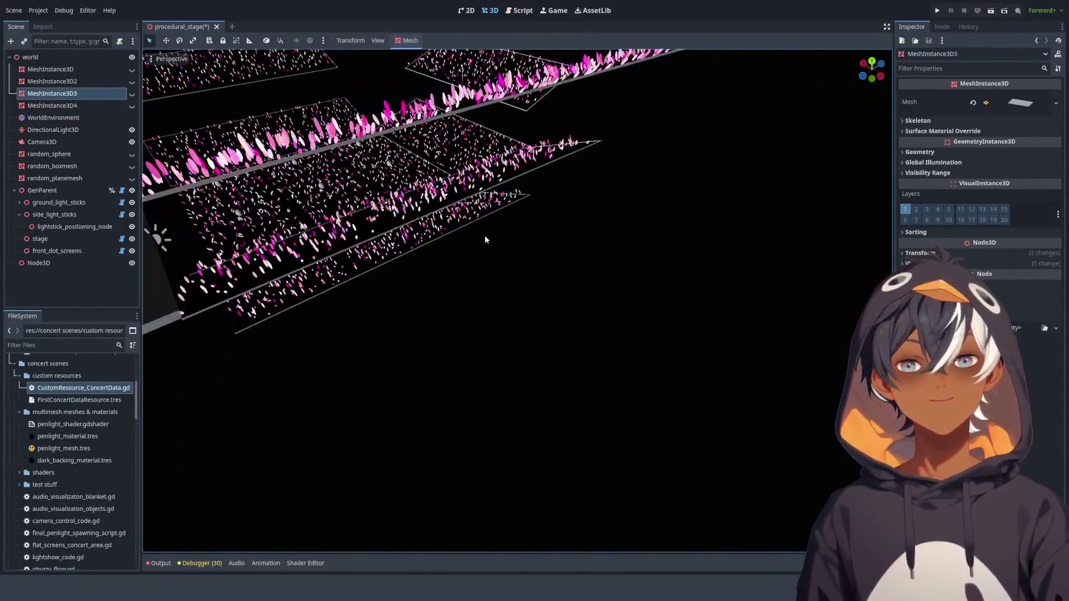
scroll(484, 235, "down", 10)
scroll(510, 306, "up", 8)
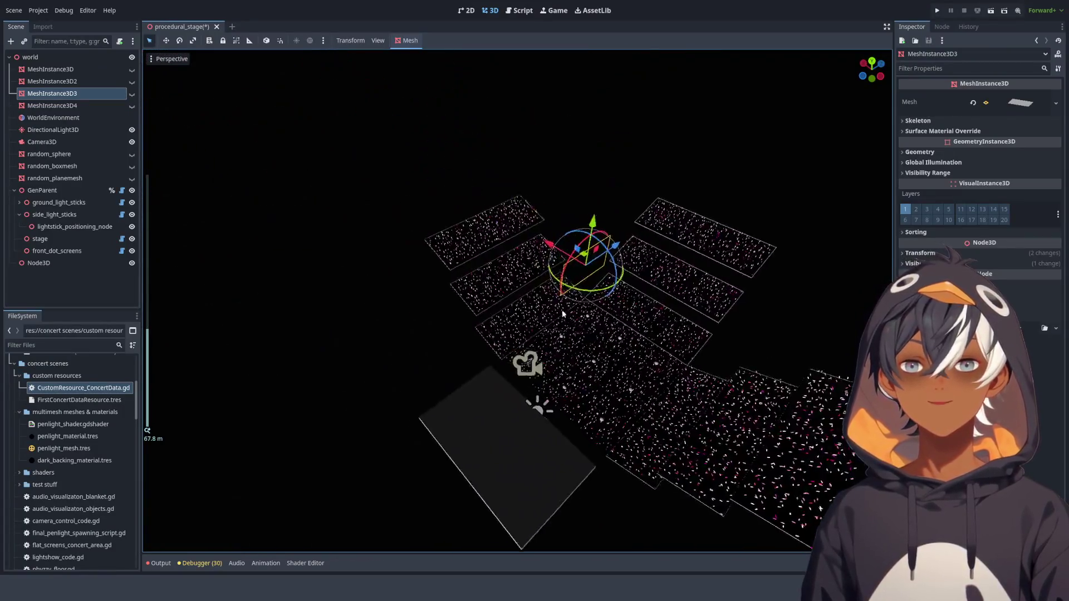
scroll(510, 306, "up", 5)
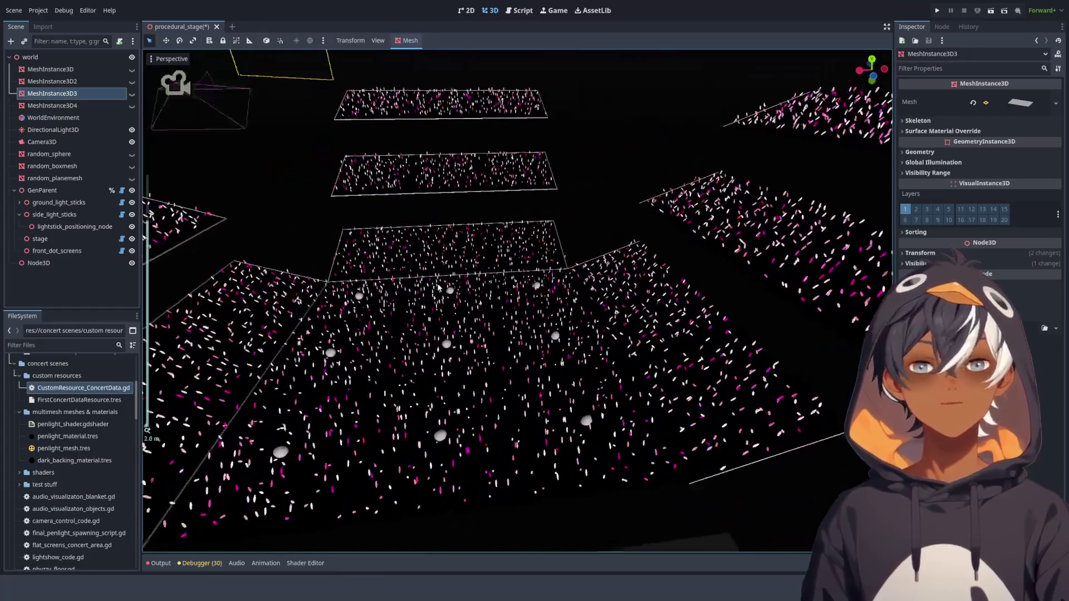
scroll(484, 234, "down", 8)
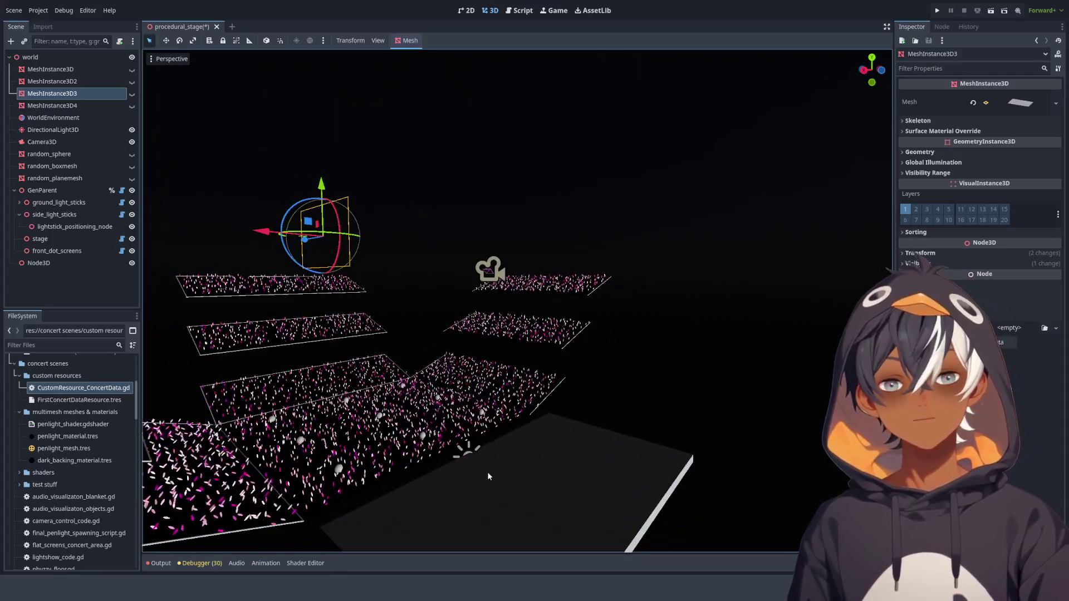
- Select GenParent, frame it and fly in, then go back to the script editor
left_click(487, 472)
left_click(42, 190)
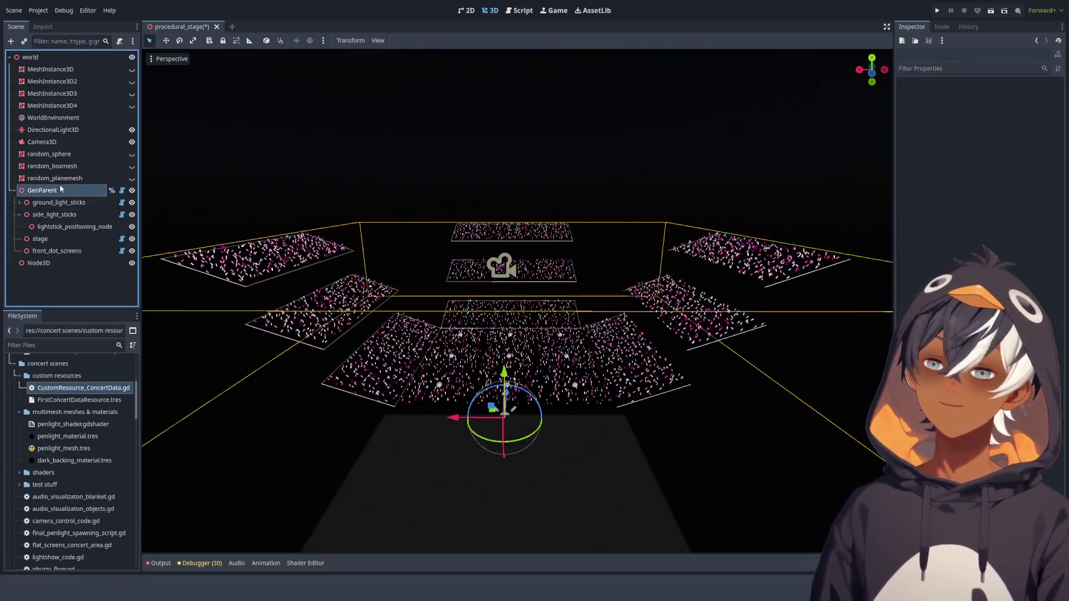
key("f")
key("w")
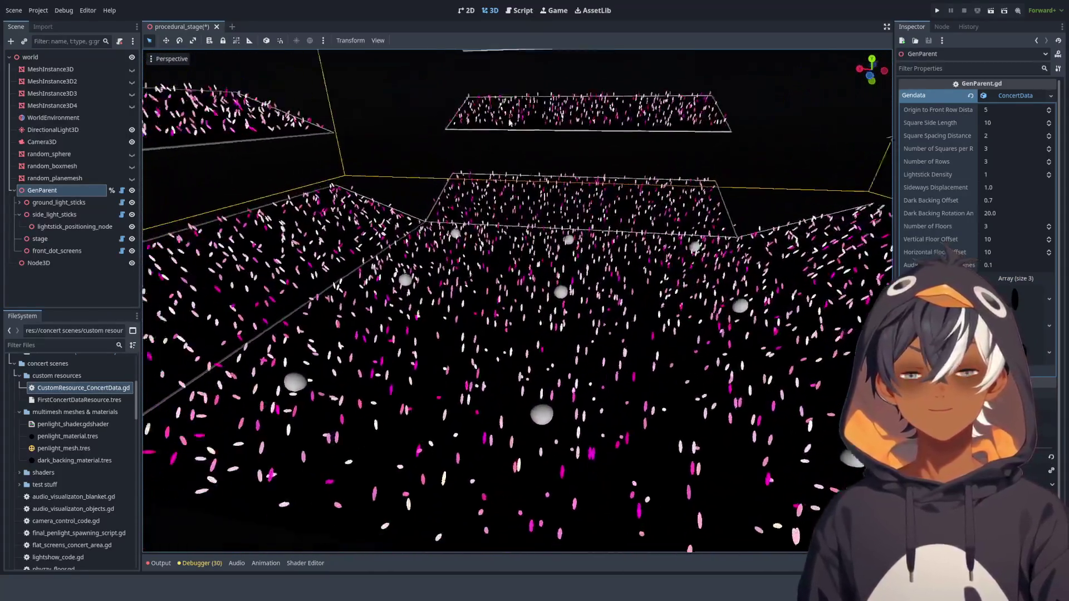
left_click(523, 10)
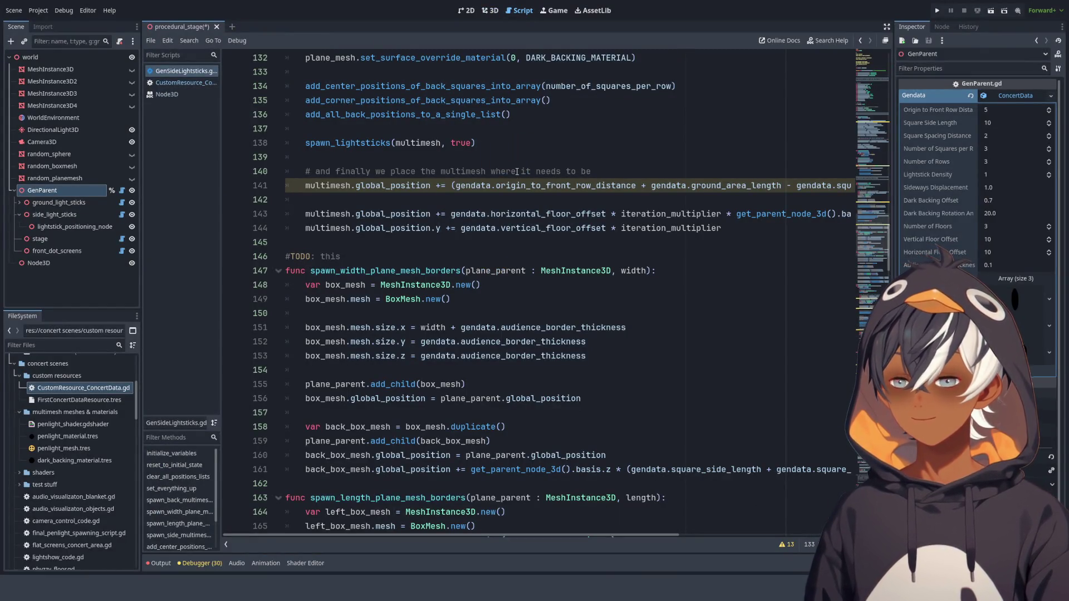
scroll(516, 172, "up", 3)
scroll(501, 222, "down", 8)
left_click(466, 228)
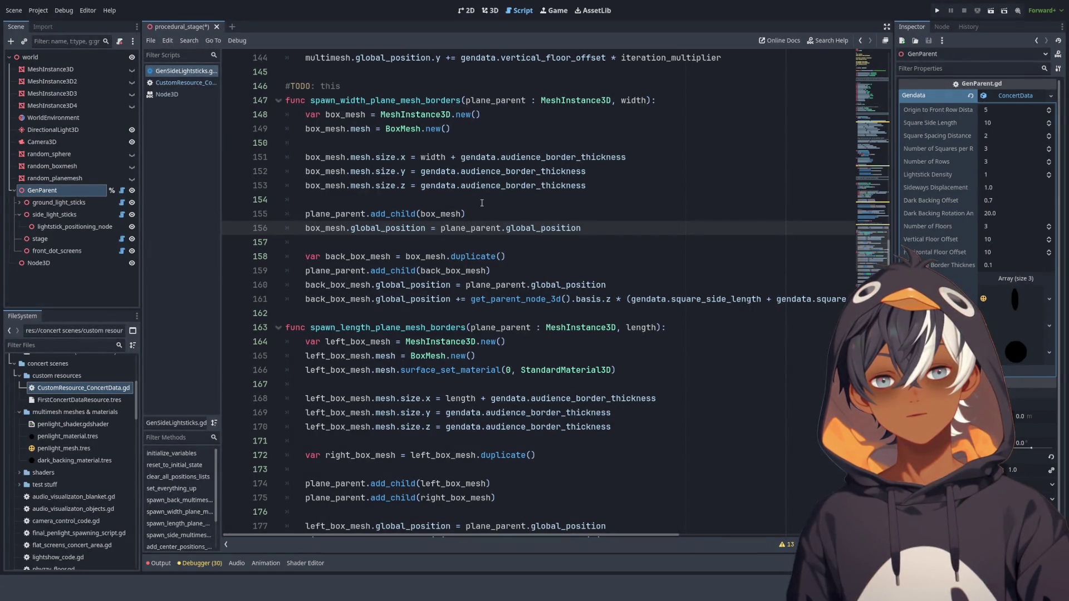
scroll(532, 216, "down", 2)
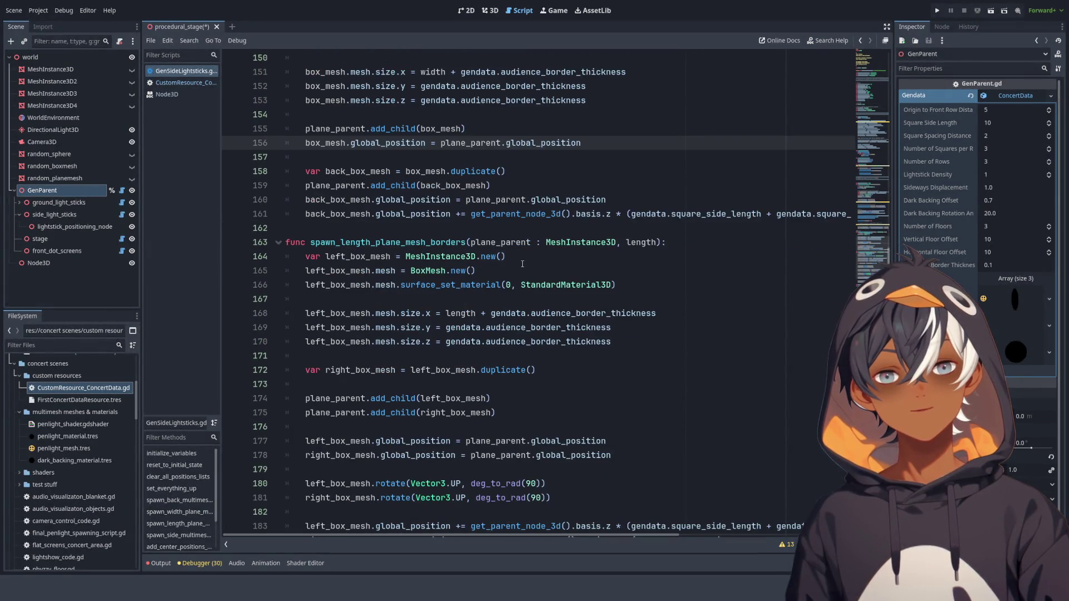
left_click_drag(400, 284, 633, 287)
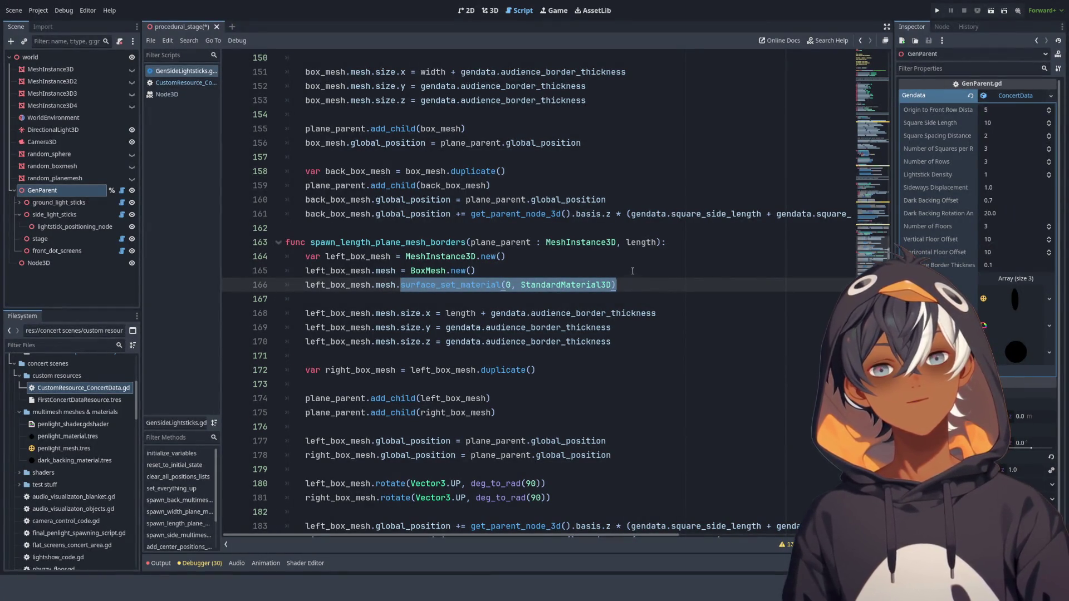
double_click(462, 284)
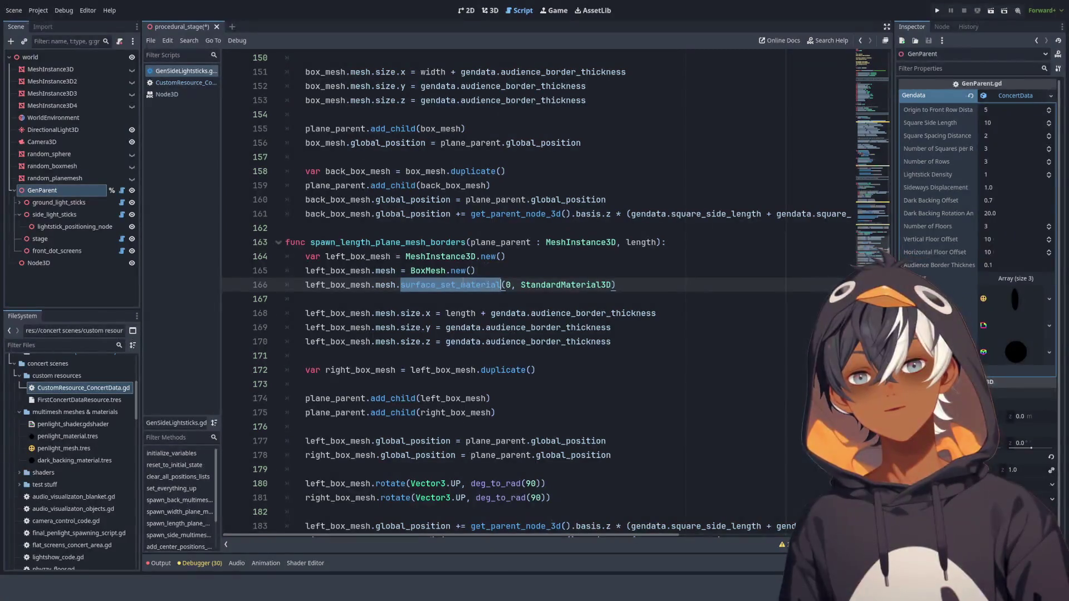
left_click_drag(634, 288, 618, 269)
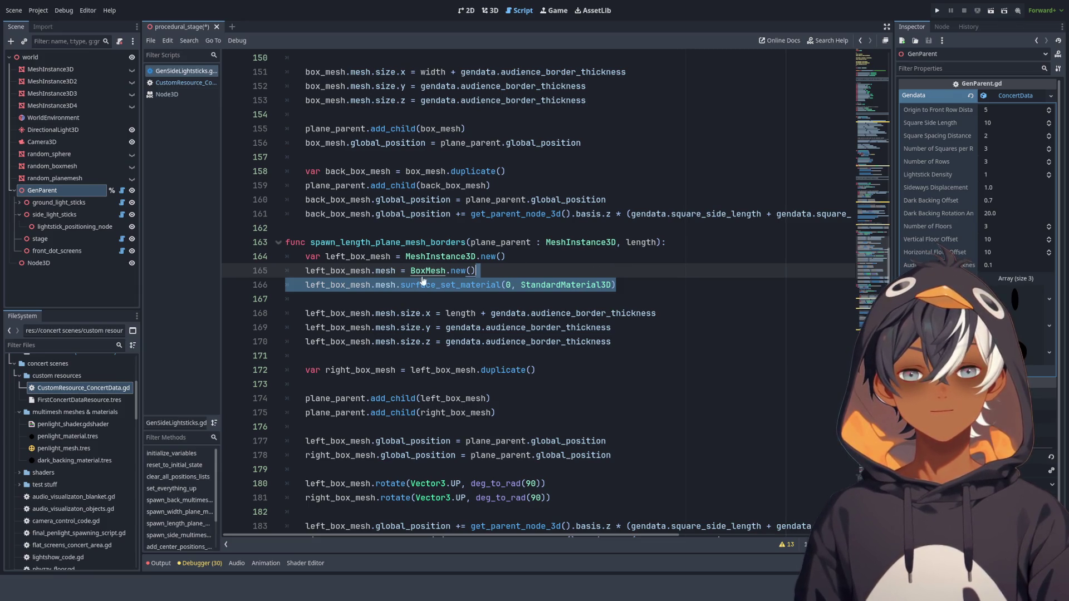
left_click(522, 300)
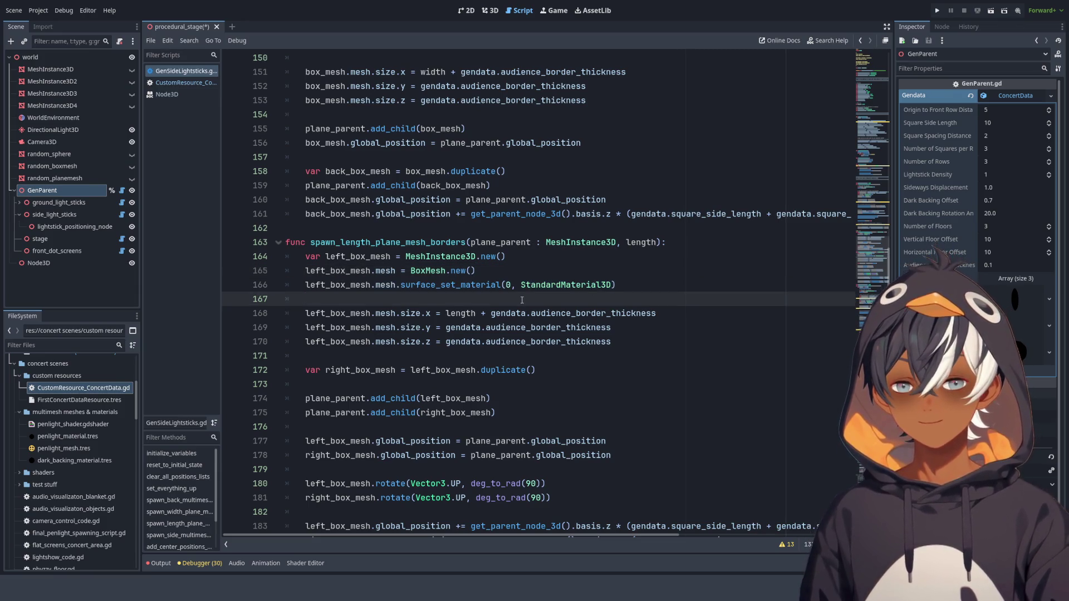
- Insert line 167 declaring var theMaterial with type StandardMaterial3D
key("Return")
key("Up")
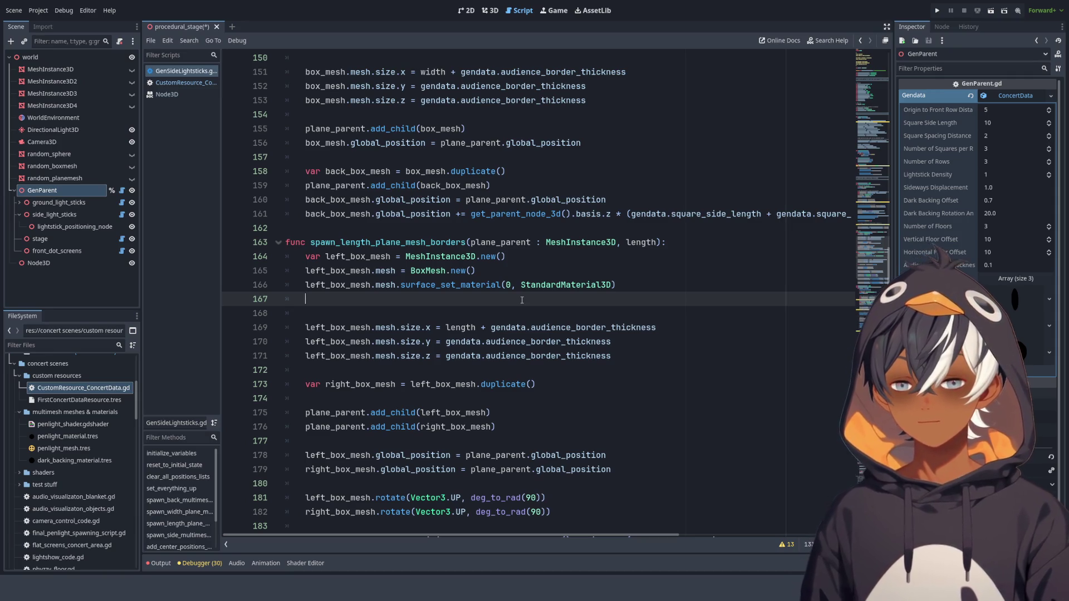
type("var ")
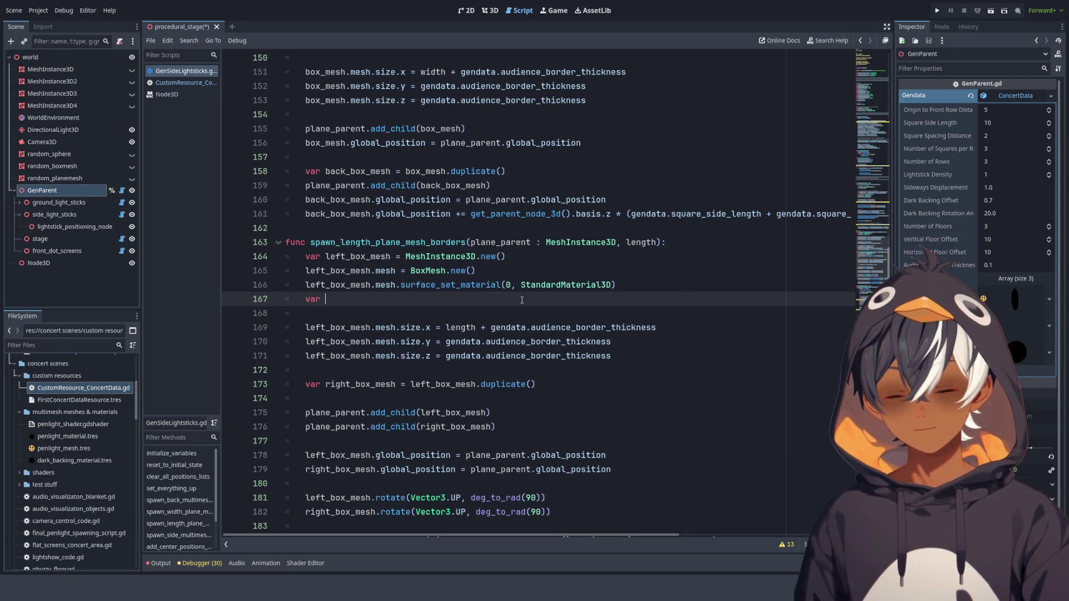
type("thematerial")
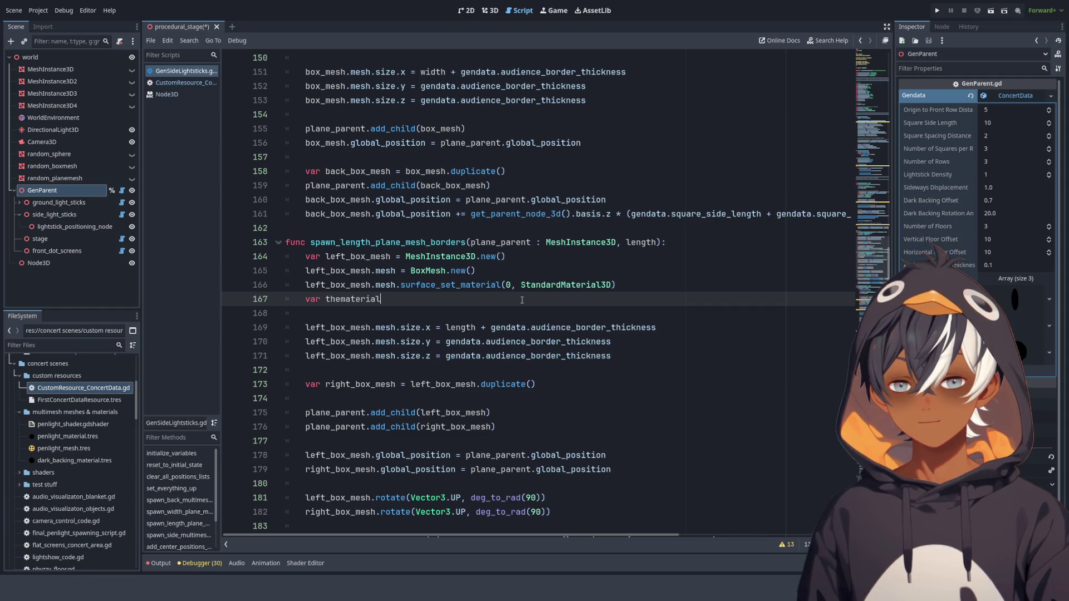
key("Right")
key("Right")
key("Right")
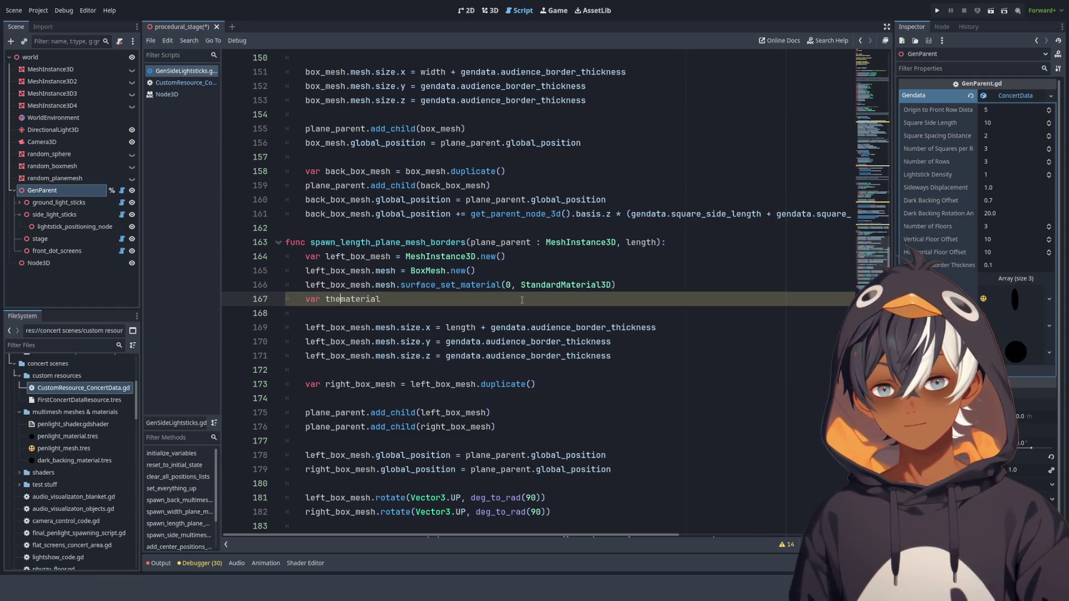
key("Delete")
type("M")
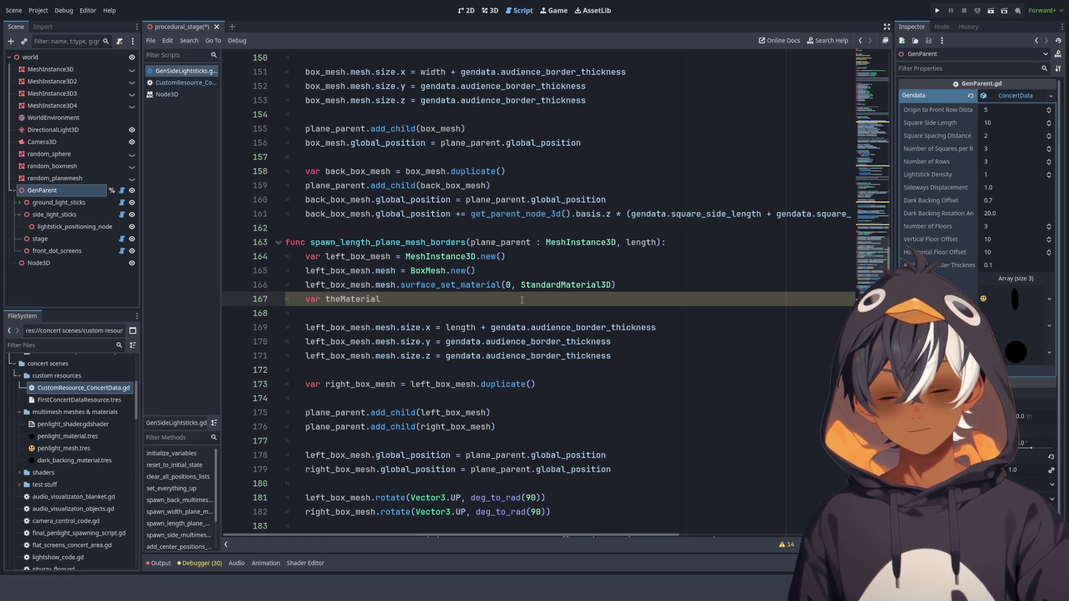
type(" :")
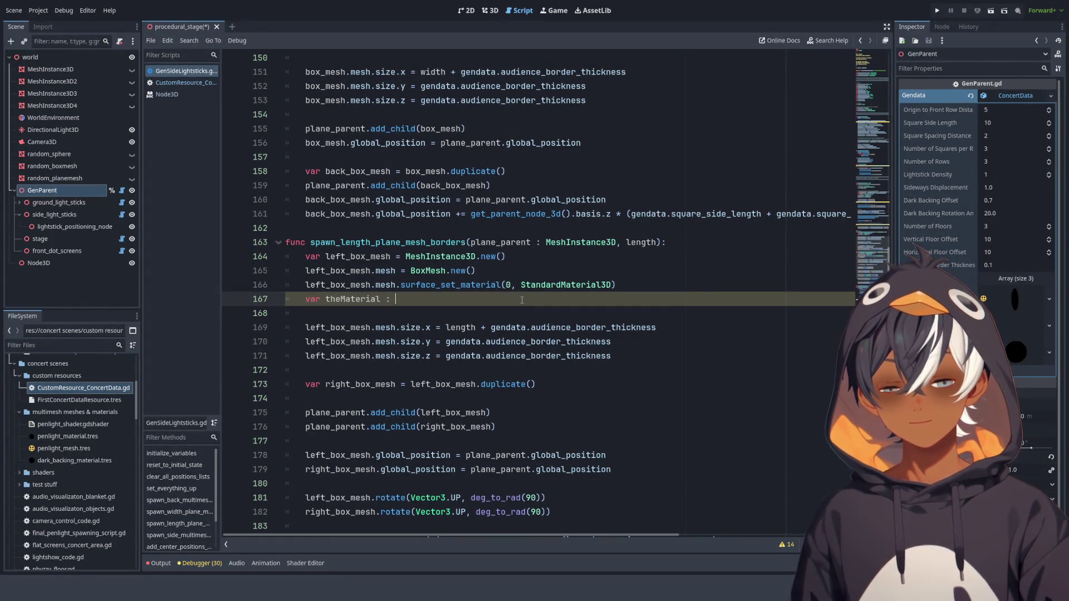
double_click(558, 285)
key("ctrl+c")
left_click(555, 299)
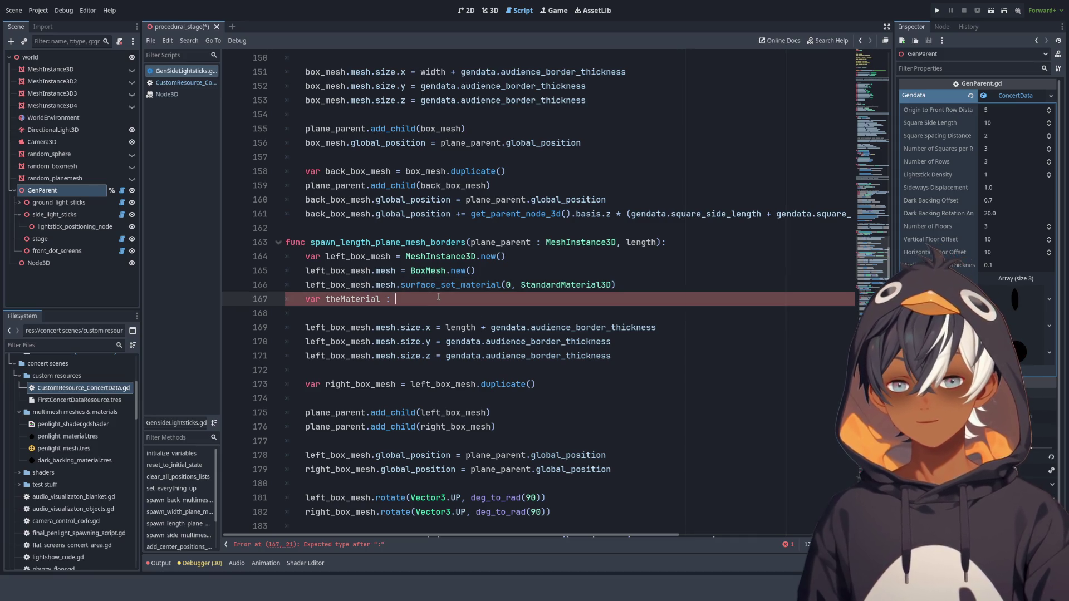
key("ctrl+v")
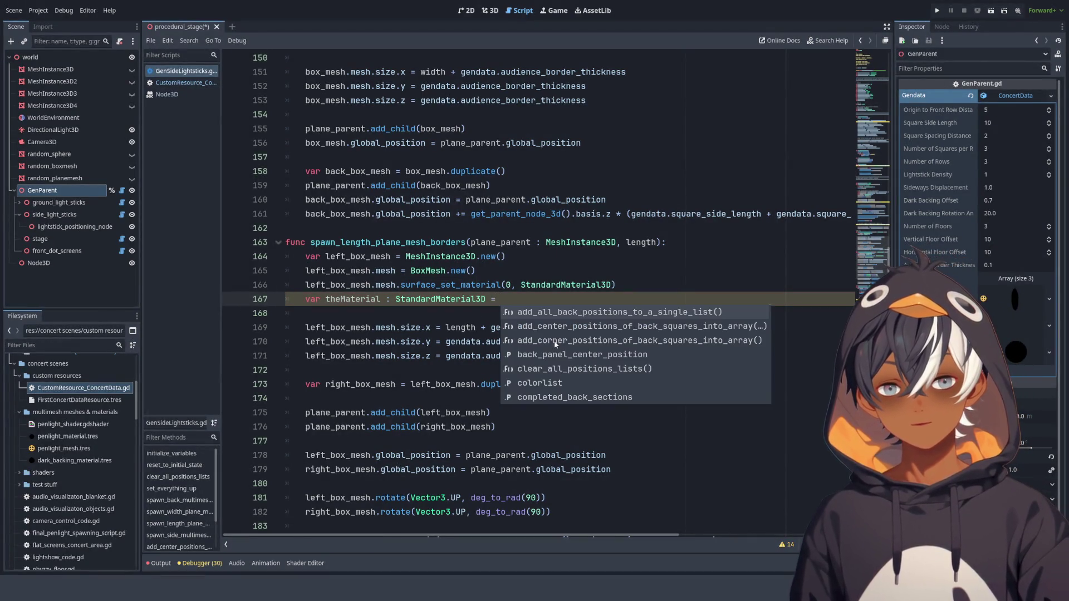
- Copy the left_box_mesh.mesh reference from line 166 into the assignment on line 167
mouse_move(305, 284)
left_mouse_down()
mouse_move(506, 285)
mouse_move(401, 296)
left_mouse_up()
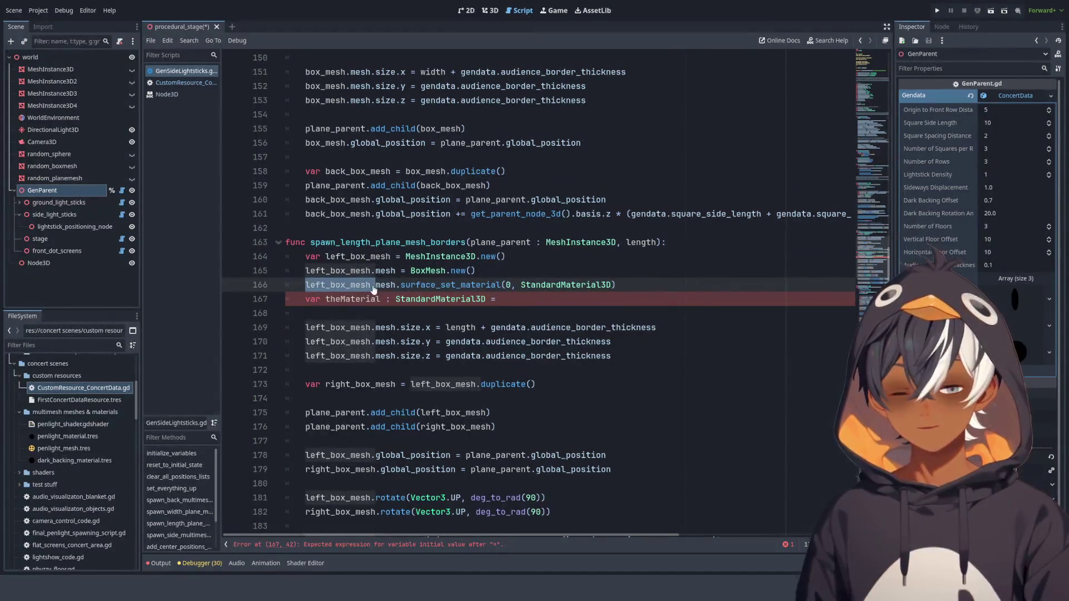
left_click(335, 284)
left_click_drag(335, 284, 401, 285)
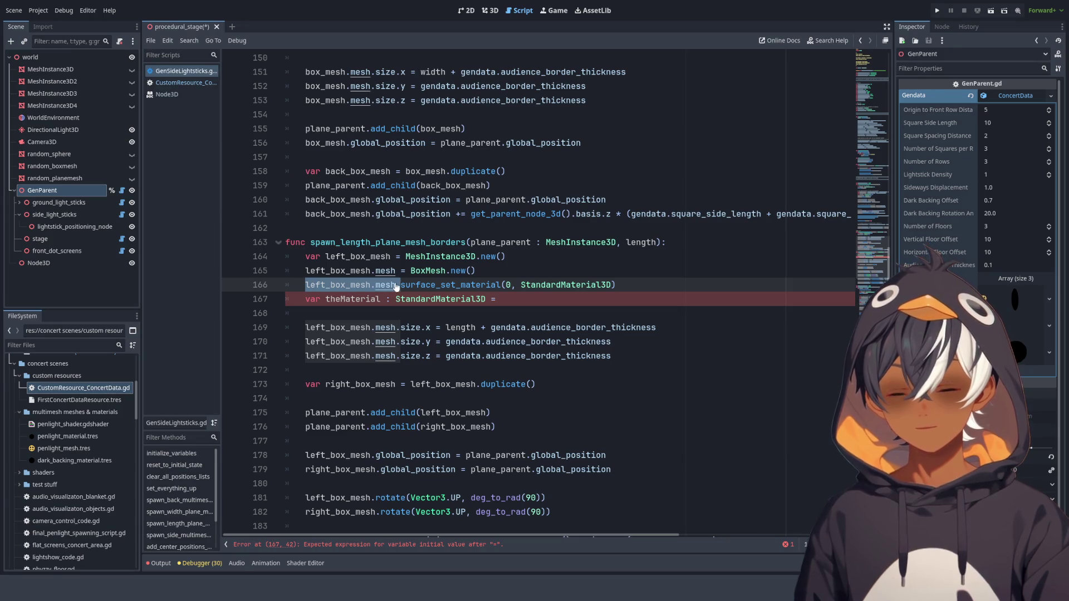
key("ctrl+c")
left_click(513, 296)
key("ctrl+v")
type("get")
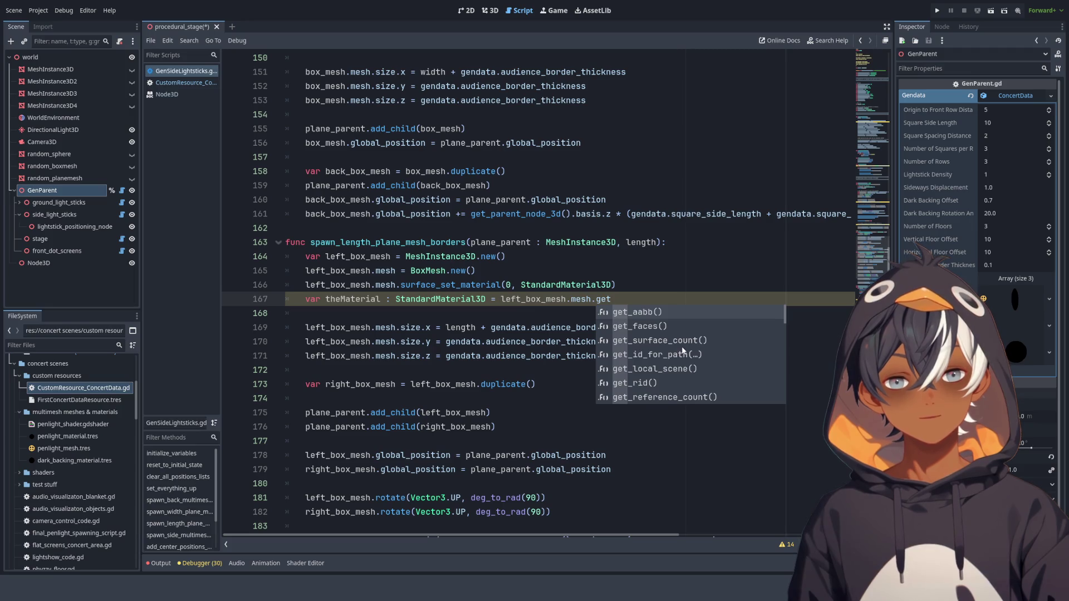
- Complete the assignment with surface_get_material(0) and start a new line
scroll(682, 351, "down", 2)
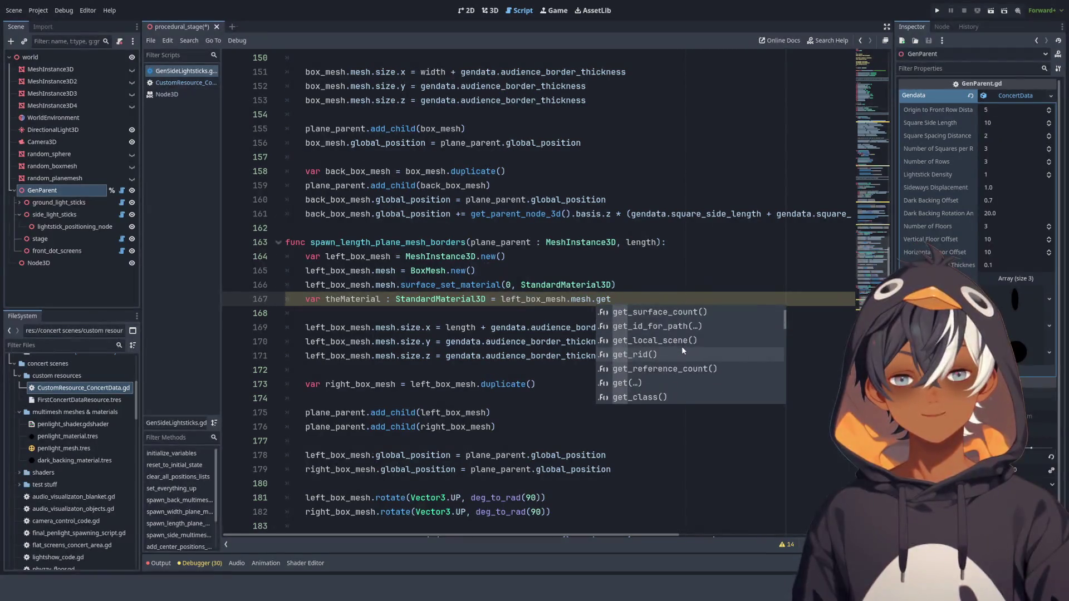
scroll(682, 349, "up", 1)
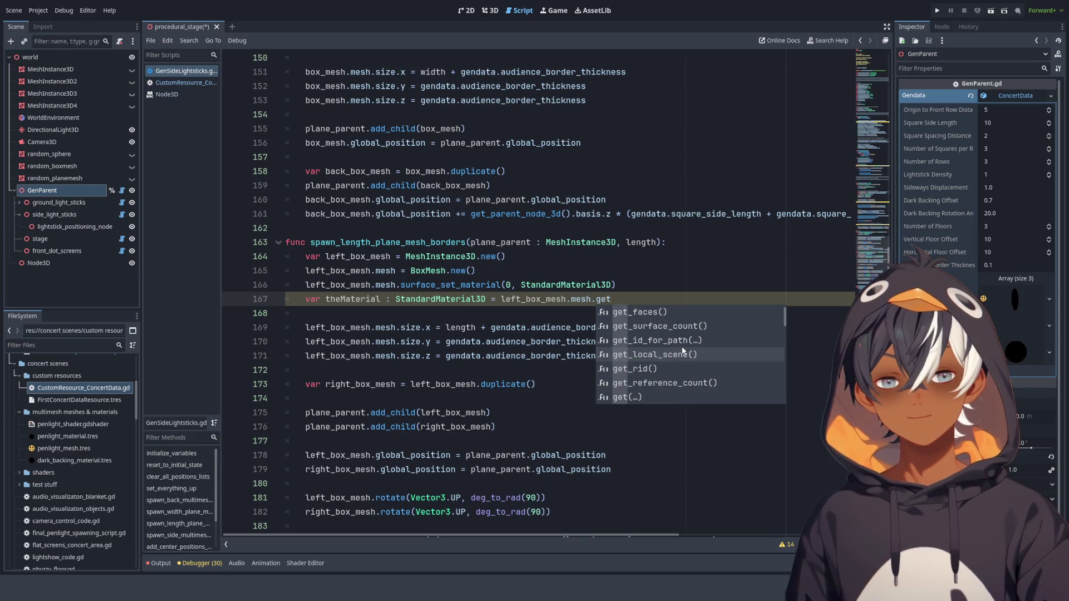
key("BackSpace")
key("BackSpace")
key("BackSpace")
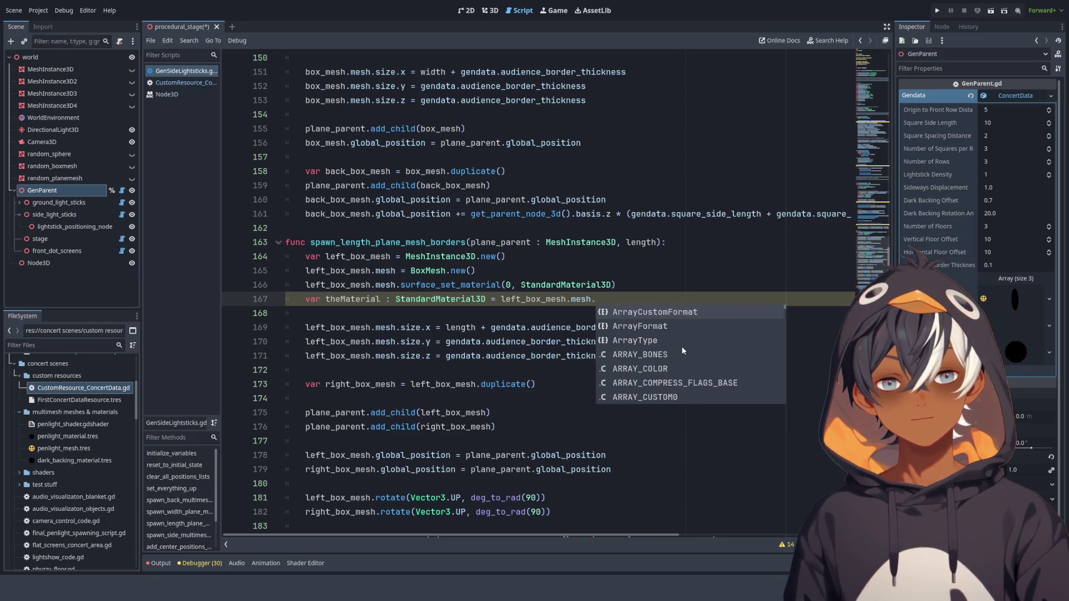
type(".")
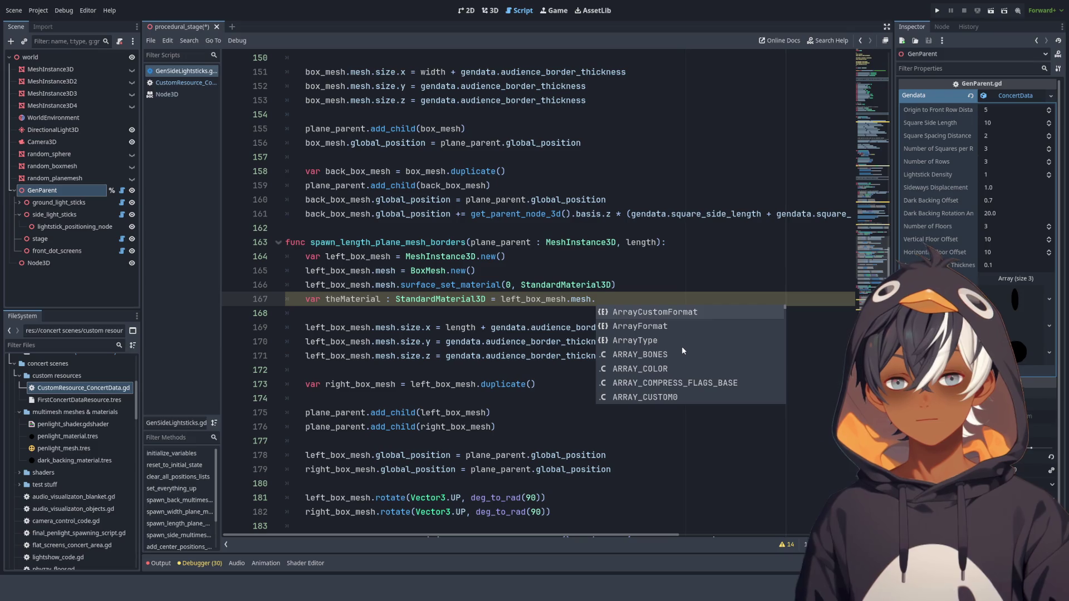
type("sur")
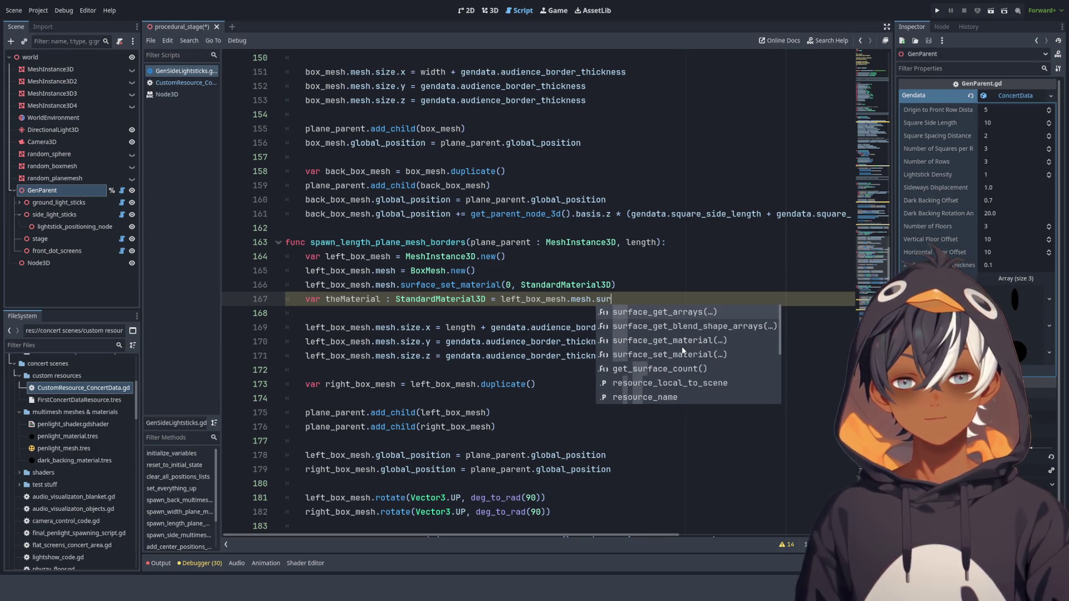
key("Down")
key("Down")
key("Down")
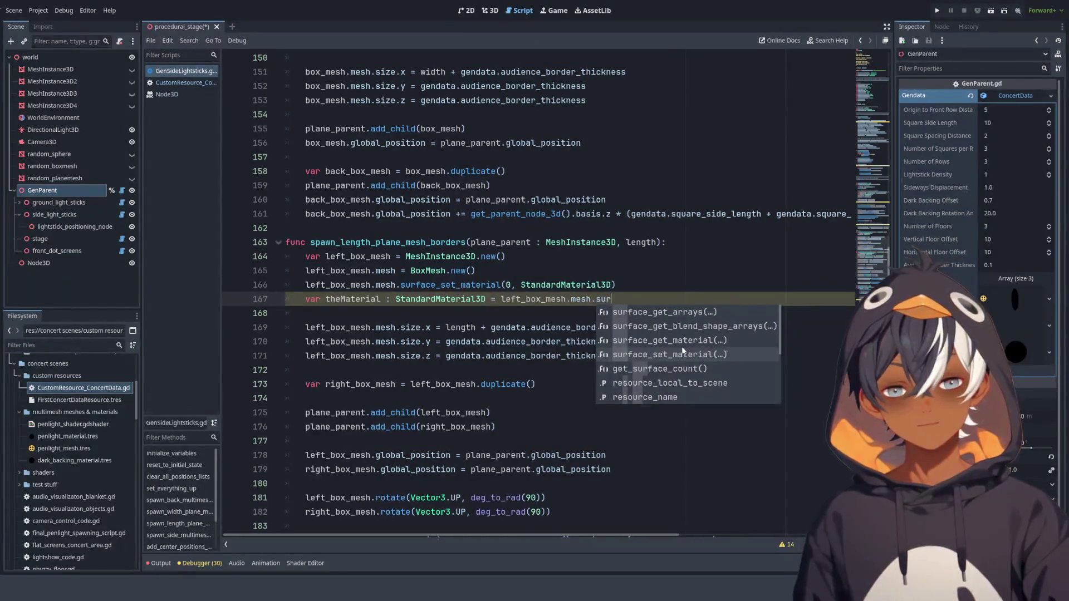
key("Up")
key("Return")
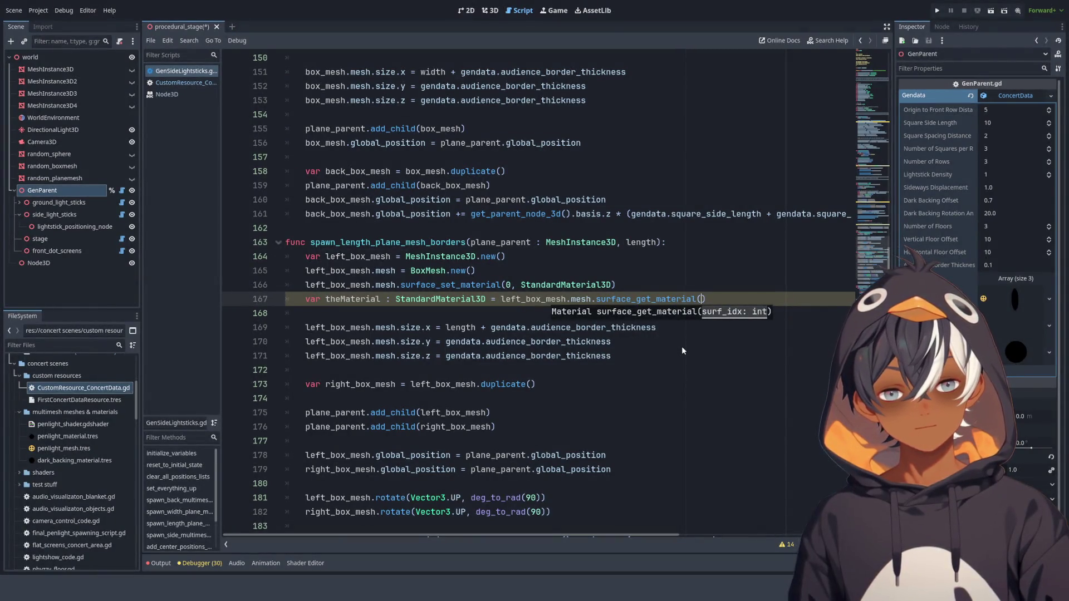
type("0")
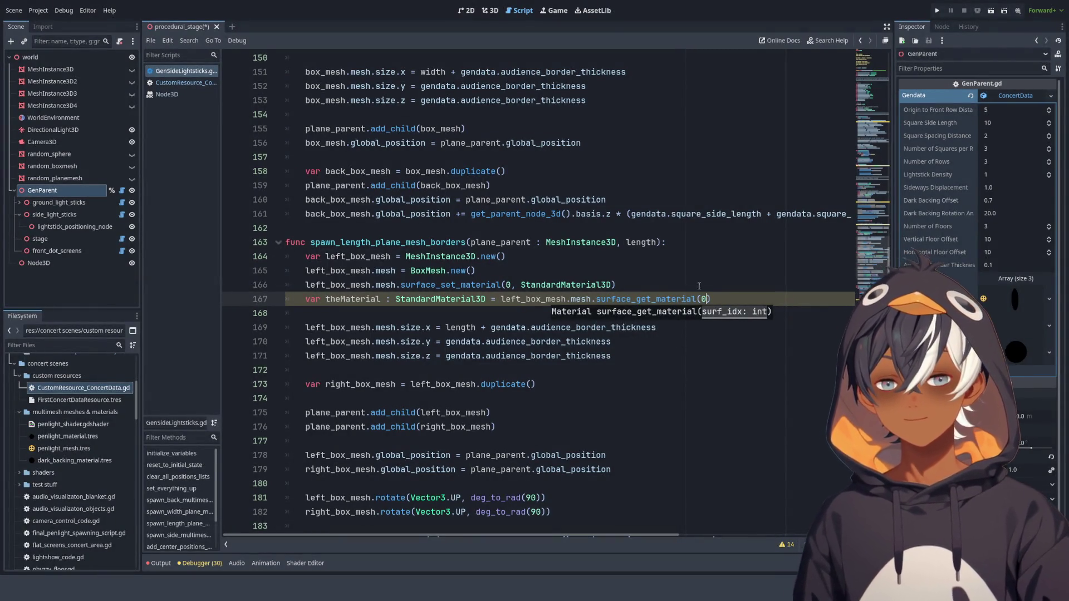
key("End")
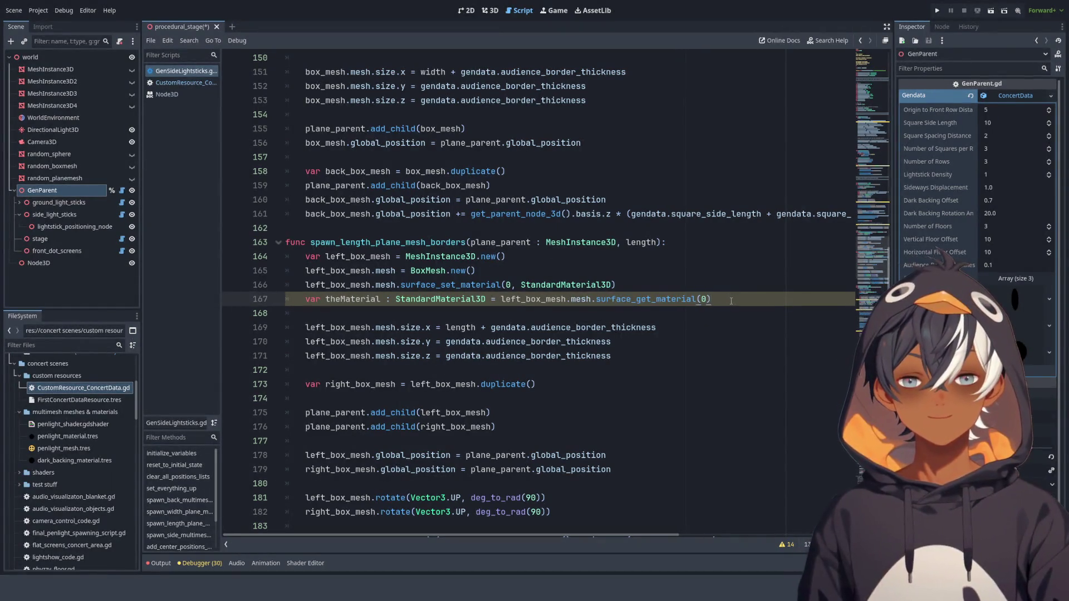
key("Return")
- Set theMaterial.albedo_color to Color.RED on line 168
double_click(362, 301)
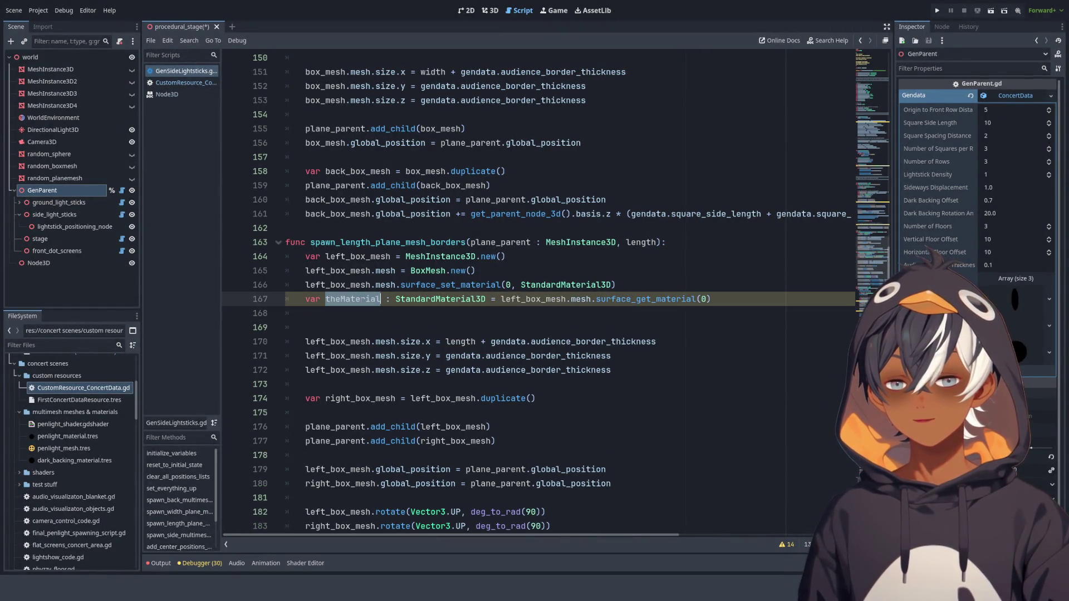
key("ctrl+c")
left_click(362, 313)
key("ctrl+v")
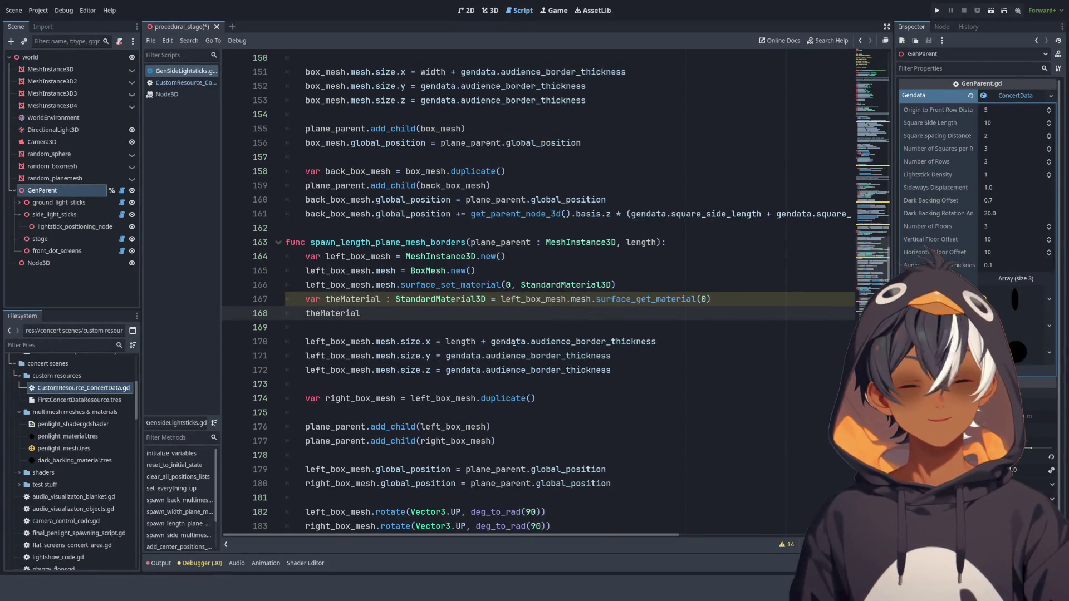
type(".albedo_color")
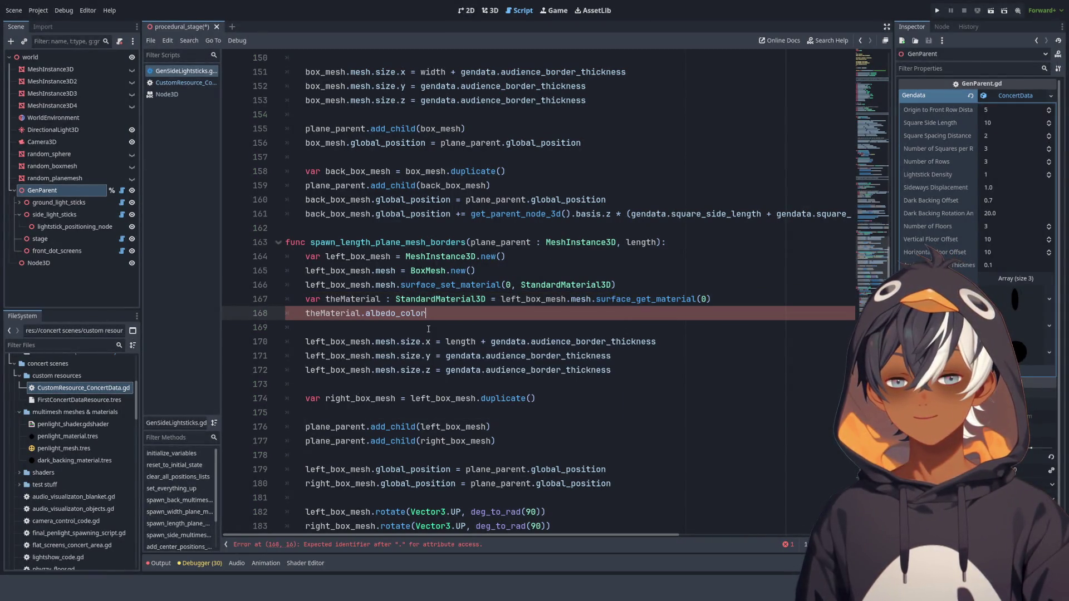
key("Return")
type("C")
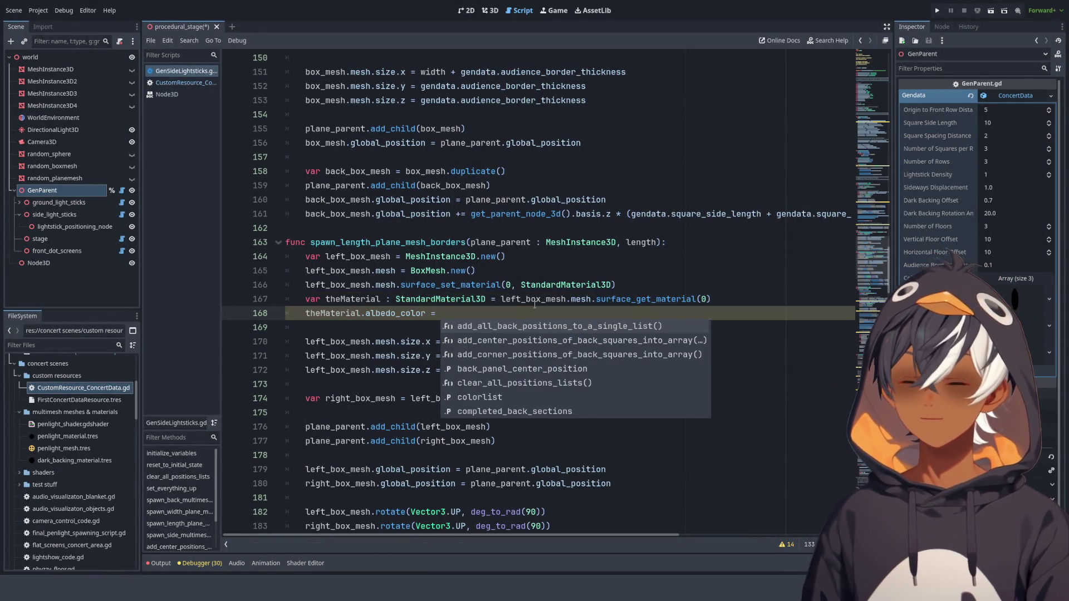
type("olor.")
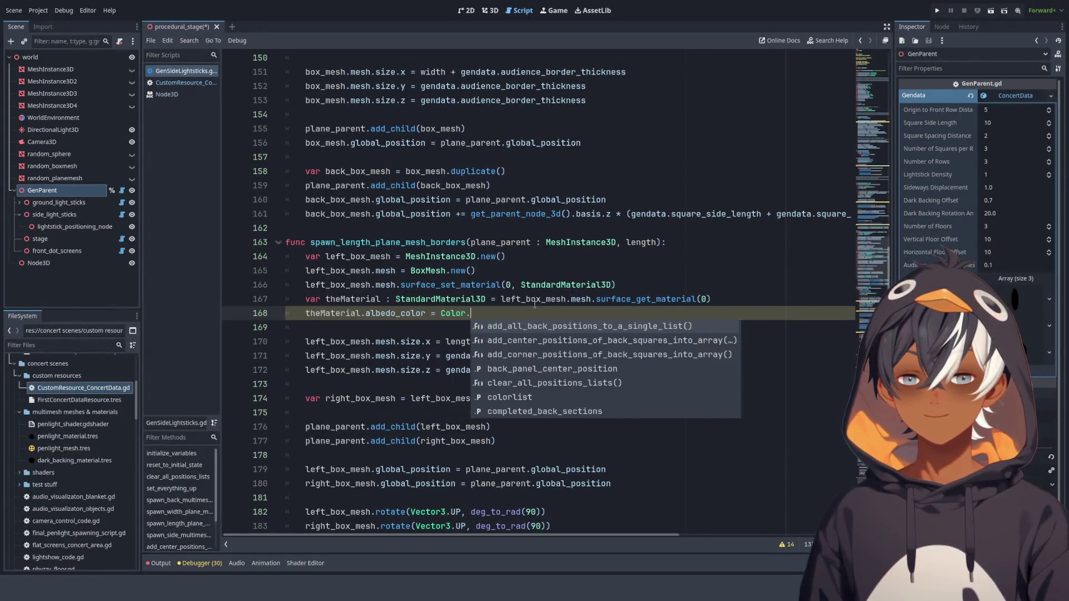
type("Red")
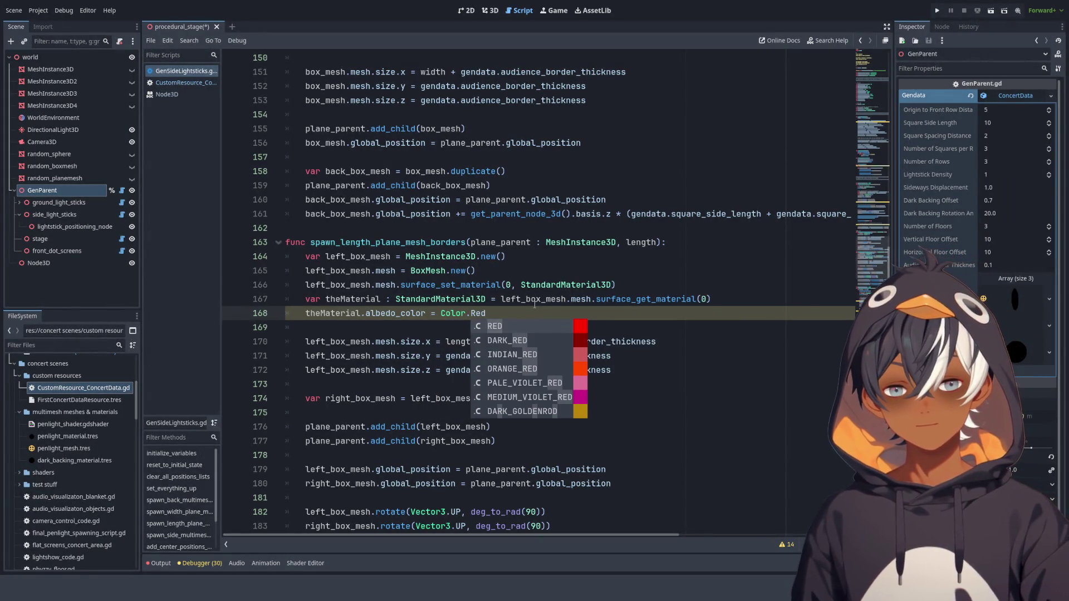
key("Return")
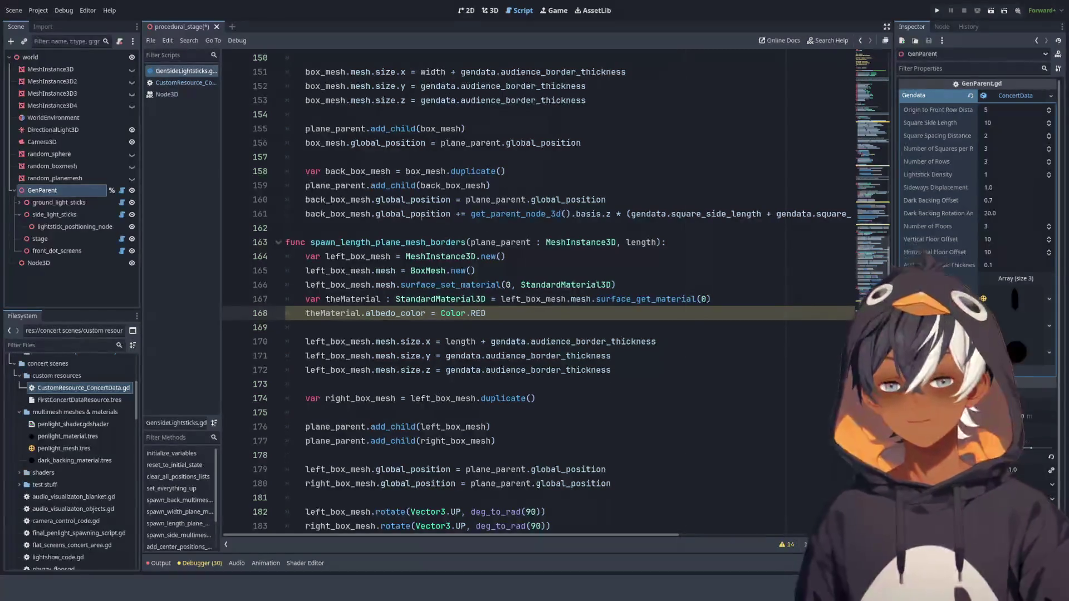
- Duplicate that line as theMaterial.shading_mode = SHADING_MODE_UNSHADED and save the scene
left_click_drag(305, 313, 485, 313)
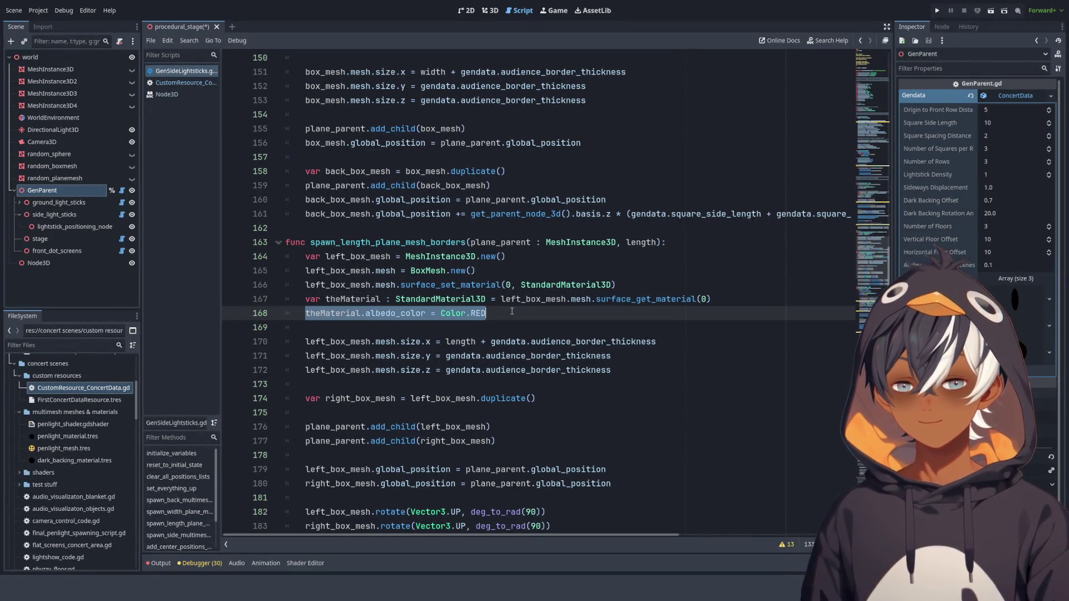
key("ctrl+shift+d")
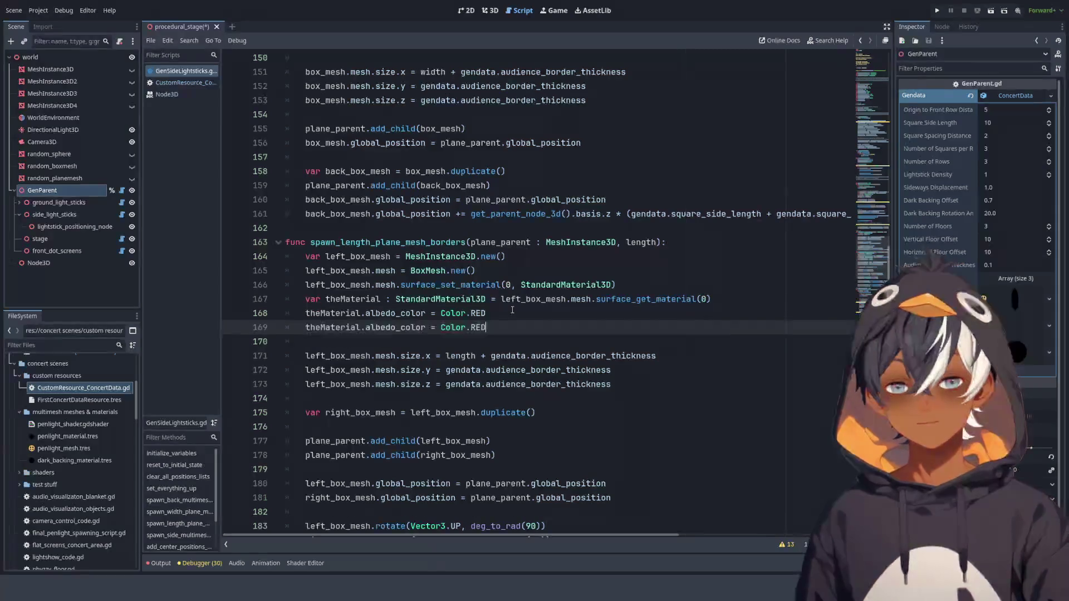
double_click(476, 327)
left_click_drag(464, 330, 366, 329)
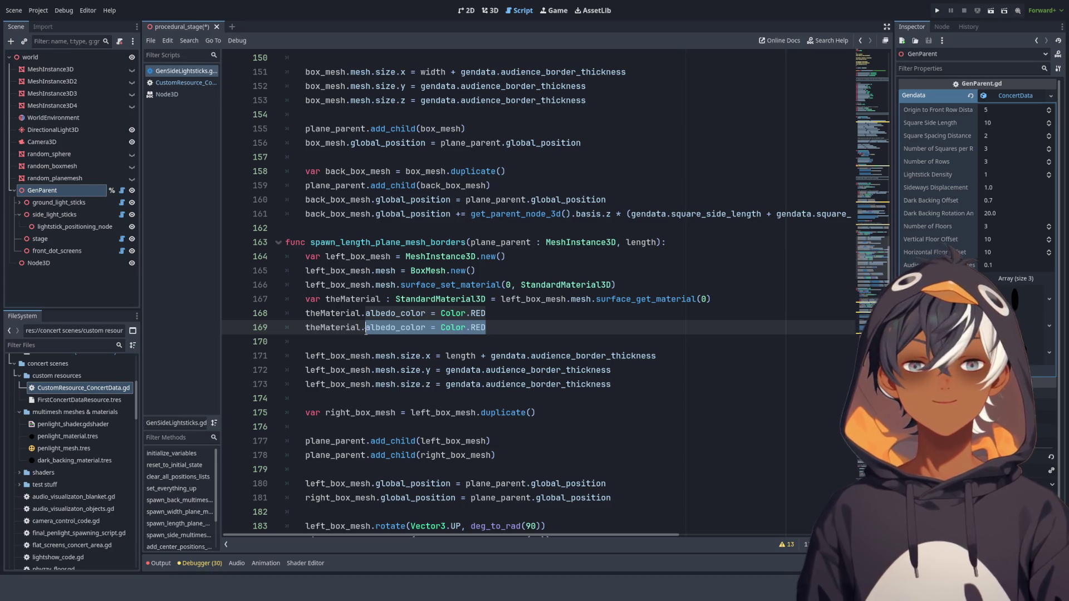
type("sh")
key("Return")
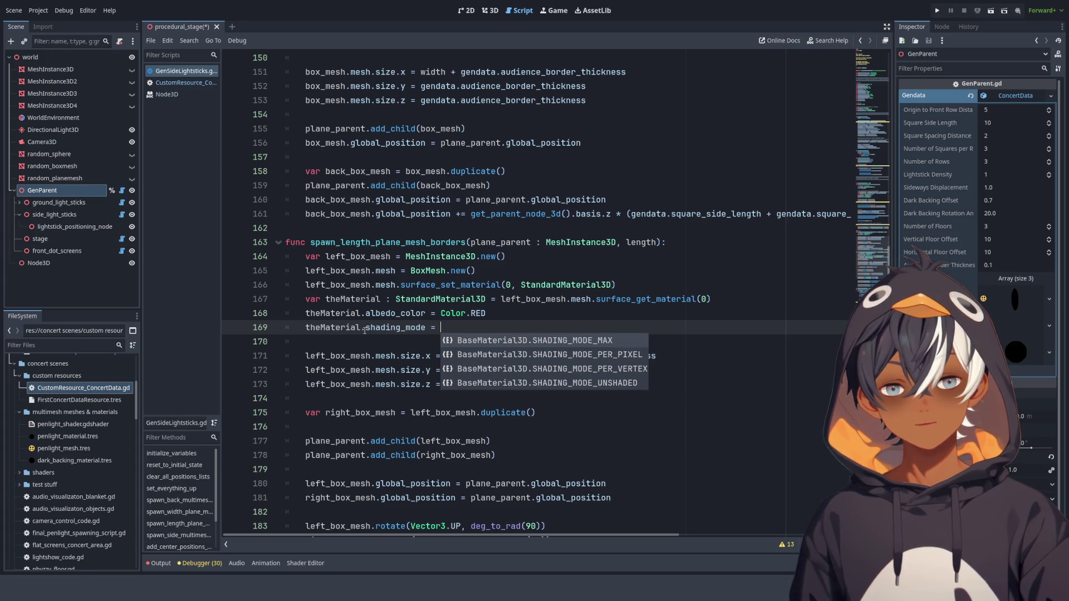
left_click(590, 383)
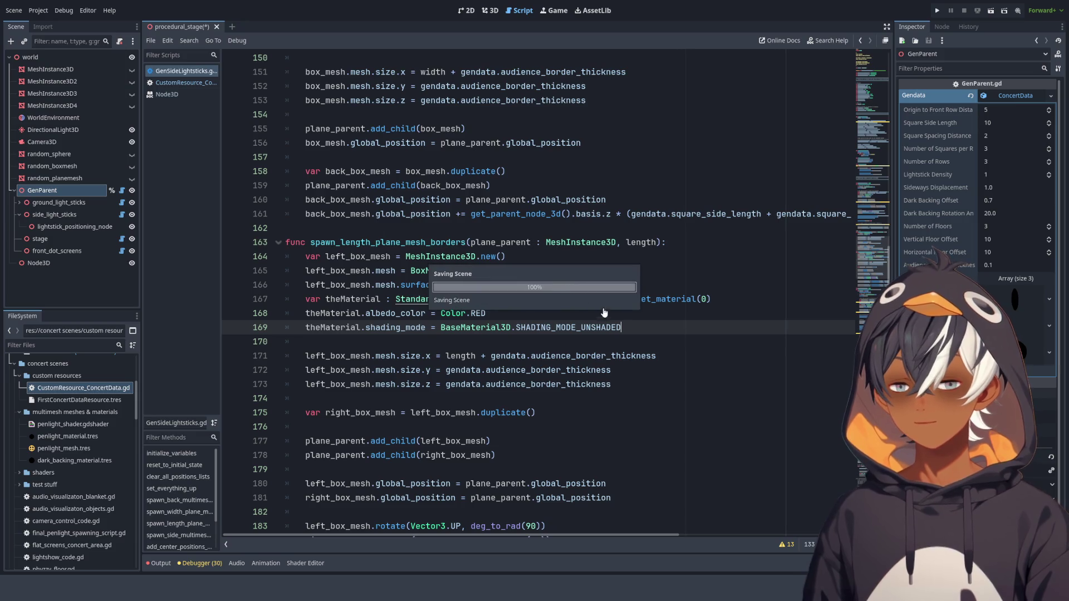
key("ctrl+s")
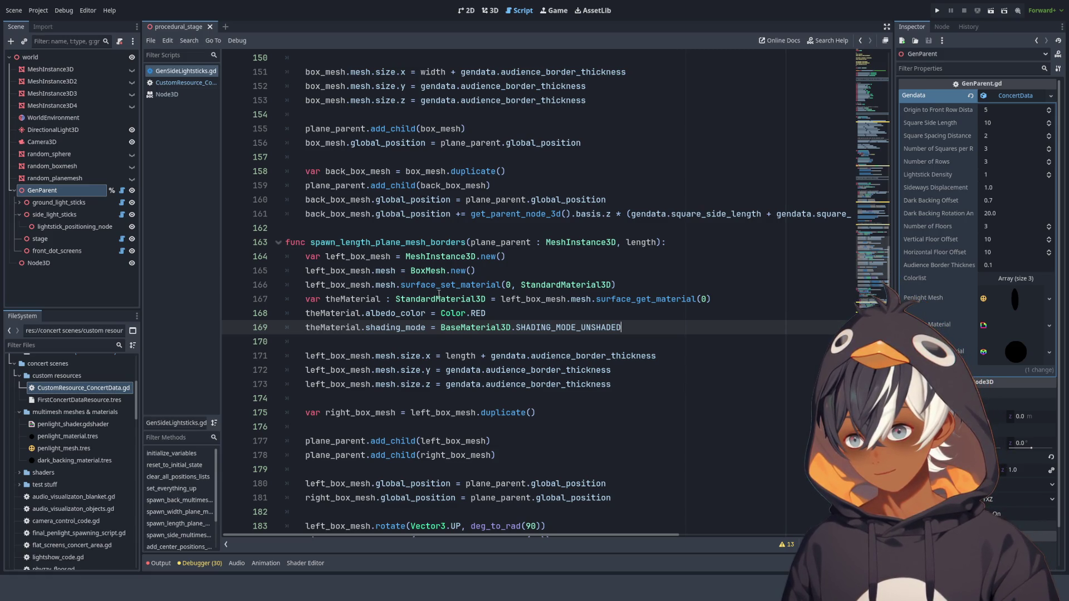
- Copy the material setup lines into the spawn_width_plane_mesh_borders function
left_click(391, 274)
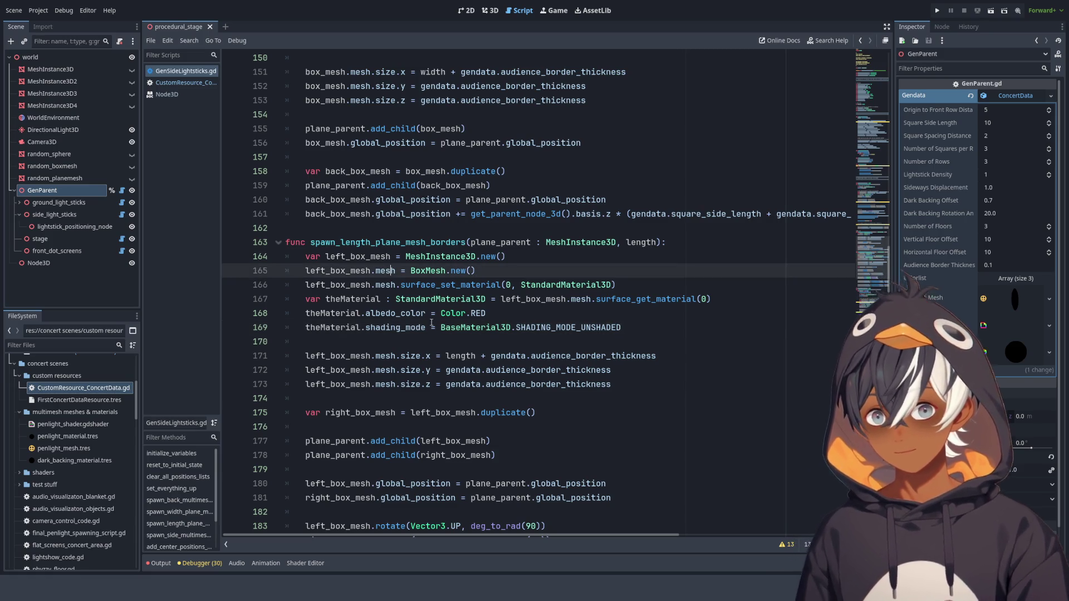
scroll(408, 139, "up", 5)
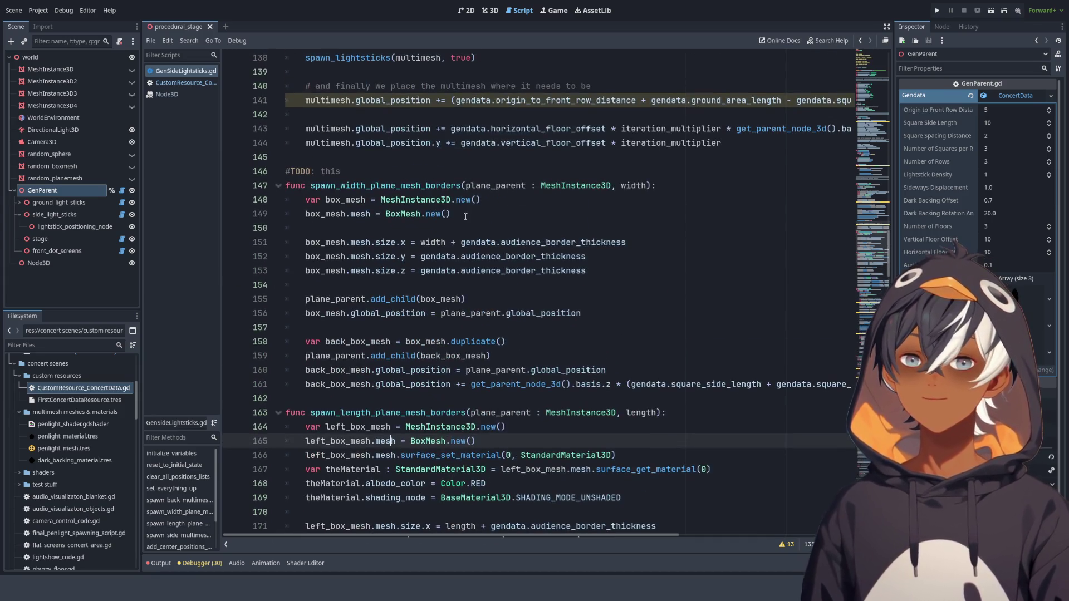
scroll(626, 341, "down", 5)
mouse_move(621, 328)
left_mouse_down()
mouse_move(501, 327)
mouse_move(389, 301)
mouse_move(308, 301)
left_mouse_up()
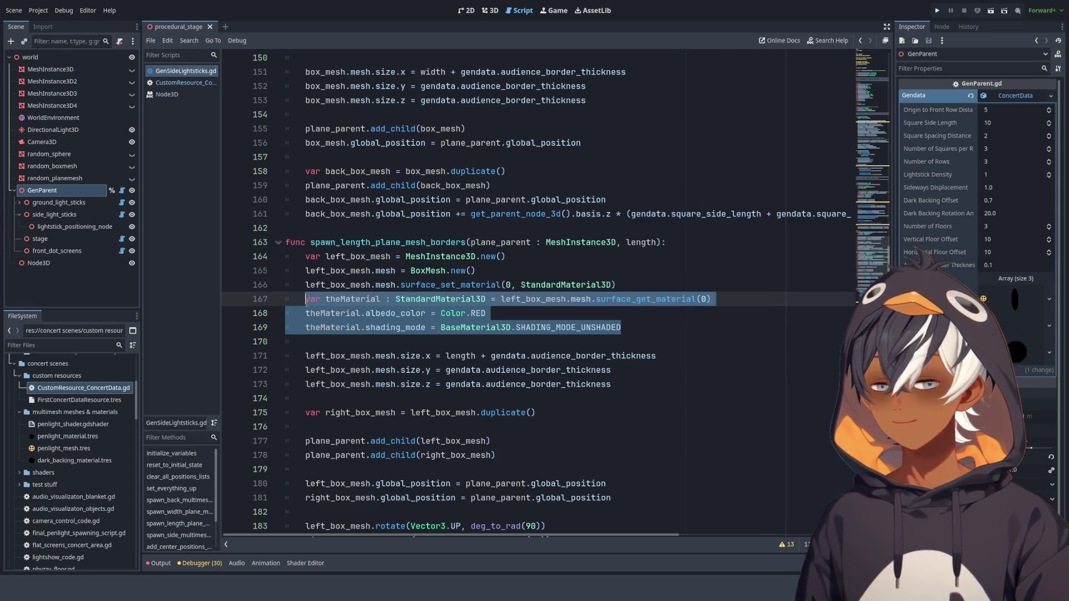
scroll(386, 185, "up", 3)
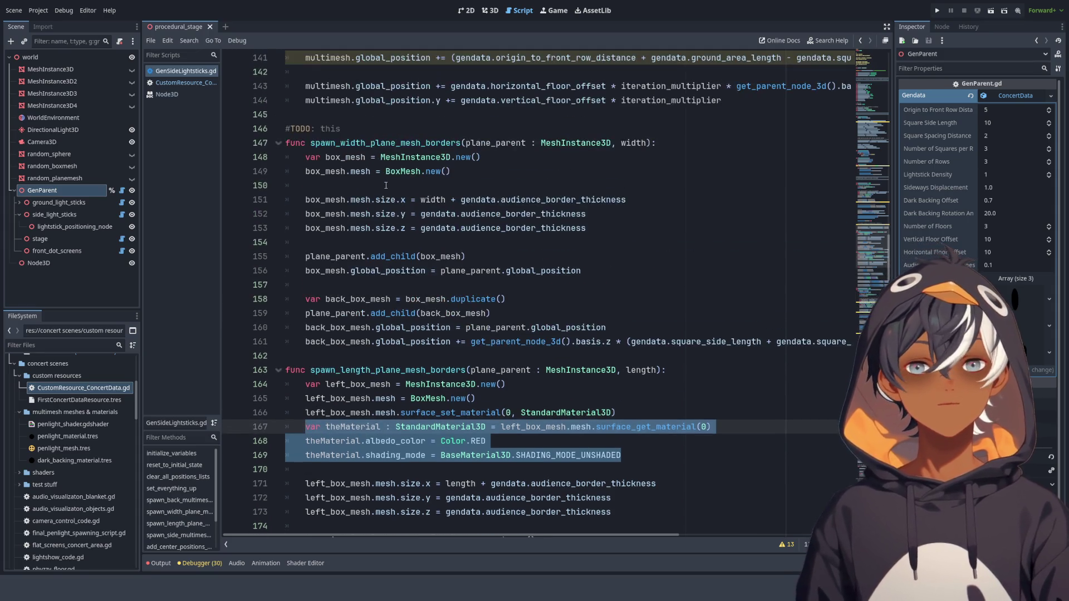
left_click(355, 282)
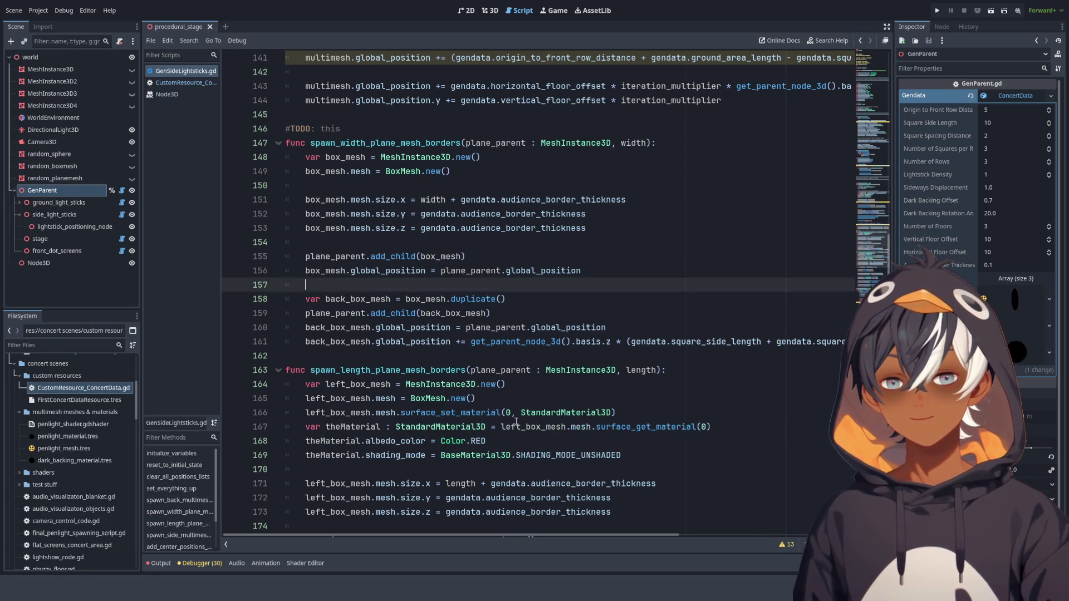
mouse_move(621, 455)
left_mouse_down()
mouse_move(480, 426)
mouse_move(479, 387)
mouse_move(479, 415)
mouse_move(480, 398)
left_mouse_up()
key("ctrl+c")
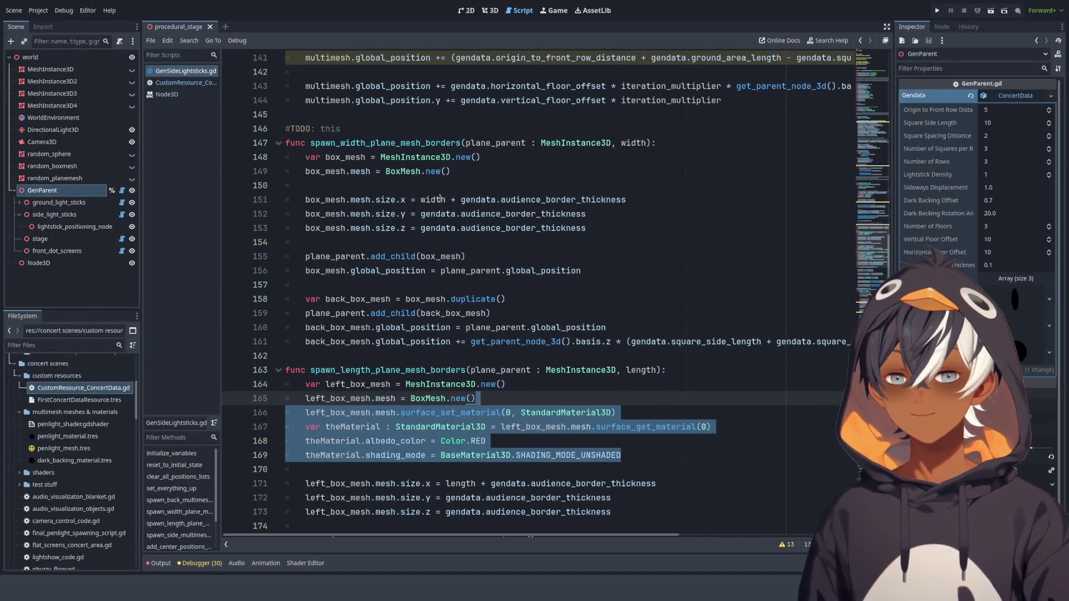
left_click(479, 170)
key("ctrl+v")
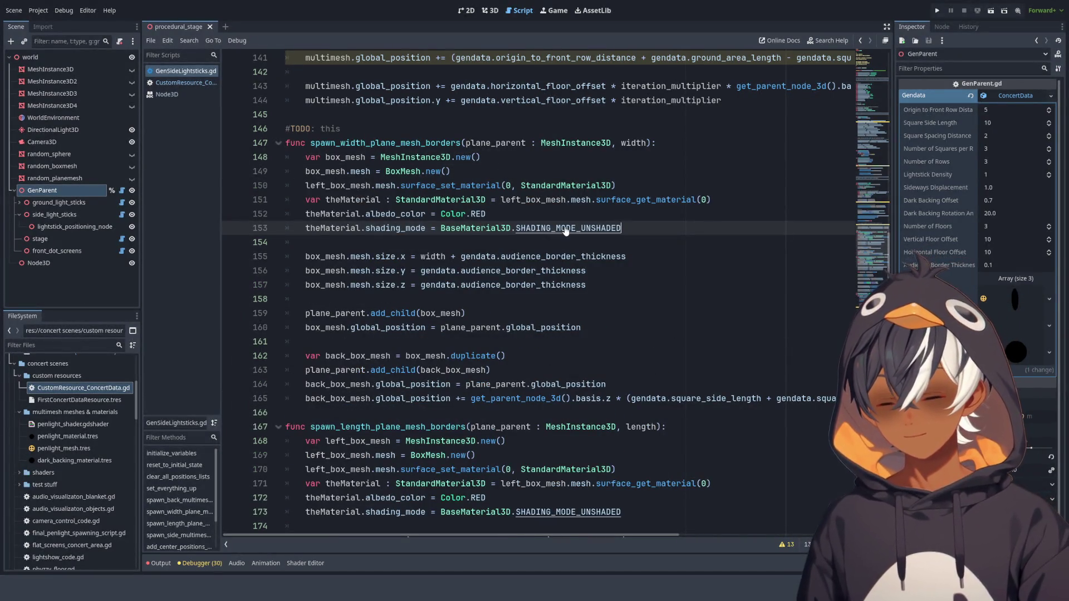
- Rename left_box_mesh to box_mesh on lines 150 and 151 of the pasted code
double_click(332, 171)
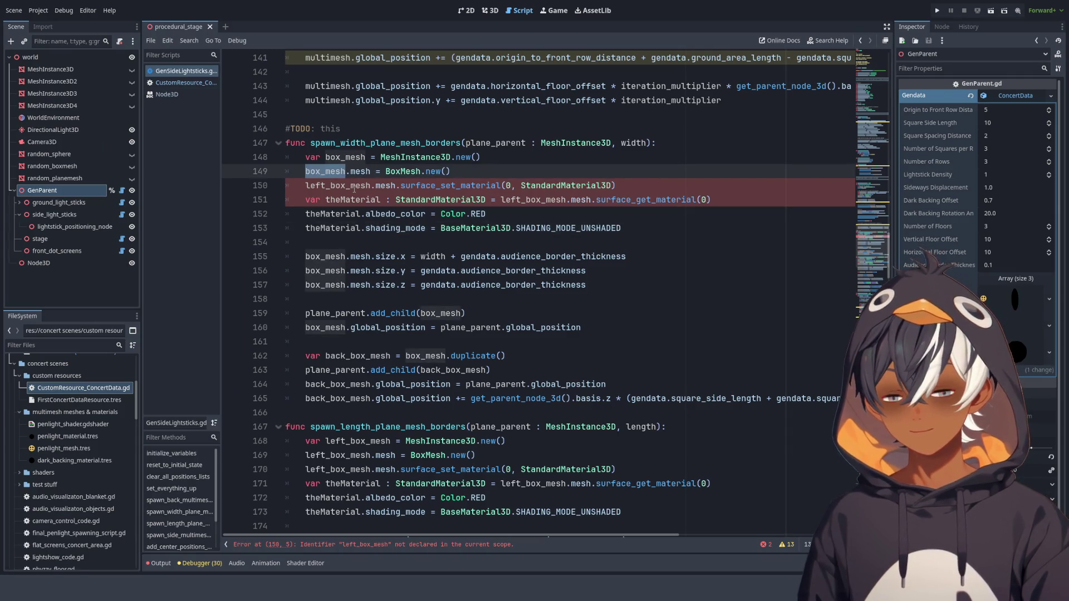
key("ctrl+c")
double_click(334, 186)
key("ctrl+v")
double_click(533, 199)
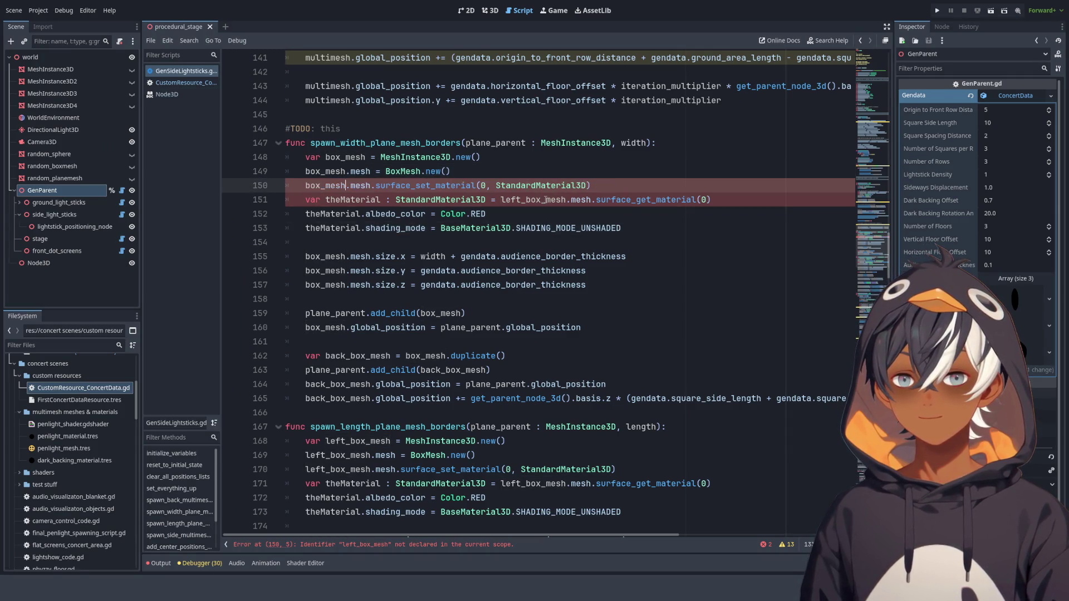
key("ctrl+v")
left_click(653, 261)
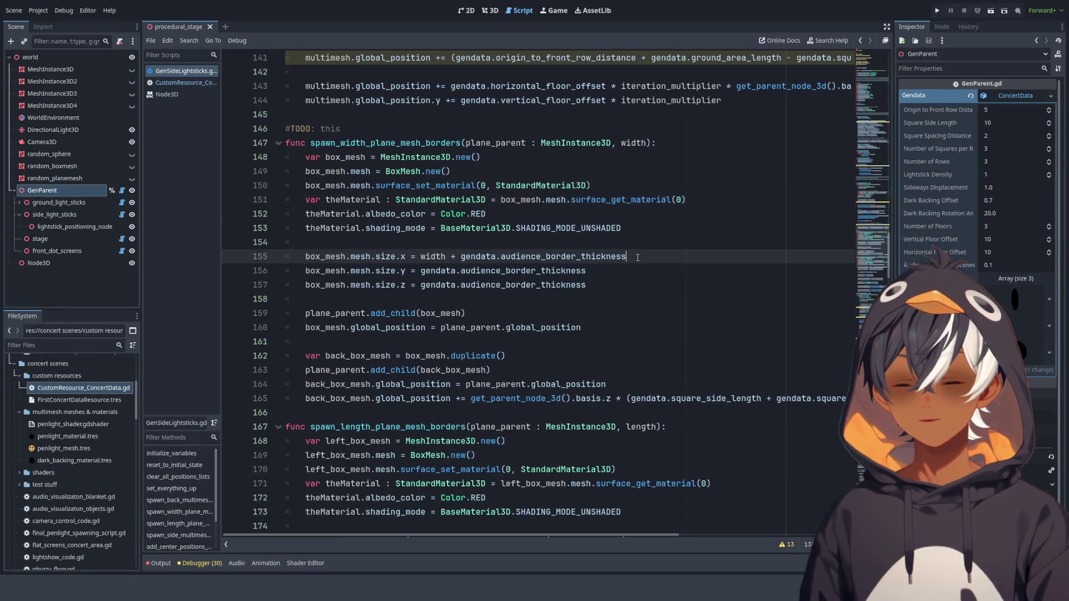
- Check the stands in the 3D view, then open the Output log showing albedo_color errors
left_click(489, 10)
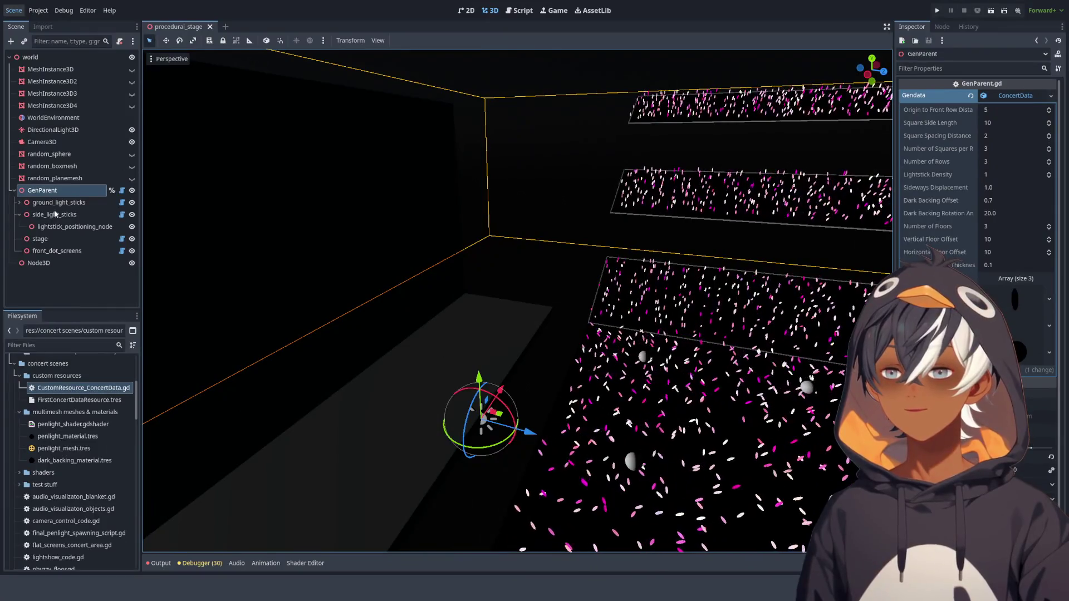
mouse_move(556, 251)
left_mouse_down()
mouse_move(621, 224)
mouse_move(567, 101)
left_mouse_up()
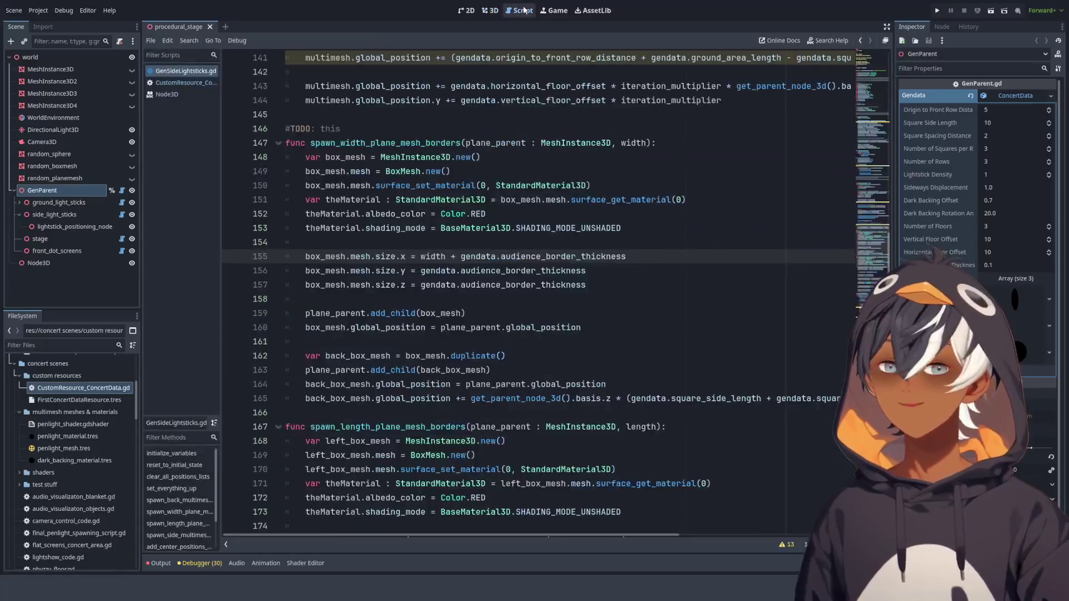
left_click(519, 10)
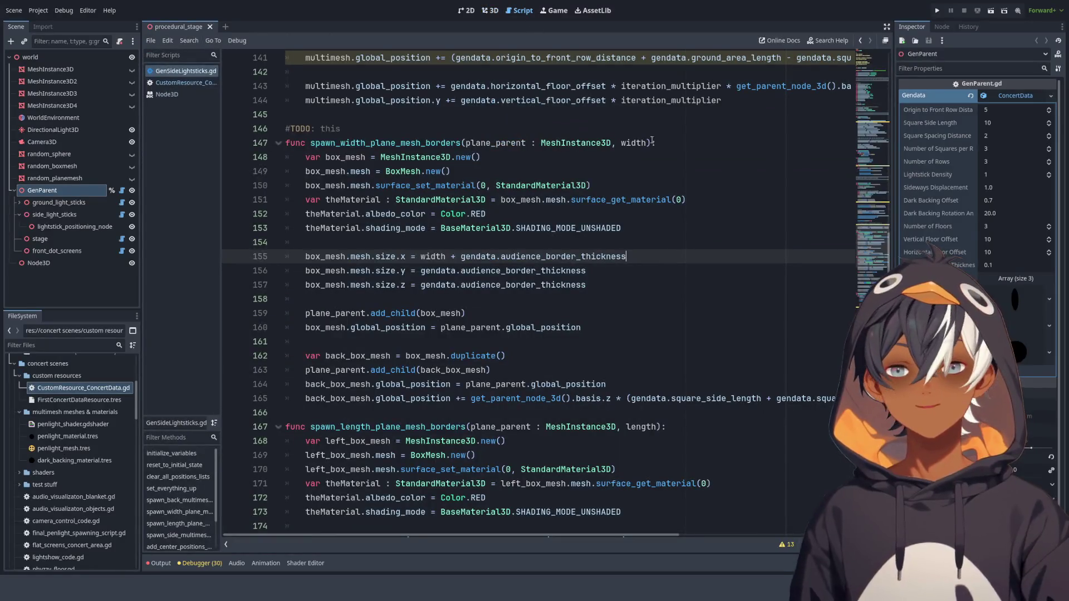
left_click(160, 562)
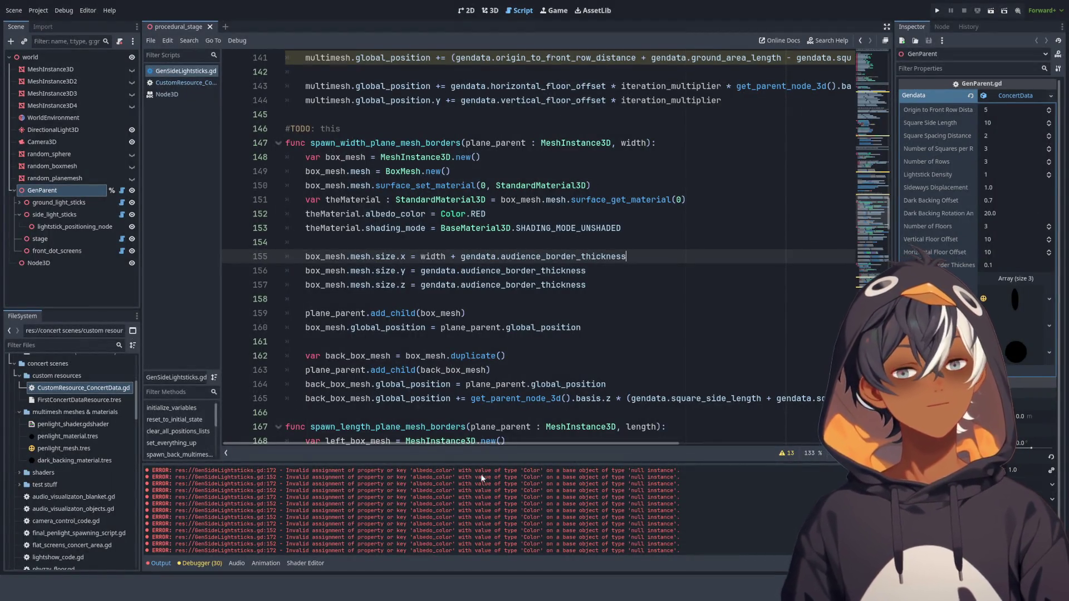
- Resize the Output log panel so more code is visible
left_click_drag(528, 458, 512, 340)
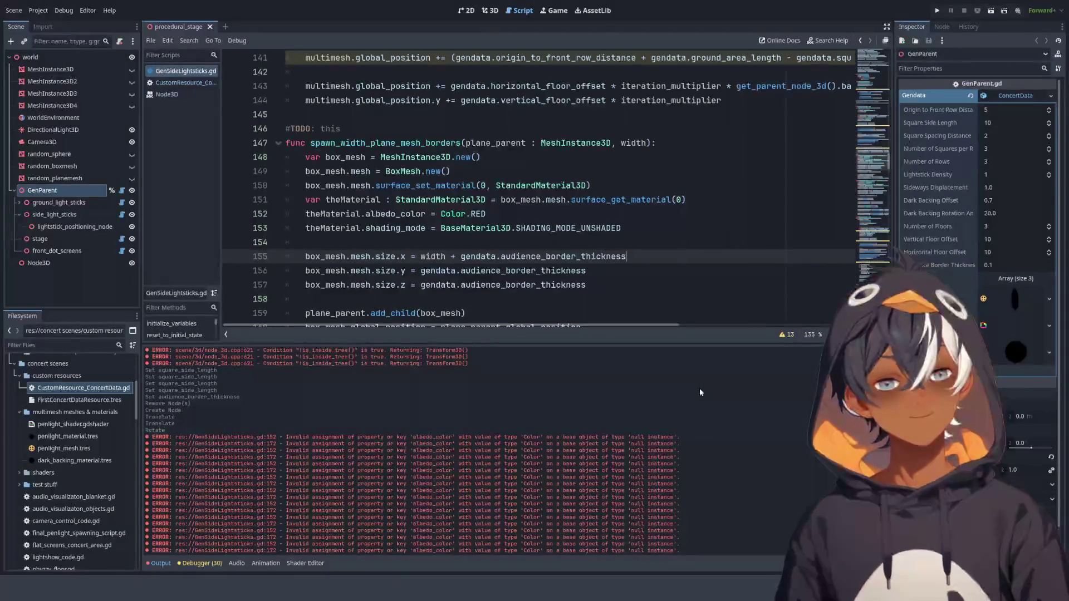
mouse_move(527, 344)
left_mouse_down()
mouse_move(504, 424)
mouse_move(503, 411)
left_mouse_up()
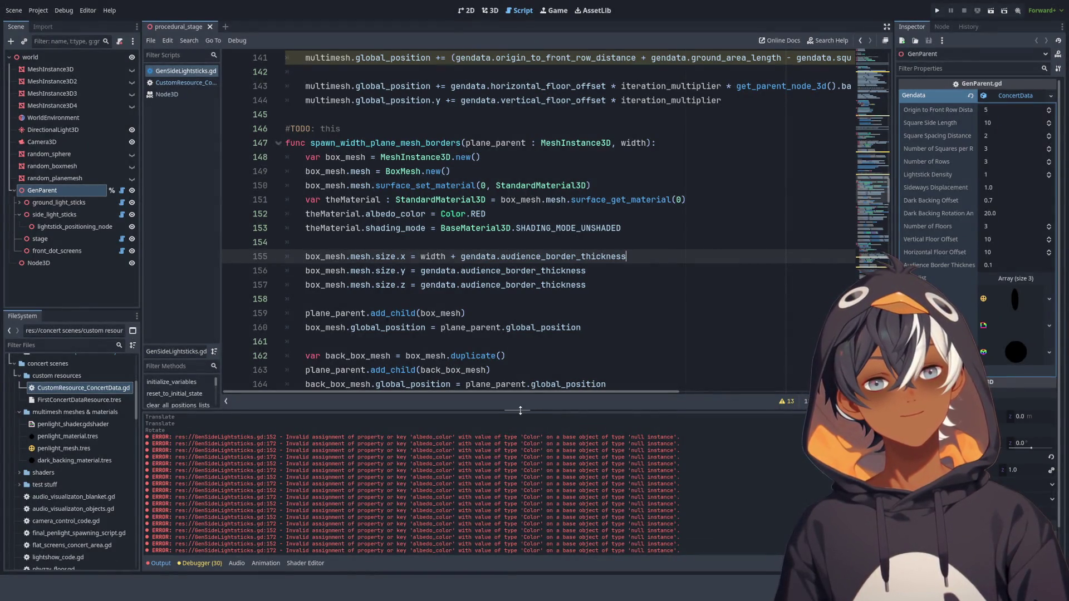
left_click_drag(520, 413, 519, 464)
scroll(427, 211, "down", 4)
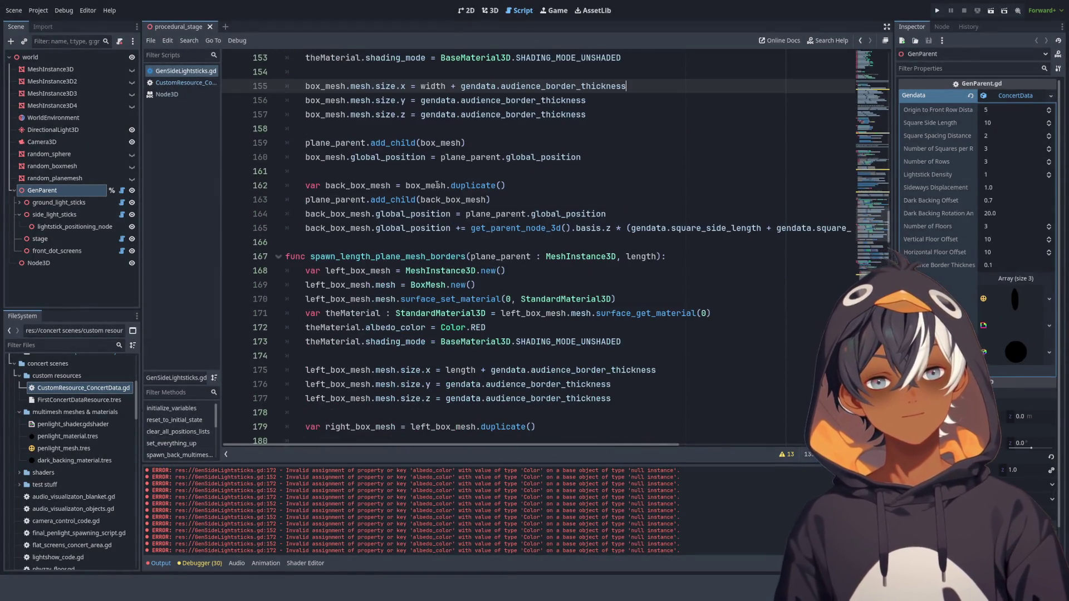
scroll(334, 167, "up", 3)
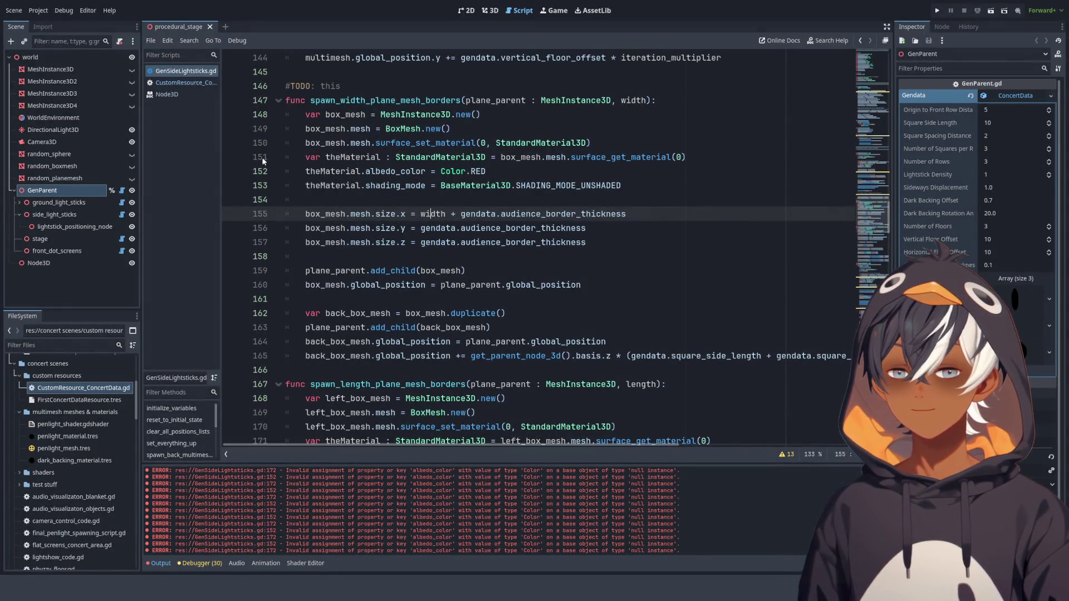
- Append .new() to StandardMaterial3D on line 150 so a real material instance is created
left_click(264, 170)
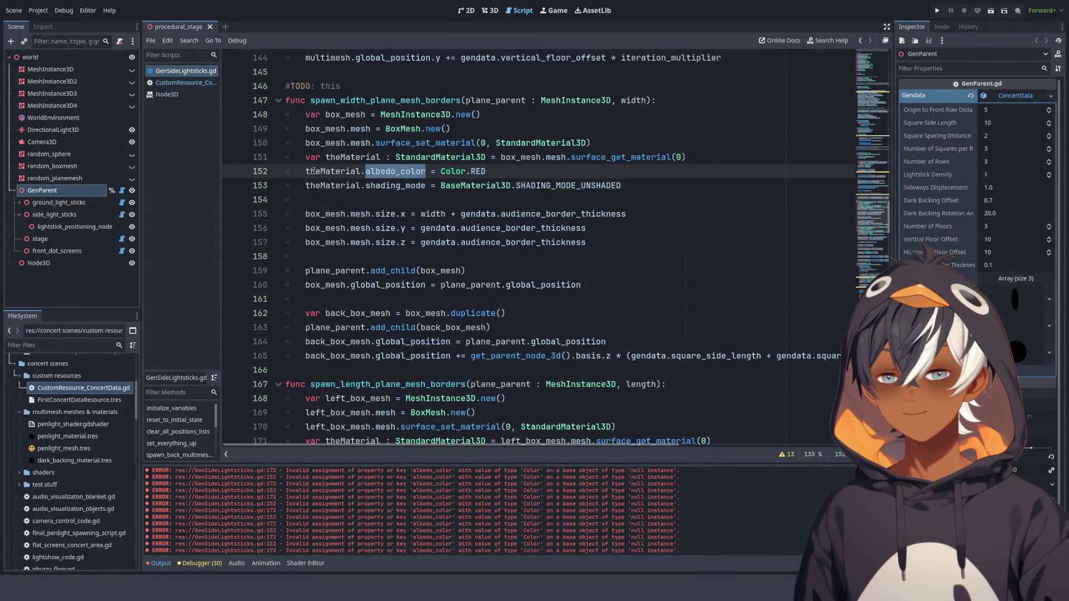
left_click(264, 171)
left_click(376, 172)
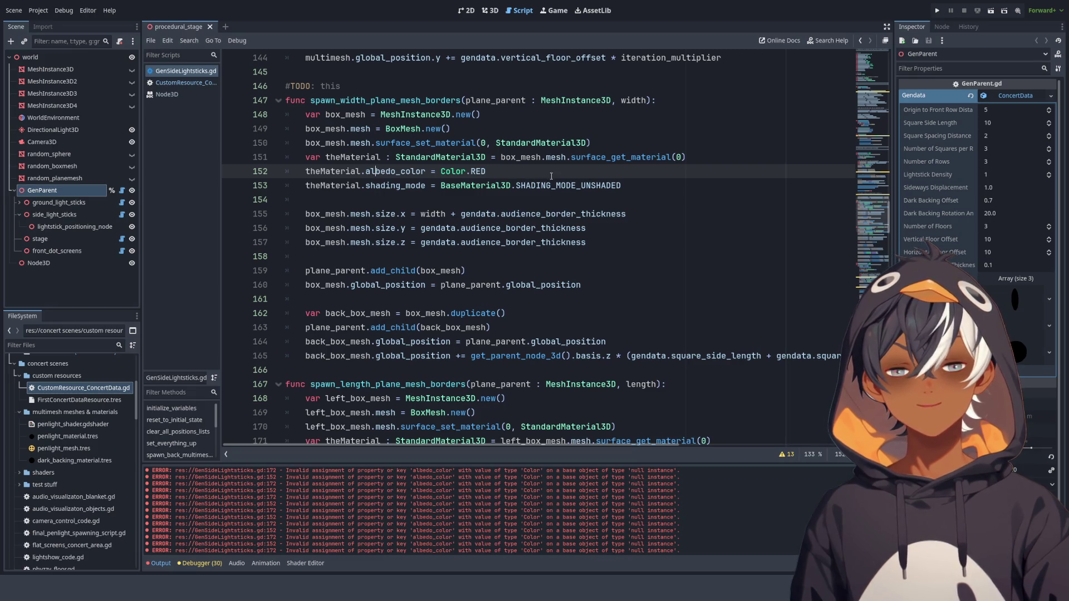
left_click(586, 144)
type(".")
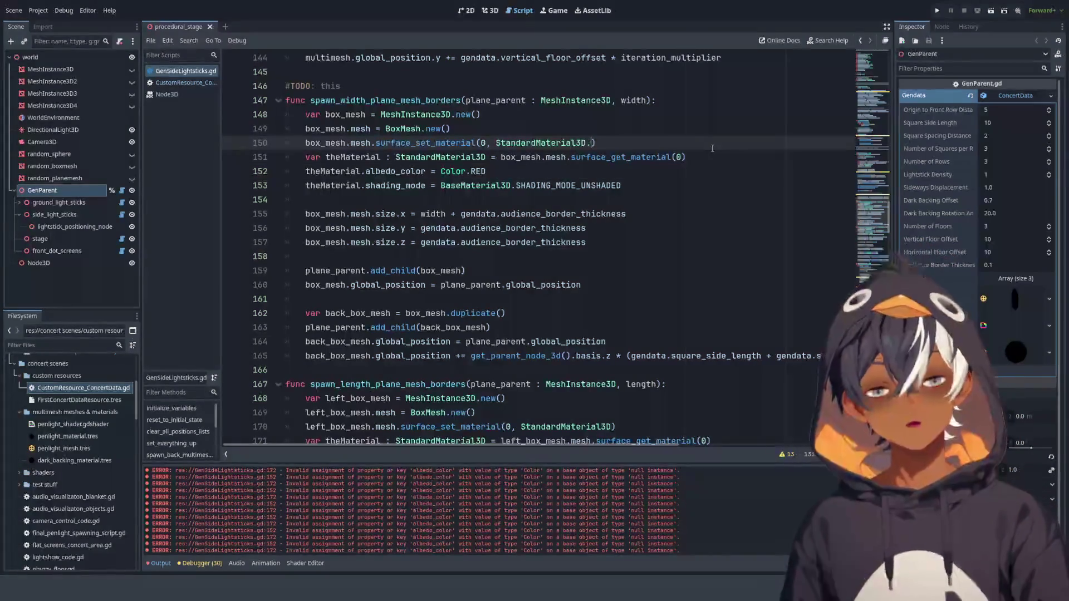
key("Return")
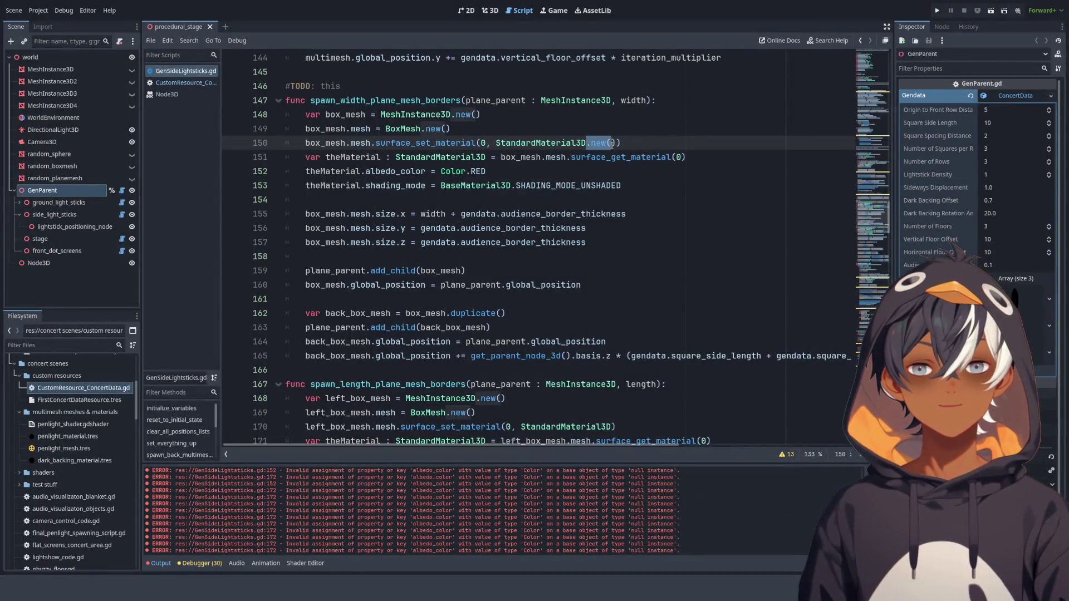
scroll(461, 236, "down", 6)
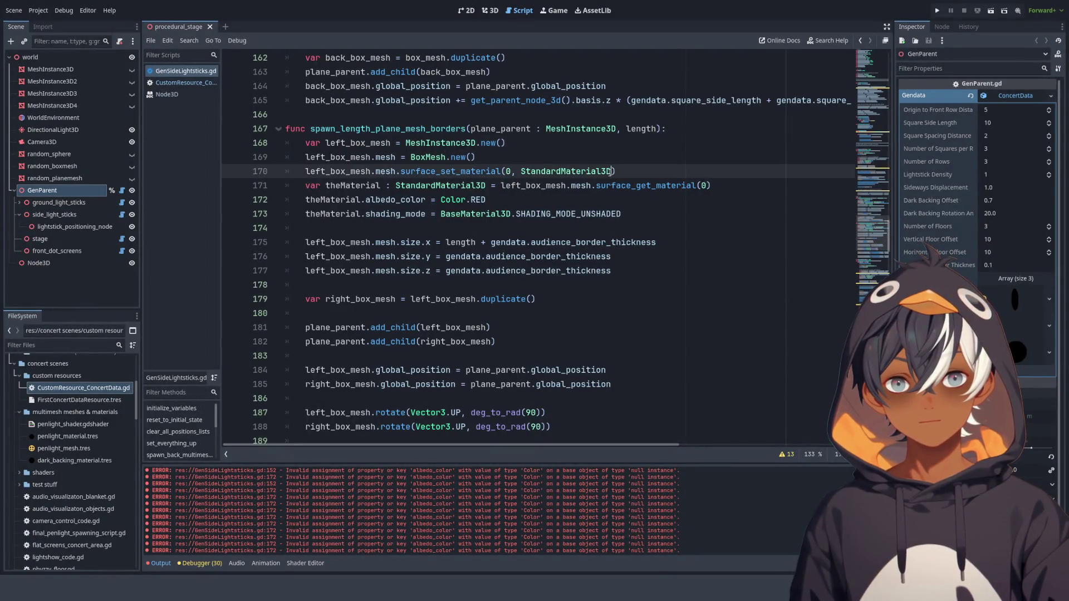
left_click(491, 11)
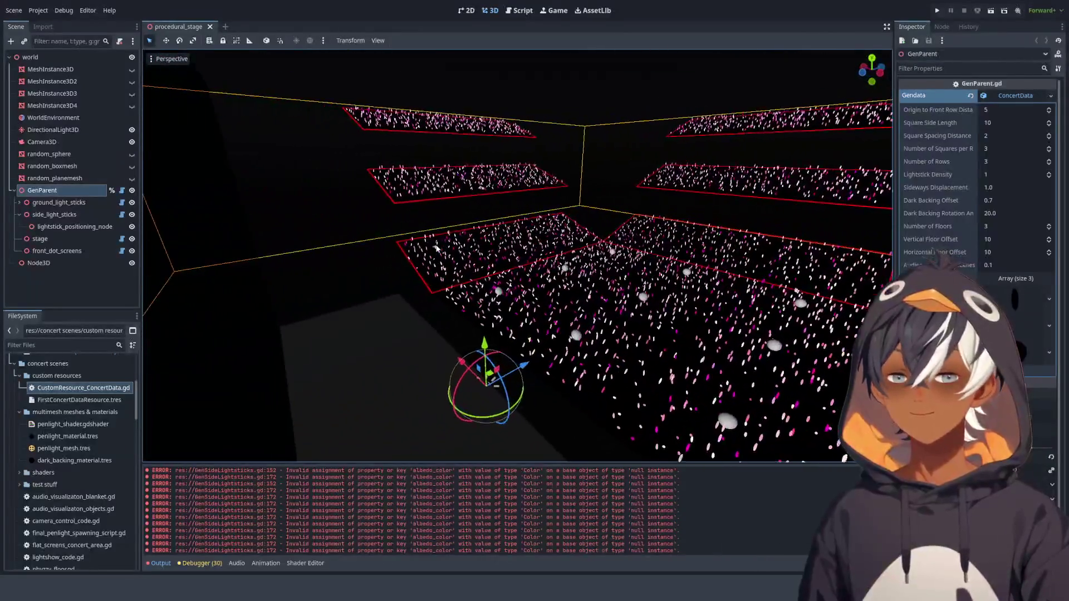
- Change GenParent's Audience Border Thickness to 0.01, then settle on 0.05
mouse_move(437, 248)
left_mouse_down()
mouse_move(413, 244)
mouse_move(395, 205)
mouse_move(576, 201)
mouse_move(596, 276)
mouse_move(559, 299)
mouse_move(552, 285)
left_mouse_up()
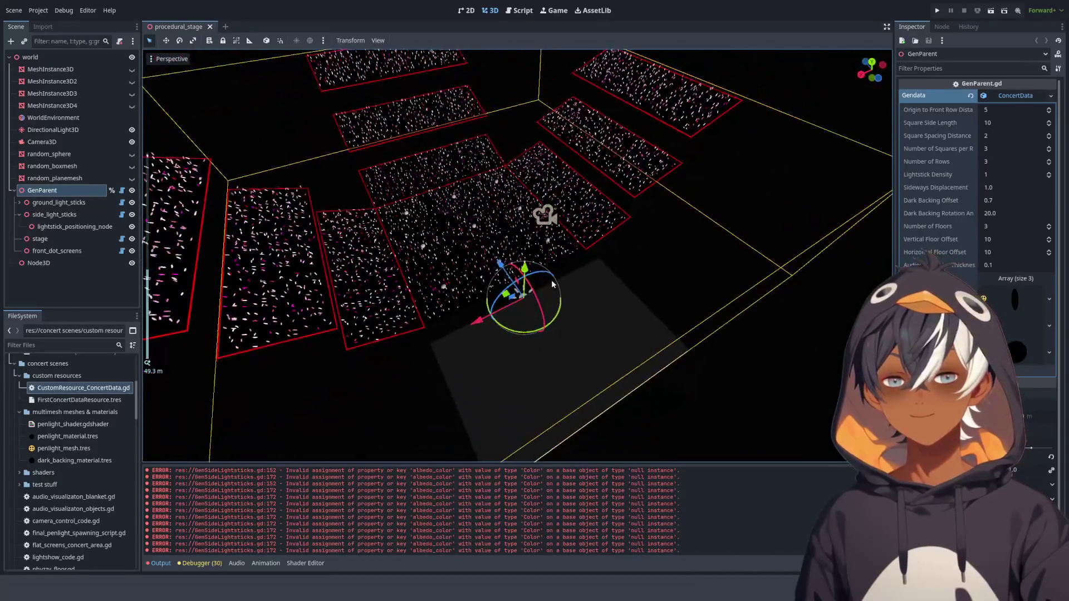
scroll(552, 284, "down", 6)
scroll(541, 264, "up", 8)
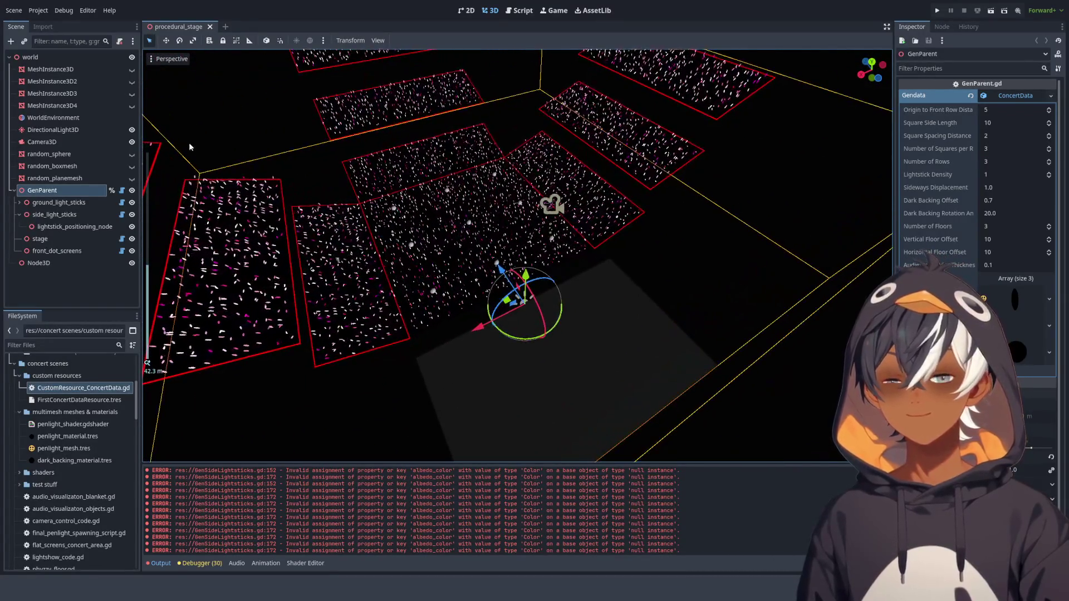
left_click(1008, 265)
type("0.01")
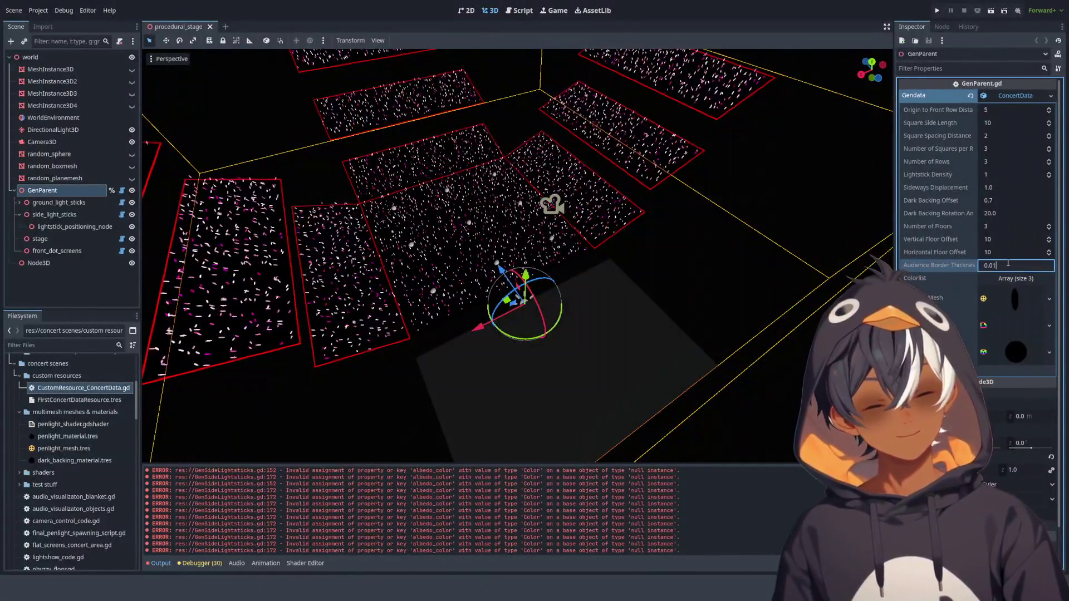
key("Return")
mouse_move(881, 191)
left_mouse_down()
mouse_move(552, 196)
mouse_move(526, 213)
left_mouse_up()
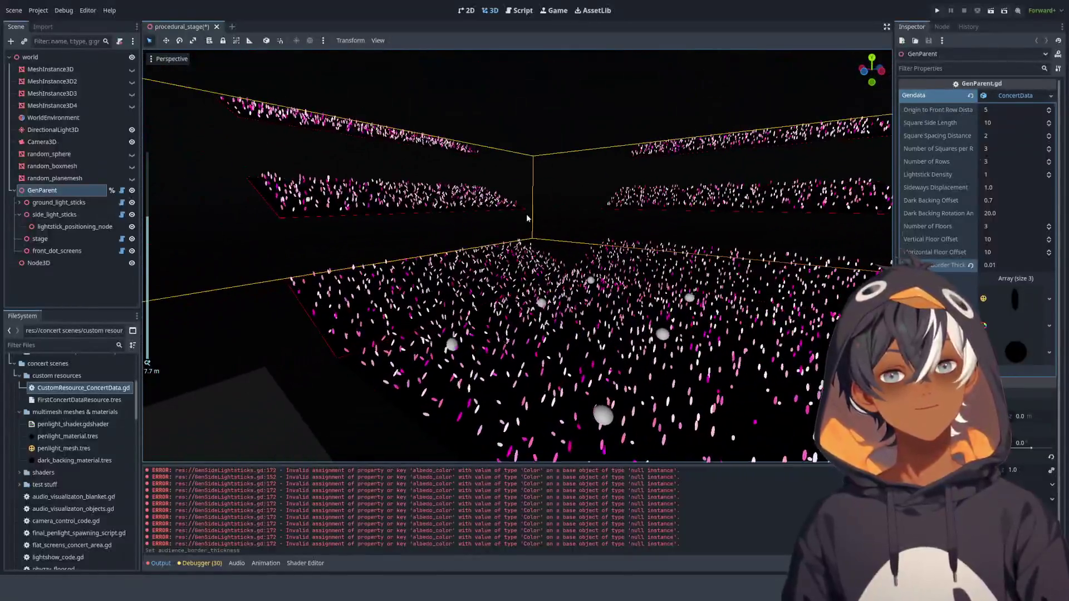
left_click(1006, 262)
type("0.0")
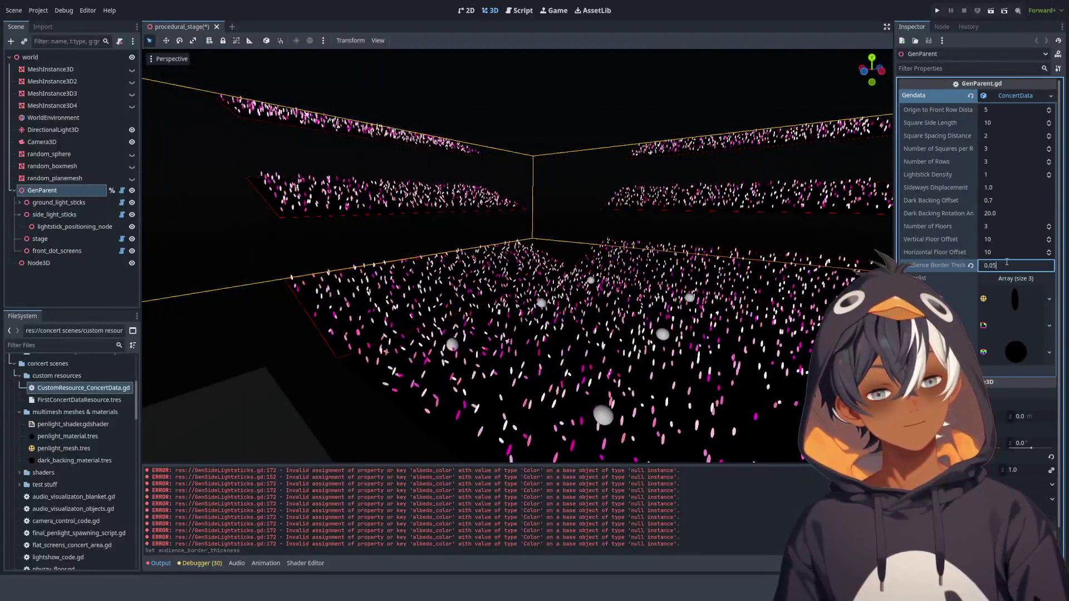
type("5")
key("Return")
scroll(486, 240, "down", 10)
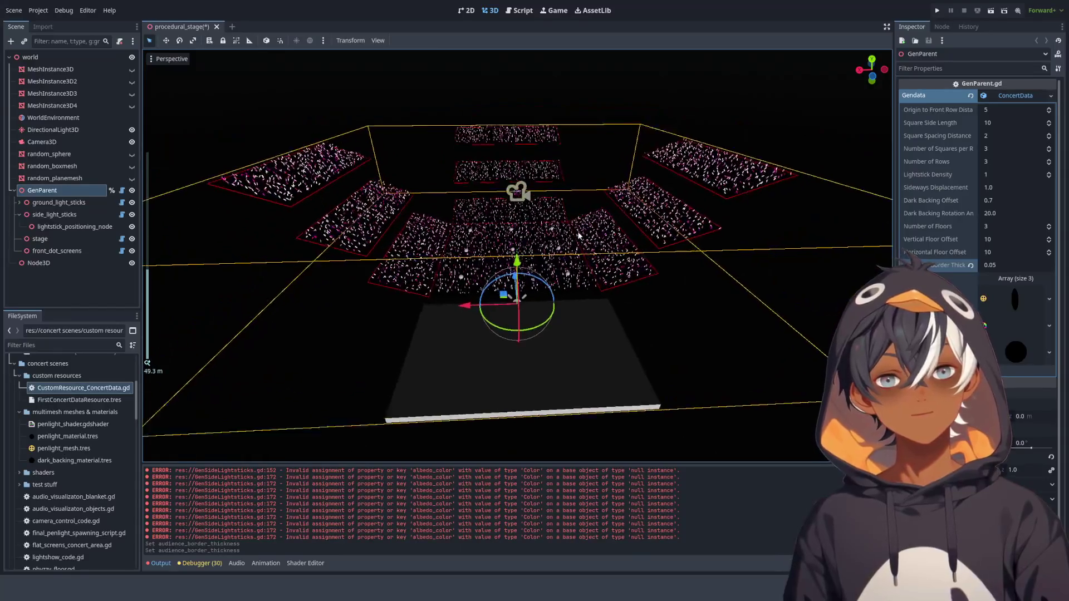
mouse_move(579, 235)
left_mouse_down()
mouse_move(502, 250)
mouse_move(617, 252)
mouse_move(820, 172)
mouse_move(887, 182)
mouse_move(779, 235)
mouse_move(679, 165)
mouse_move(640, 193)
mouse_move(669, 215)
left_mouse_up()
scroll(669, 215, "down", 5)
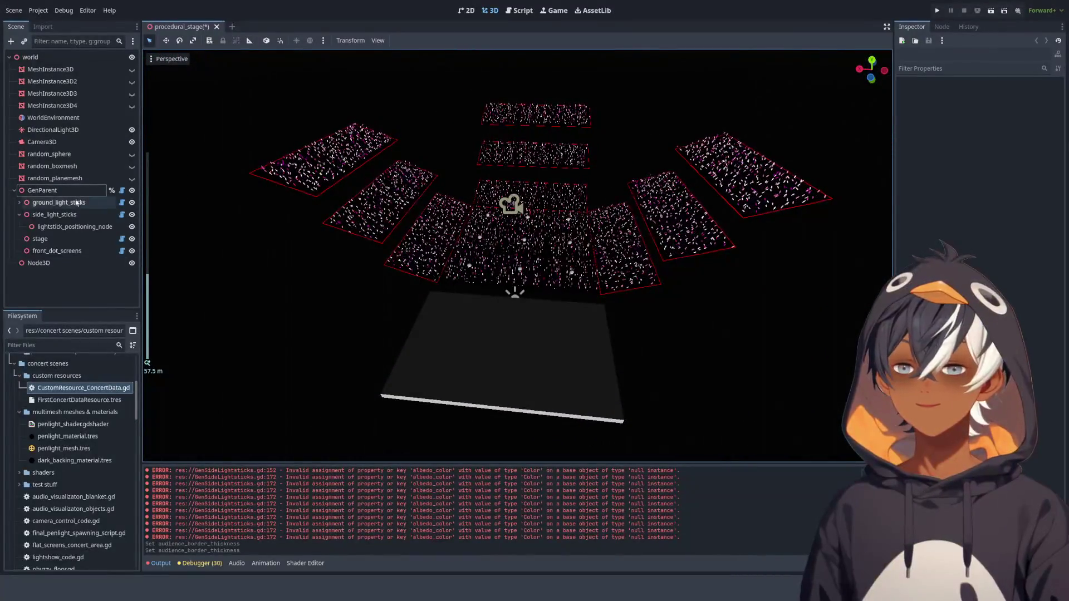
scroll(543, 245, "up", 5)
left_click_drag(543, 267, 542, 246)
scroll(542, 246, "down", 3)
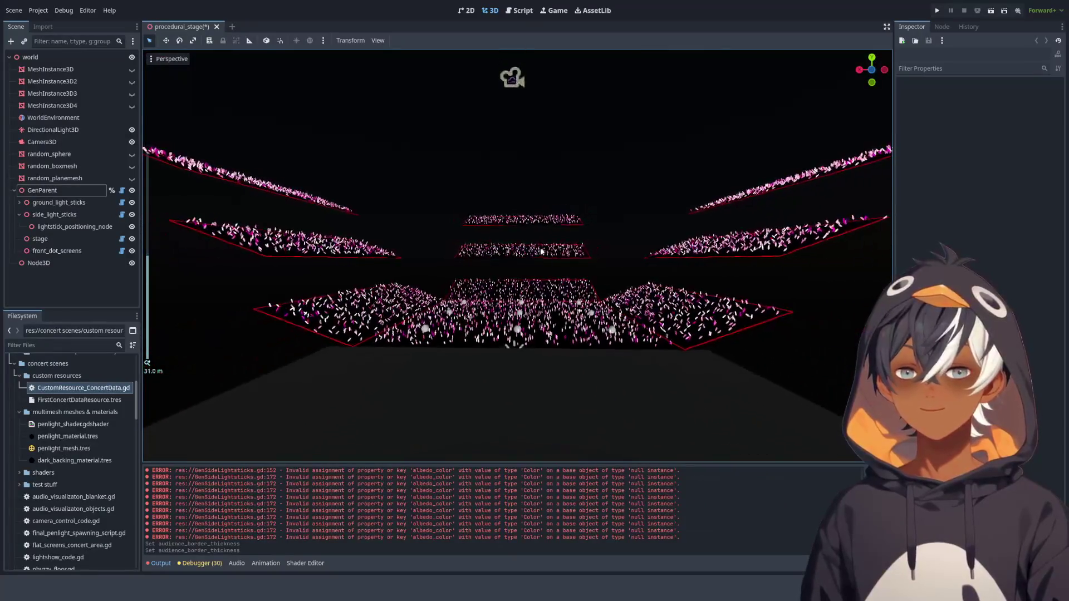
left_click(72, 194)
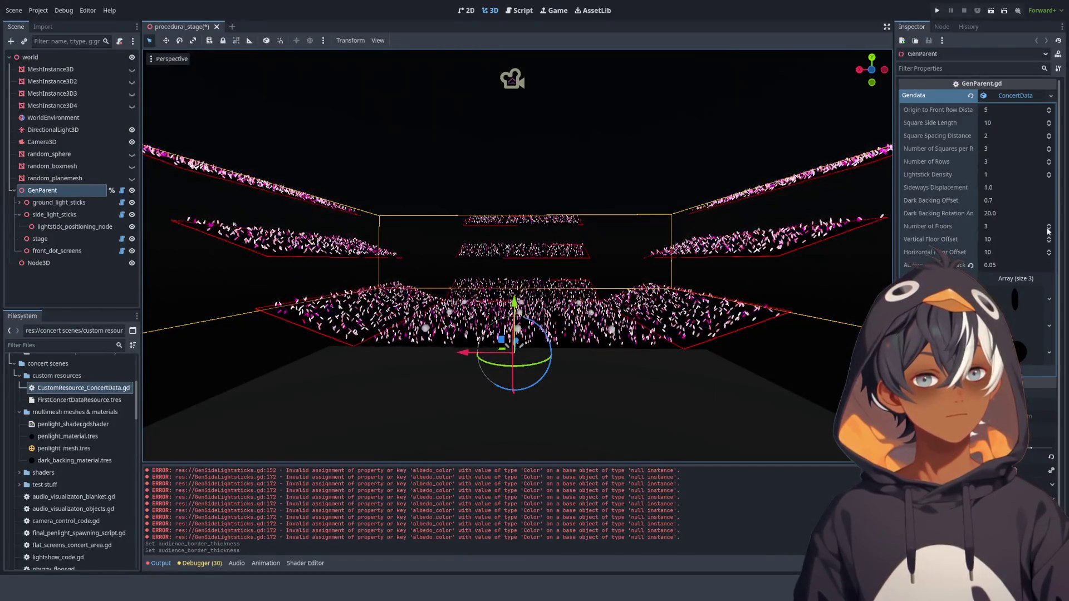
left_click_drag(985, 226, 958, 226)
mouse_move(523, 241)
left_mouse_down()
mouse_move(768, 238)
mouse_move(445, 156)
left_mouse_up()
left_click(772, 236)
left_click(54, 192)
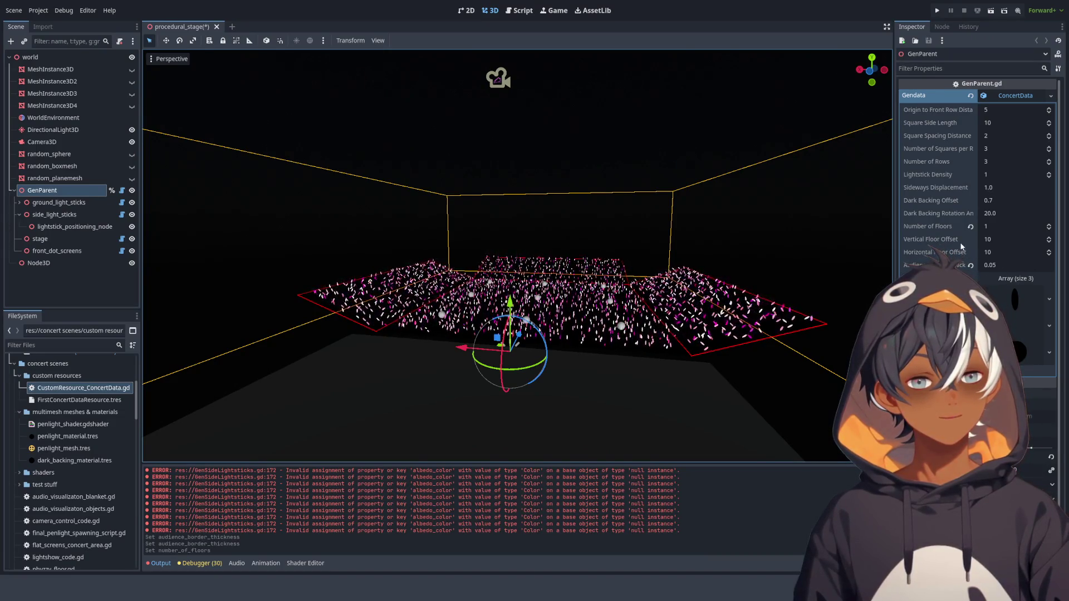
left_click(1049, 224)
left_click(1048, 225)
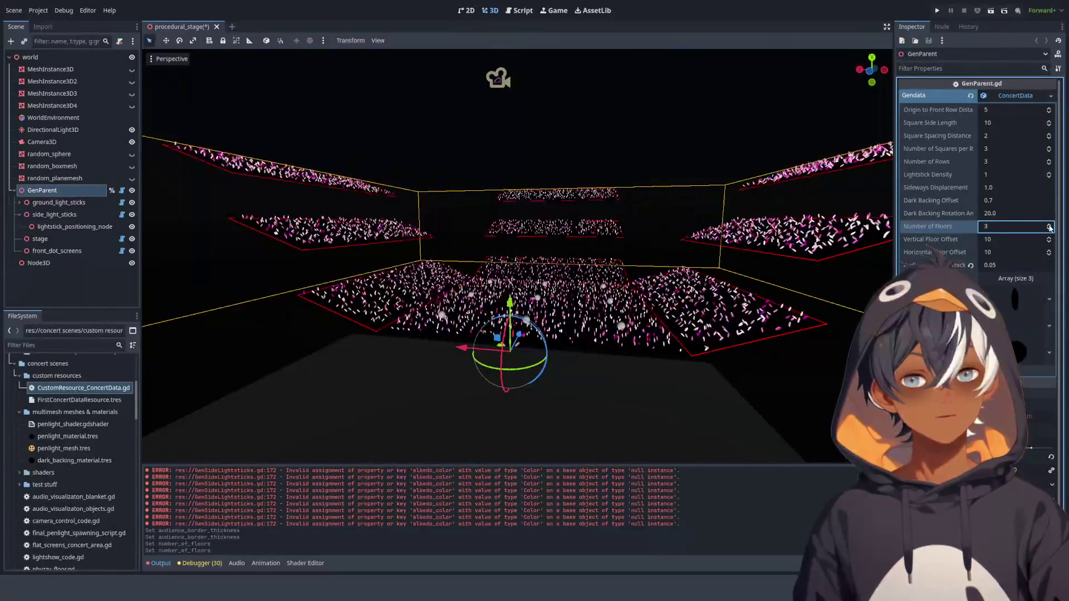
left_click(1048, 224)
left_click(1049, 226)
scroll(576, 173, "down", 5)
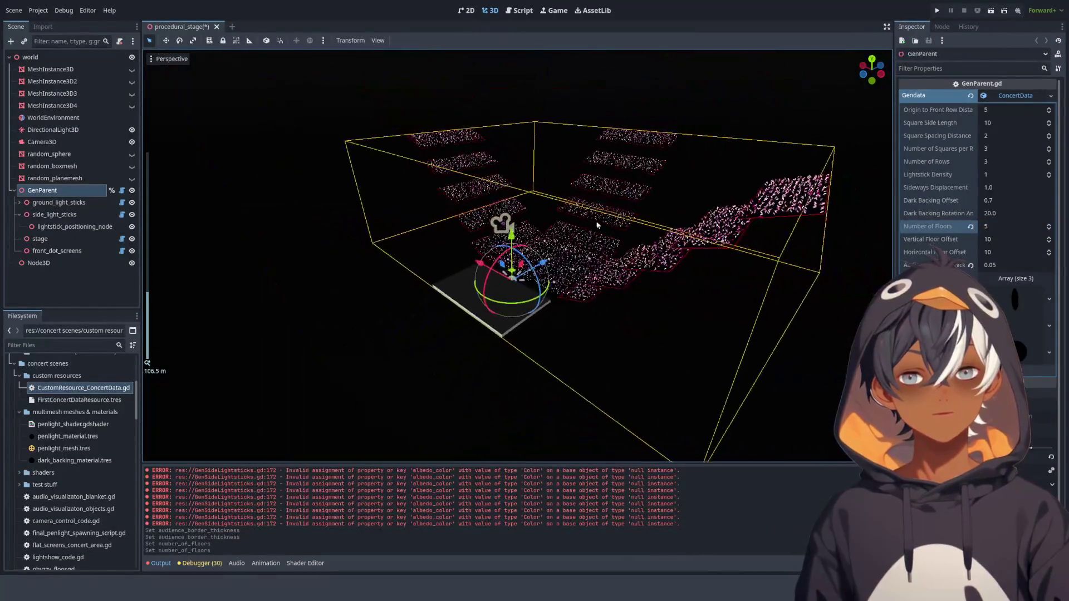
scroll(476, 315, "up", 5)
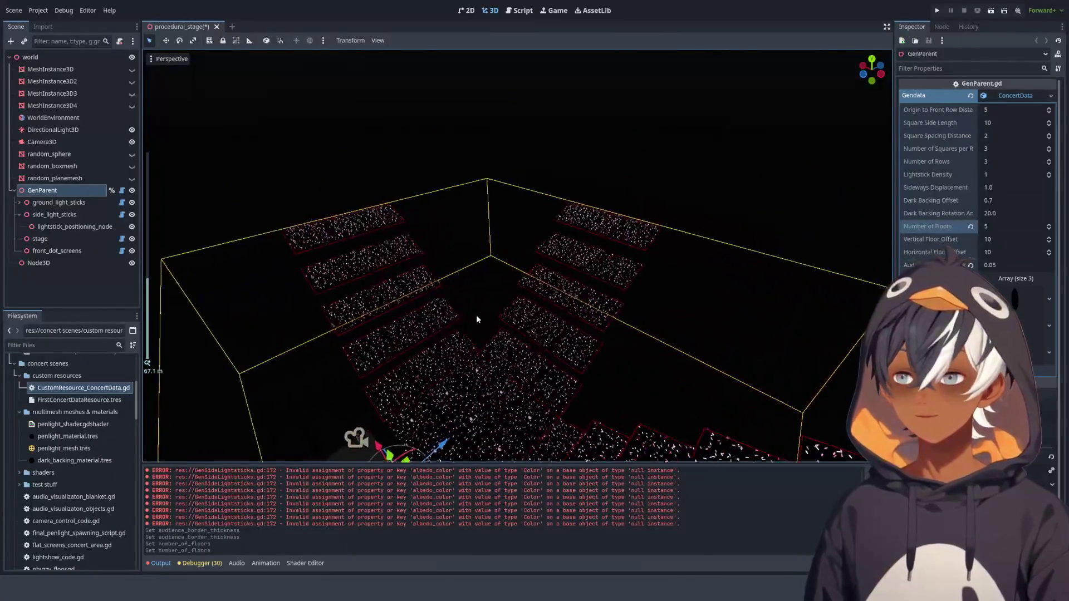
mouse_move(517, 322)
left_mouse_down()
mouse_move(552, 288)
mouse_move(604, 274)
mouse_move(678, 310)
mouse_move(559, 302)
mouse_move(443, 344)
mouse_move(518, 275)
mouse_move(525, 341)
mouse_move(532, 258)
left_mouse_up()
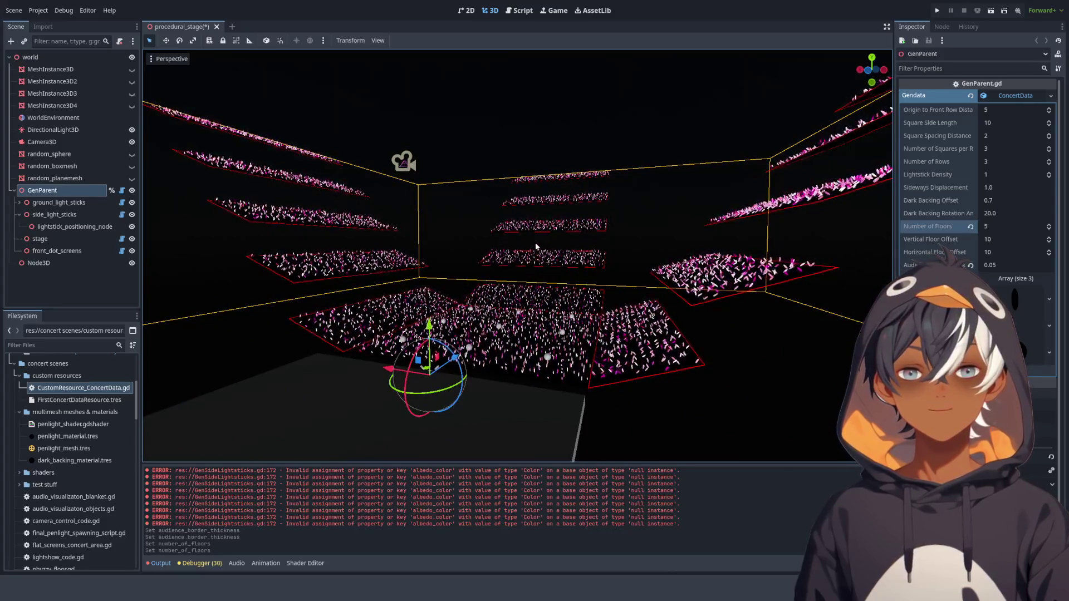
left_click(1006, 227)
type("3")
key("Return")
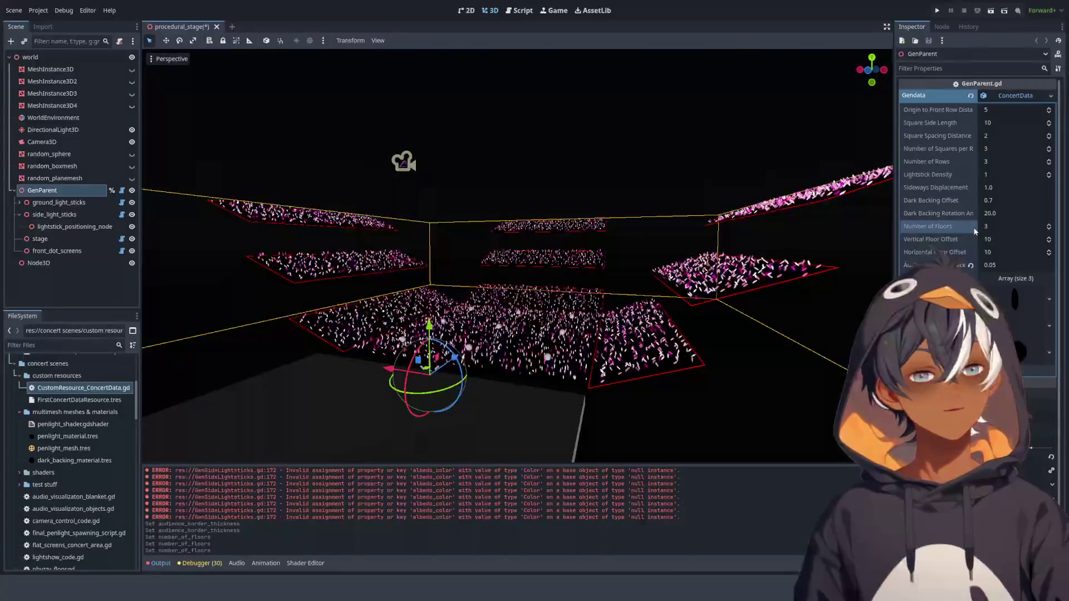
mouse_move(445, 334)
left_mouse_down()
mouse_move(435, 360)
mouse_move(473, 300)
mouse_move(536, 272)
mouse_move(540, 300)
left_mouse_up()
scroll(451, 323, "up", 5)
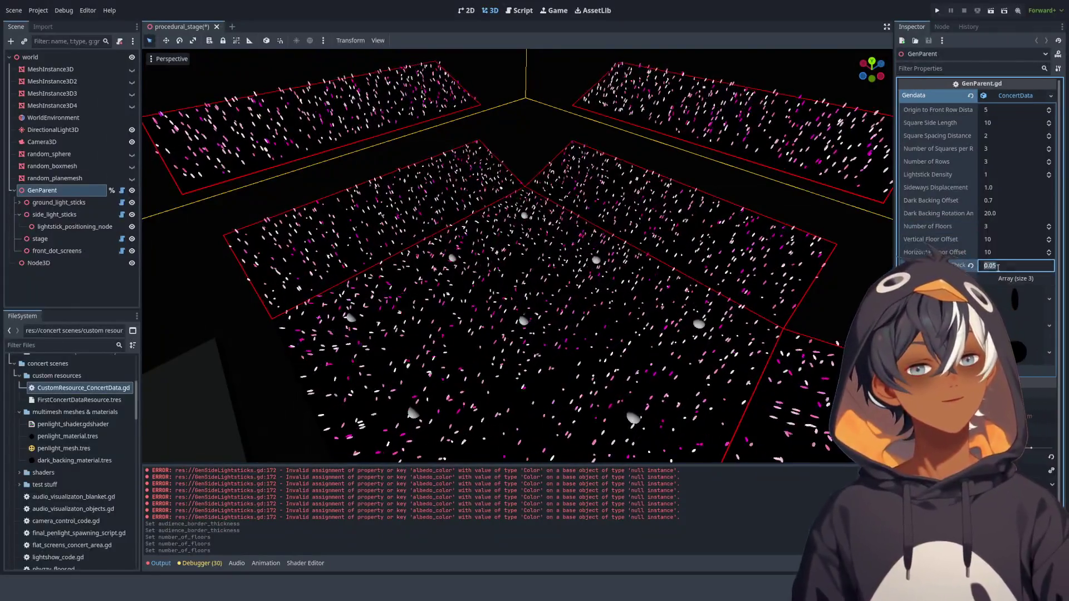
- Open CustomResource_ConcertData.gd and view the stands from a new angle in 3D
left_click(996, 266)
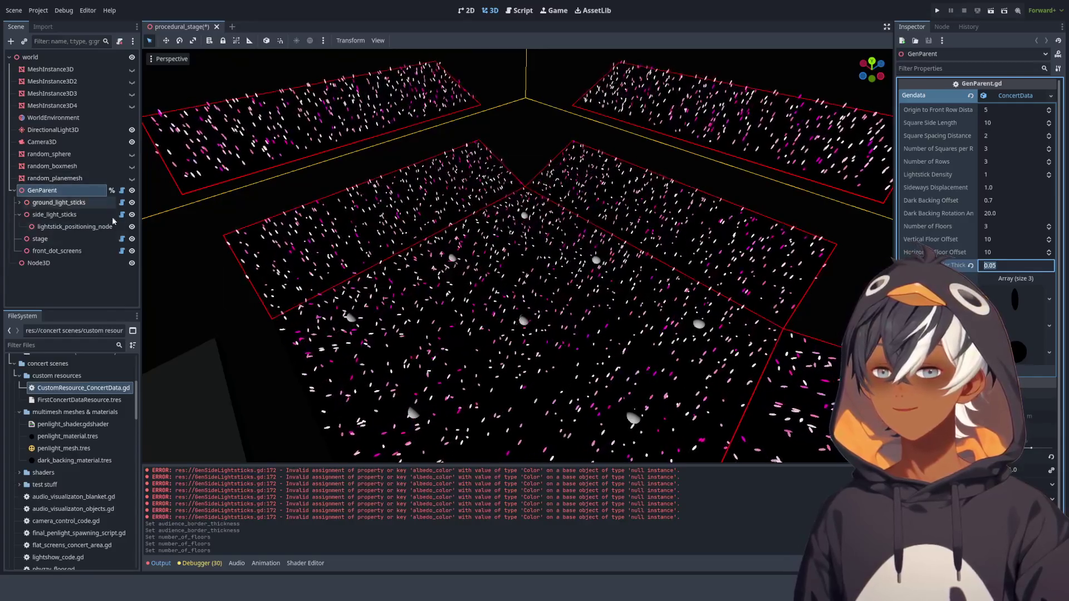
double_click(88, 390)
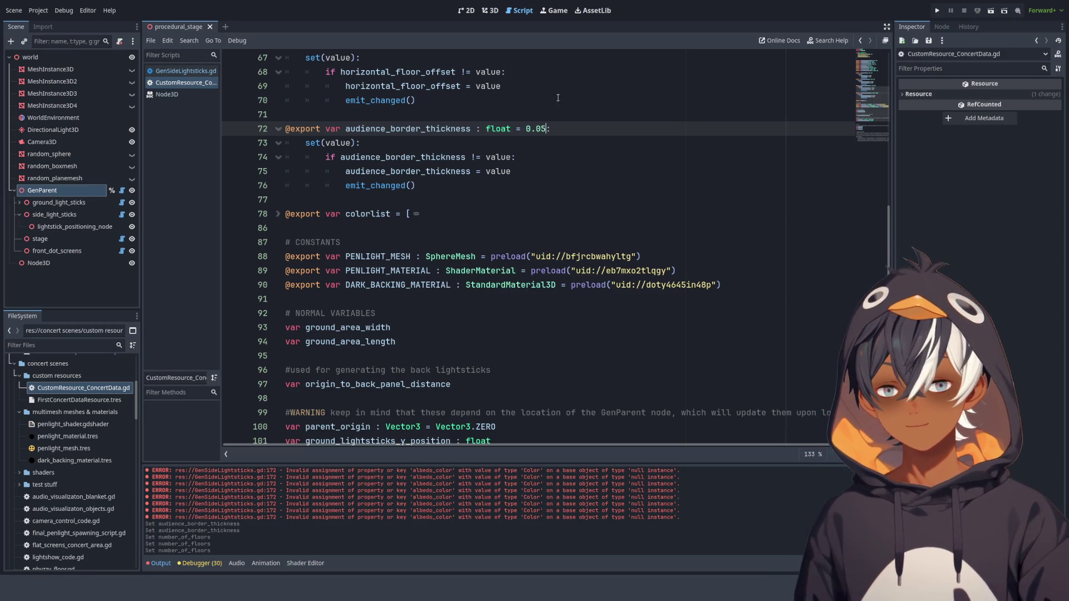
key("ctrl+F2")
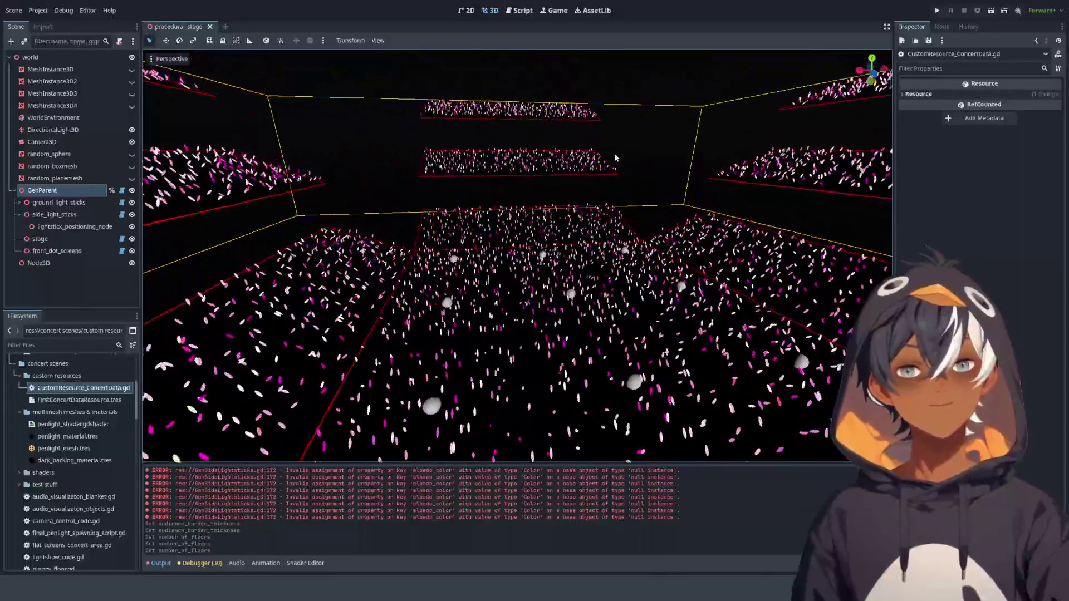
mouse_move(616, 158)
left_mouse_down()
mouse_move(451, 166)
mouse_move(470, 119)
mouse_move(636, 157)
mouse_move(586, 159)
mouse_move(549, 25)
left_mouse_up()
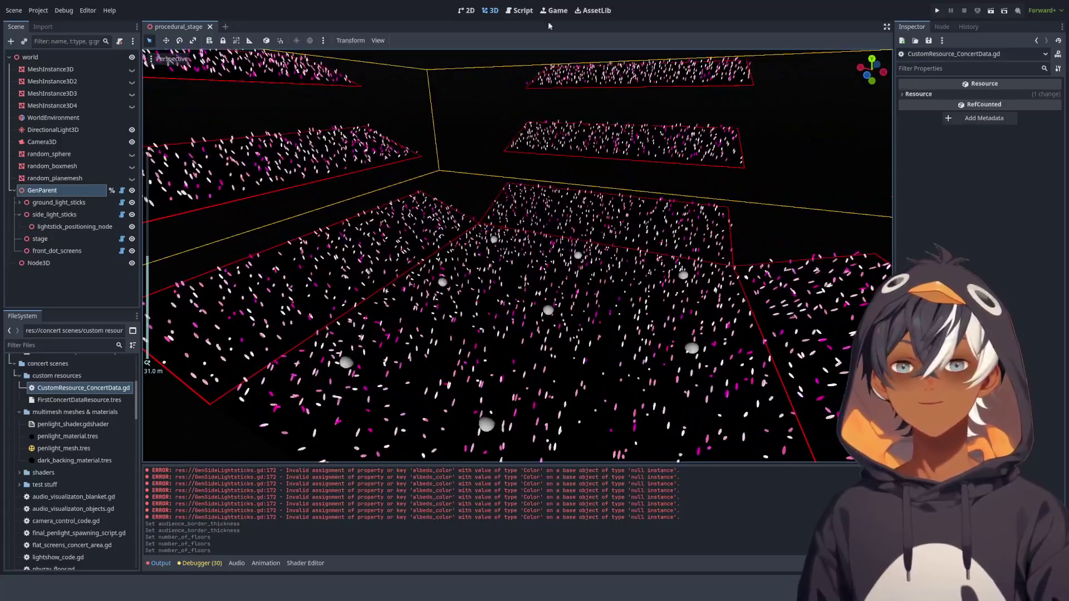
- Check the audience_border_thickness declaration, then open GenSideLightsticks.gd
left_click(519, 10)
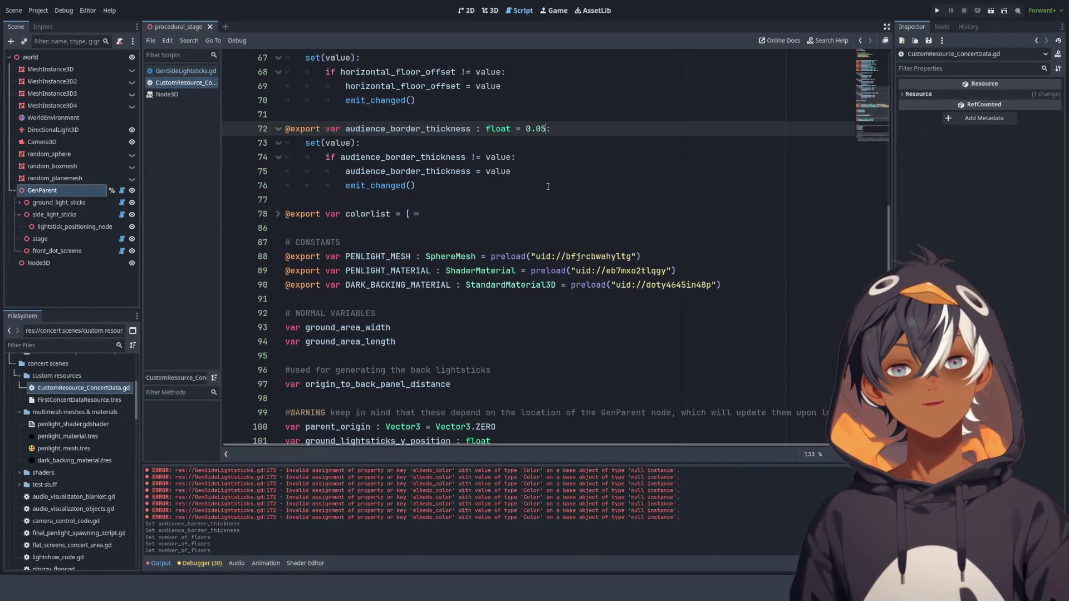
scroll(561, 182, "down", 8)
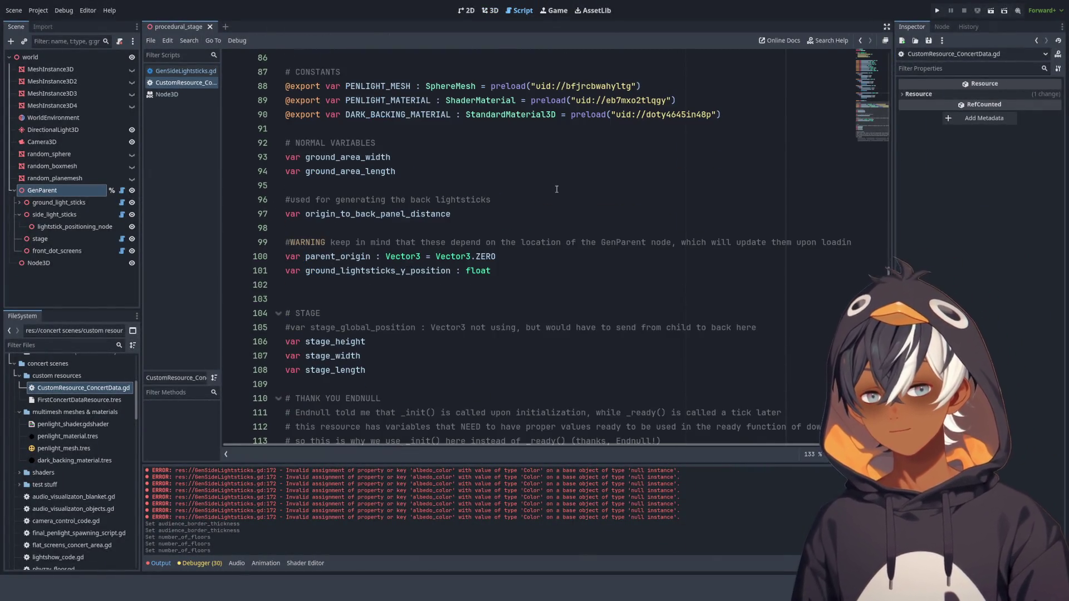
left_click(204, 84)
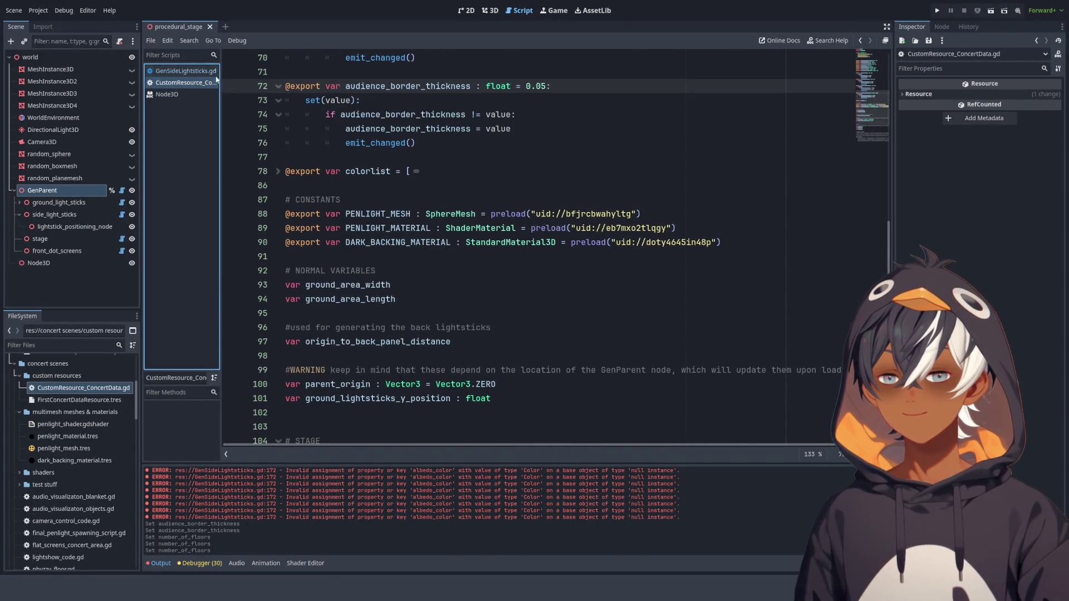
left_click(200, 72)
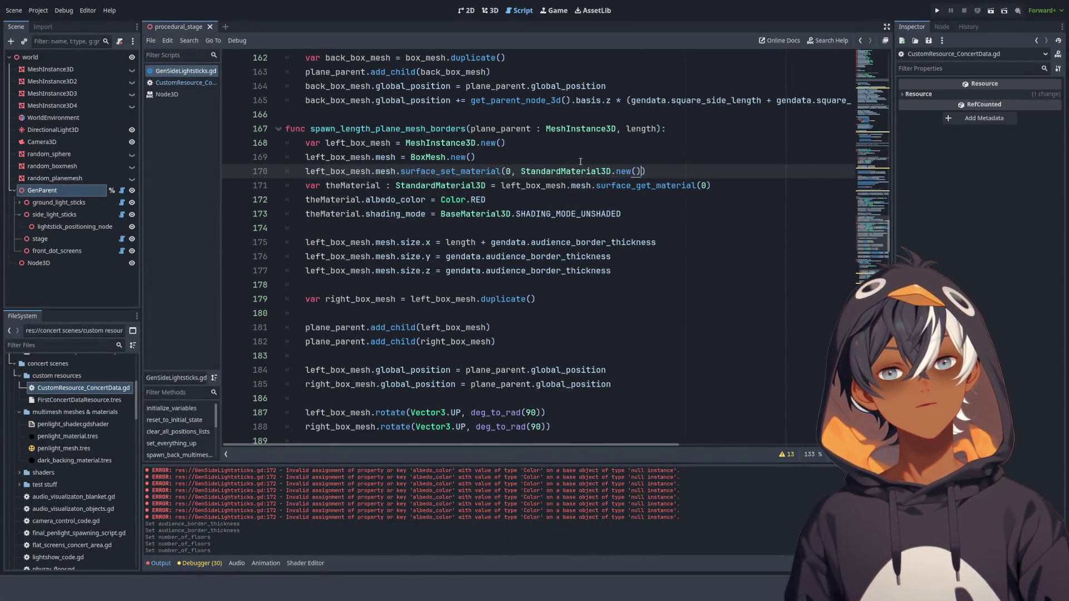
- Change the length-border colour on line 172 from RED to HOT_PINK
scroll(580, 162, "up", 9)
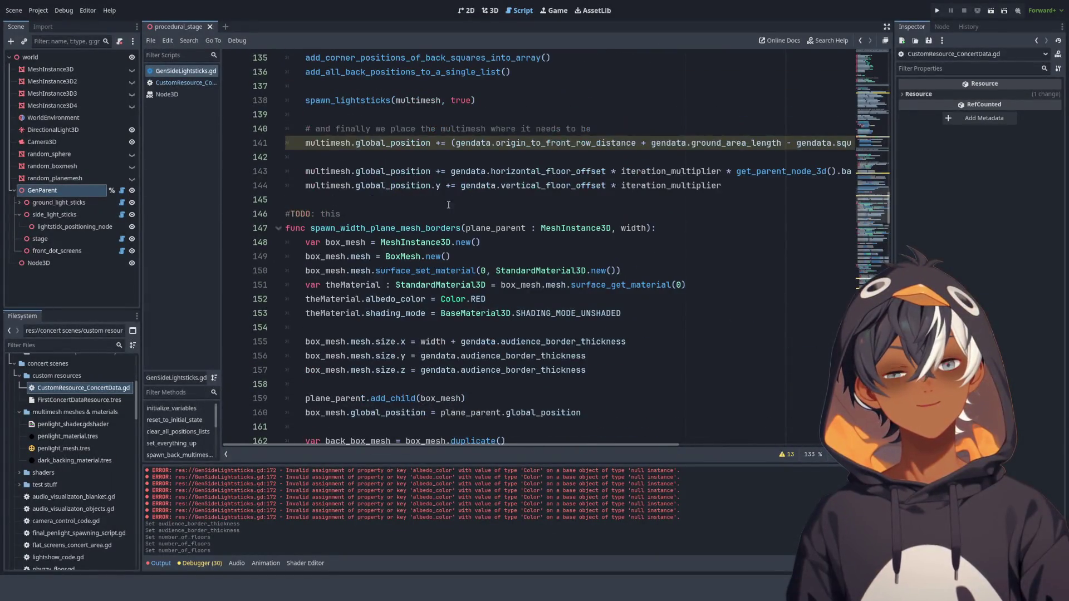
key("ctrl+z")
key("ctrl+z")
key("ctrl+z")
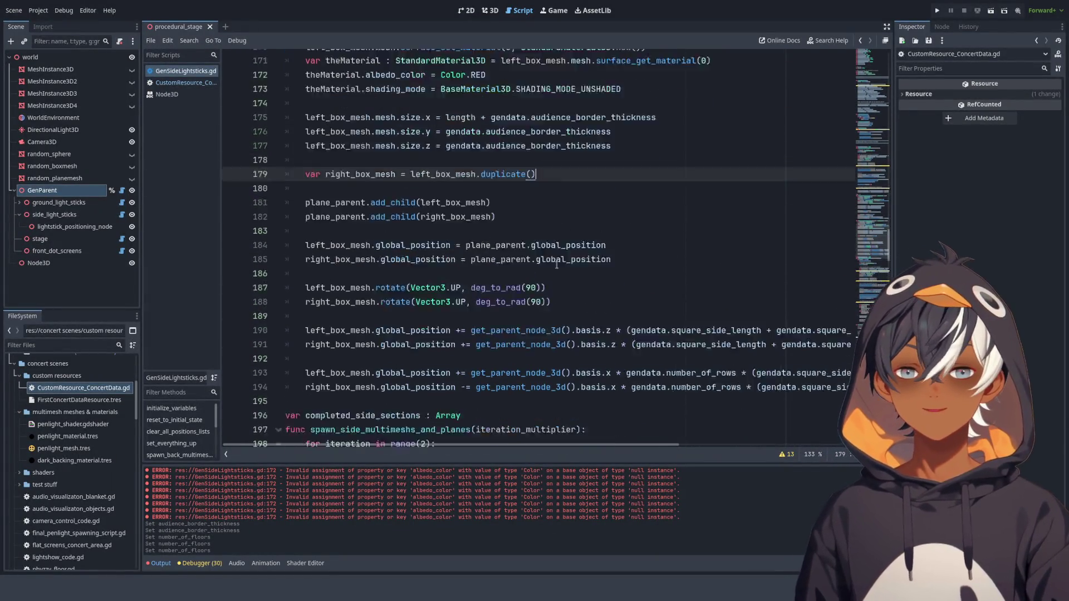
scroll(404, 261, "down", 3)
scroll(545, 271, "up", 8)
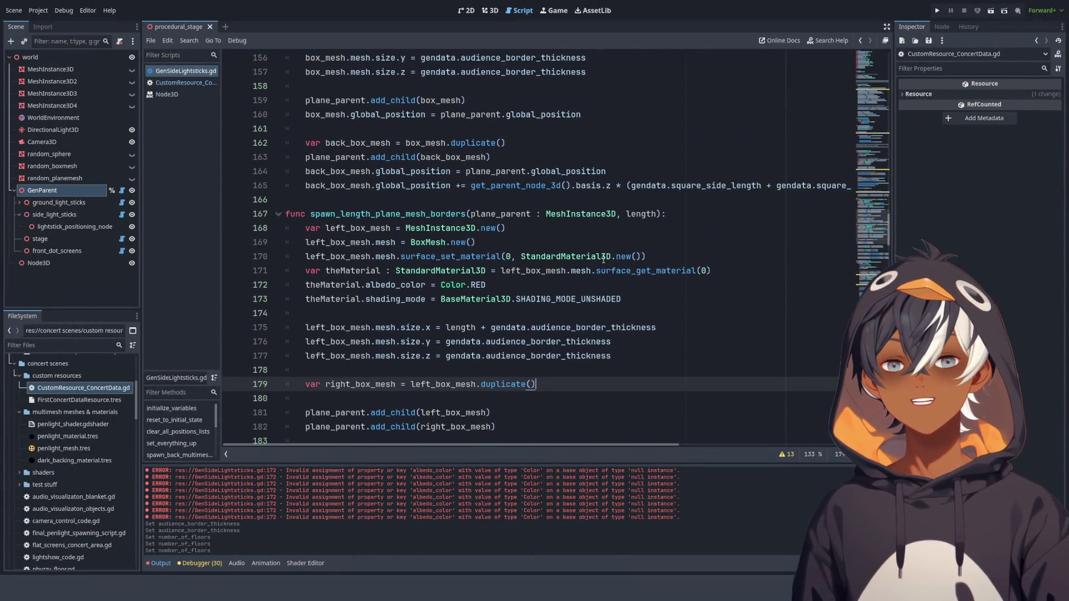
scroll(516, 220, "up", 3)
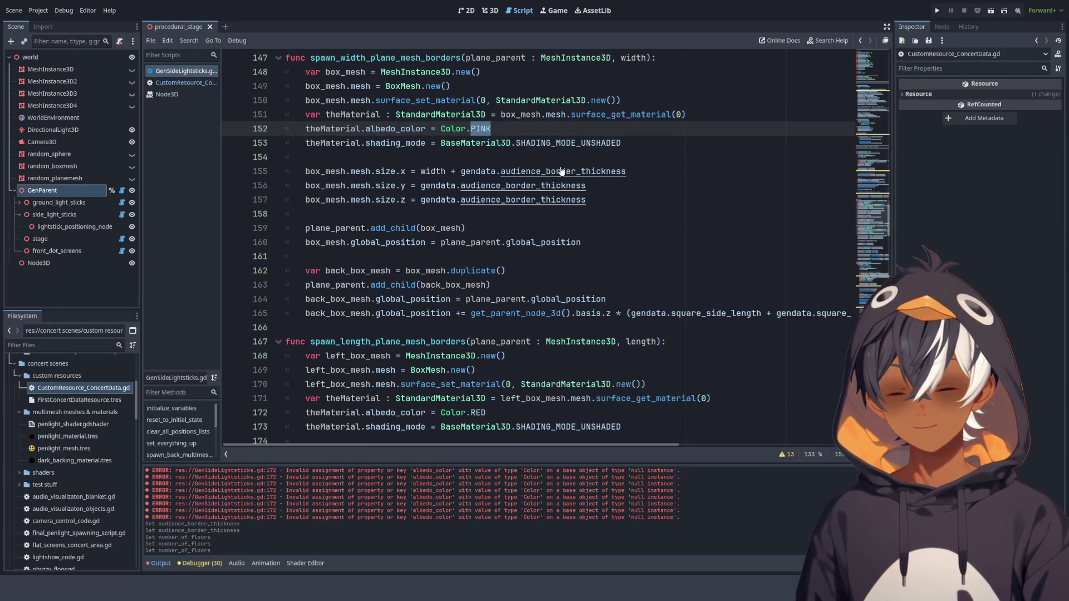
double_click(477, 412)
type("PINK")
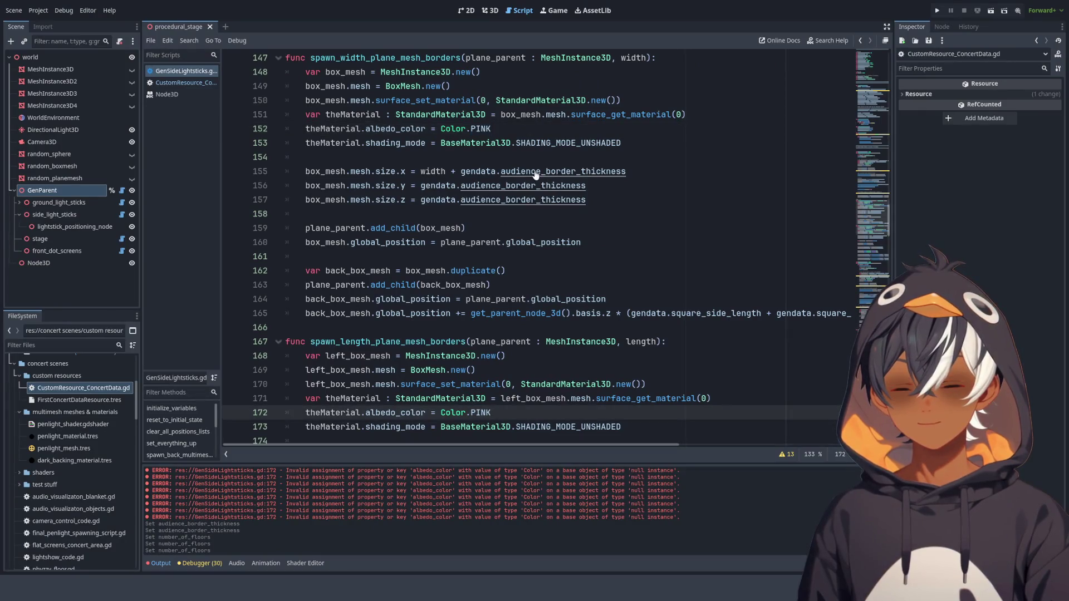
- Inspect the hot-pink bordered stands from several angles with GenParent selected, then deselect it
left_click(489, 11)
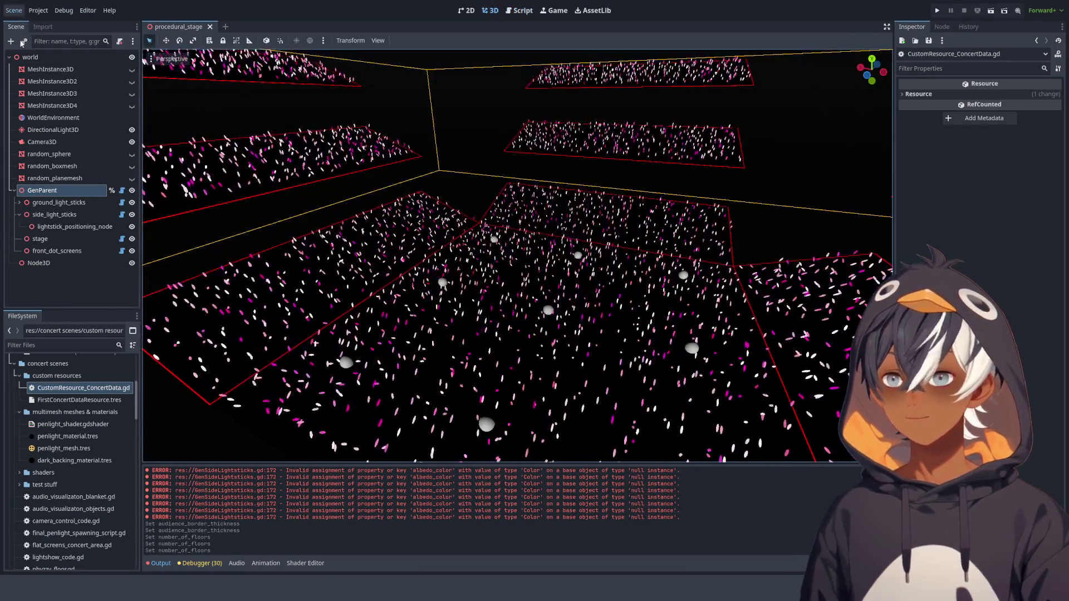
left_click(42, 190)
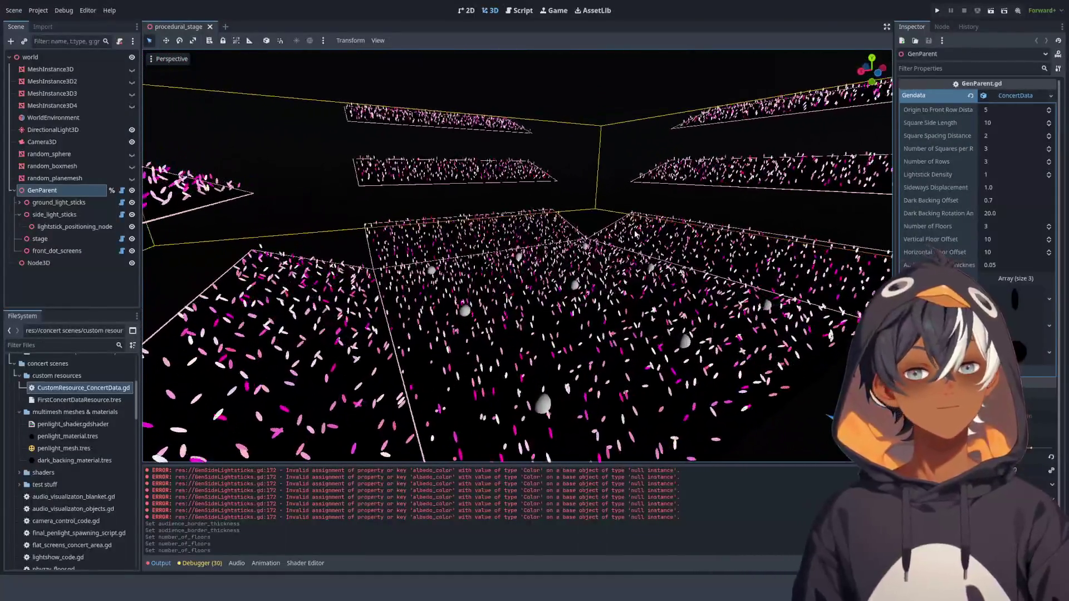
key("ctrl+F3")
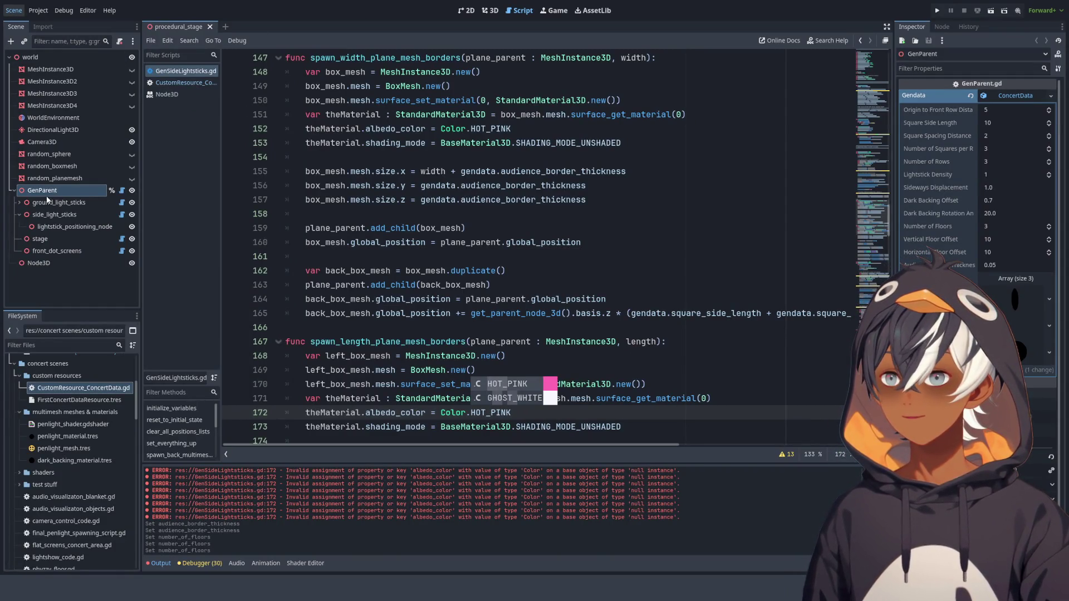
left_click(490, 10)
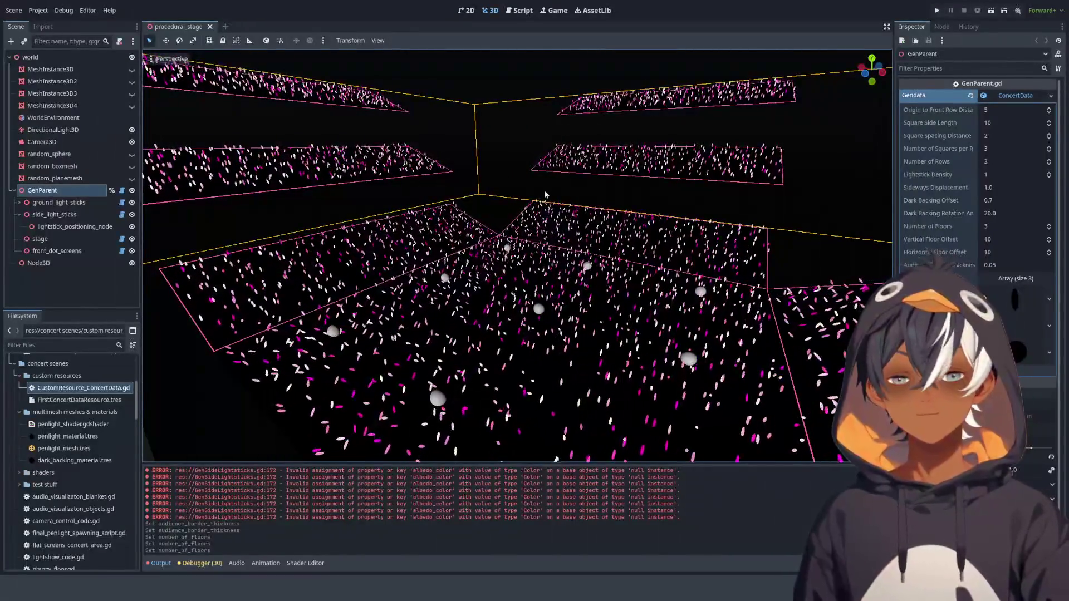
scroll(568, 213, "down", 5)
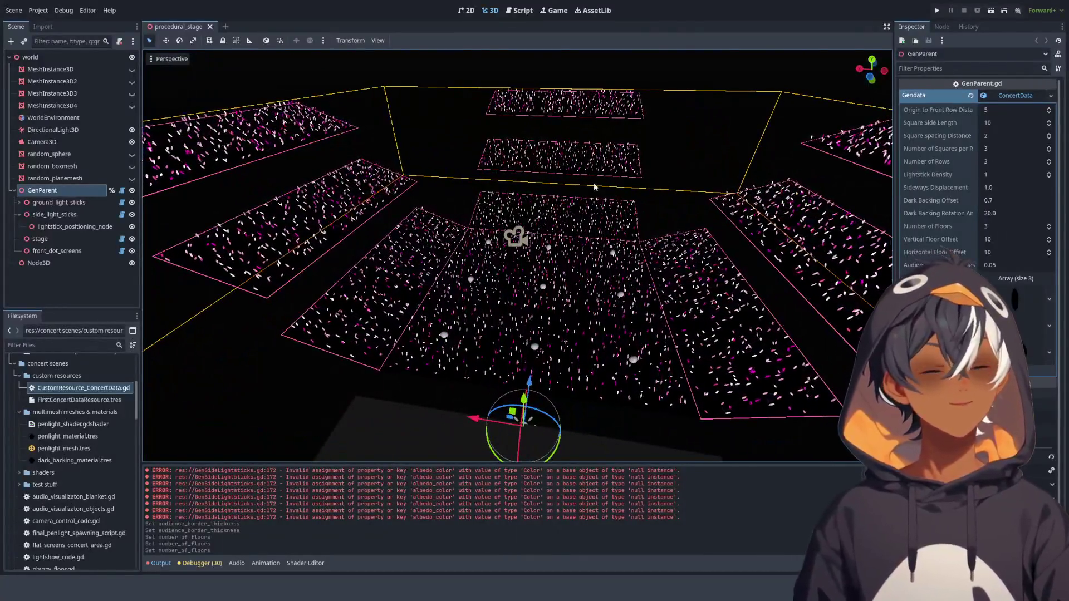
mouse_move(594, 183)
left_mouse_down()
mouse_move(542, 167)
mouse_move(450, 259)
mouse_move(609, 186)
mouse_move(479, 199)
mouse_move(760, 221)
left_mouse_up()
scroll(570, 205, "up", 2)
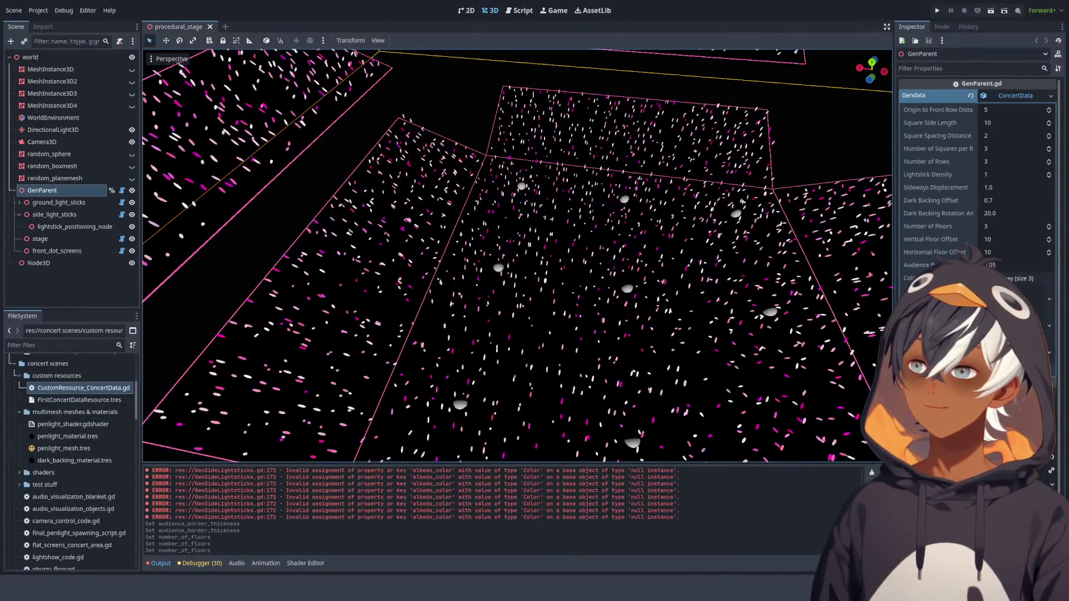
scroll(402, 312, "down", 5)
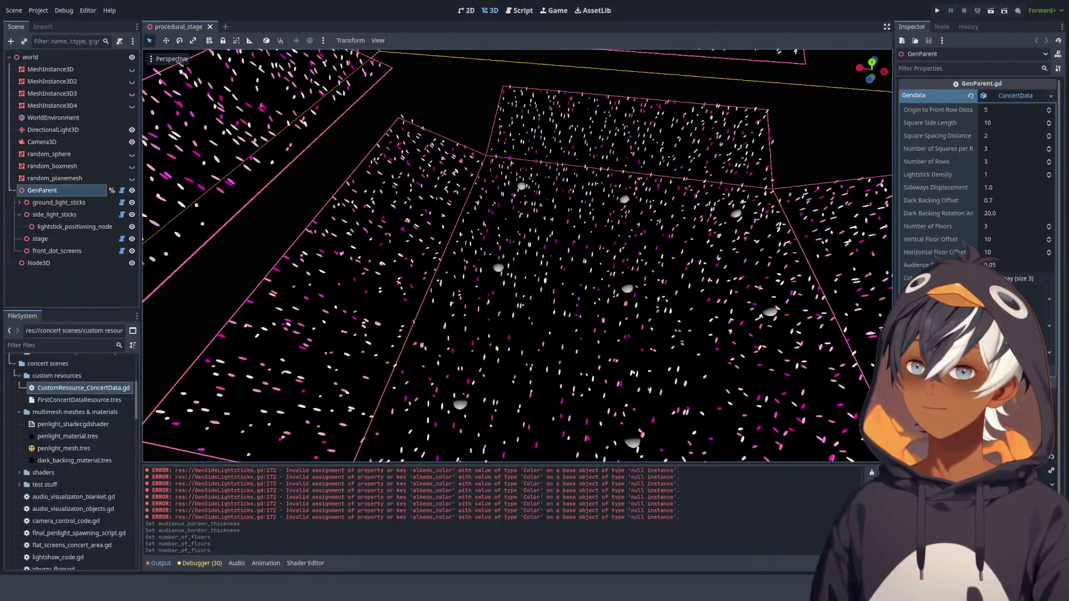
left_click(402, 311)
scroll(401, 311, "up", 5)
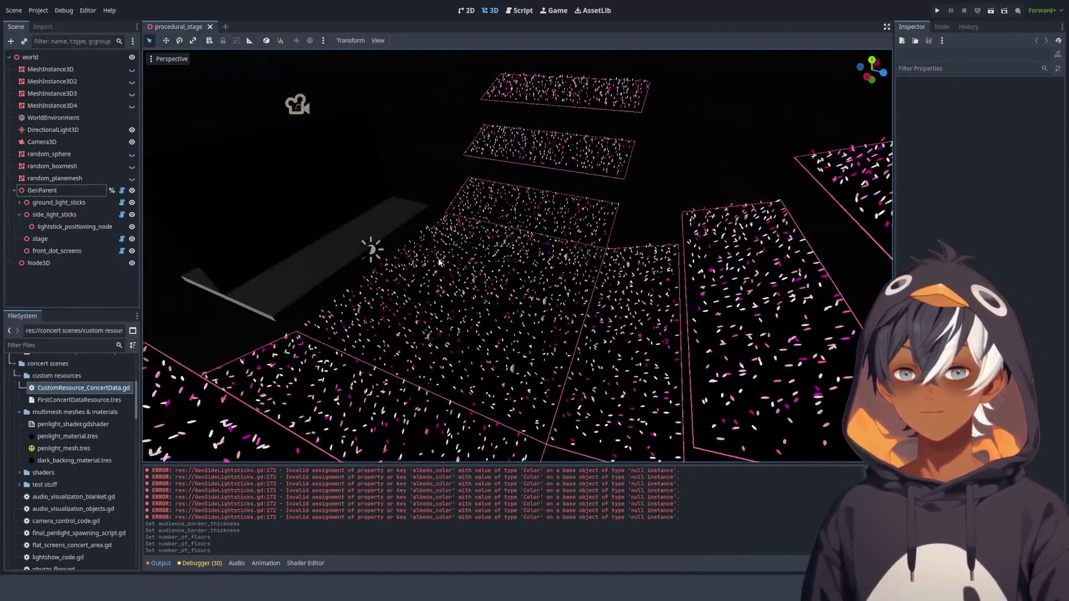
left_click_drag(402, 312, 579, 237)
- Switch to GenSideLightsticks.gd and hide the Output log to enlarge the code area
left_click(508, 11)
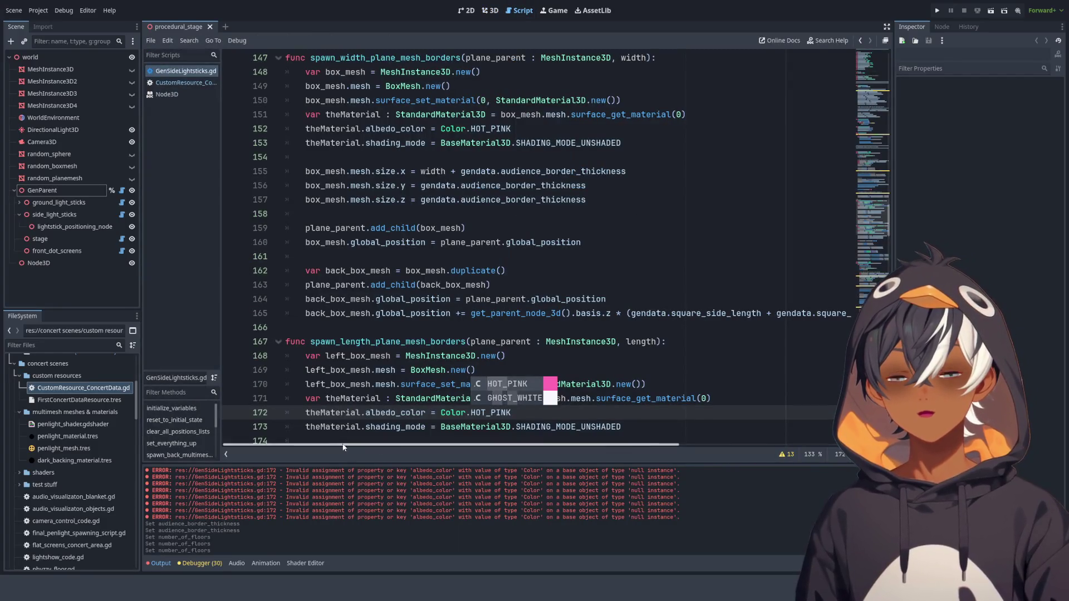
left_click(162, 566)
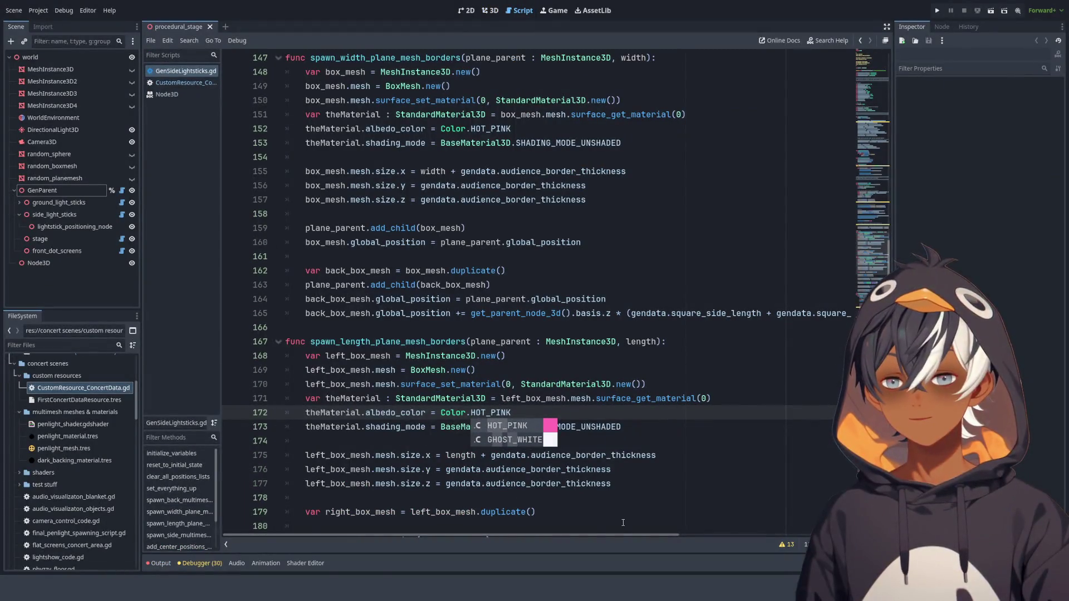
left_click(161, 563)
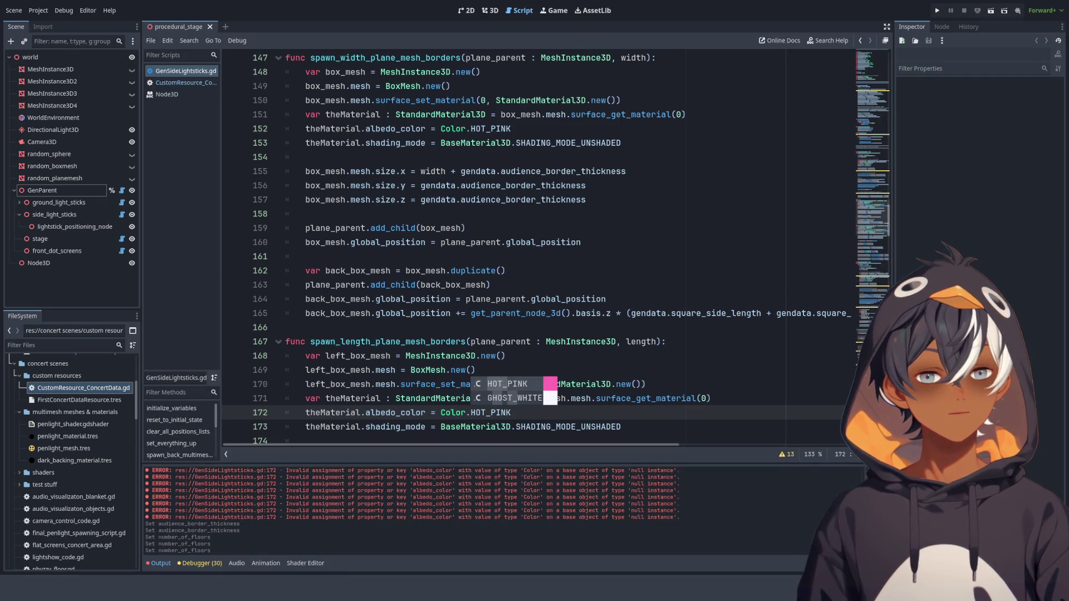
left_click(161, 563)
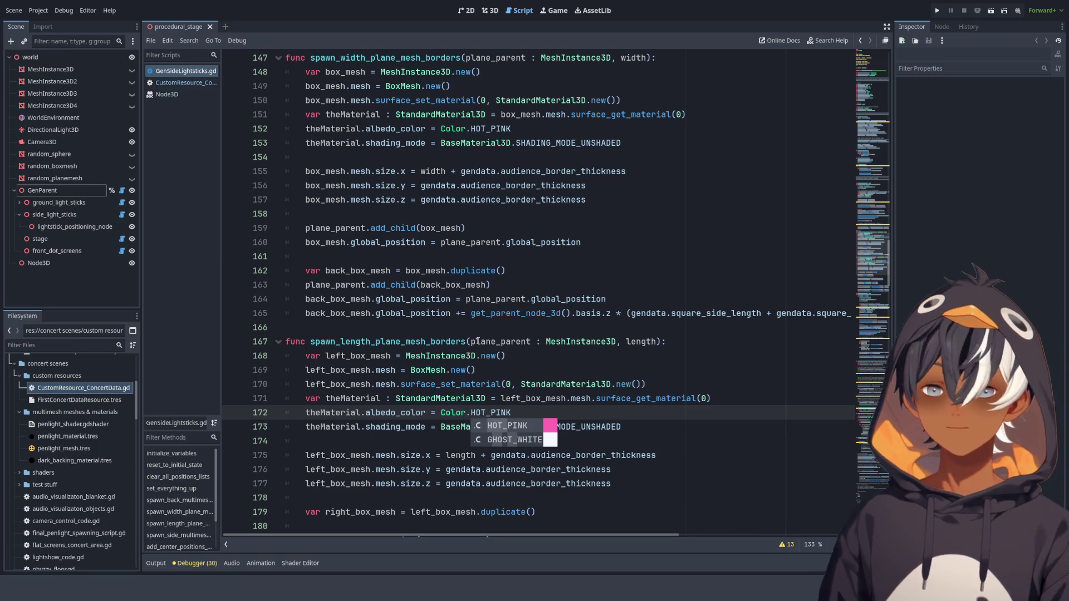
- Locate spawn_width_plane_mesh_borders and select its body to review the width border boxes
left_click(591, 87)
scroll(631, 176, "up", 3)
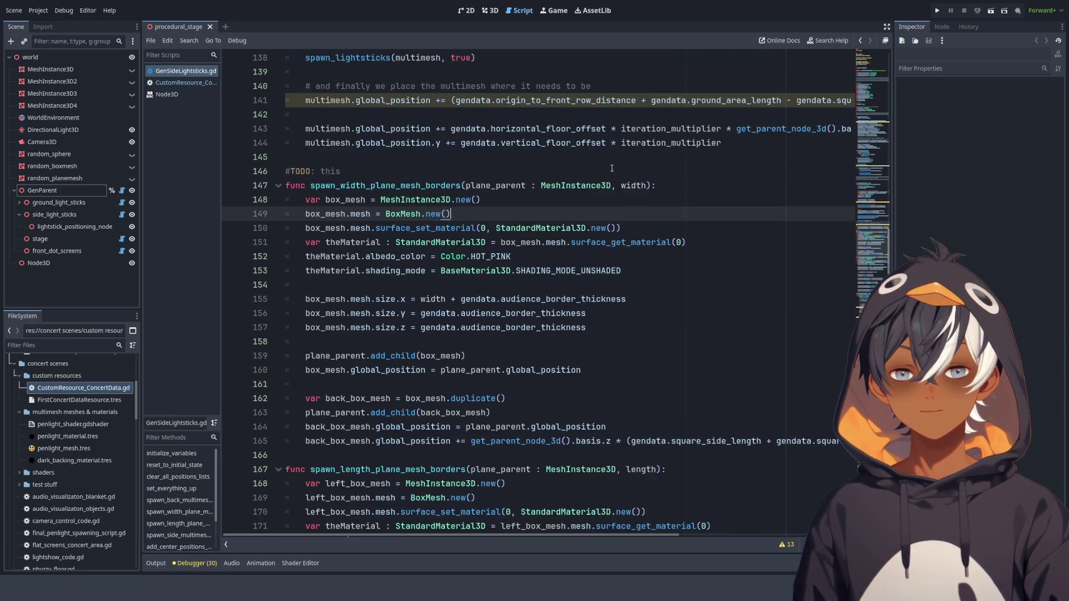
scroll(462, 172, "down", 10)
scroll(461, 172, "down", 3)
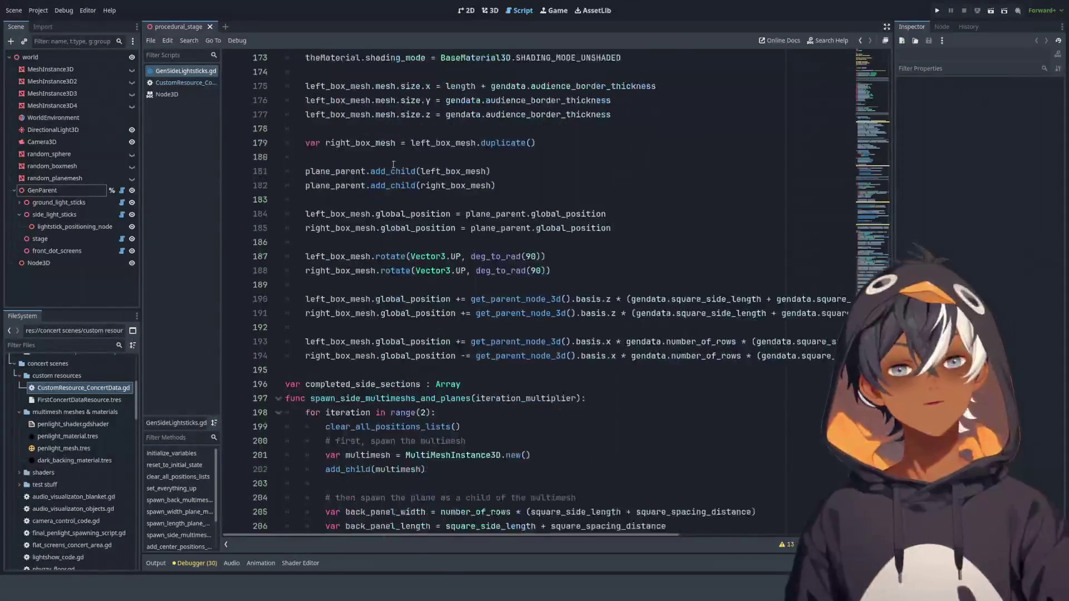
mouse_move(514, 300)
left_mouse_down()
mouse_move(489, 242)
mouse_move(482, 129)
left_mouse_up()
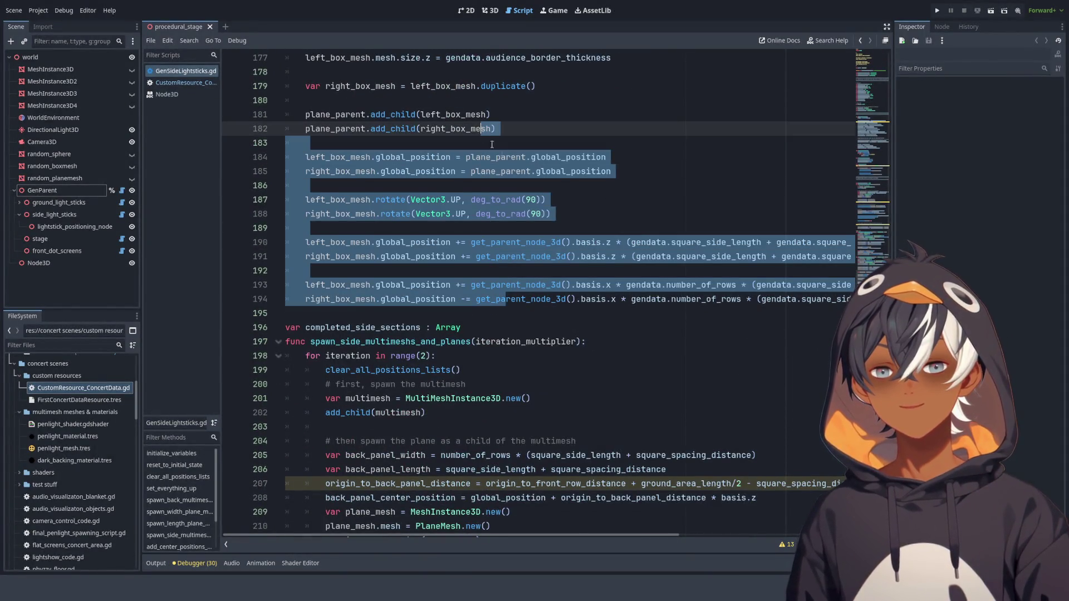
scroll(576, 210, "up", 8)
scroll(640, 236, "up", 5)
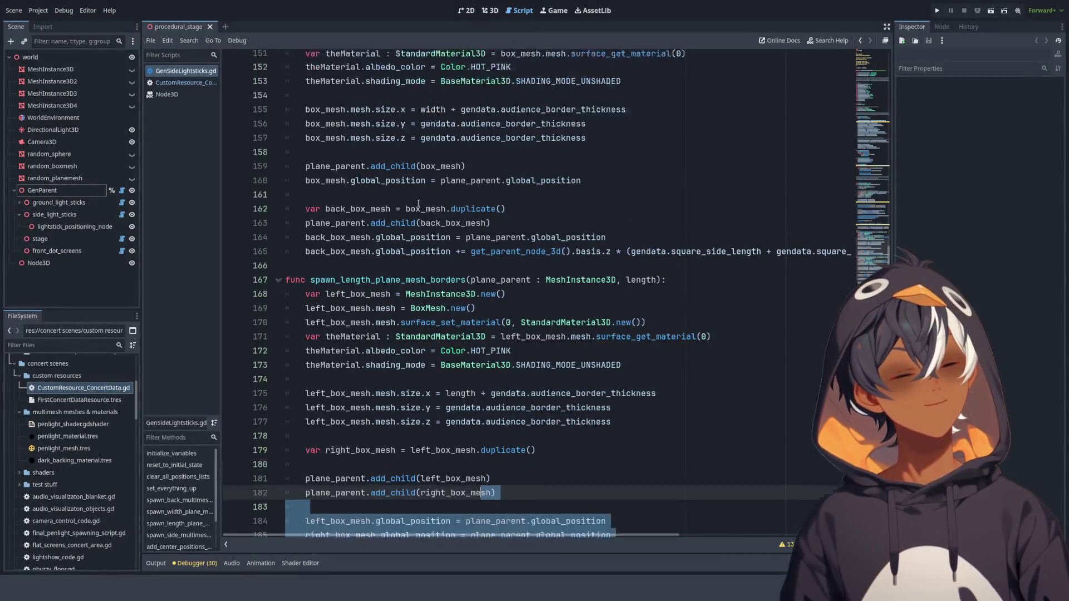
double_click(357, 186)
mouse_move(357, 186)
left_mouse_down()
mouse_move(390, 272)
mouse_move(389, 427)
left_mouse_up()
left_click(398, 314)
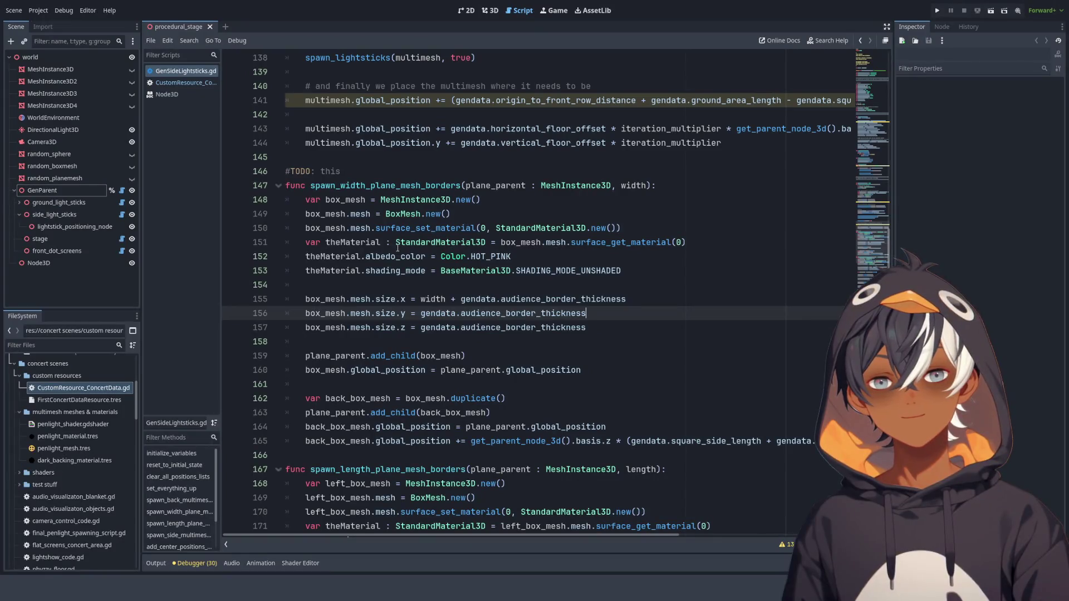
- Review spawn_length_plane_mesh_borders and its unshaded HOT_PINK boxes sized by audience_border_thickness
scroll(423, 198, "down", 2)
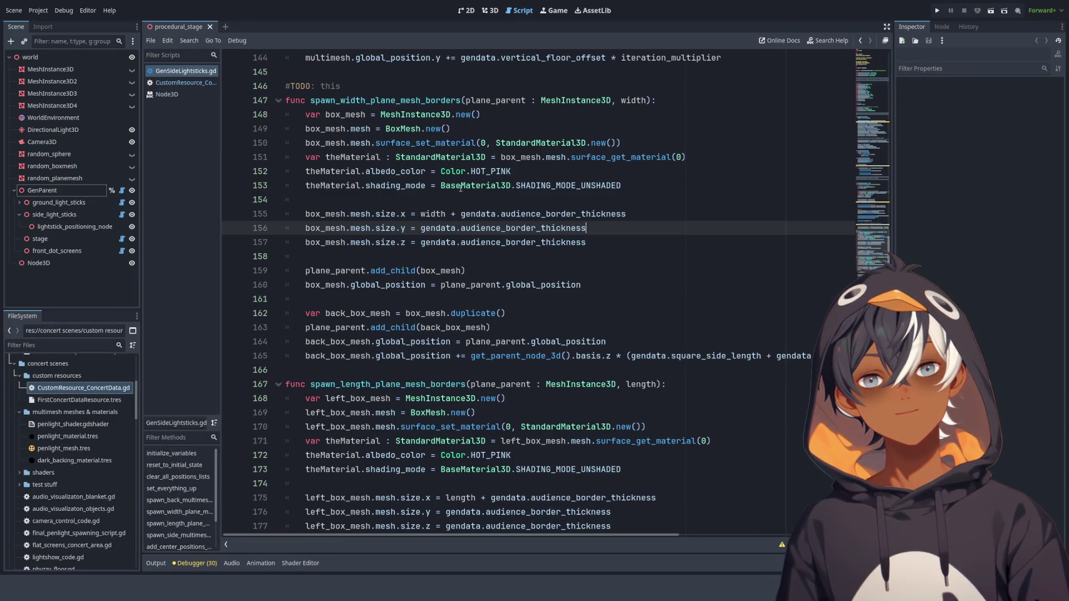
left_click(392, 201)
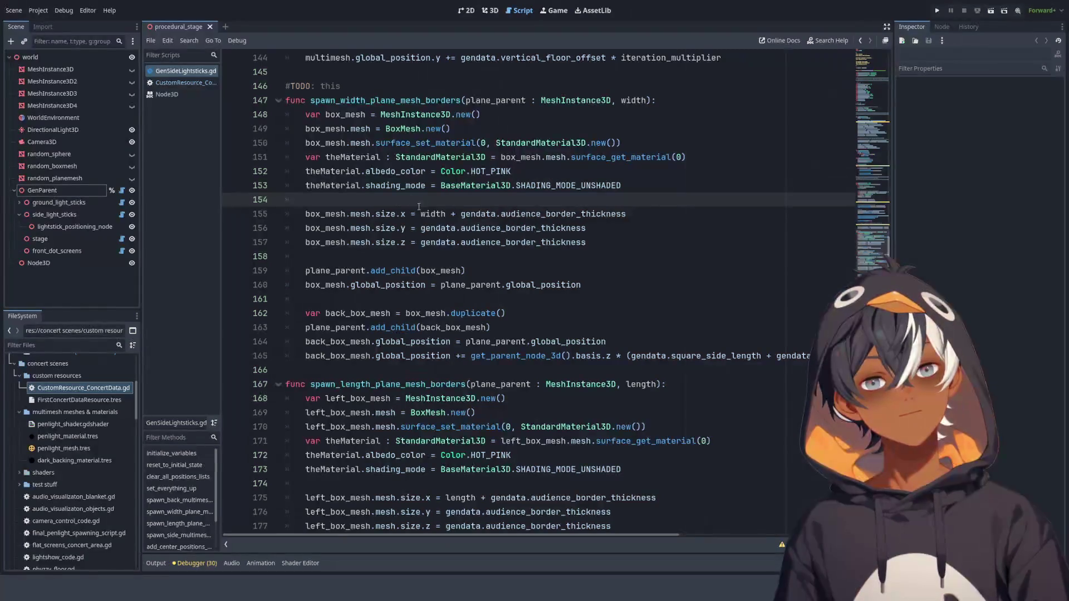
scroll(418, 206, "down", 2)
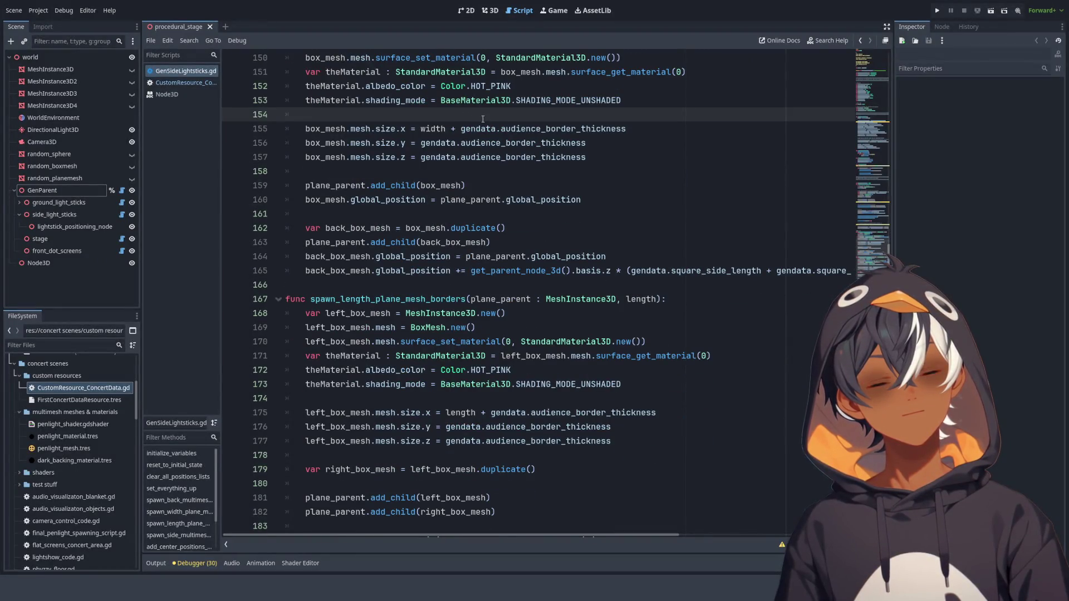
left_click(448, 128)
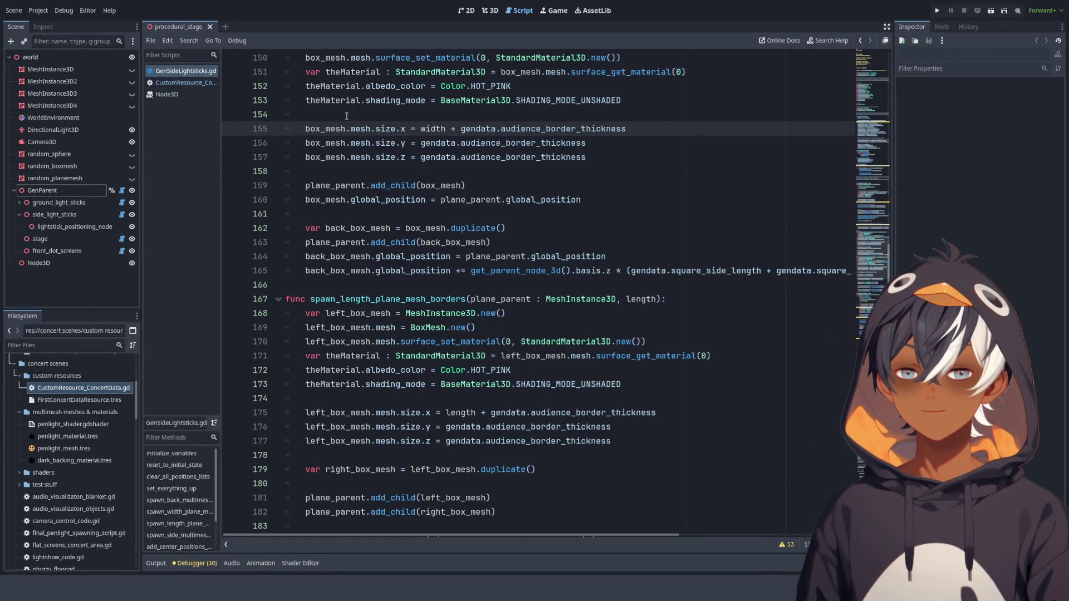
scroll(365, 117, "up", 3)
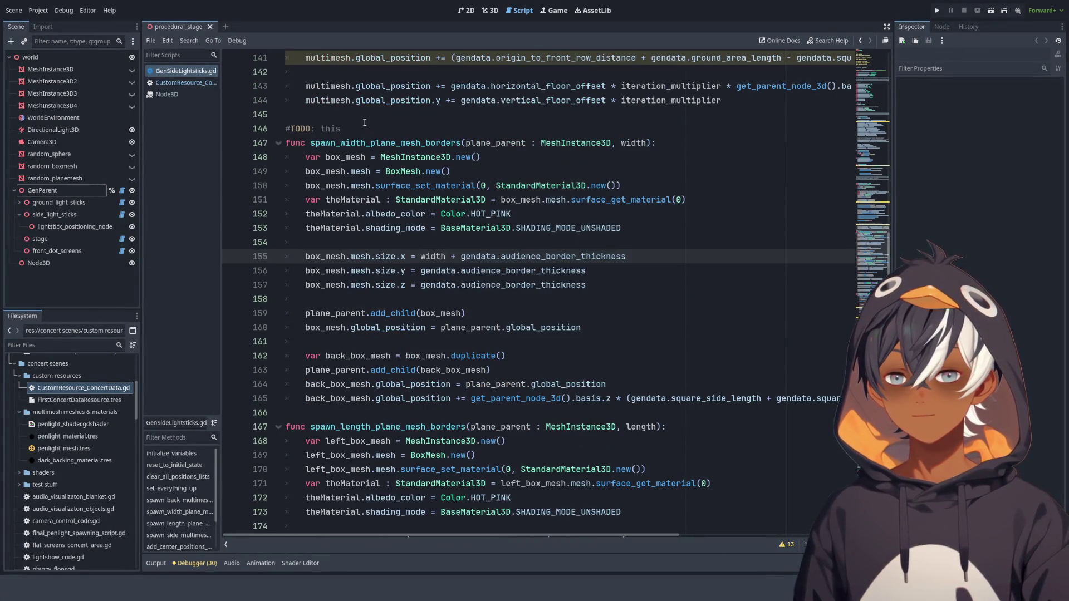
scroll(380, 214, "down", 2)
scroll(380, 214, "down", 10)
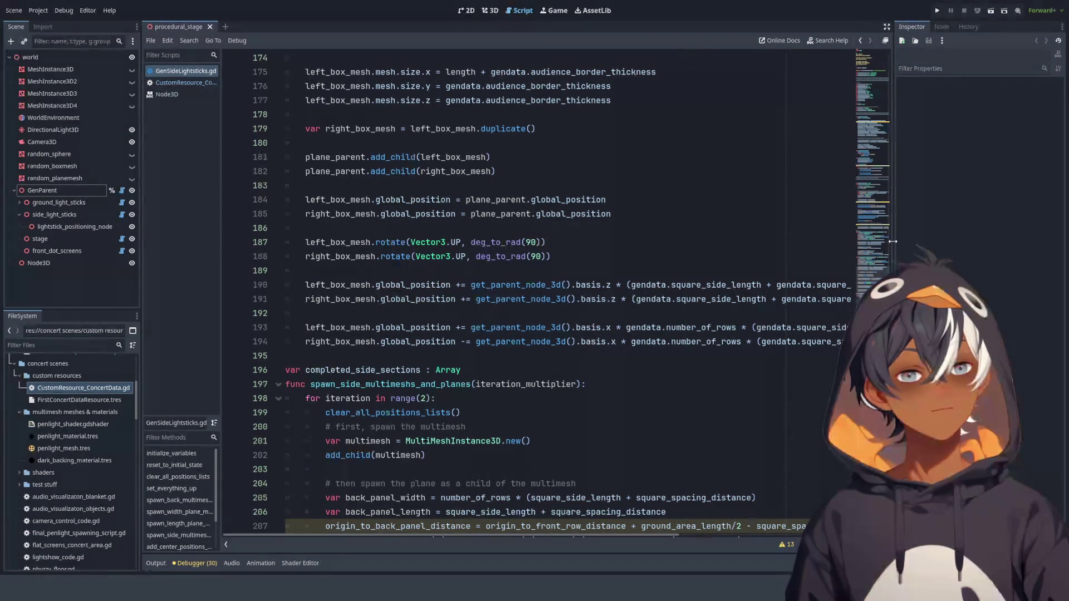
- Widen the script editor by narrowing the Inspector dock
left_click_drag(892, 241, 973, 241)
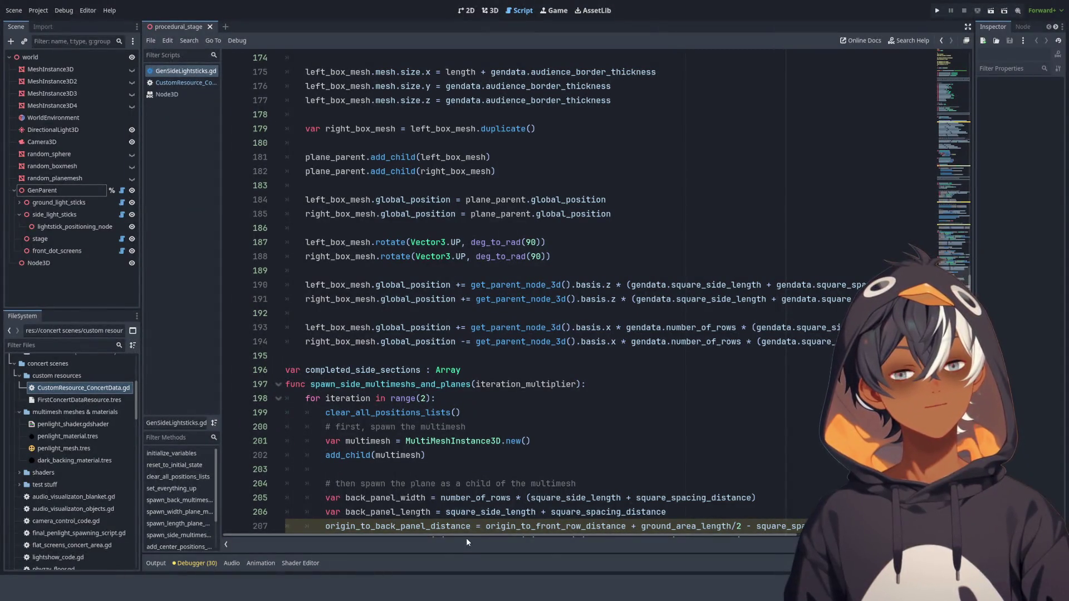
scroll(472, 534, "right", 3)
scroll(479, 418, "left", 3)
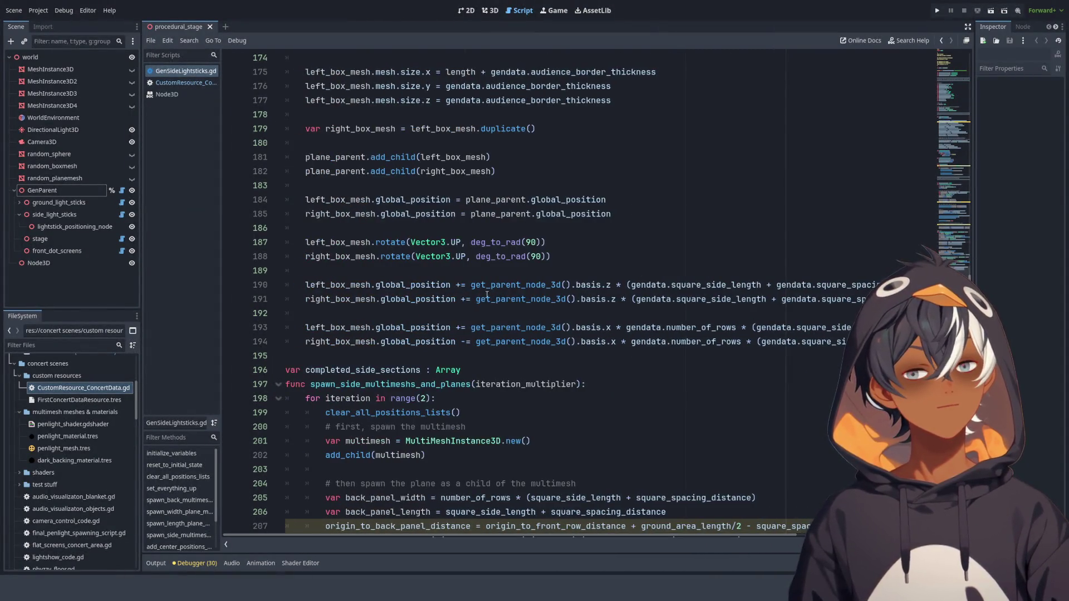
scroll(487, 295, "up", 4)
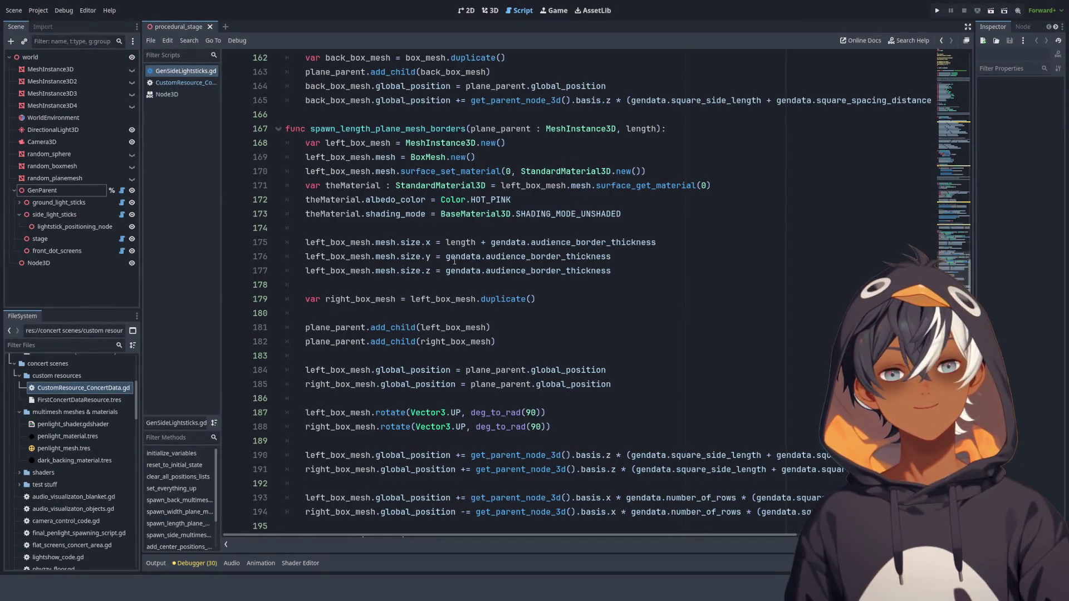
scroll(455, 261, "down", 4)
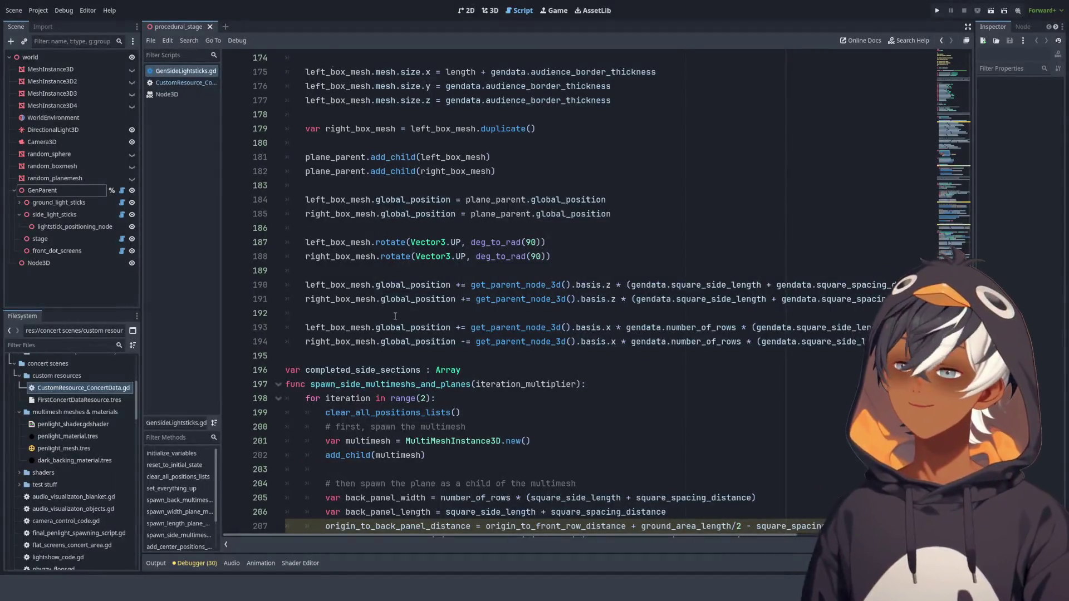
scroll(394, 316, "up", 6)
left_click_drag(426, 256, 509, 512)
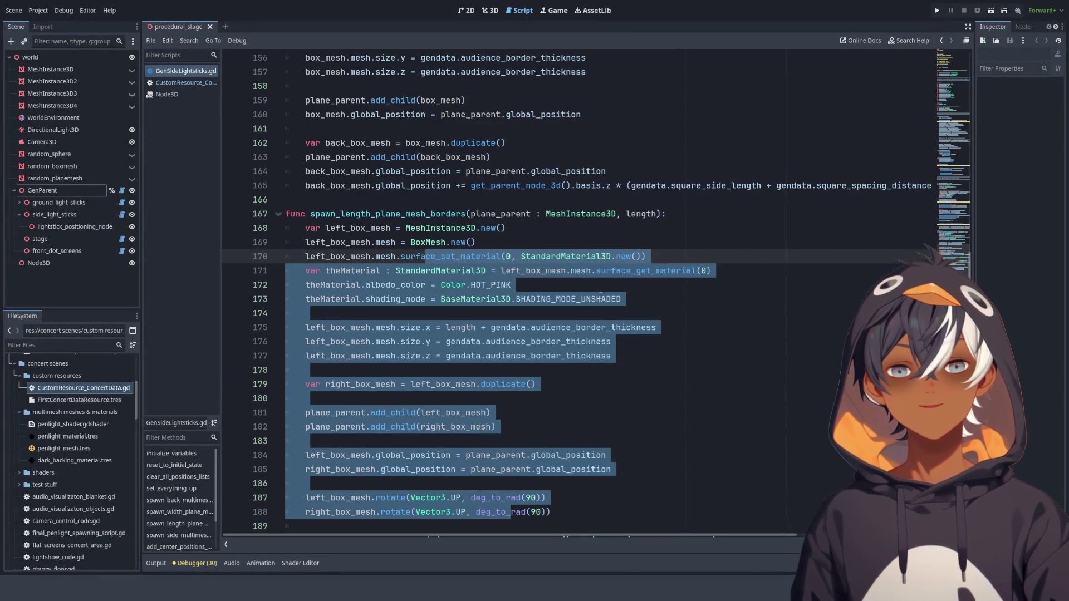
- Compare the SHADING_MODE_UNSHADED settings on lines 153 and 173, then return to the 3D view
double_click(467, 301)
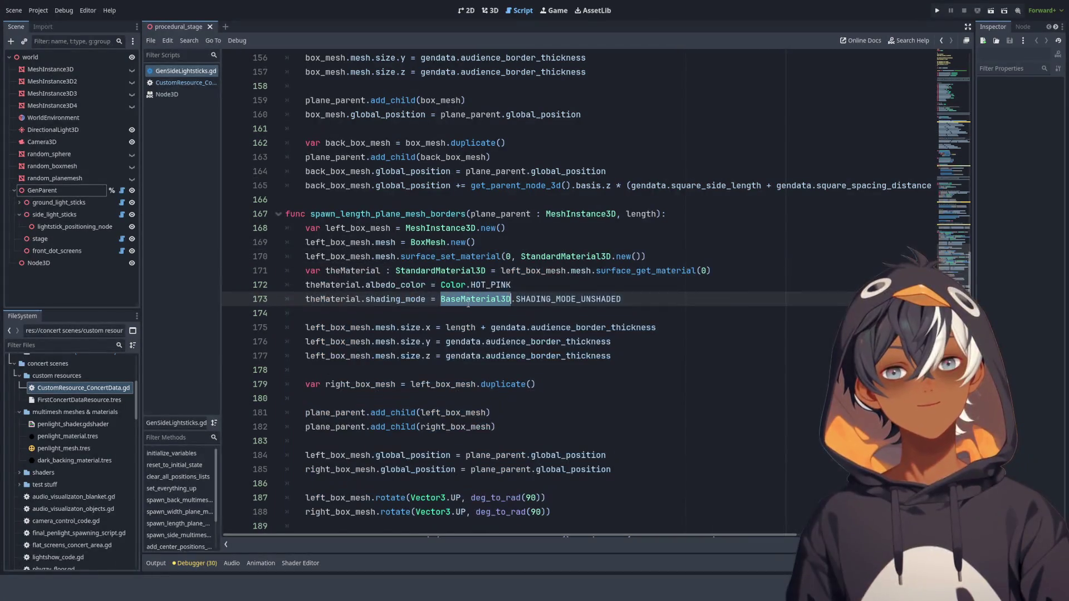
left_click_drag(511, 299, 617, 294)
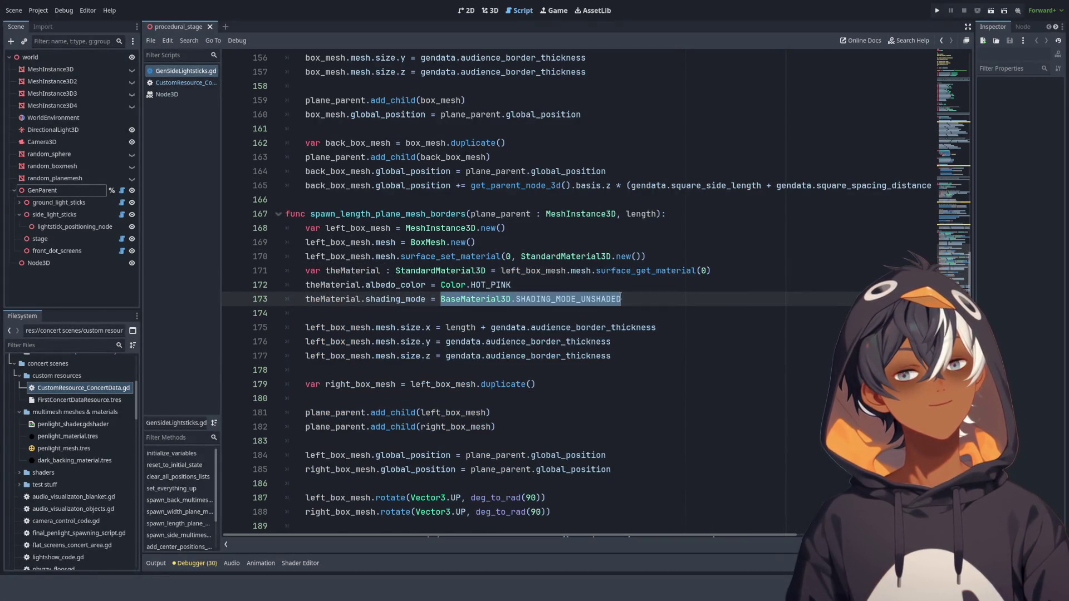
scroll(628, 318, "up", 3)
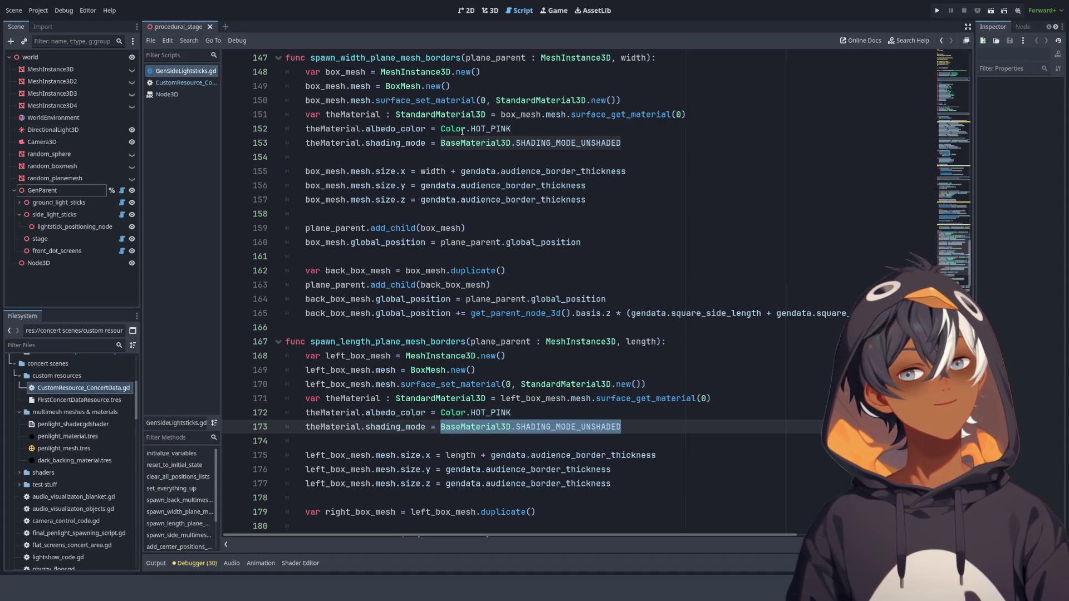
left_click_drag(461, 142, 587, 150)
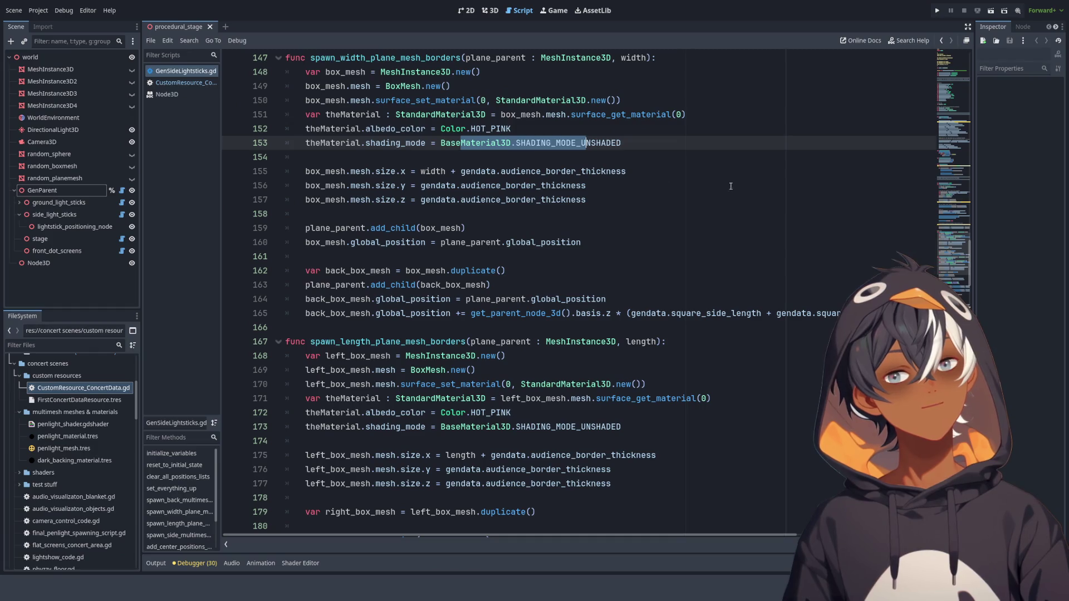
scroll(583, 190, "down", 5)
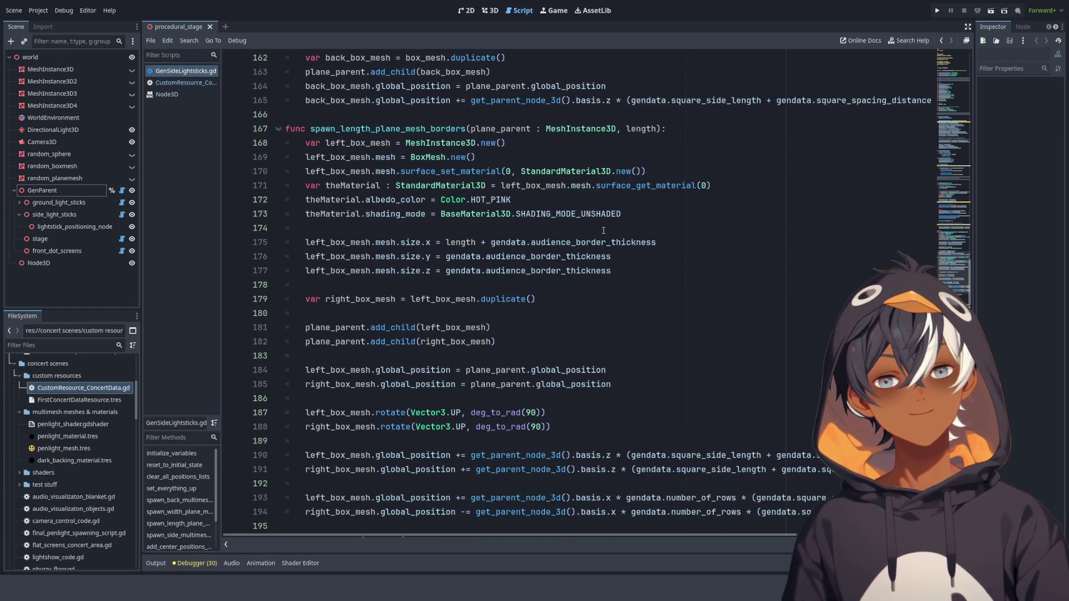
left_click_drag(440, 215, 627, 208)
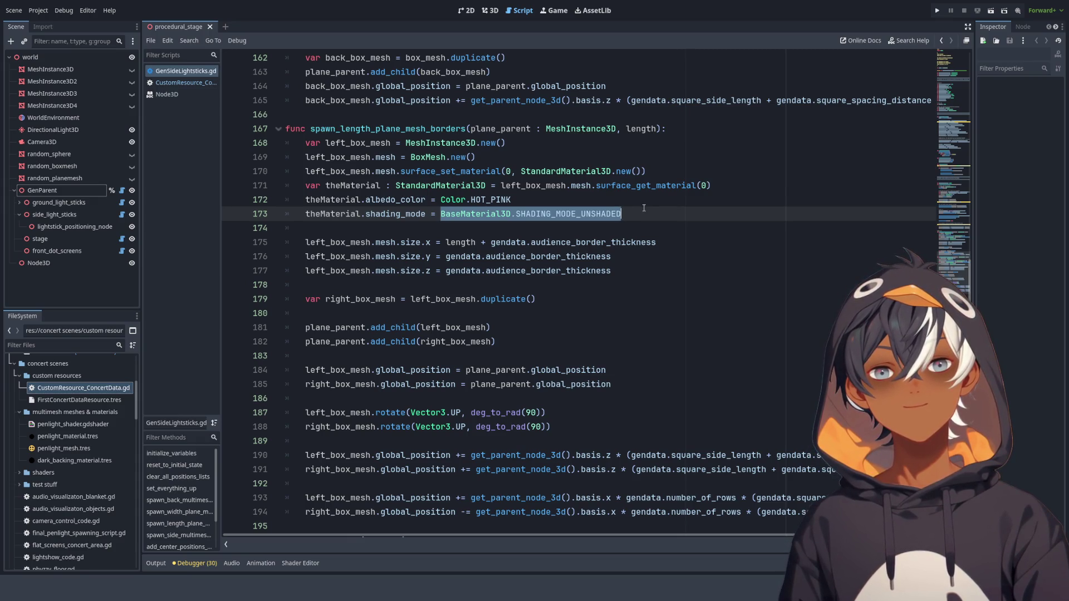
scroll(749, 281, "down", 4)
scroll(613, 167, "up", 2)
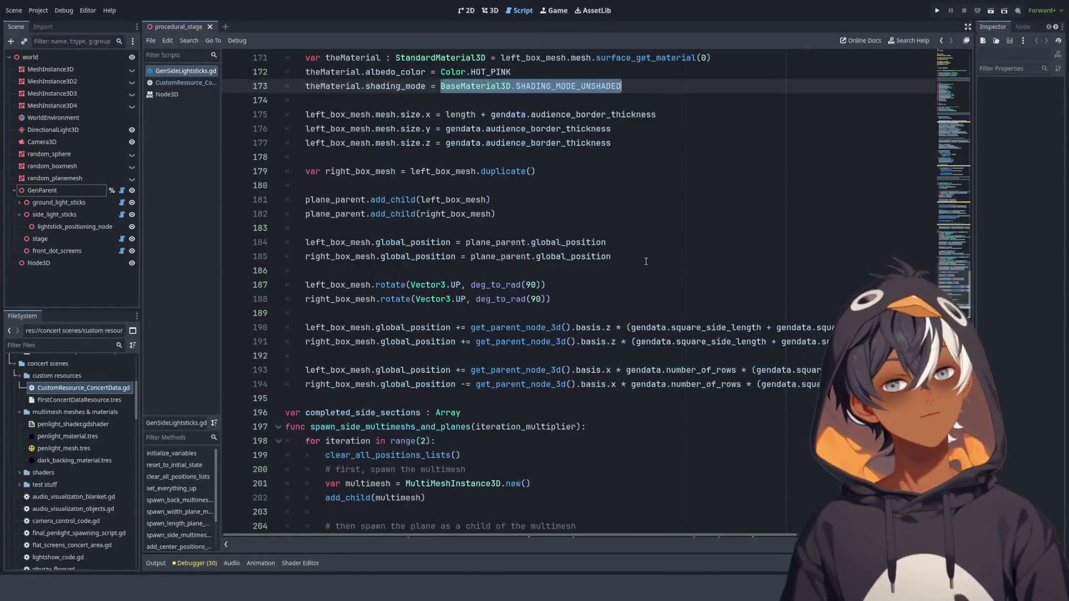
left_click(489, 12)
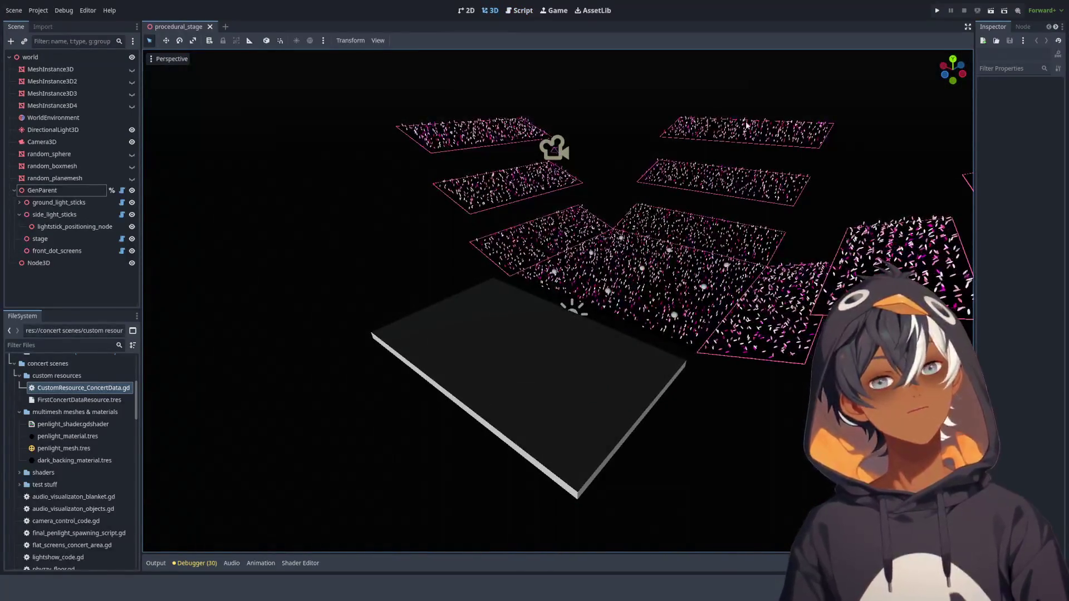
- Zoom and orbit around the pink-bordered lightstick panels, then open GenSideLightsticks.gd
scroll(581, 208, "up", 1)
scroll(581, 208, "up", 3)
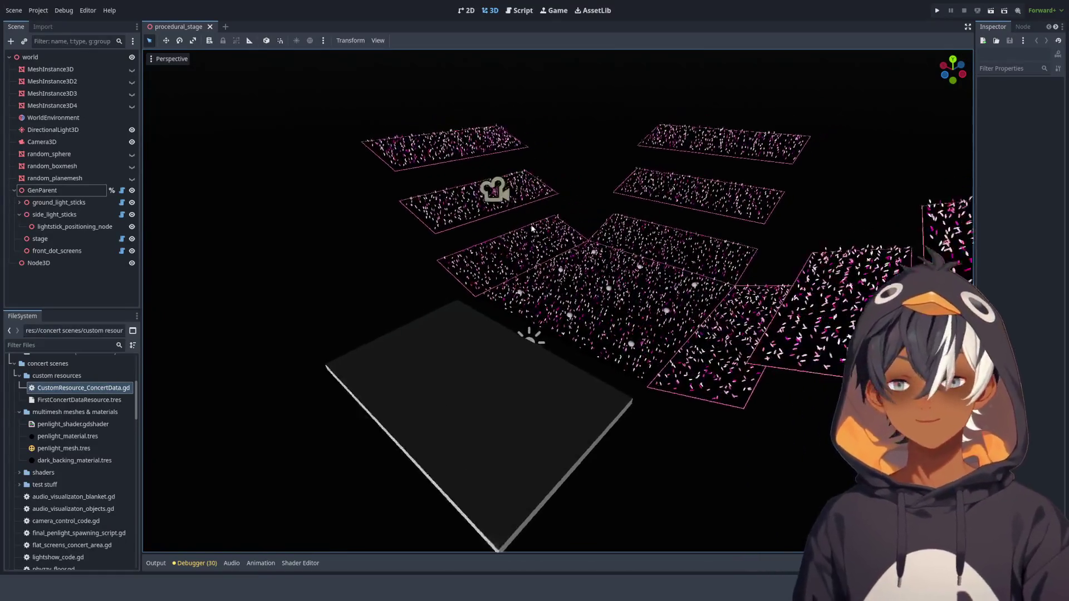
scroll(543, 266, "up", 3)
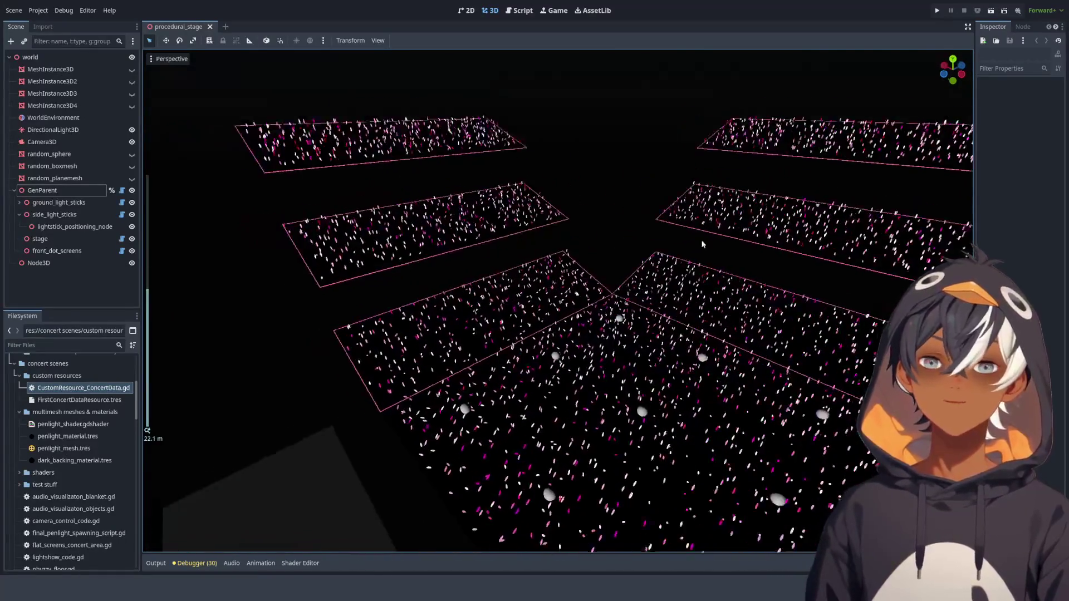
mouse_move(704, 239)
left_mouse_down()
mouse_move(634, 202)
mouse_move(574, 258)
mouse_move(767, 220)
mouse_move(736, 189)
mouse_move(646, 183)
mouse_move(567, 214)
mouse_move(563, 275)
mouse_move(805, 241)
left_mouse_up()
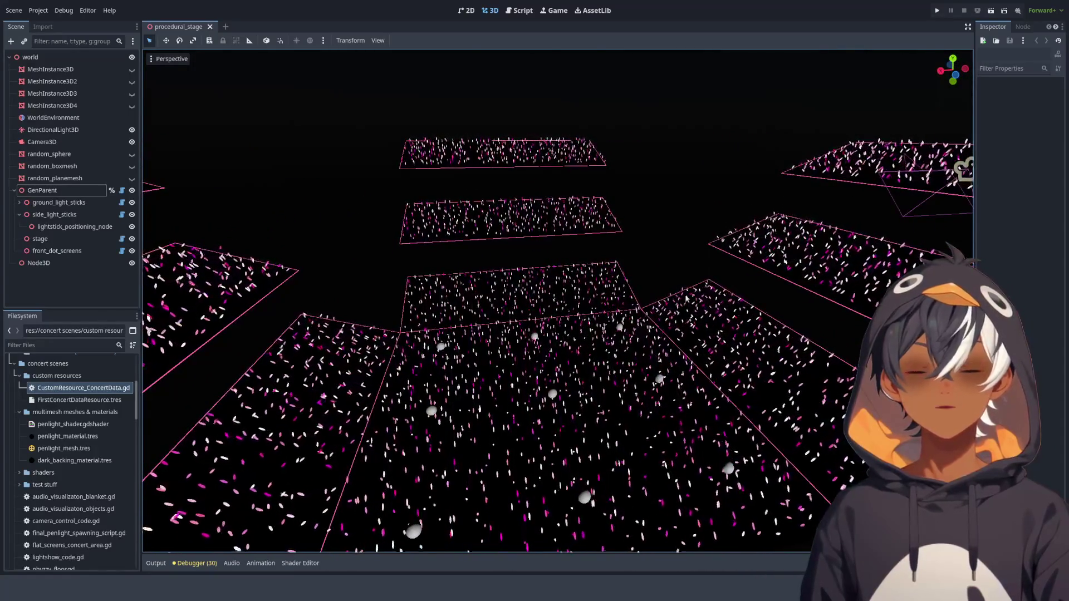
scroll(619, 359, "up", 5)
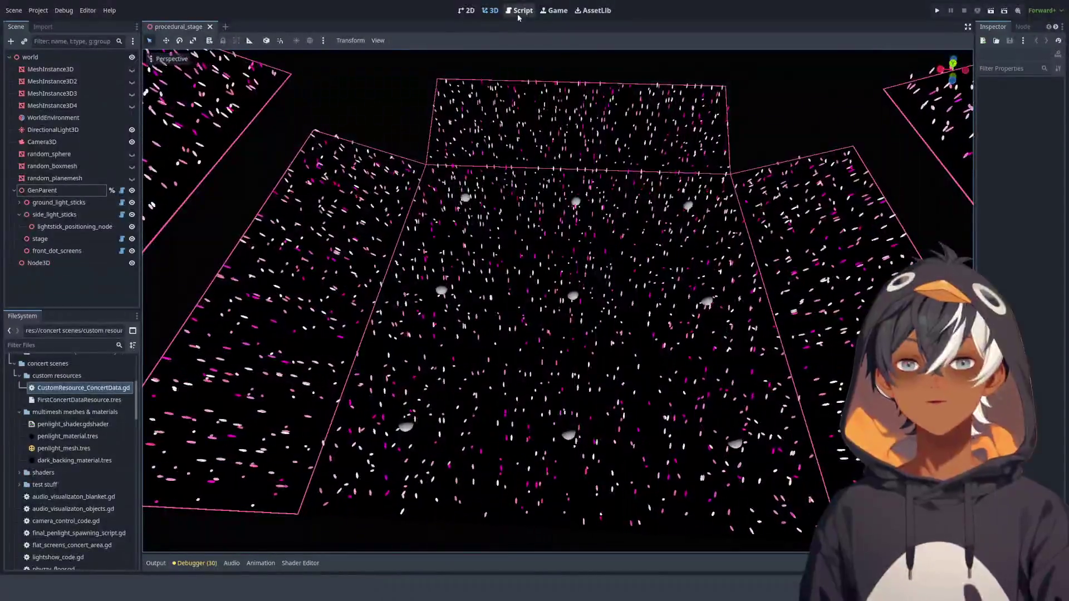
left_click(517, 11)
scroll(497, 243, "up", 8)
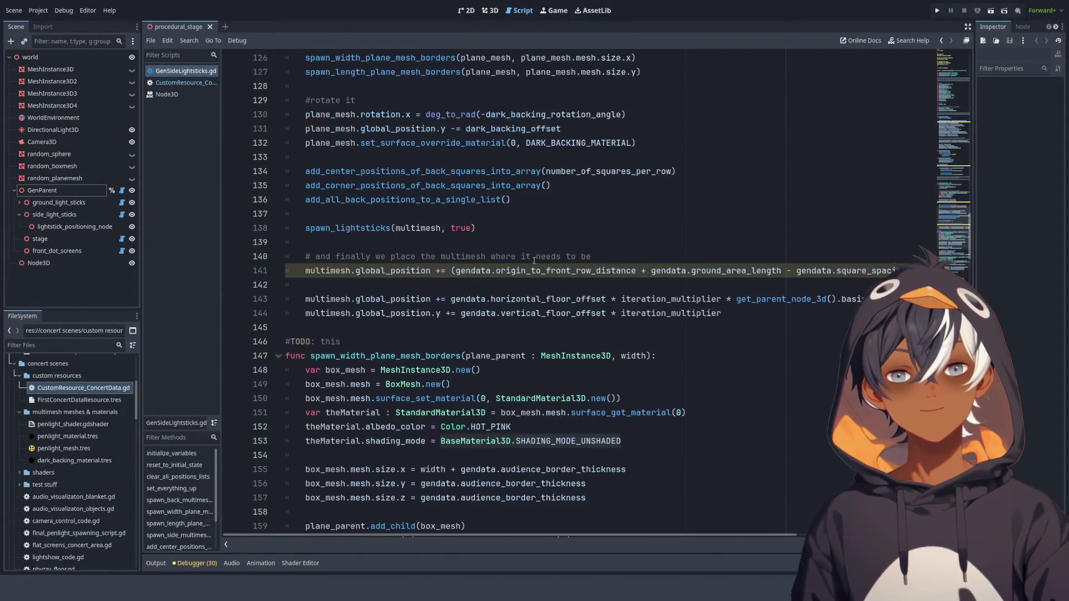
scroll(562, 273, "down", 5)
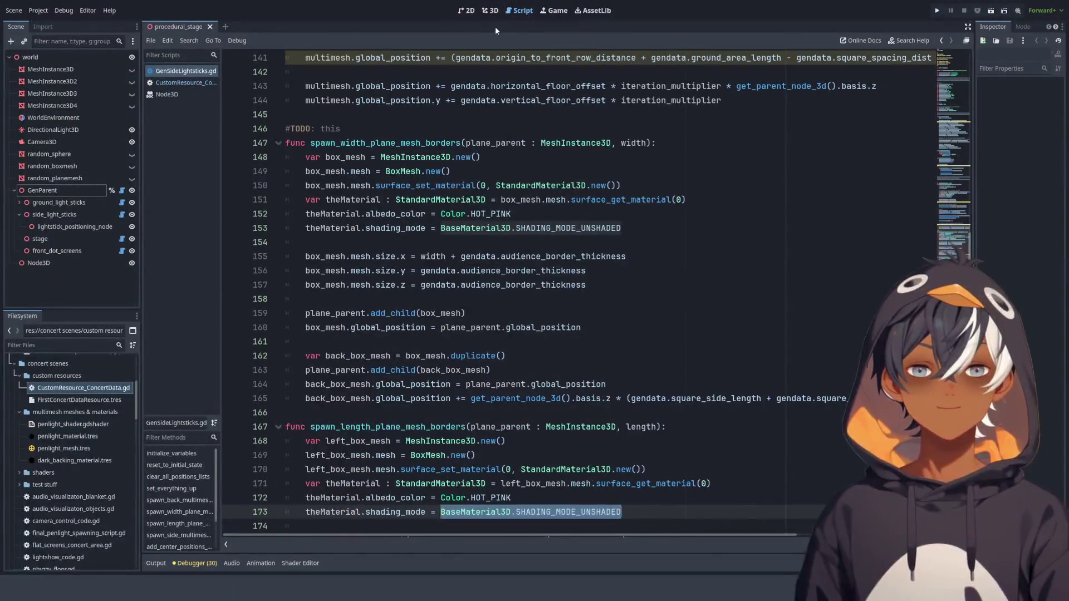
left_click(489, 11)
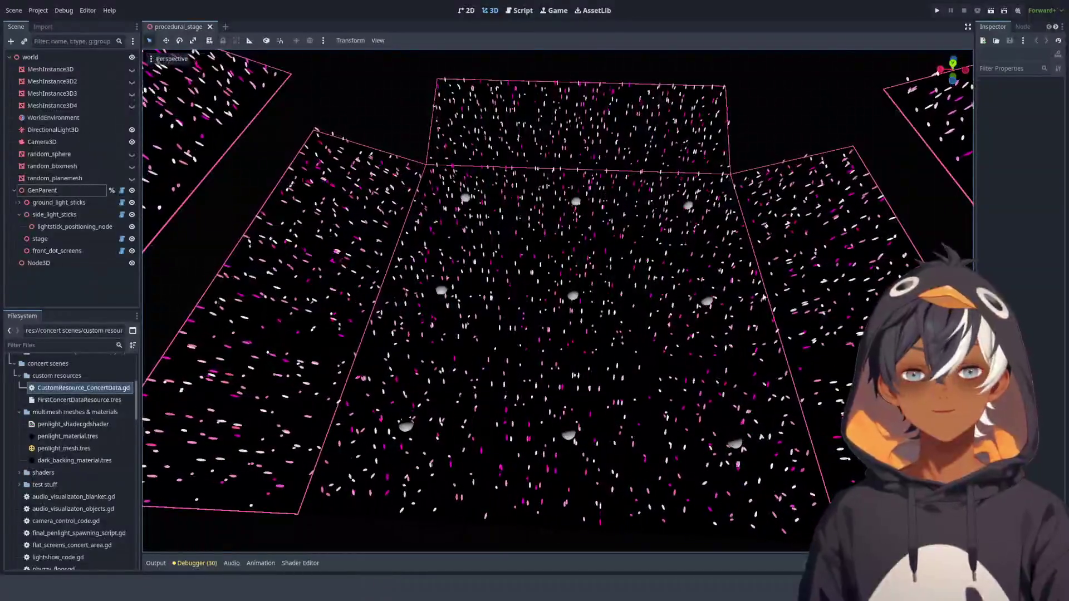
left_click(519, 10)
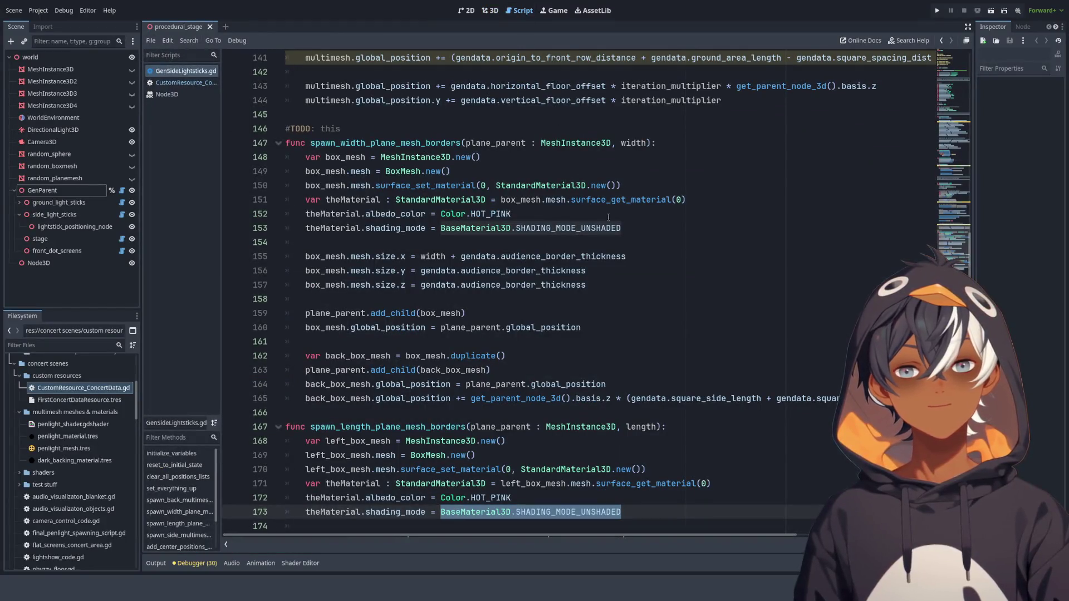
scroll(456, 147, "up", 7)
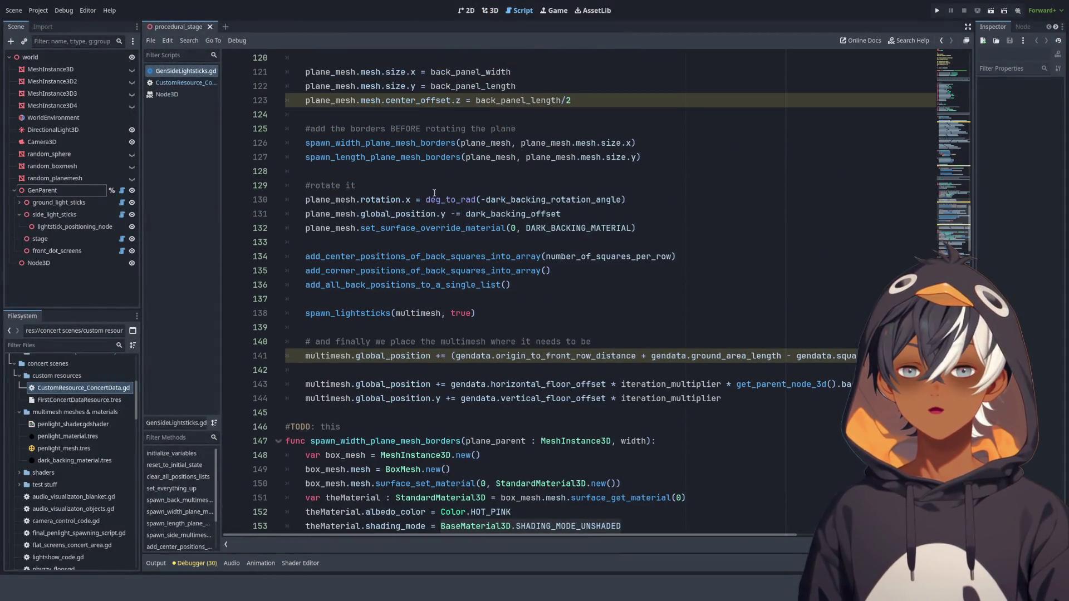
left_click(329, 214)
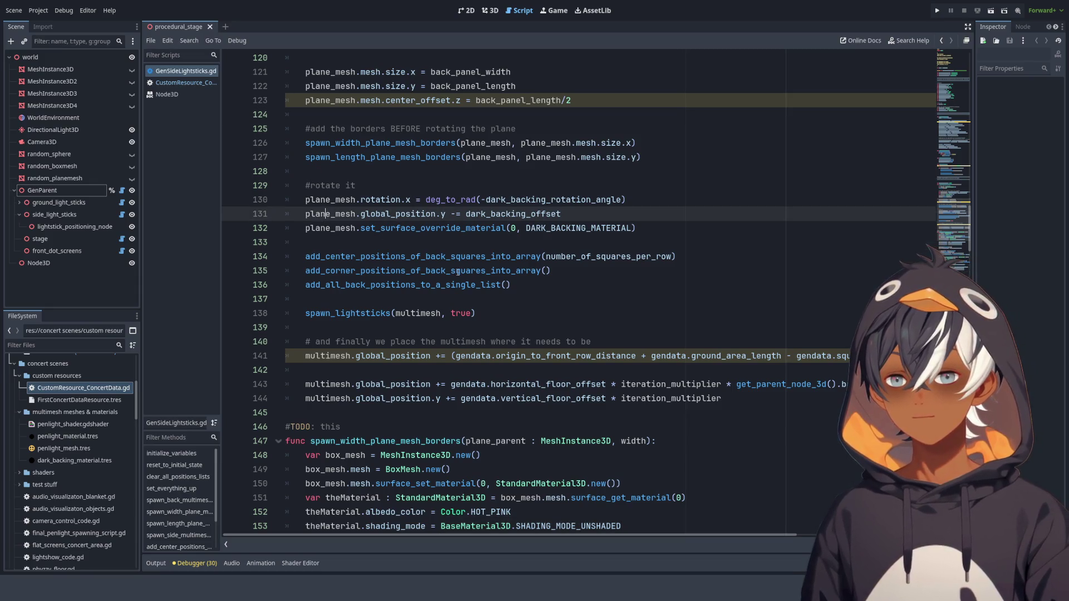
scroll(483, 306, "down", 3)
scroll(530, 292, "up", 9)
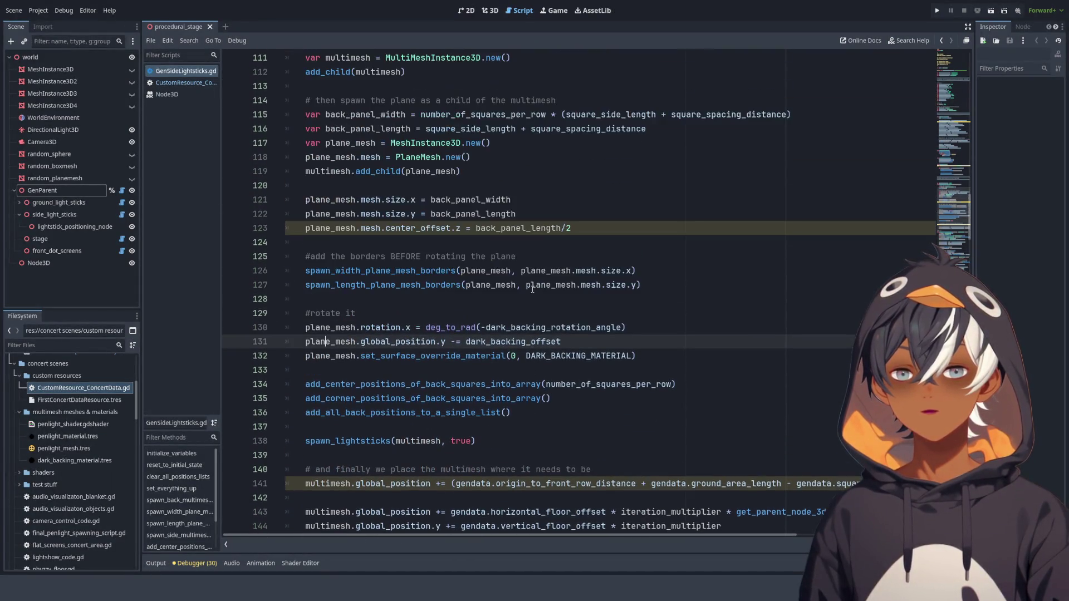
scroll(501, 267, "up", 8)
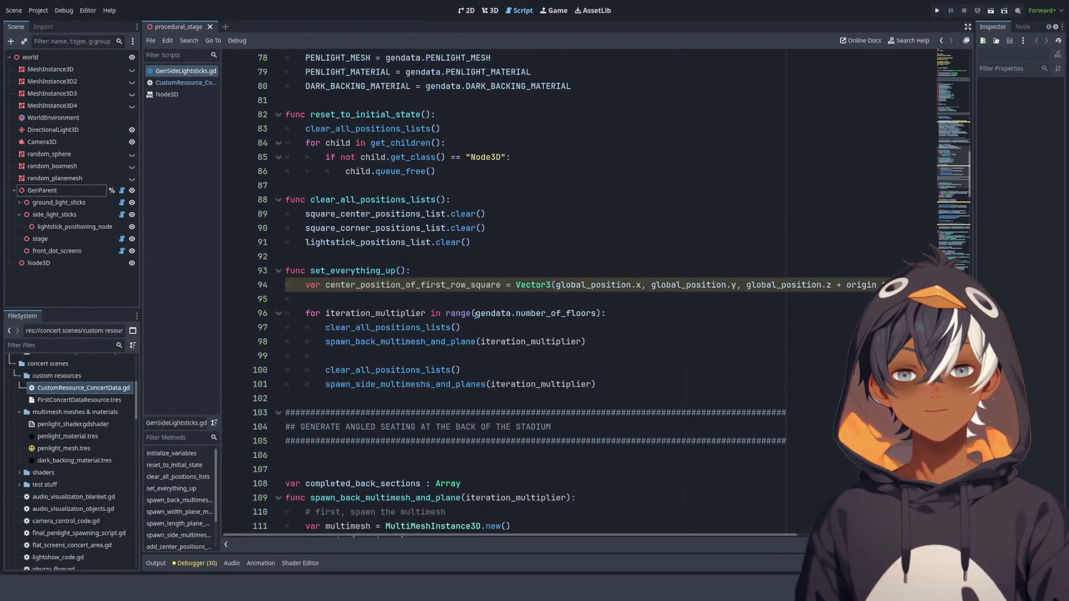
left_click(549, 351)
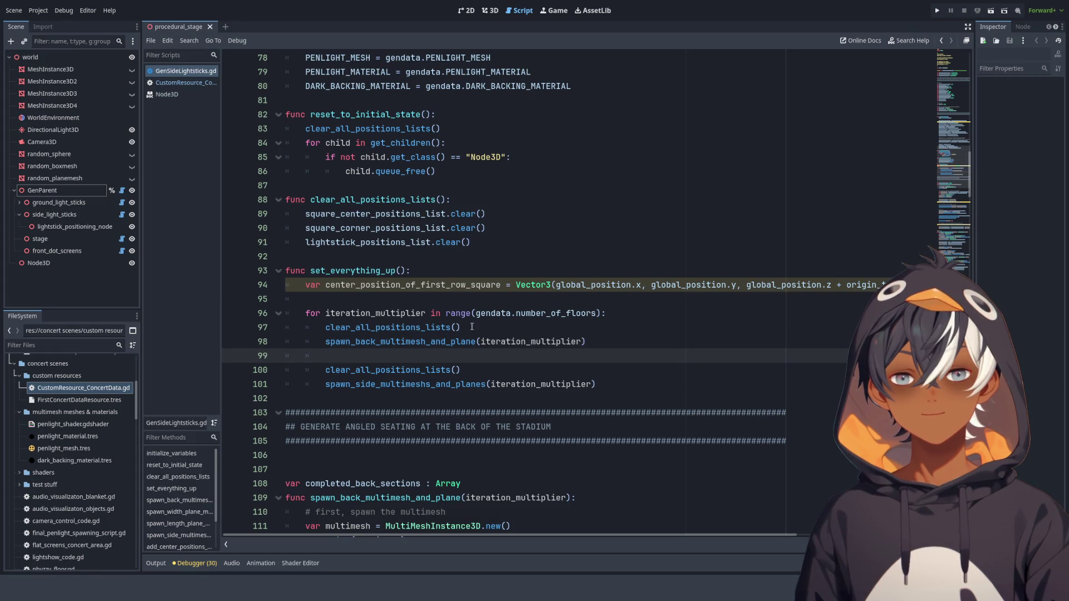
scroll(465, 317, "down", 3)
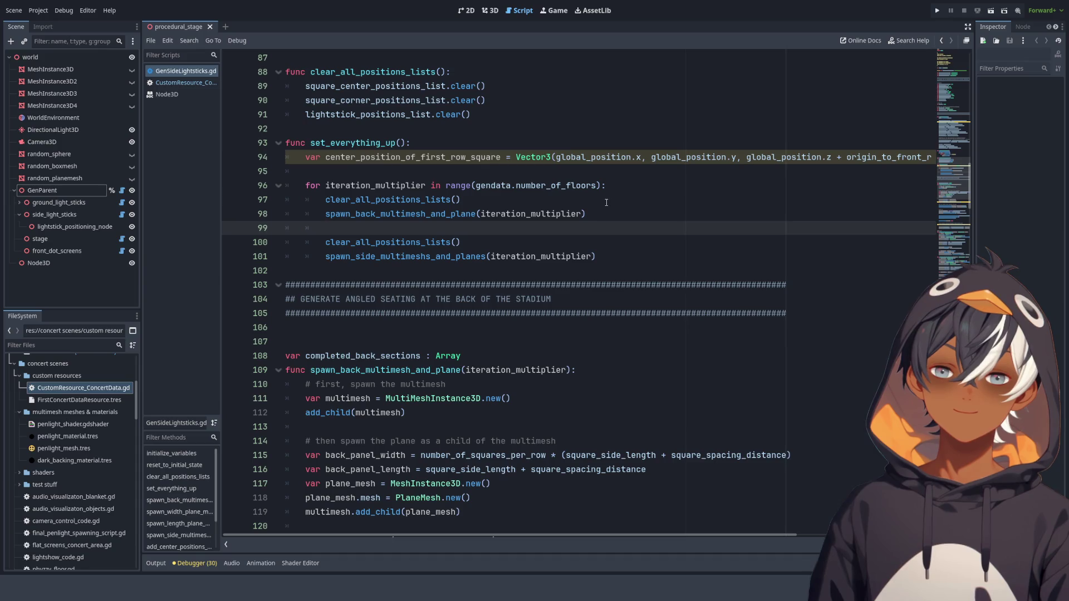
scroll(699, 216, "down", 2)
scroll(697, 216, "down", 4)
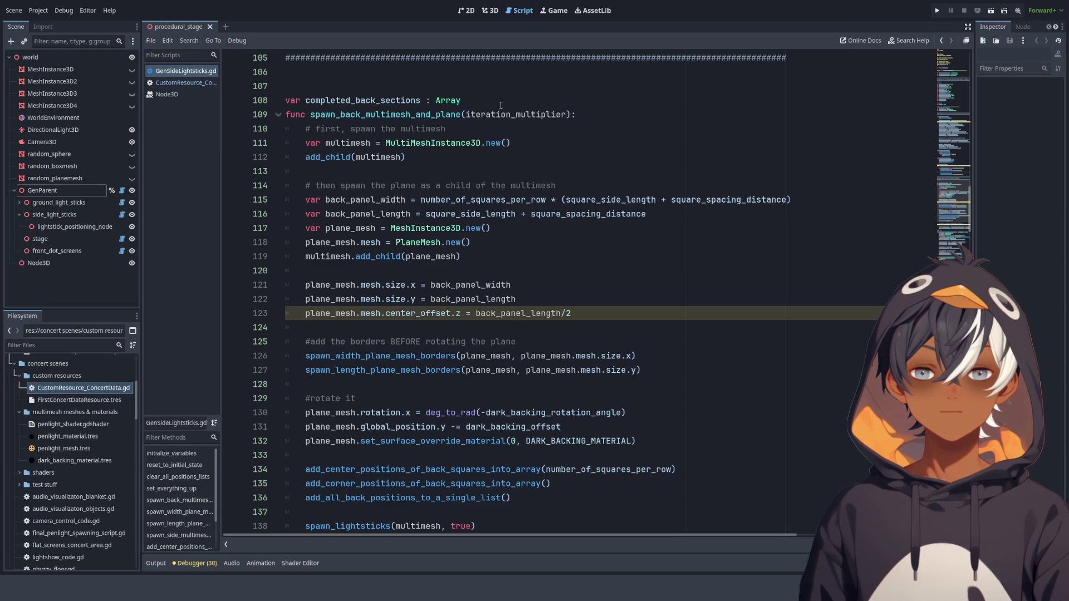
scroll(517, 128, "down", 3)
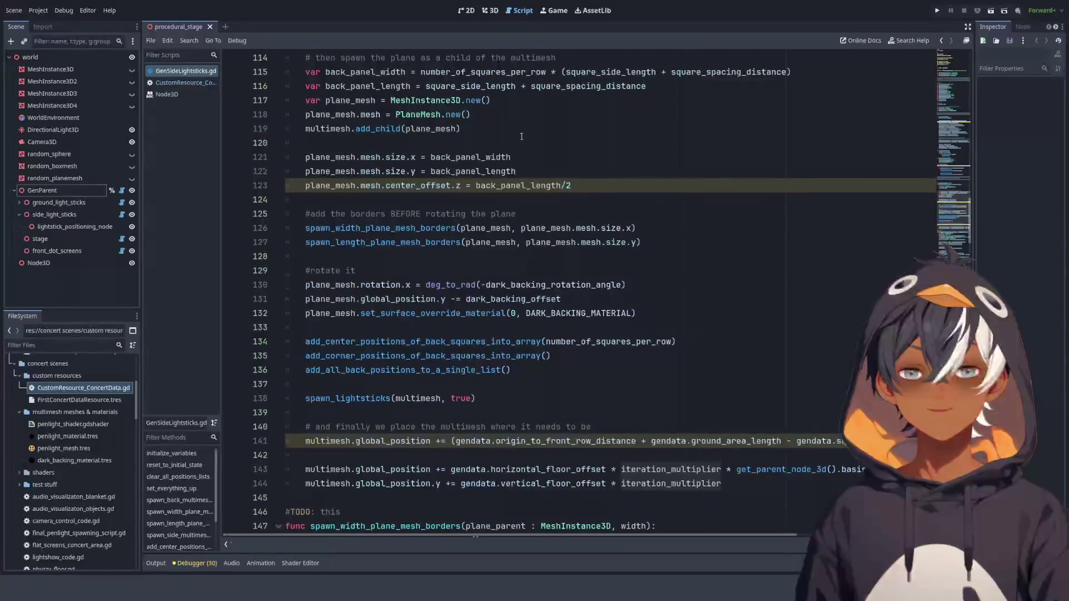
scroll(482, 225, "down", 5)
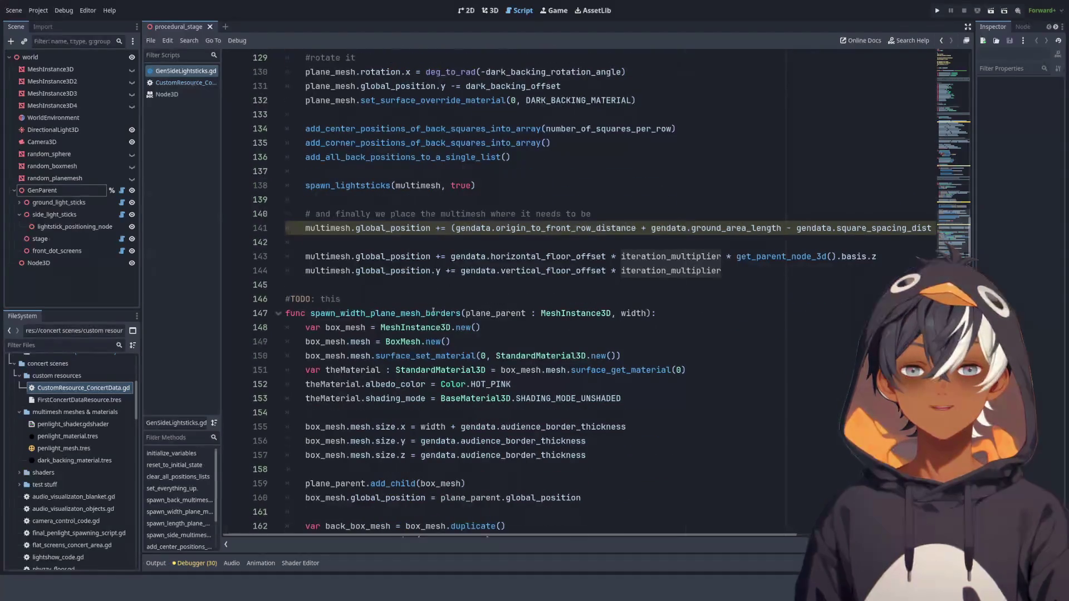
scroll(433, 302, "up", 11)
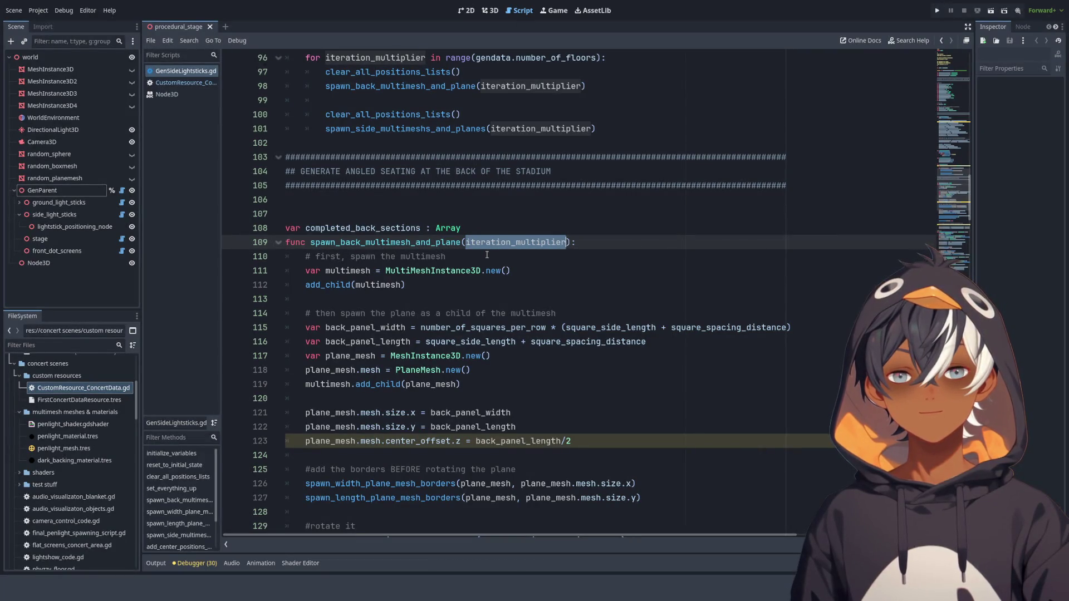
double_click(414, 57)
scroll(555, 136, "up", 6)
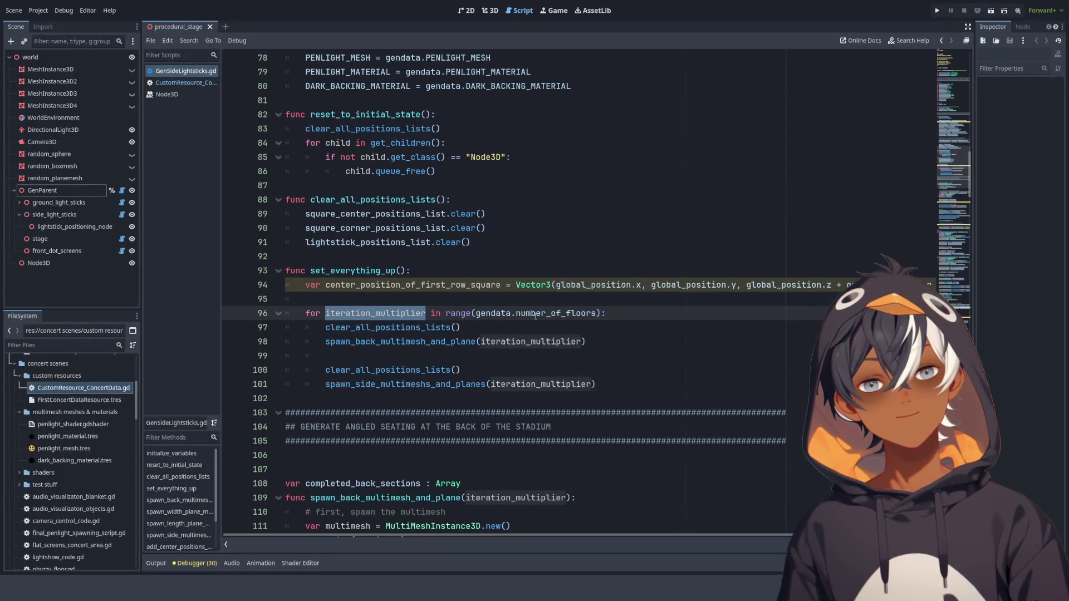
left_click_drag(475, 313, 596, 312)
double_click(529, 342)
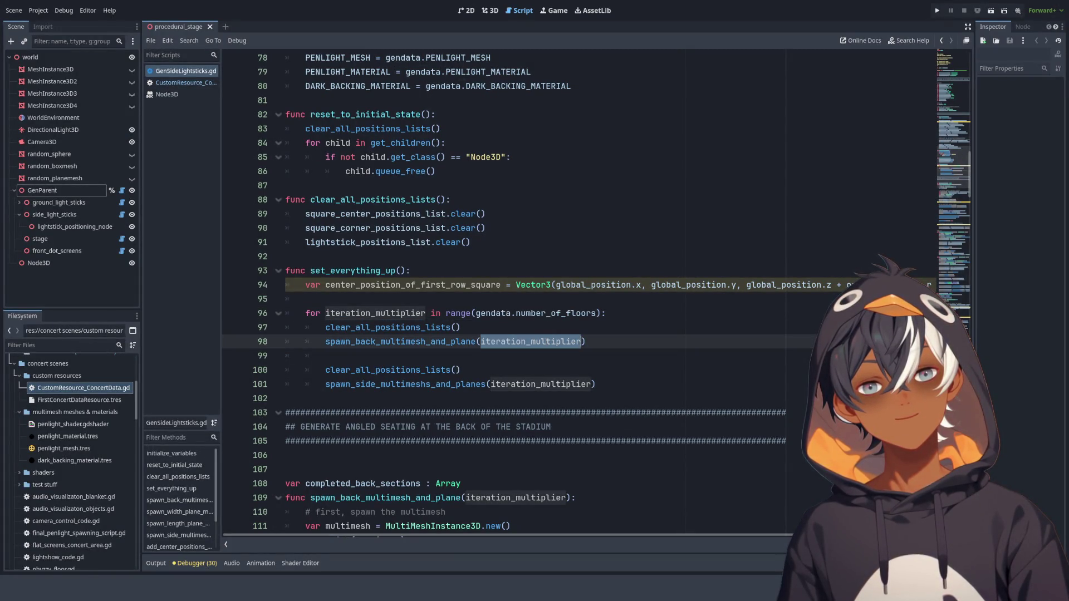
double_click(374, 313)
double_click(493, 313)
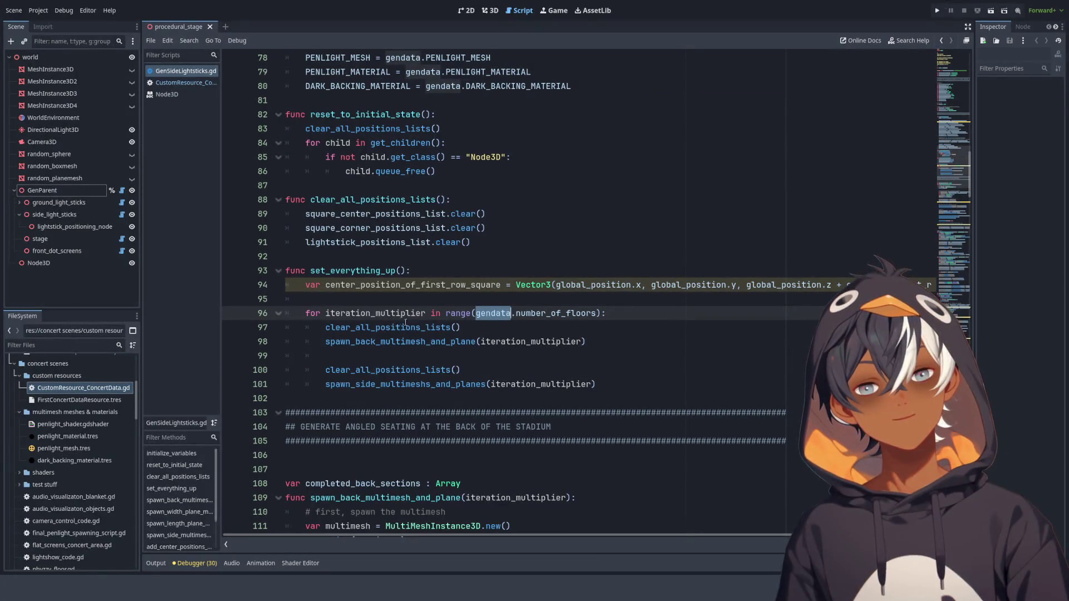
double_click(386, 313)
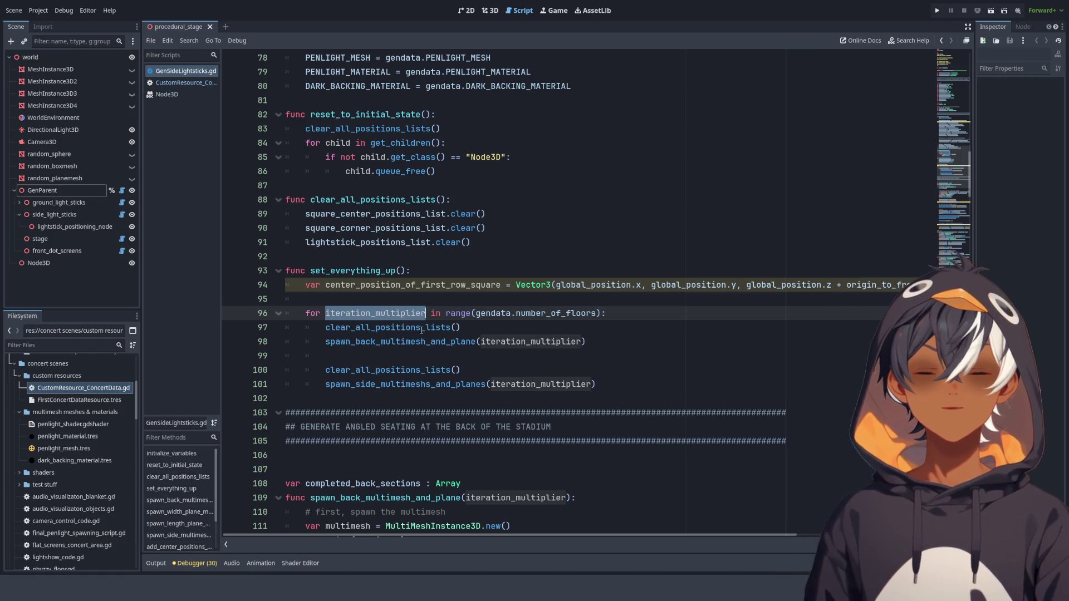
scroll(481, 58, "down", 5)
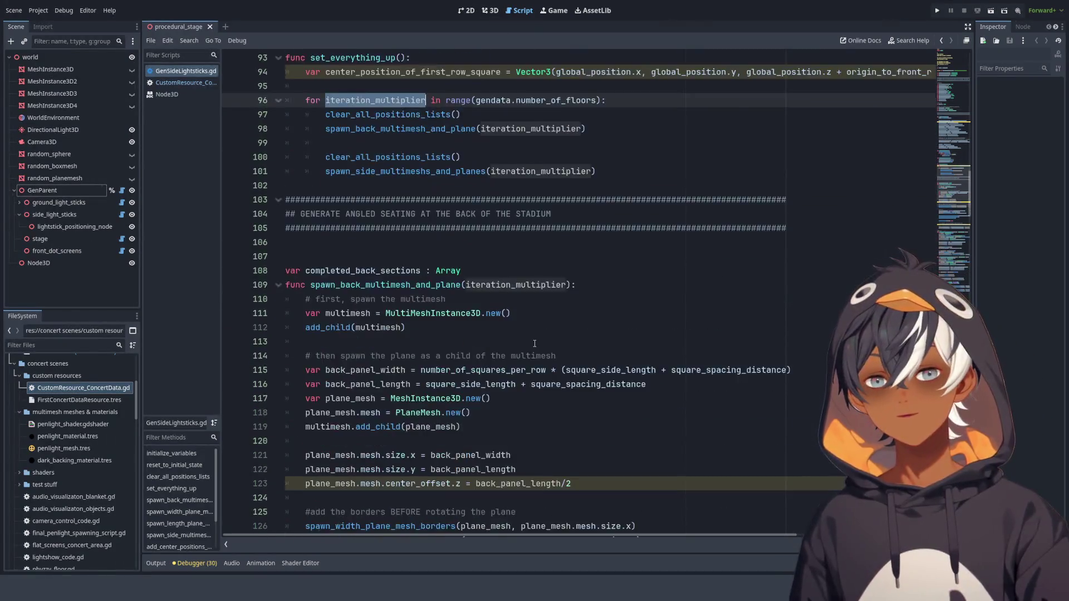
scroll(481, 58, "up", 3)
left_click(490, 10)
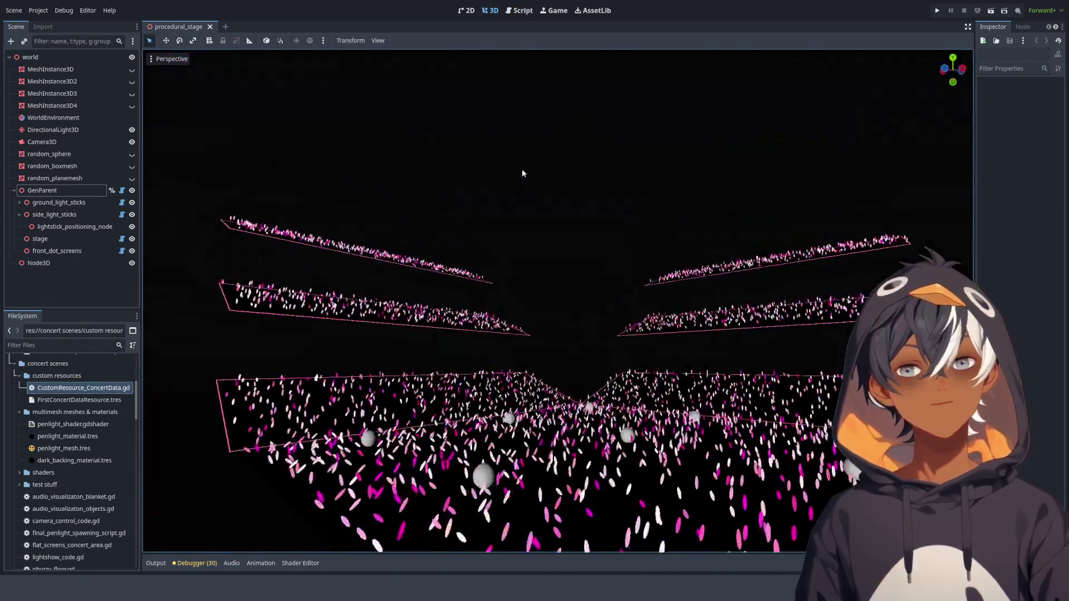
scroll(422, 149, "up", 5)
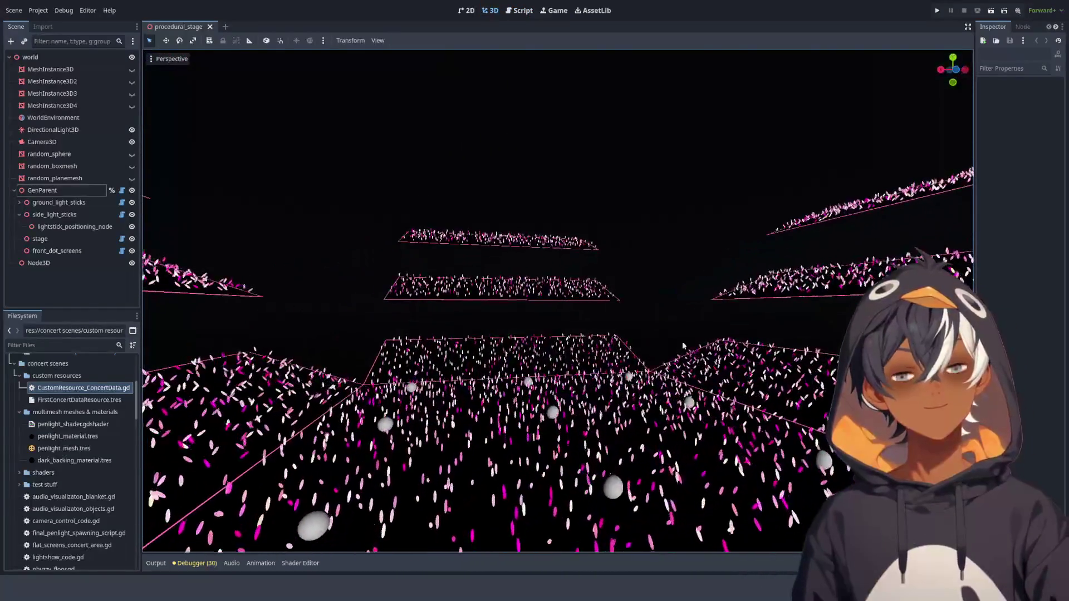
left_click(522, 11)
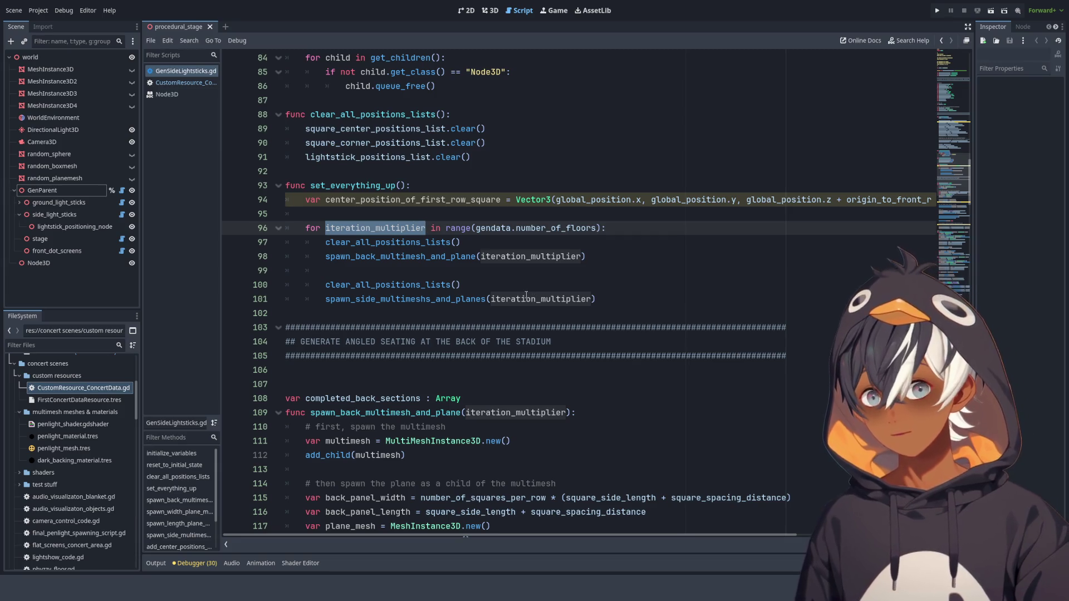
scroll(519, 289, "down", 1)
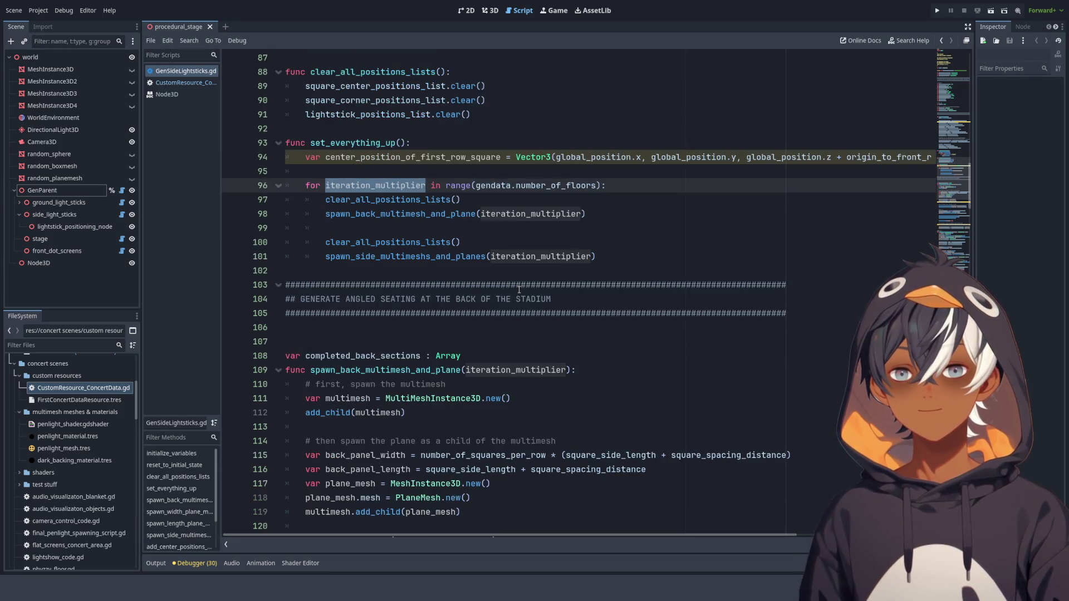
scroll(519, 290, "down", 2)
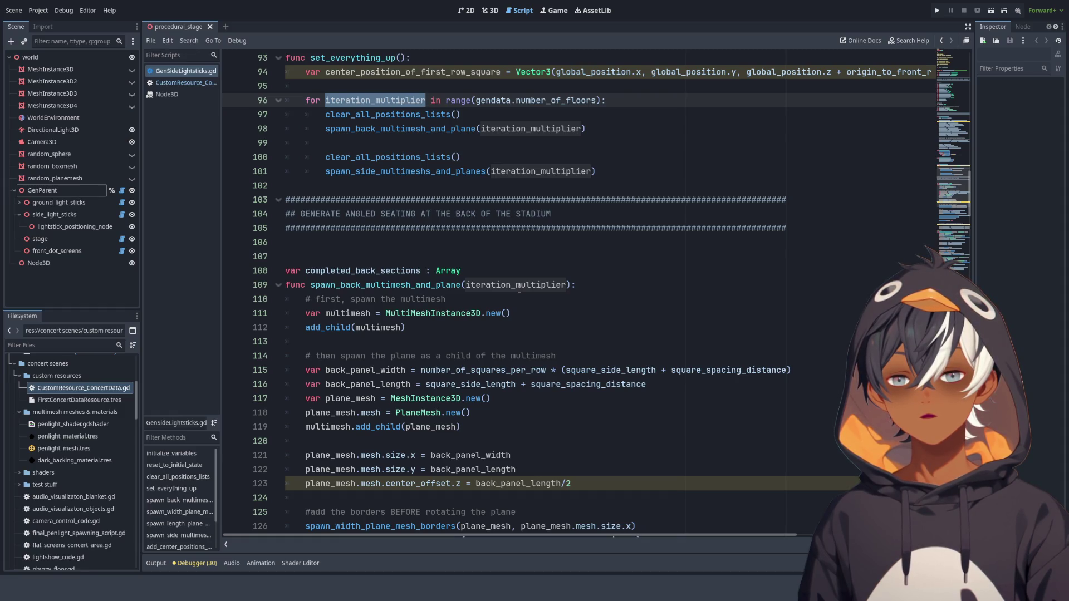
scroll(518, 289, "down", 4)
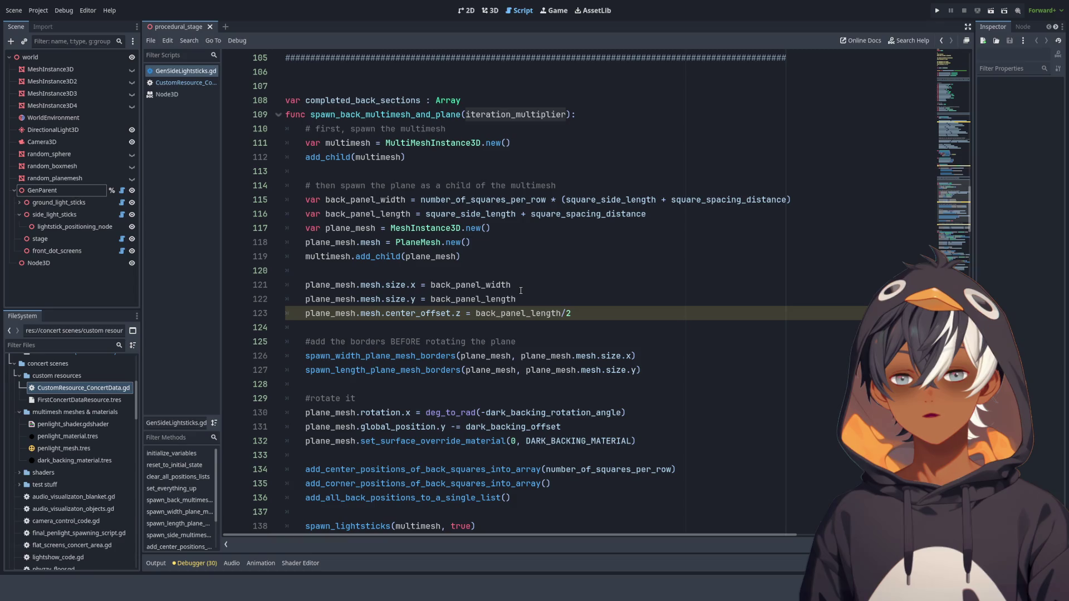
scroll(520, 294, "down", 9)
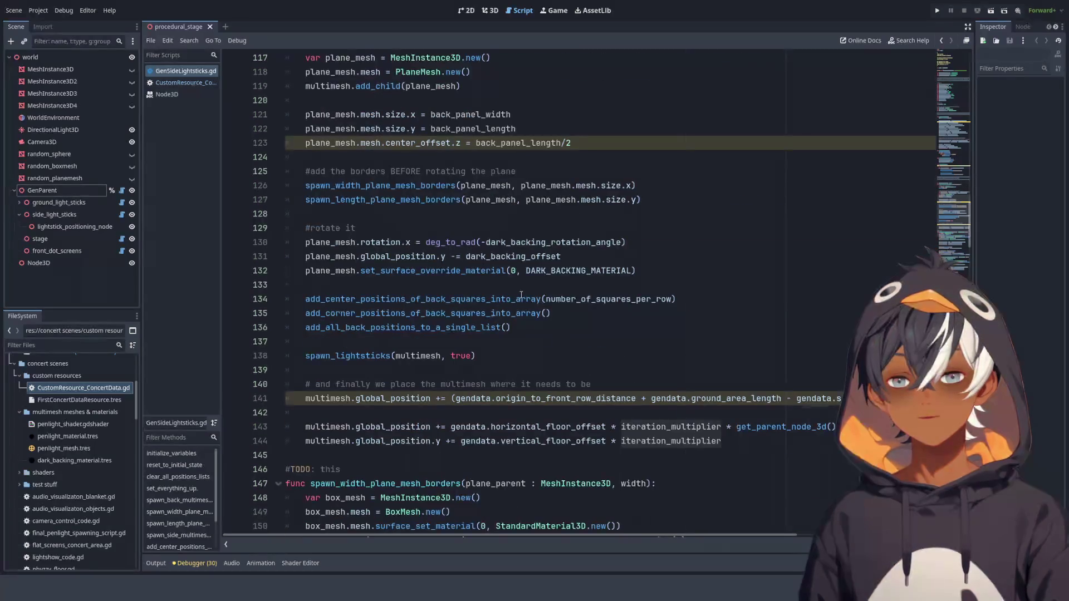
scroll(521, 294, "down", 1)
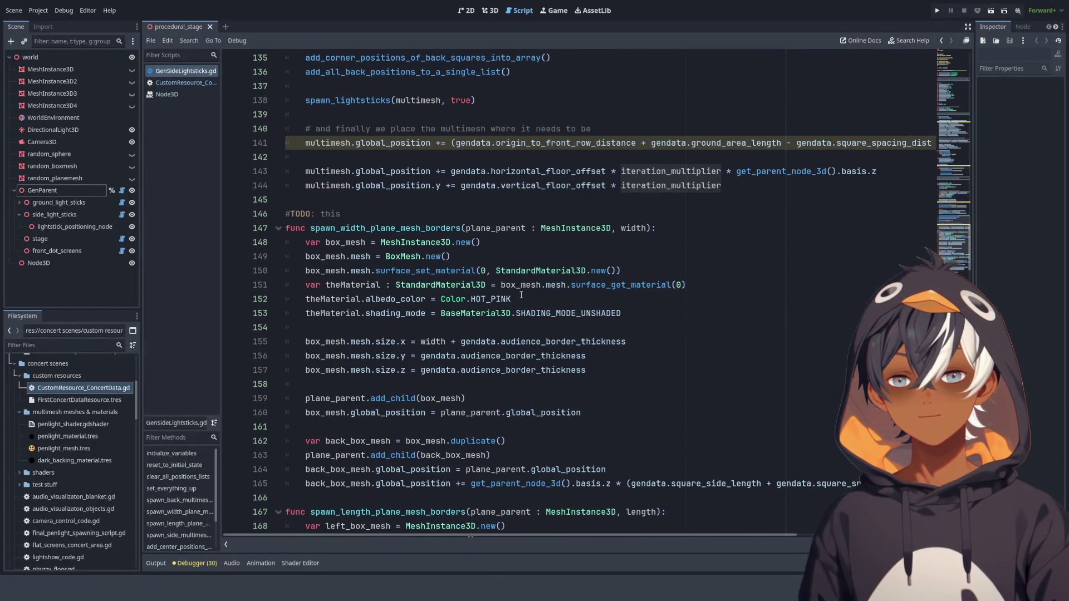
scroll(521, 295, "up", 5)
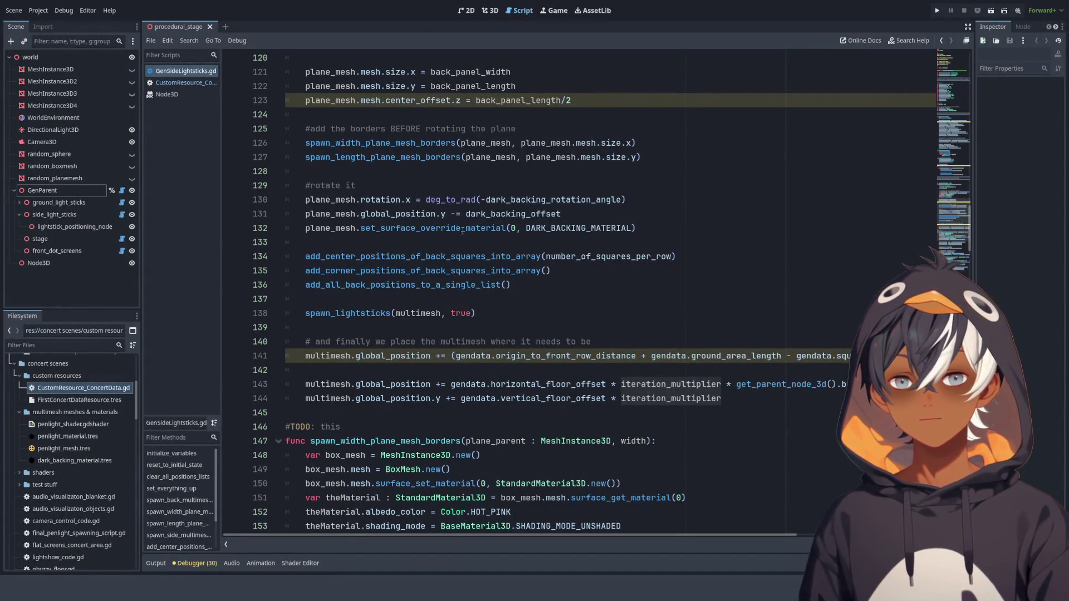
scroll(445, 240, "up", 1)
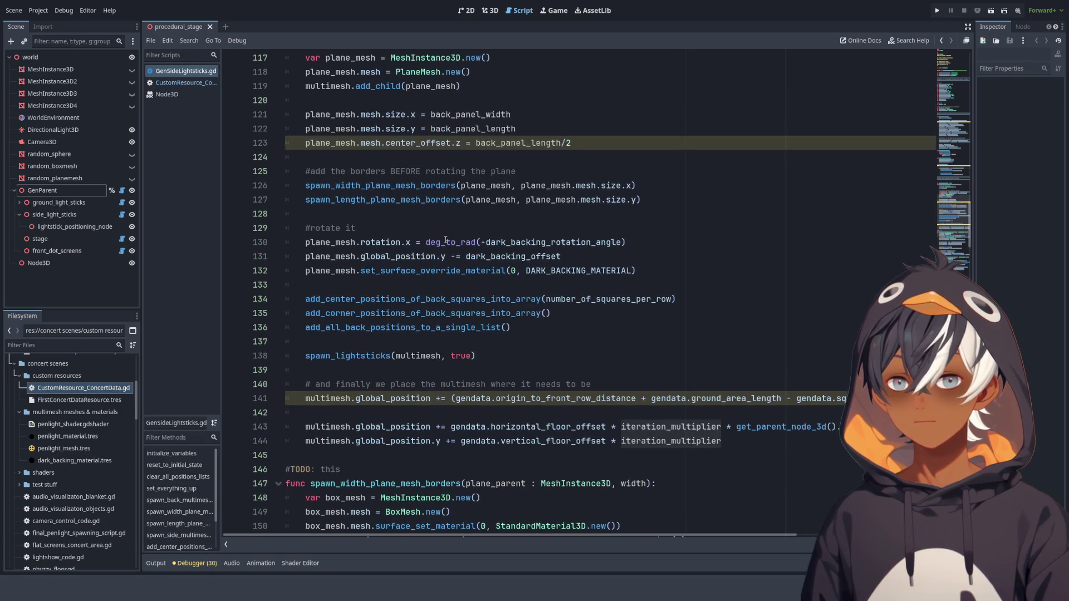
left_click(397, 184)
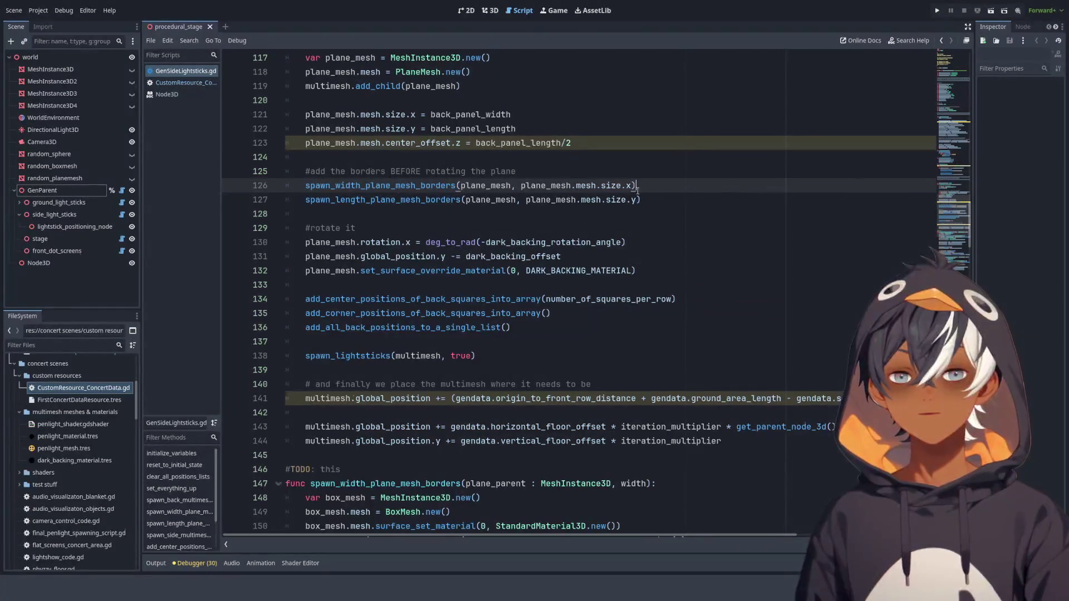
left_click(659, 197)
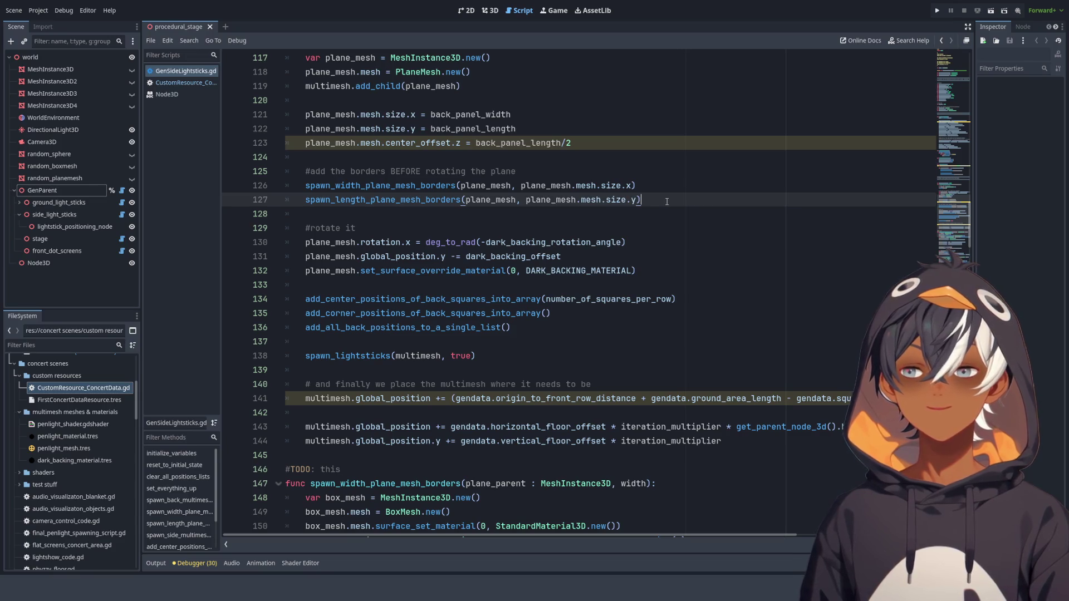
left_click(653, 188)
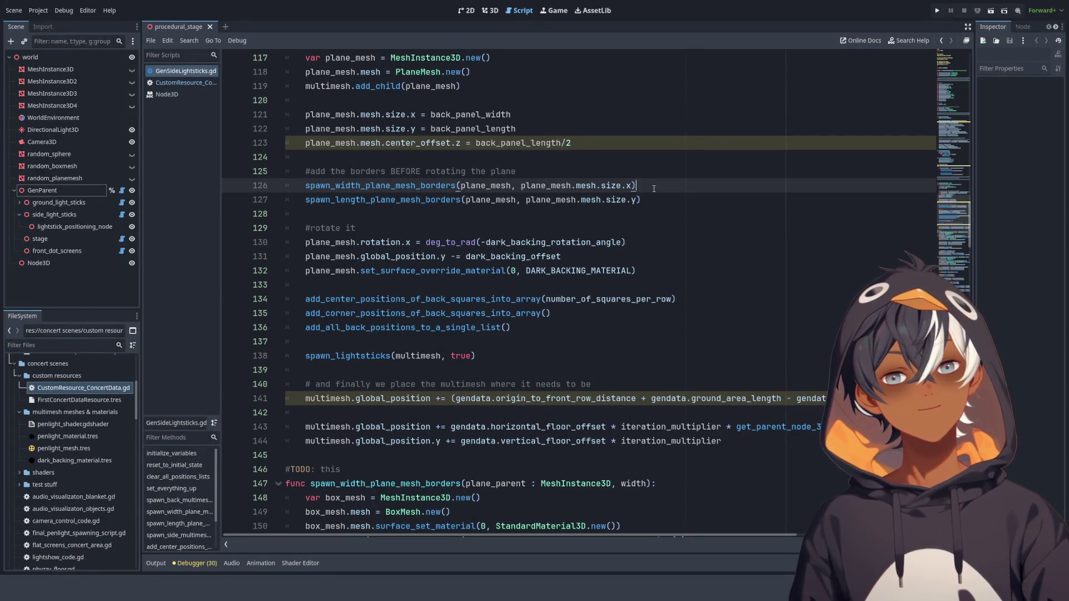
left_click_drag(654, 201, 648, 187)
left_click(671, 199)
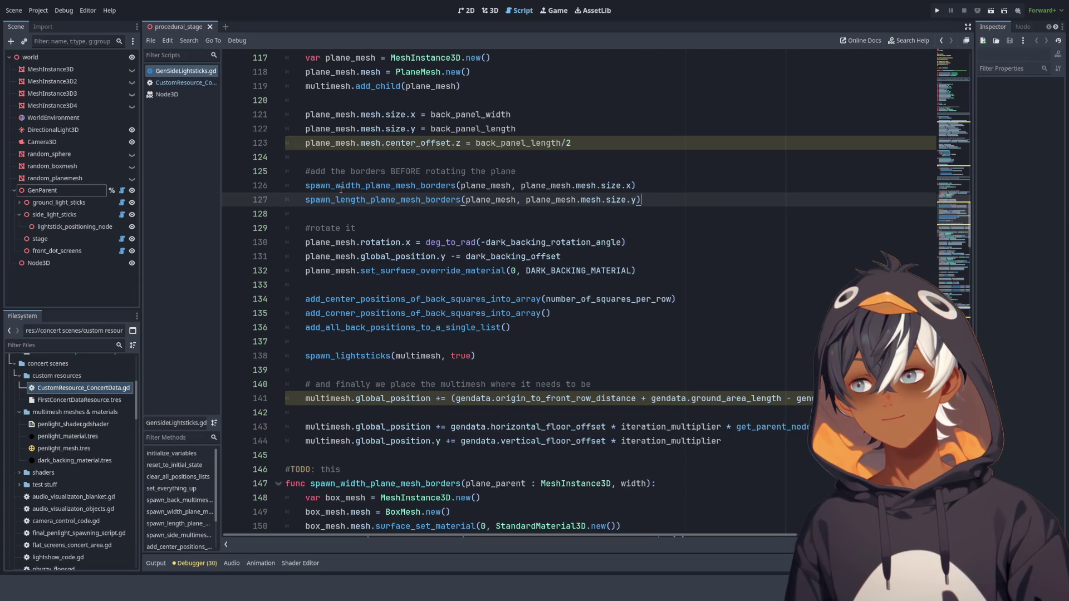
left_click(334, 209)
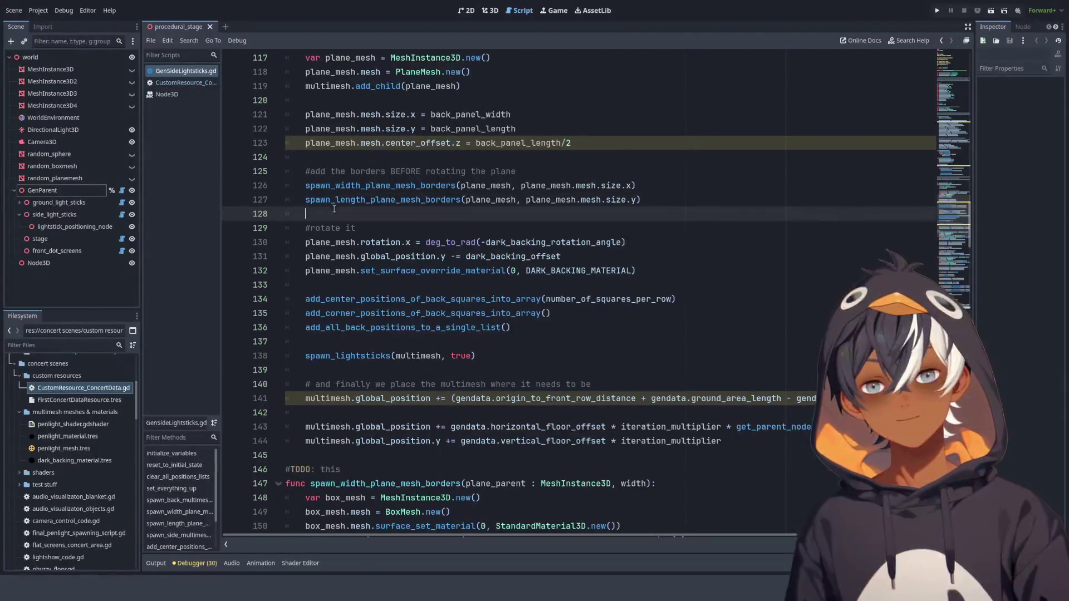
double_click(386, 202)
scroll(474, 229, "up", 5)
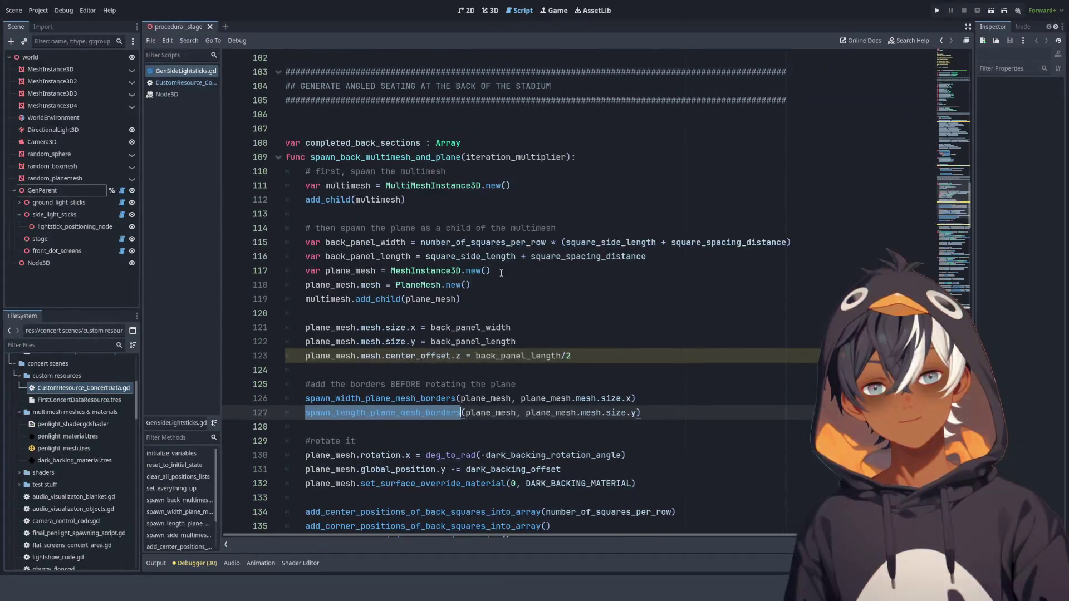
scroll(583, 263, "up", 5)
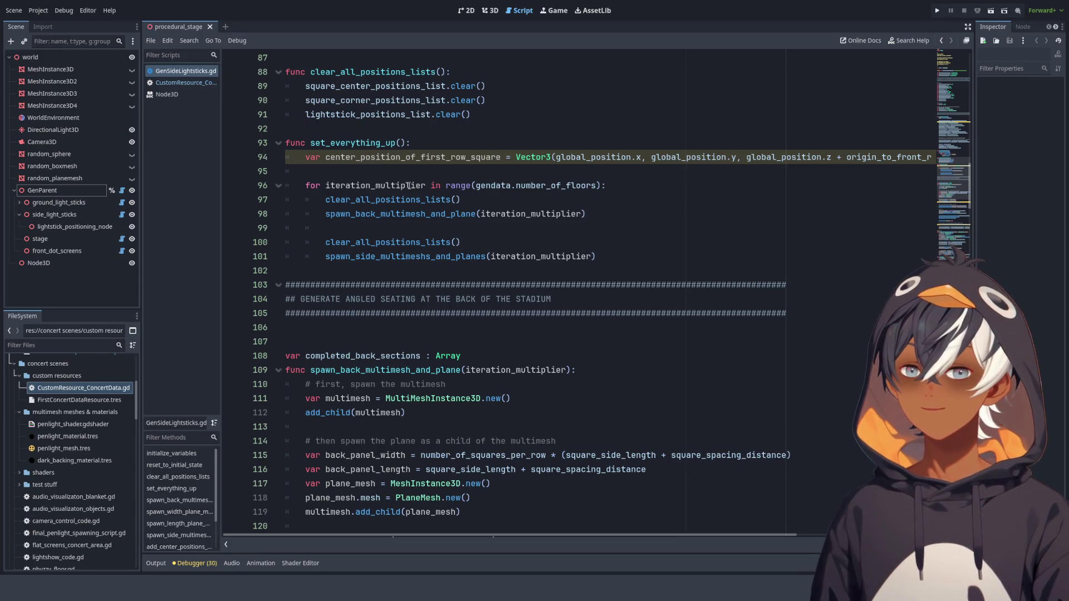
double_click(518, 213)
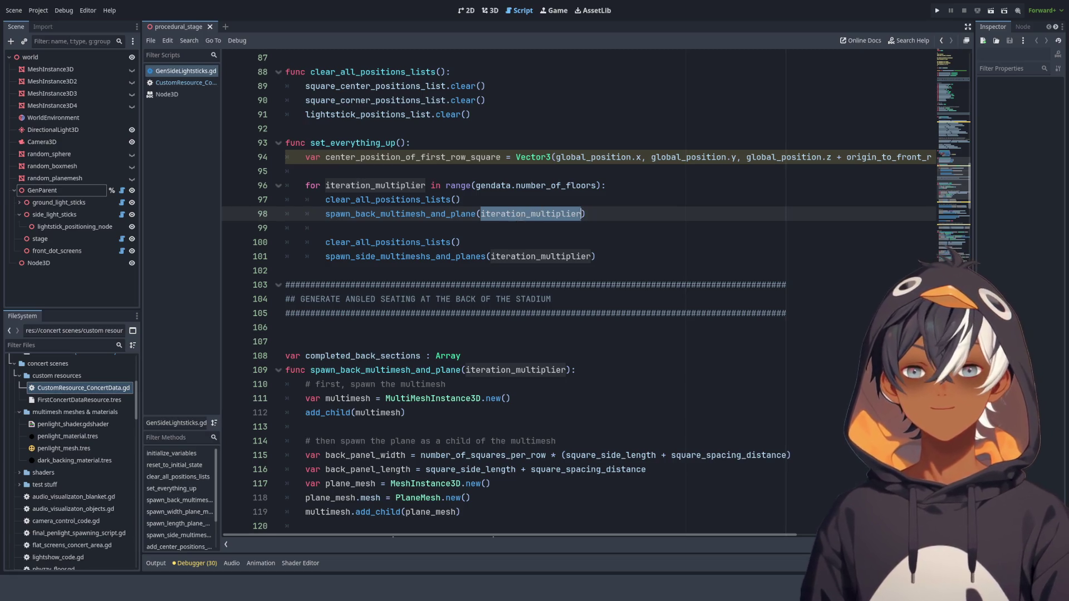
scroll(509, 217, "down", 4)
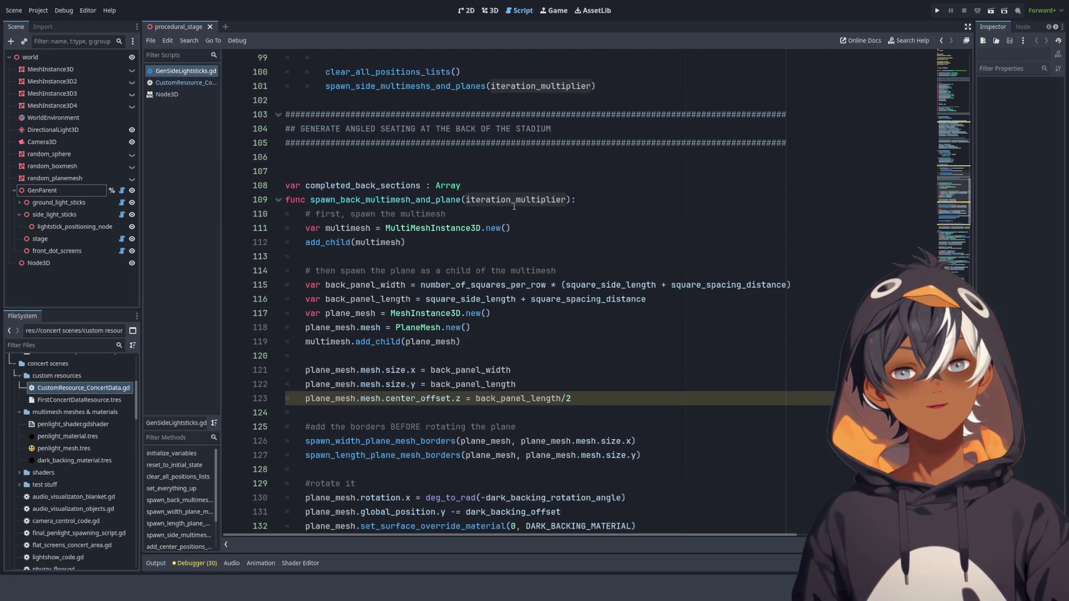
scroll(501, 206, "up", 5)
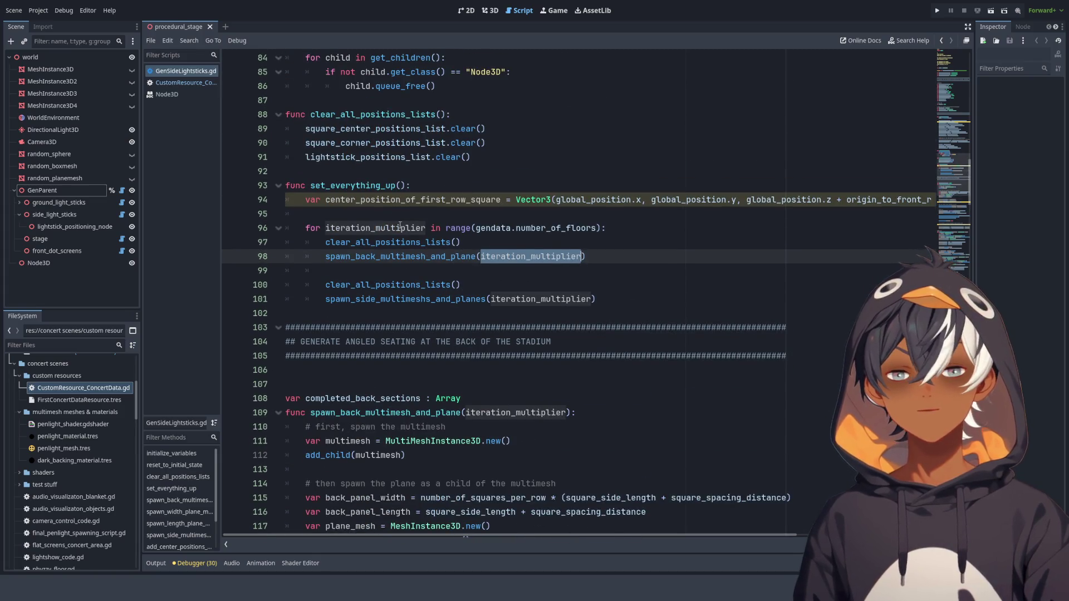
double_click(400, 227)
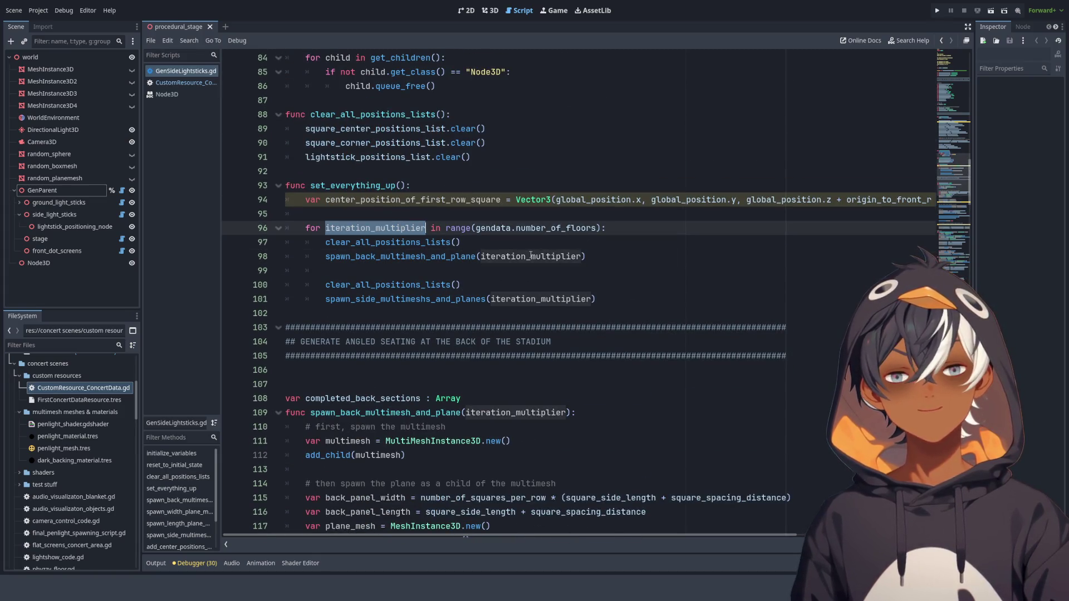
scroll(531, 255, "down", 6)
scroll(652, 259, "down", 3)
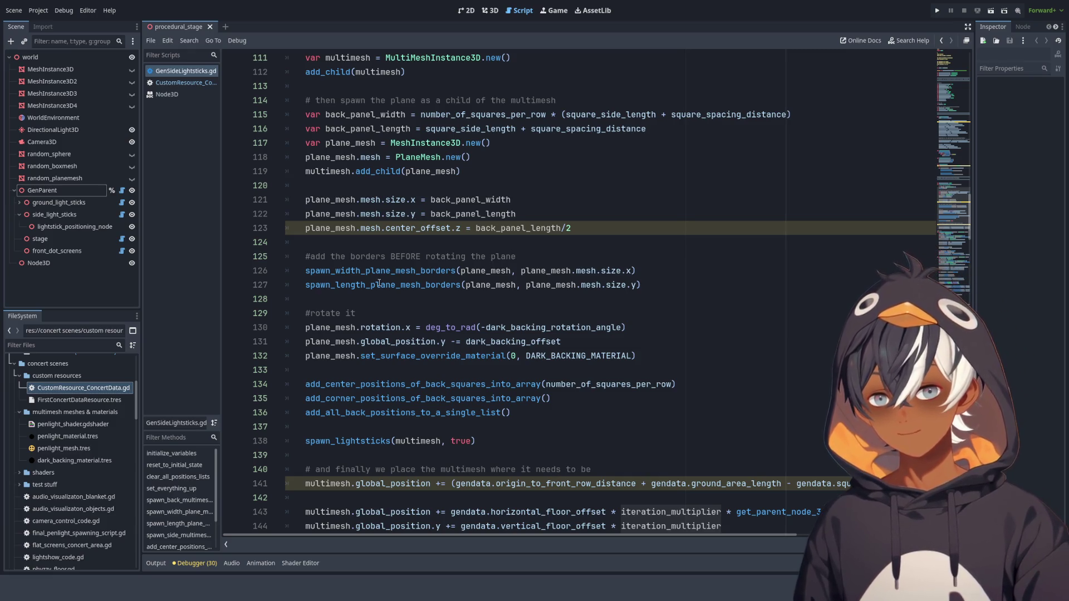
left_click(631, 271)
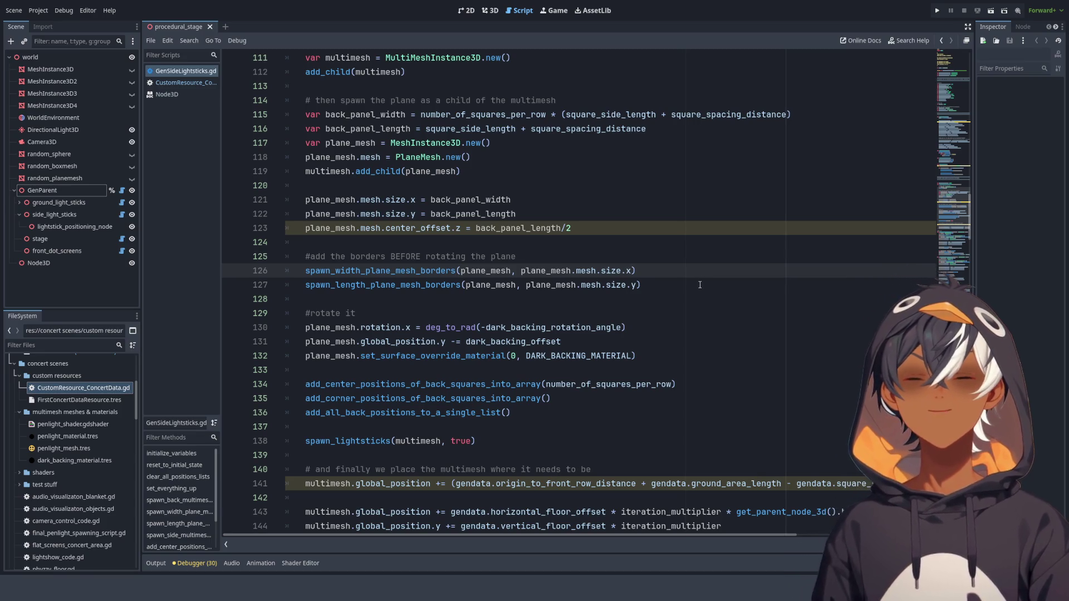
scroll(696, 282, "down", 10)
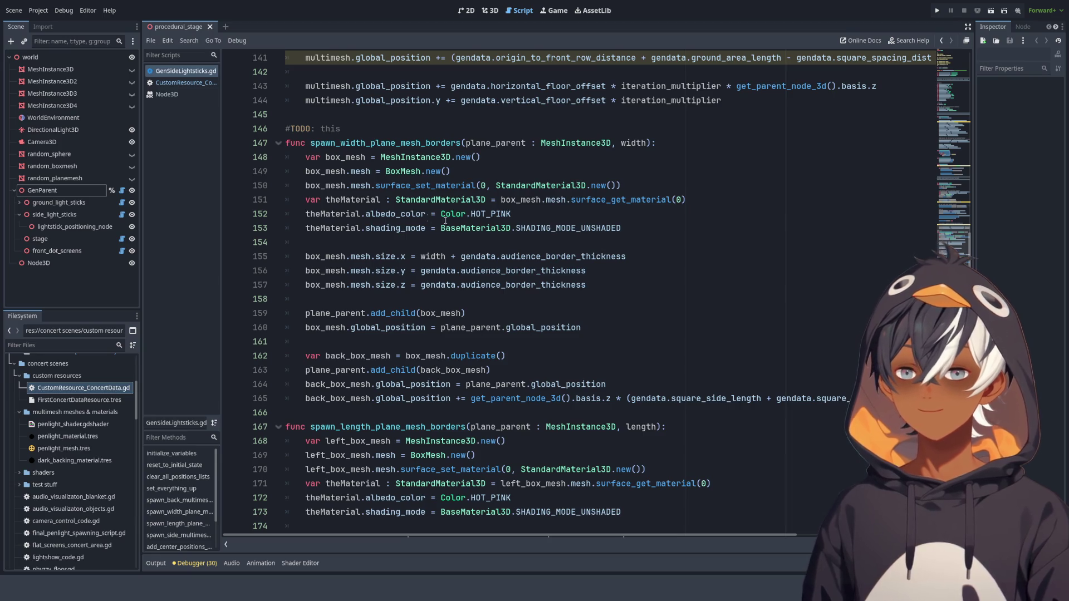
scroll(417, 236, "up", 2)
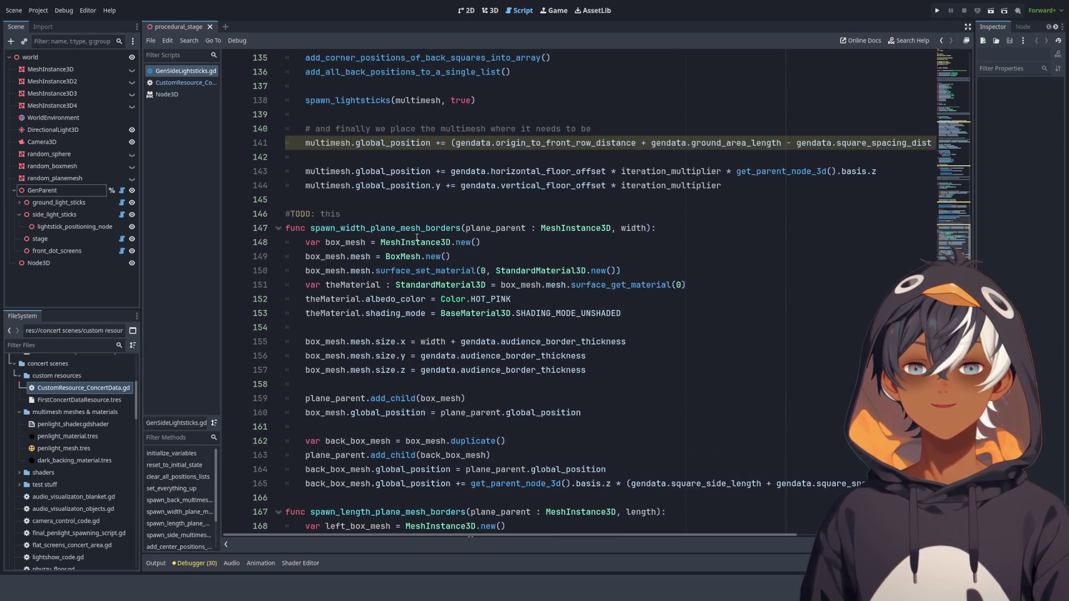
scroll(410, 234, "down", 4)
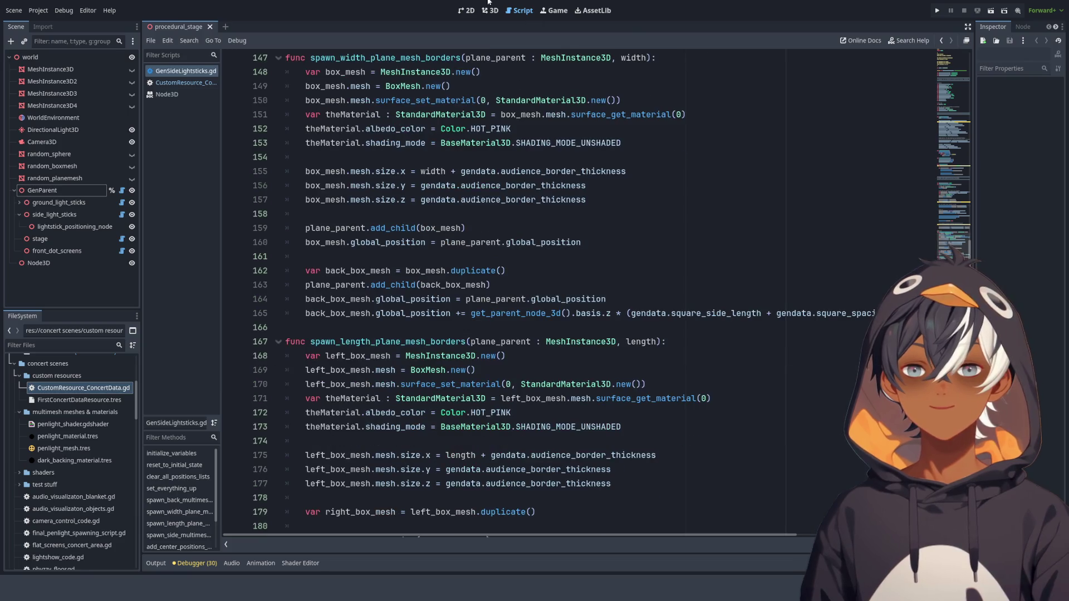
left_click(490, 10)
left_click_drag(508, 275, 510, 165)
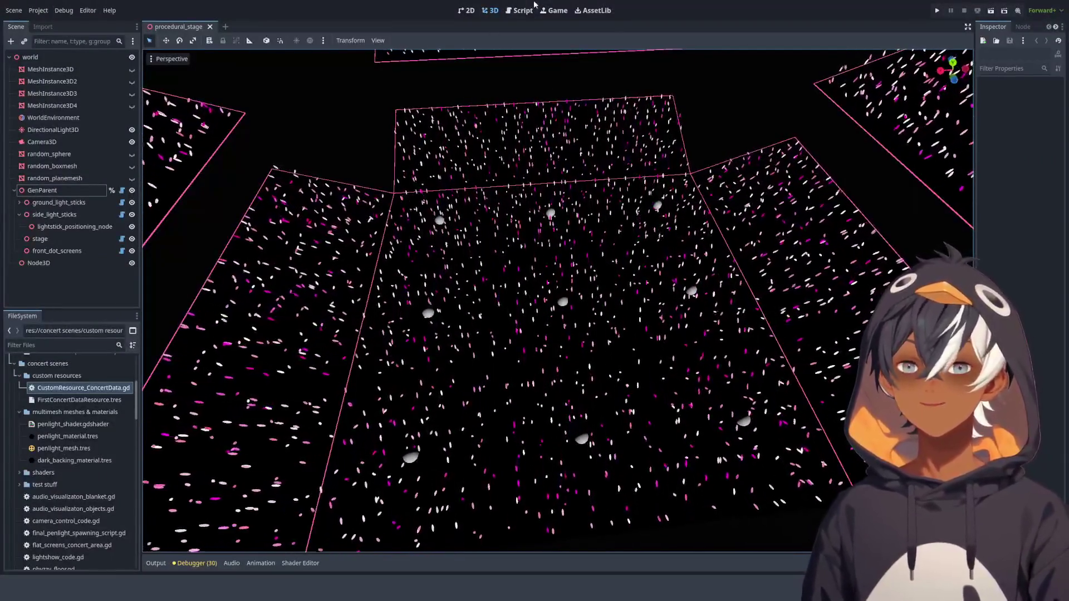
mouse_move(492, 193)
left_mouse_down()
mouse_move(440, 279)
mouse_move(638, 209)
mouse_move(641, 271)
mouse_move(533, 271)
mouse_move(546, 287)
mouse_move(562, 96)
left_mouse_up()
scroll(546, 287, "up", 5)
left_click(519, 10)
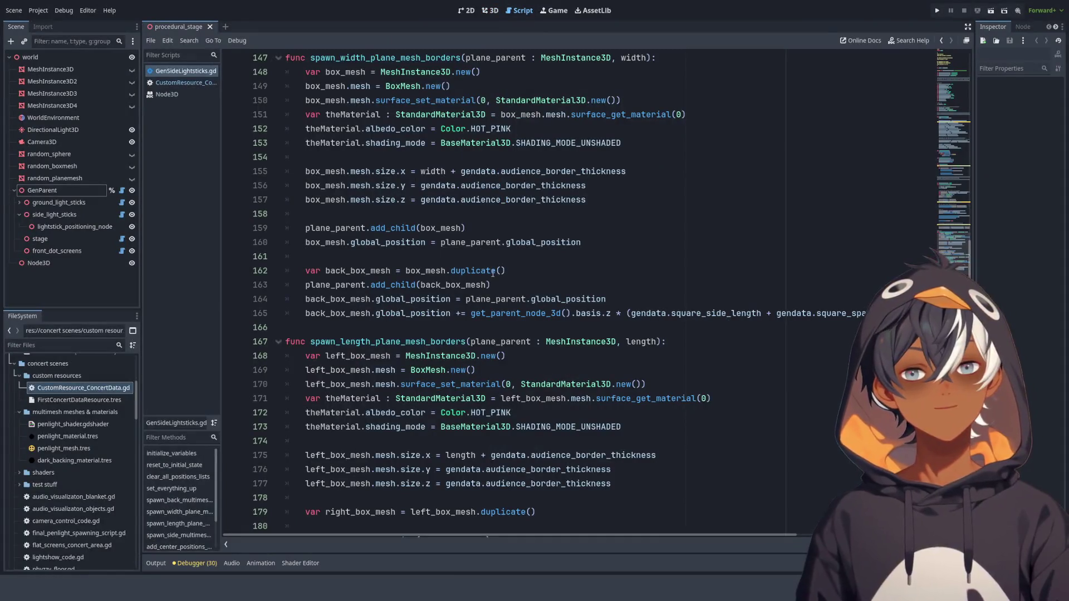
- Scroll past the border functions and switch to 3D with a low view across the floors
scroll(537, 228, "down", 3)
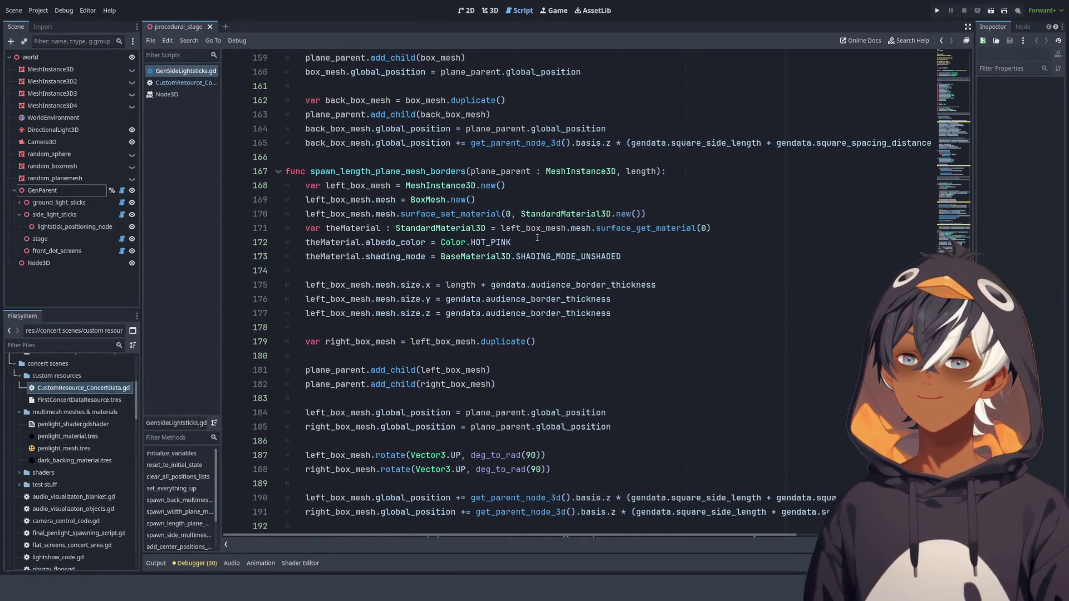
scroll(537, 242, "down", 2)
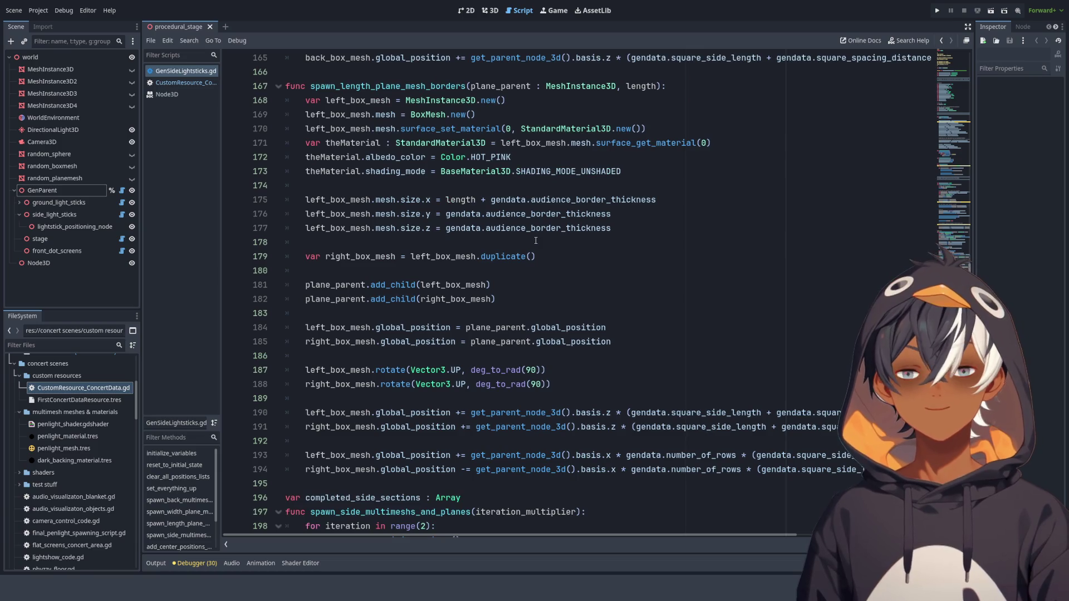
scroll(462, 274, "down", 3)
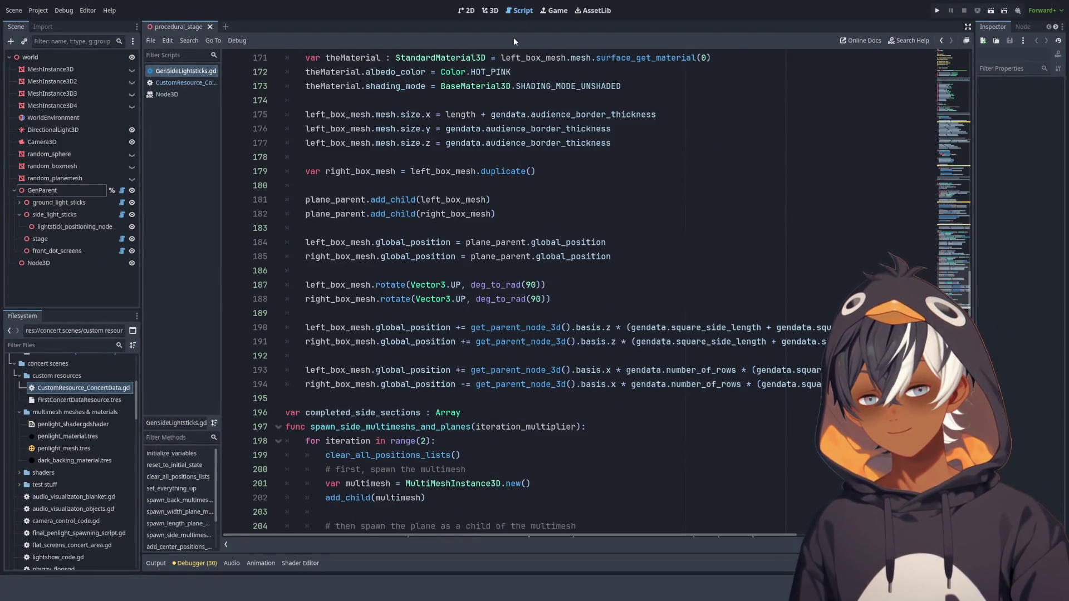
key("ctrl+F2")
mouse_move(552, 172)
left_mouse_down()
mouse_move(721, 174)
mouse_move(713, 143)
mouse_move(737, 136)
mouse_move(631, 189)
mouse_move(416, 206)
mouse_move(415, 229)
mouse_move(306, 209)
mouse_move(273, 227)
left_mouse_up()
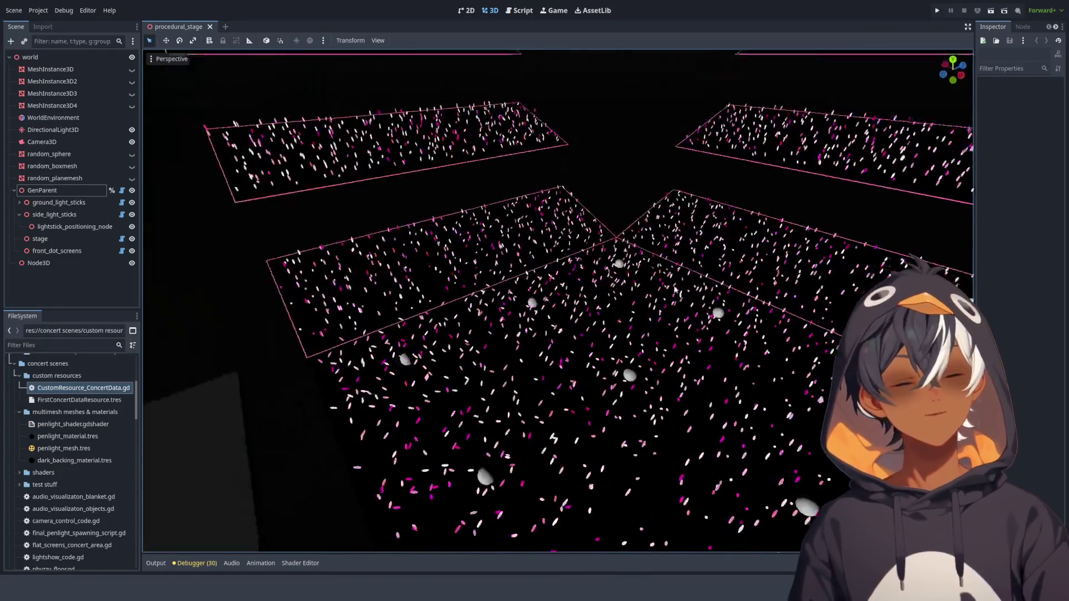
- Briefly revisit the script code, then switch back to the 3D scene view
left_click(517, 11)
scroll(534, 289, "down", 6)
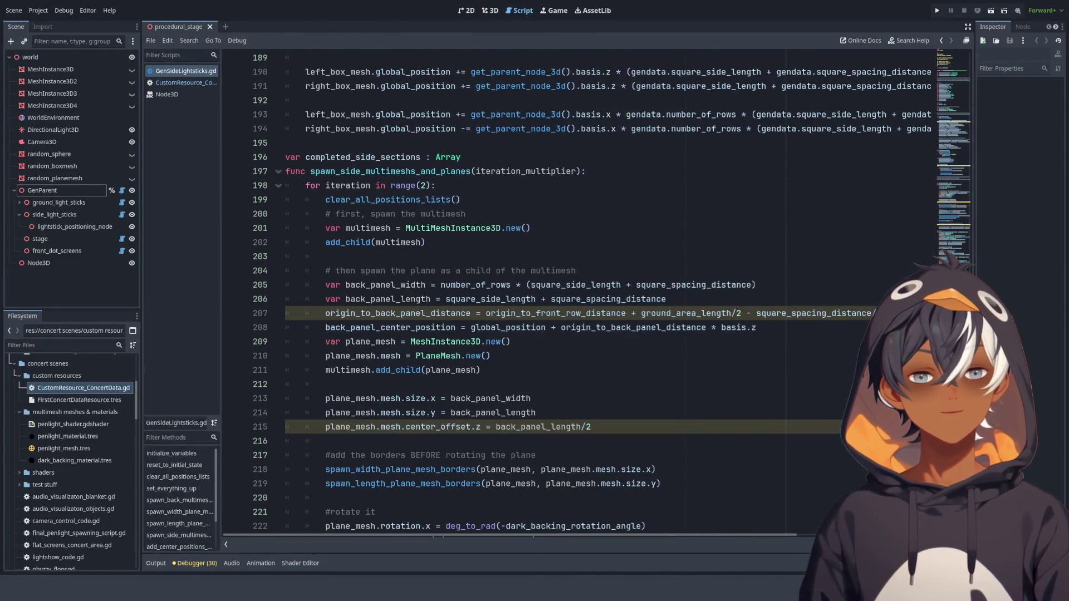
scroll(534, 289, "up", 10)
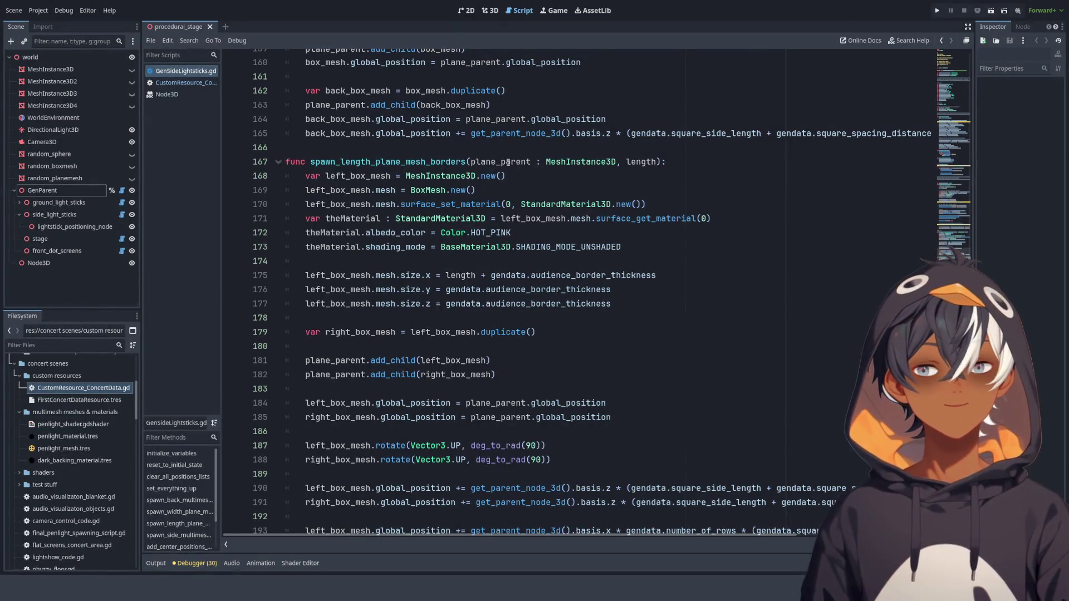
scroll(473, 163, "up", 3)
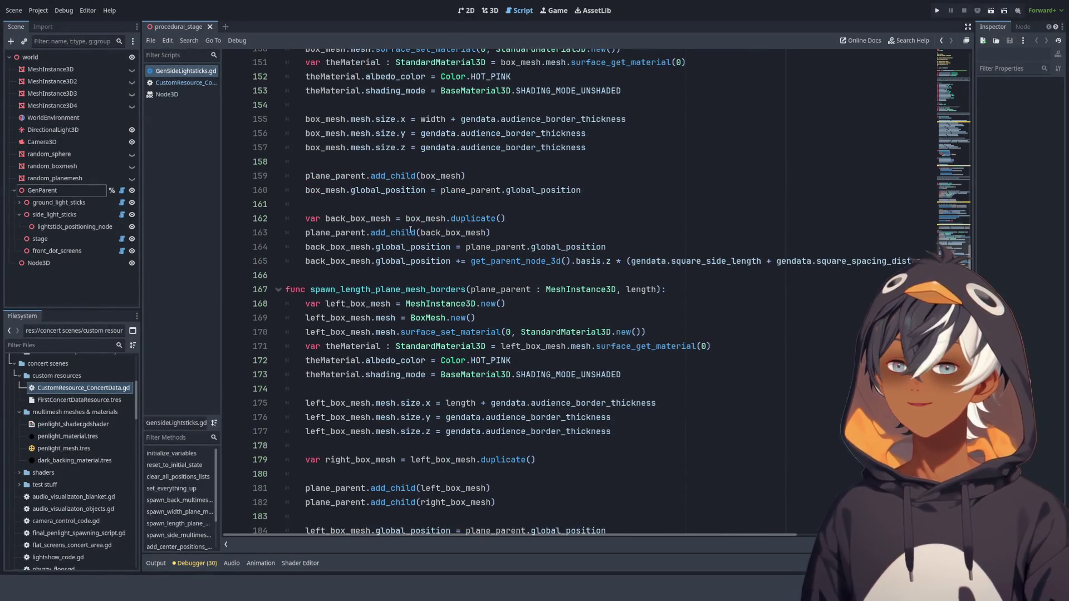
left_click(492, 12)
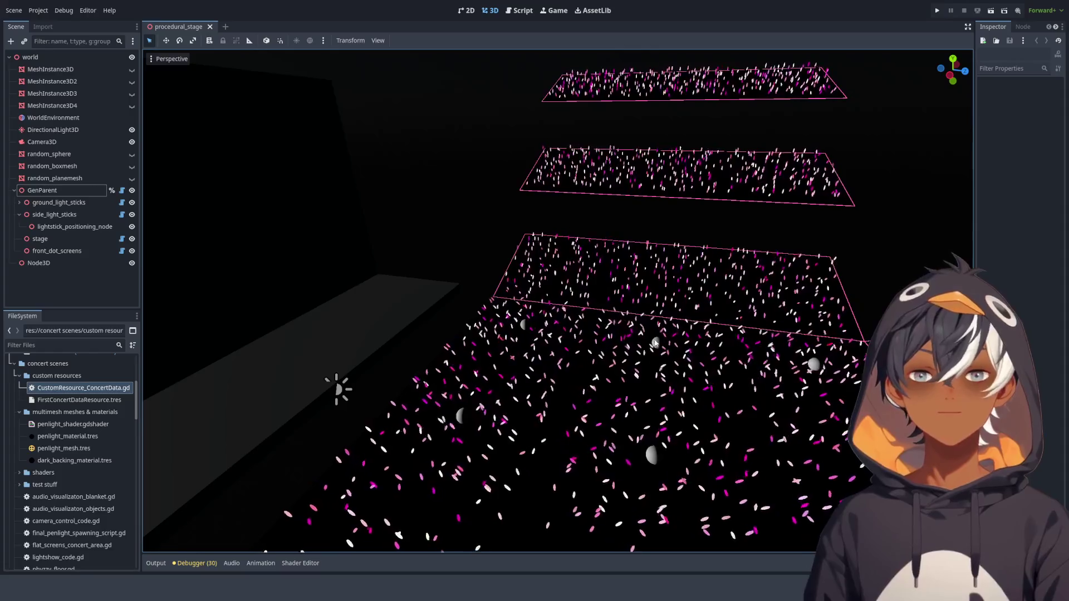
- Orbit to a front view of the stands and widen the Inspector to show GenParent's ConcertData (3 floors, 0.05 border)
mouse_move(502, 349)
left_mouse_down()
mouse_move(691, 313)
mouse_move(680, 323)
left_mouse_up()
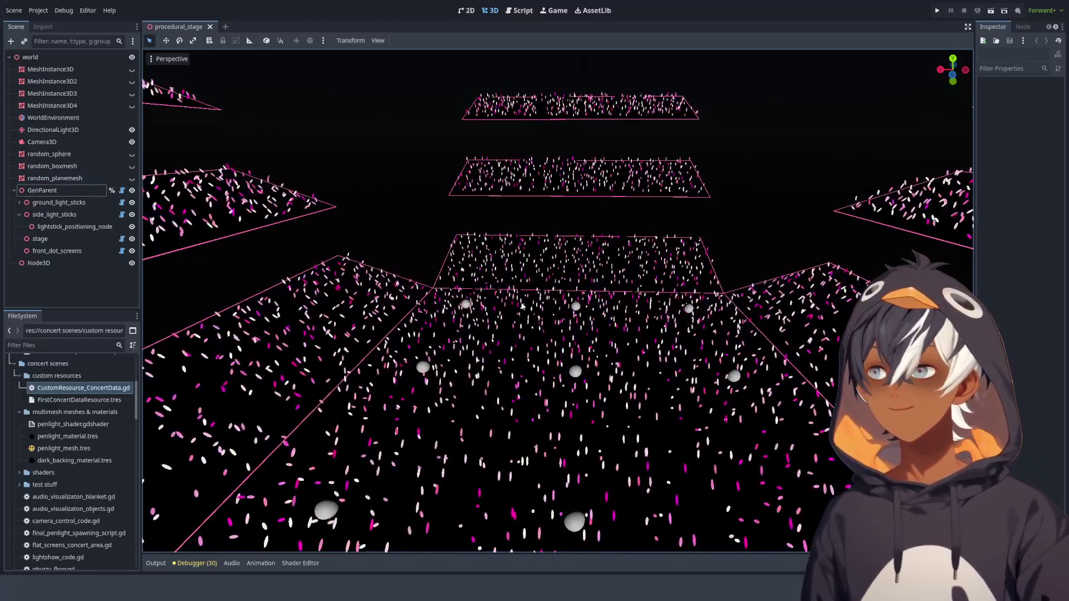
mouse_move(444, 312)
left_mouse_down()
mouse_move(714, 302)
mouse_move(719, 288)
mouse_move(710, 275)
mouse_move(578, 299)
left_mouse_up()
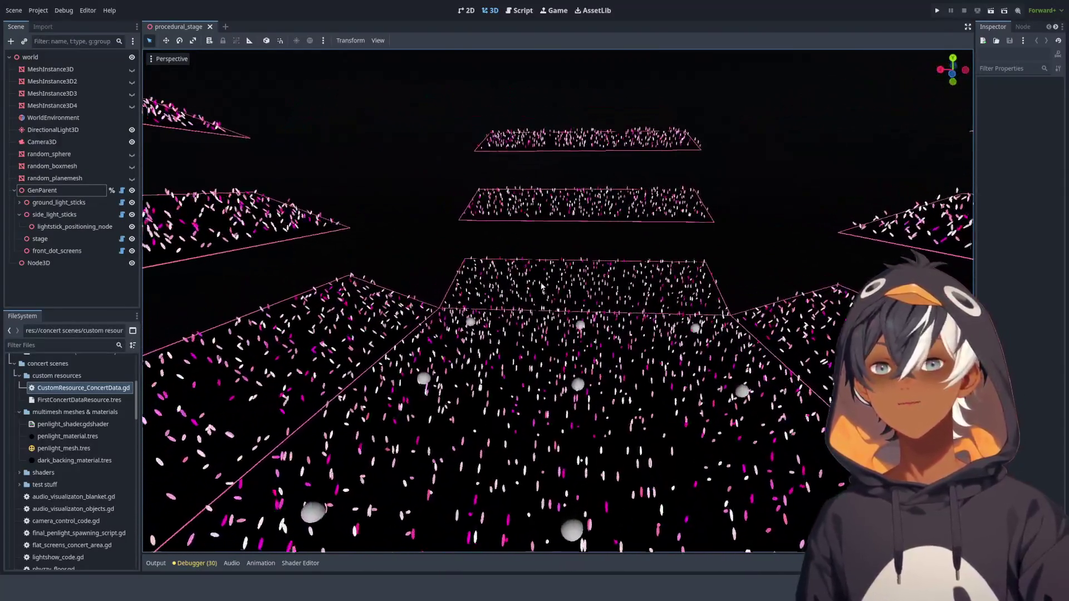
scroll(512, 306, "up", 2)
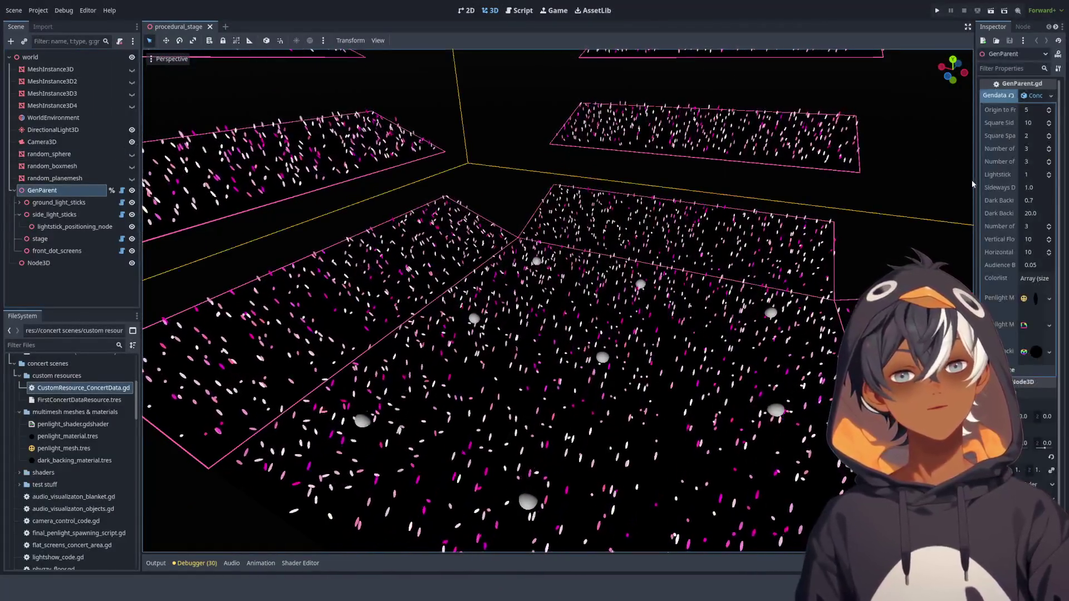
left_click_drag(972, 184, 802, 214)
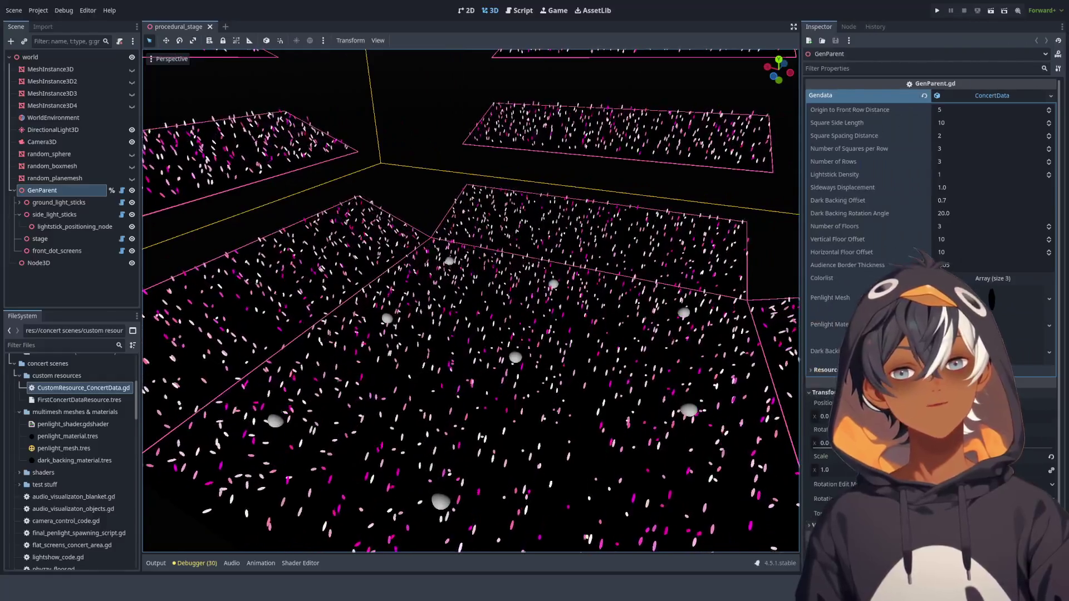
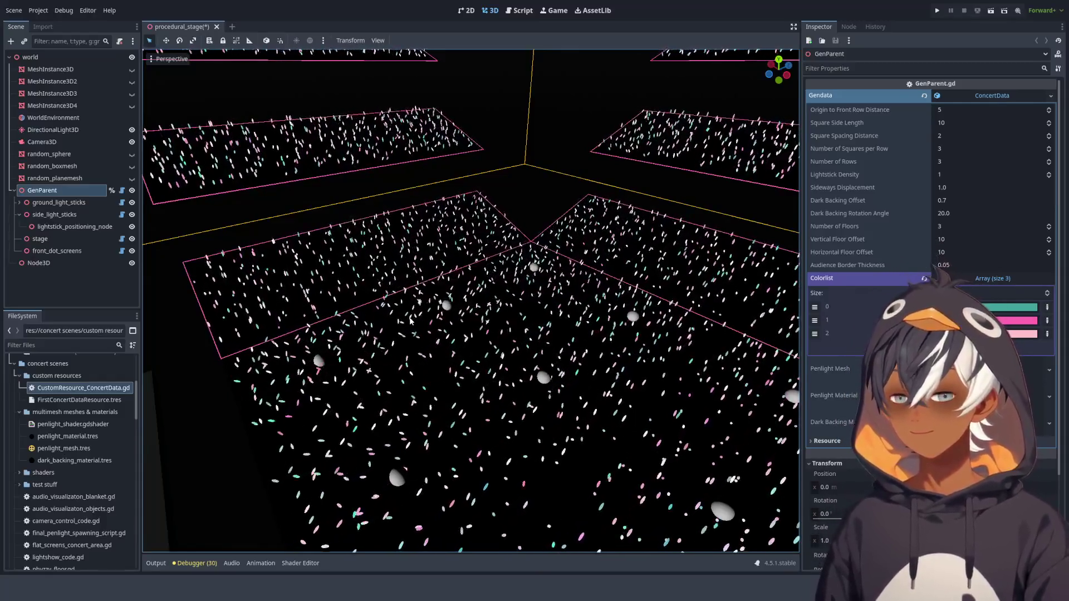
- Orbit around the stage to inspect the tiered lightstick crowd from several sides
mouse_move(515, 364)
left_mouse_down()
mouse_move(643, 330)
mouse_move(474, 327)
mouse_move(358, 306)
mouse_move(527, 342)
mouse_move(387, 298)
left_mouse_up()
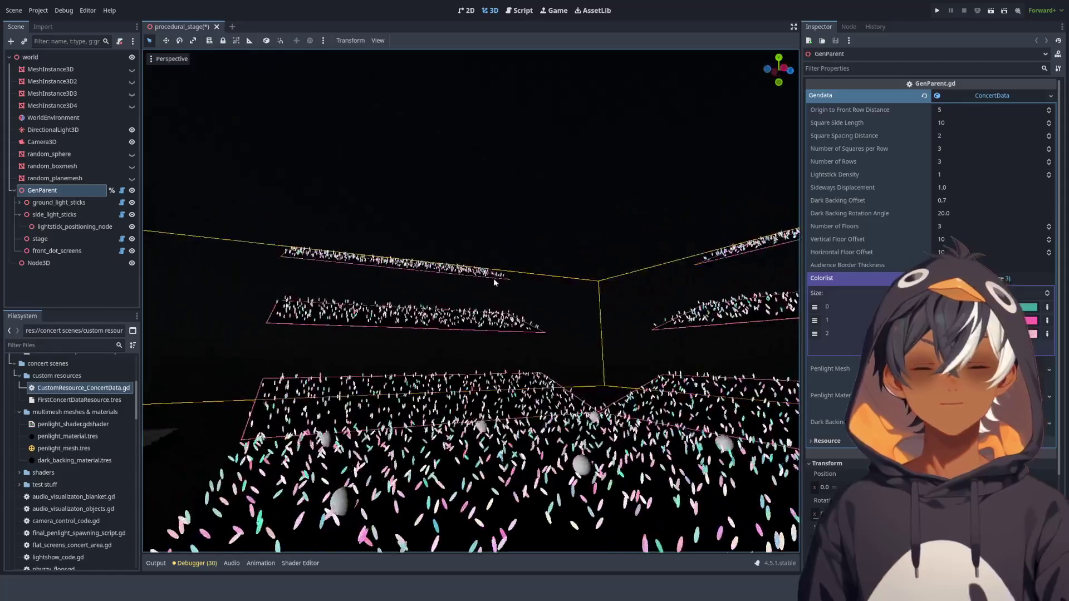
mouse_move(493, 283)
left_mouse_down()
mouse_move(550, 292)
mouse_move(573, 331)
mouse_move(545, 361)
left_mouse_up()
mouse_move(517, 302)
left_mouse_down()
mouse_move(500, 312)
mouse_move(500, 295)
left_mouse_up()
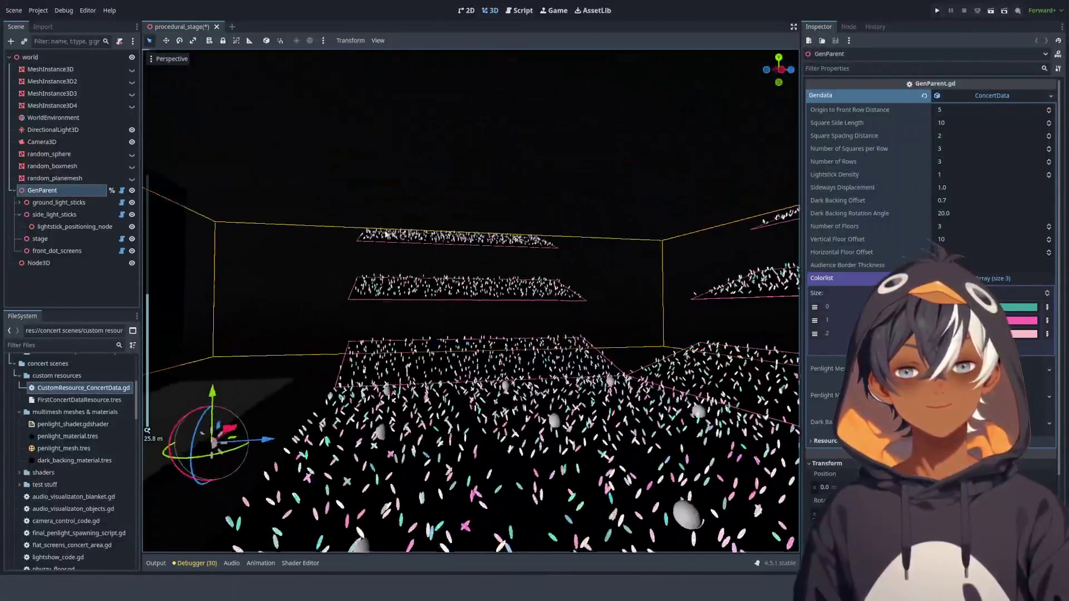
mouse_move(345, 236)
left_mouse_down()
mouse_move(329, 285)
mouse_move(490, 277)
left_mouse_up()
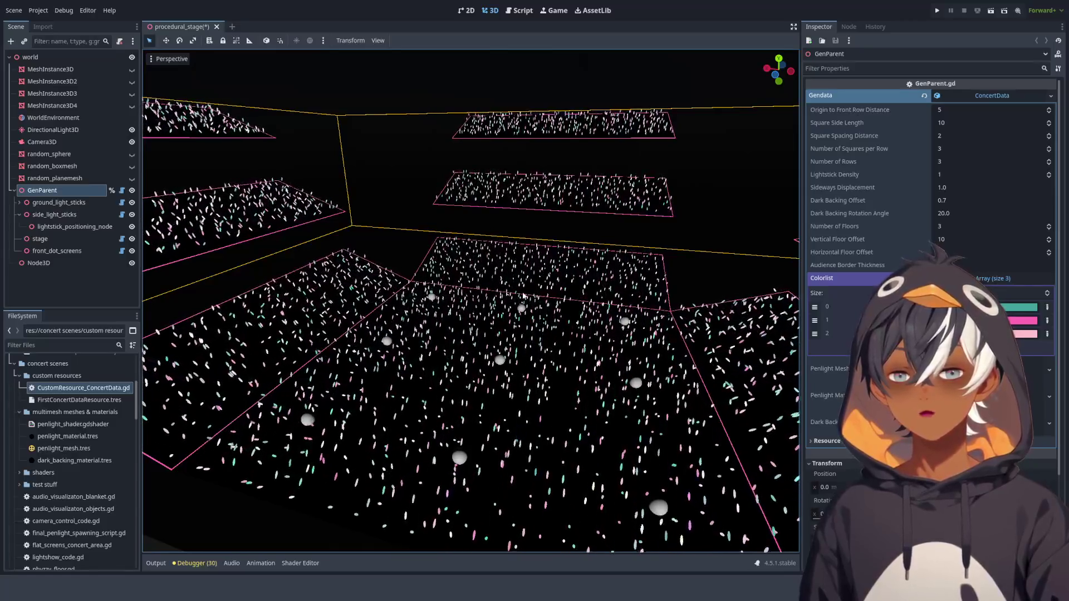
- View the stacked audience floors from the front, focus on GenParent, and pull back wide
mouse_move(524, 290)
left_mouse_down()
mouse_move(473, 266)
mouse_move(380, 256)
mouse_move(585, 342)
left_mouse_up()
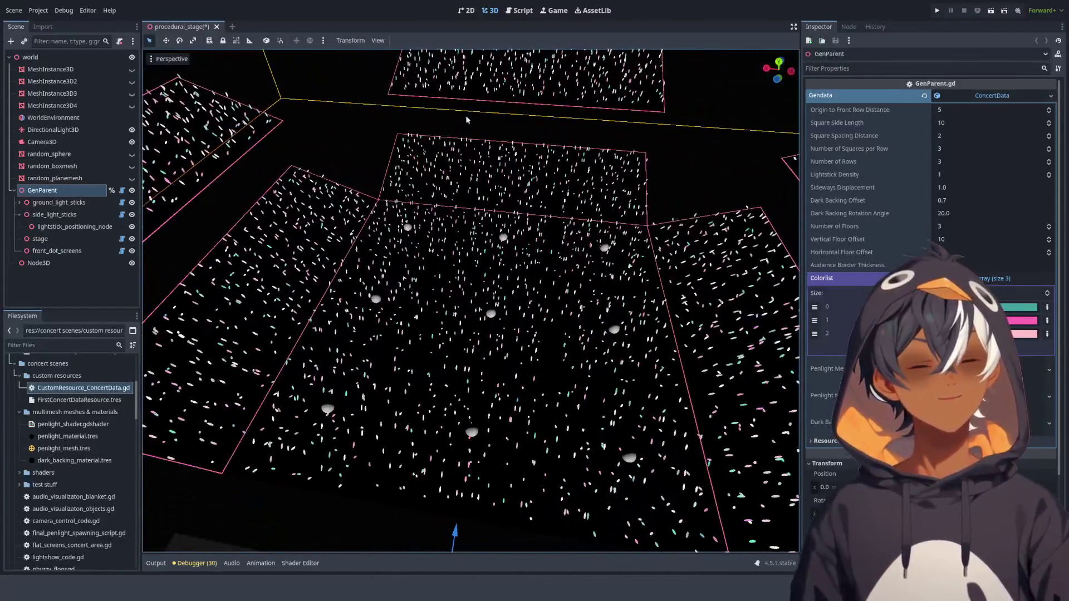
mouse_move(367, 353)
left_mouse_down()
mouse_move(442, 277)
mouse_move(371, 276)
mouse_move(390, 261)
left_mouse_up()
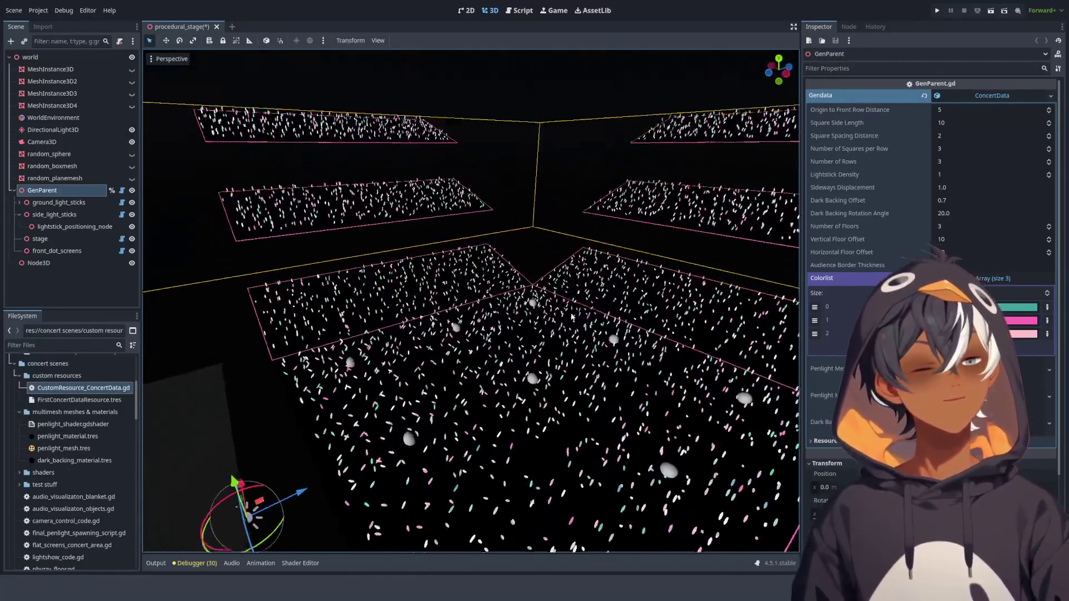
key("f")
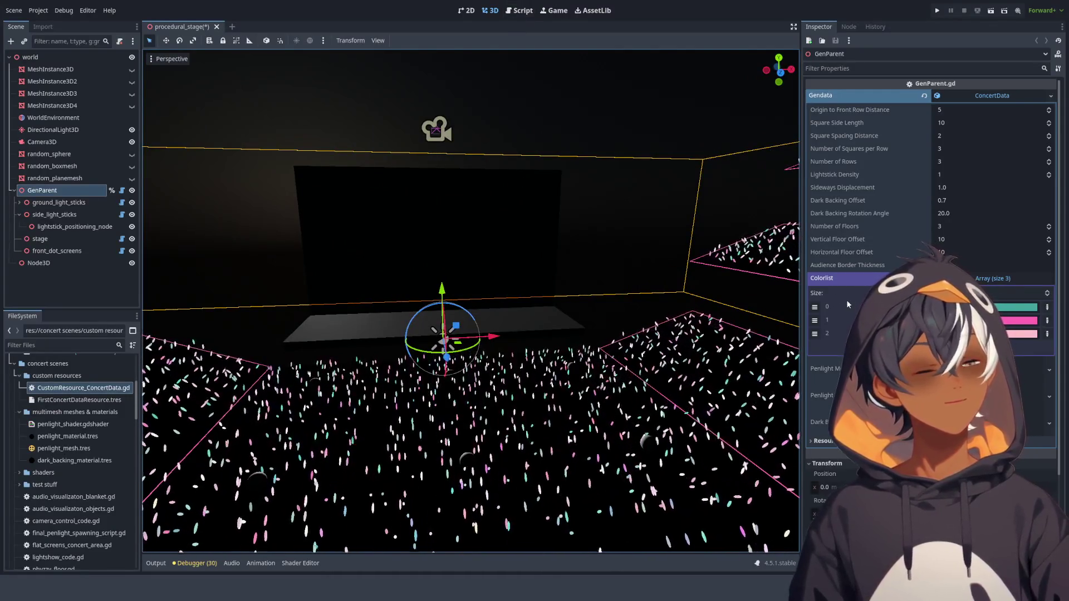
left_click_drag(470, 300, 515, 273)
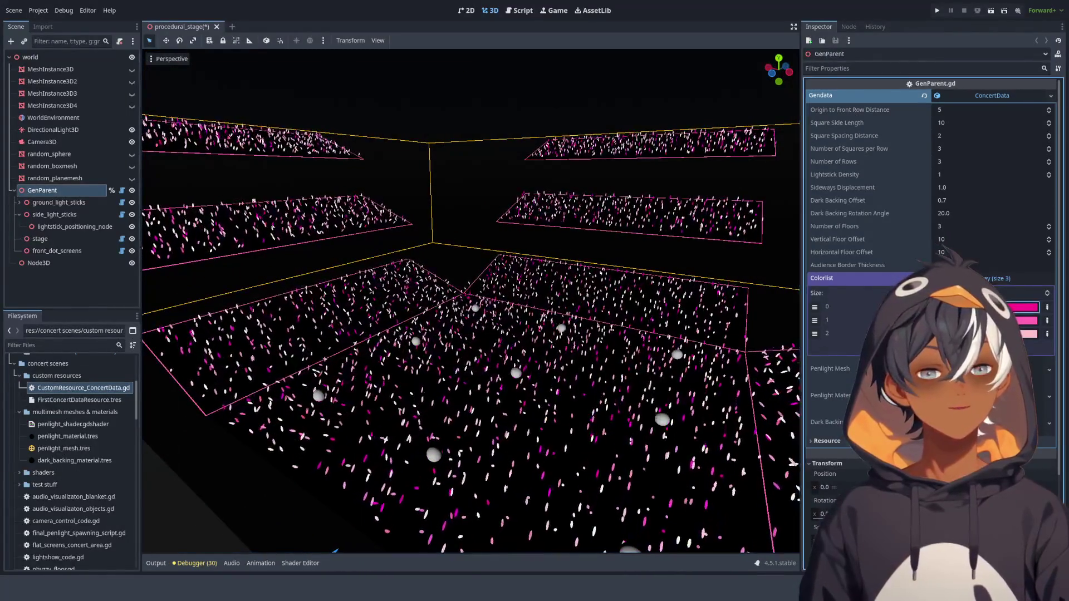
- Restore teal as Colorlist entry 0 and orbit in close around the tiered audience floors
key("ctrl+z")
left_click_drag(790, 284, 740, 267)
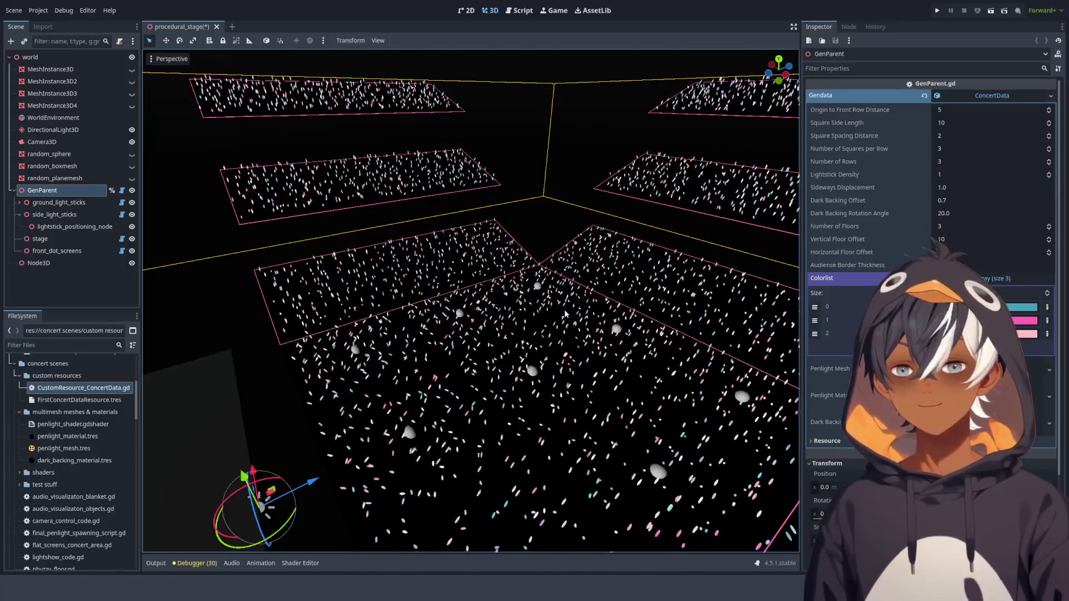
scroll(525, 198, "down", 5)
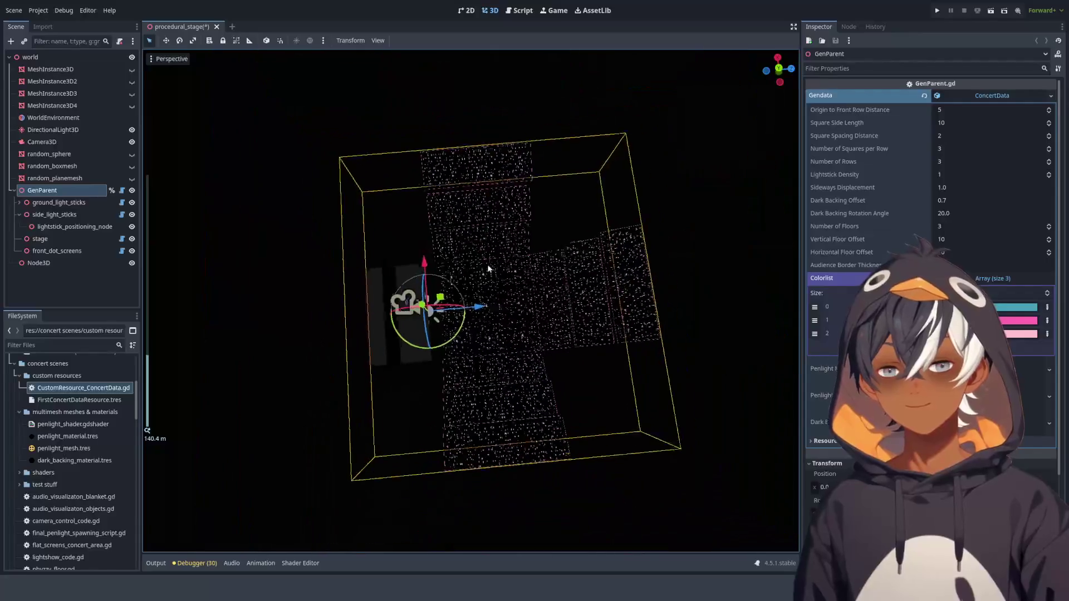
left_click_drag(492, 283, 612, 175)
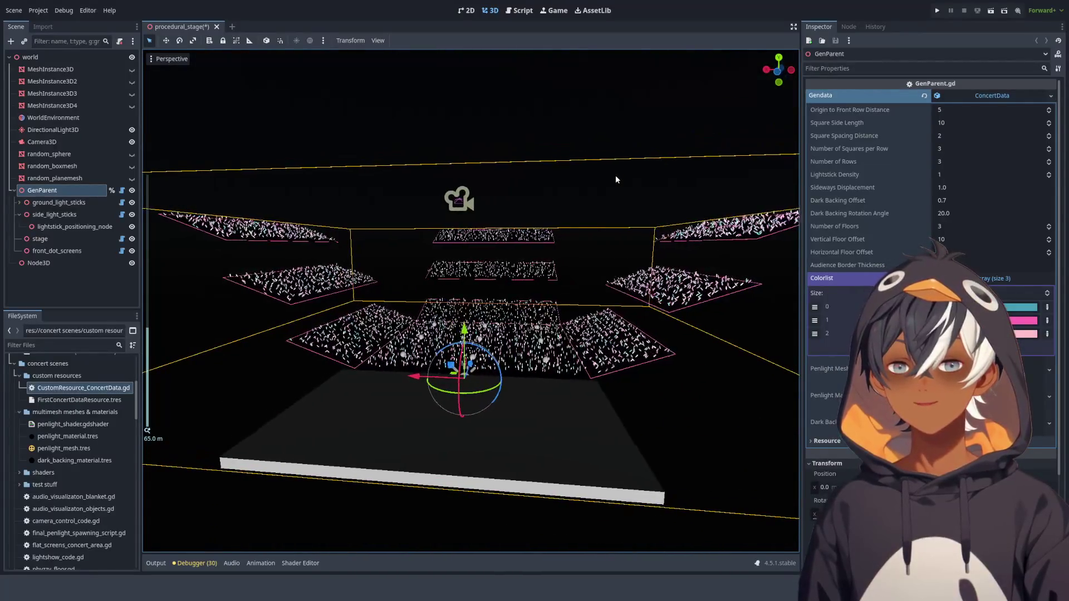
scroll(547, 244, "up", 5)
mouse_move(547, 243)
left_mouse_down()
mouse_move(466, 230)
mouse_move(309, 265)
left_mouse_up()
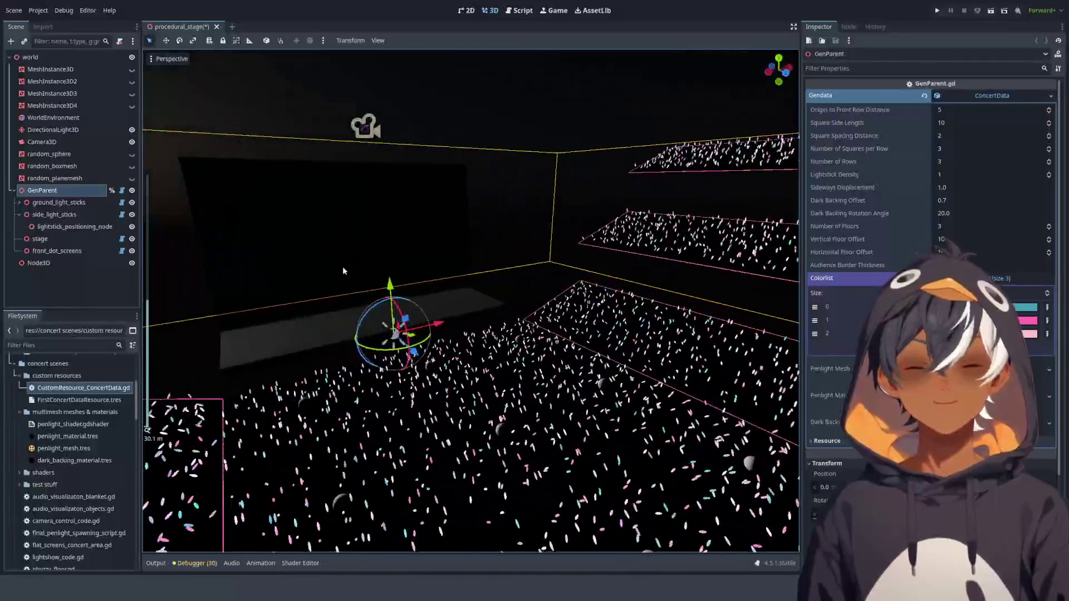
mouse_move(436, 313)
left_mouse_down()
mouse_move(525, 349)
mouse_move(485, 214)
left_mouse_up()
scroll(525, 348, "up", 3)
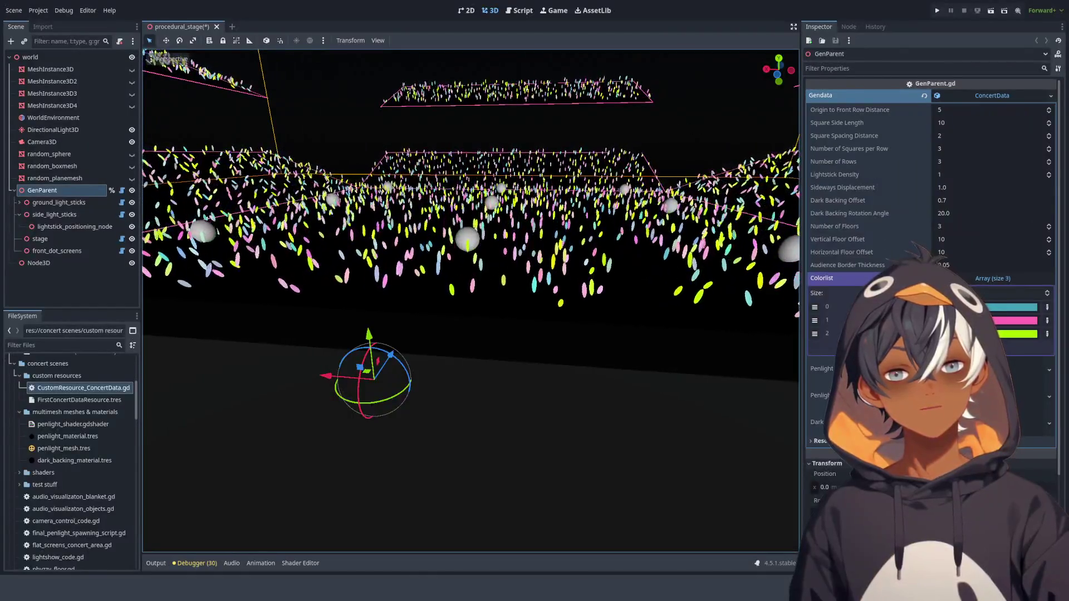
- Undo twice to bring back hot pink as the third colour, check the crowd, and save procedural_stage
key("ctrl+z")
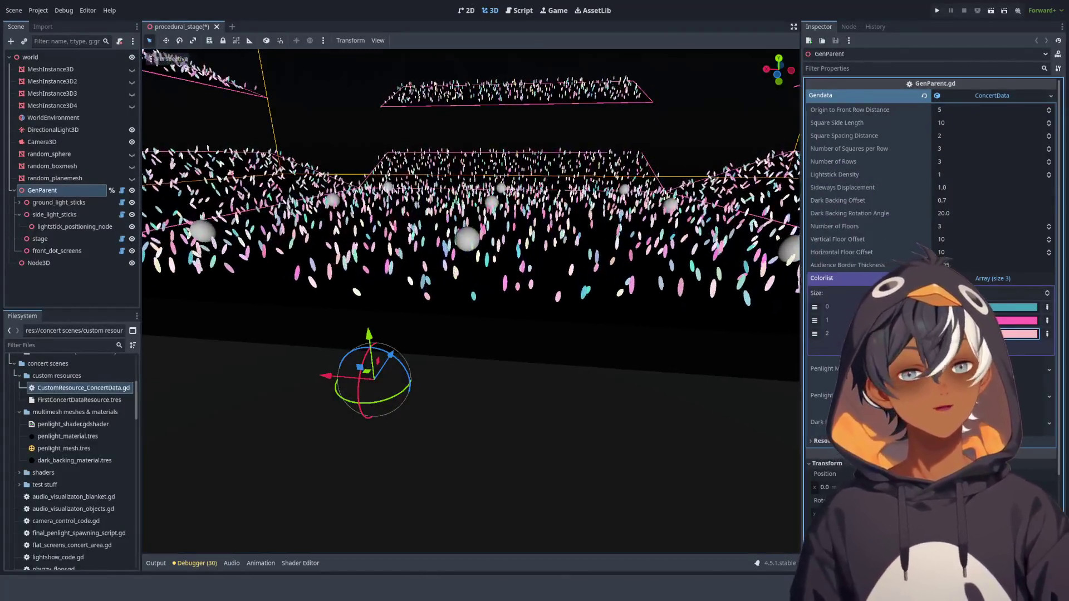
key("ctrl+z")
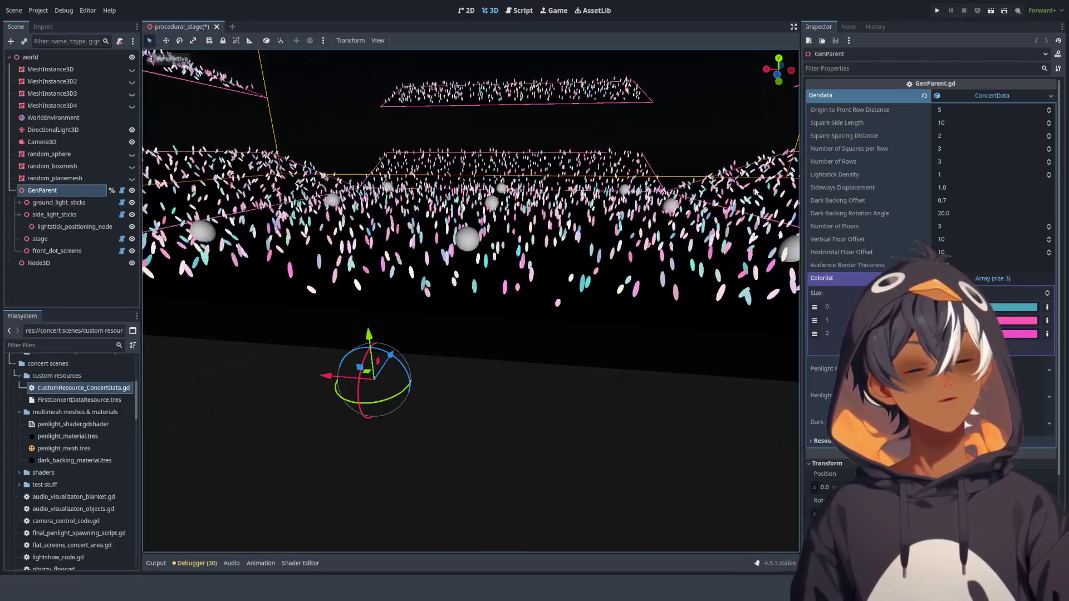
left_click_drag(708, 121, 612, 118)
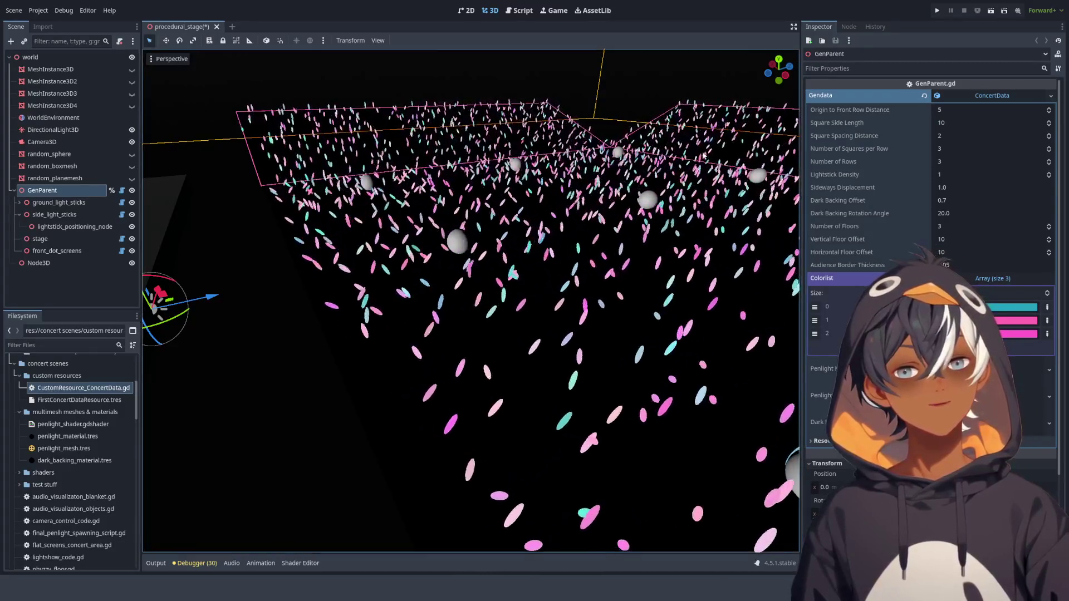
mouse_move(632, 83)
left_mouse_down()
mouse_move(627, 142)
mouse_move(565, 135)
mouse_move(603, 259)
mouse_move(416, 178)
mouse_move(665, 236)
mouse_move(653, 162)
mouse_move(572, 170)
mouse_move(468, 209)
mouse_move(581, 265)
mouse_move(116, 261)
left_mouse_up()
key("ctrl+s")
scroll(462, 206, "up", 5)
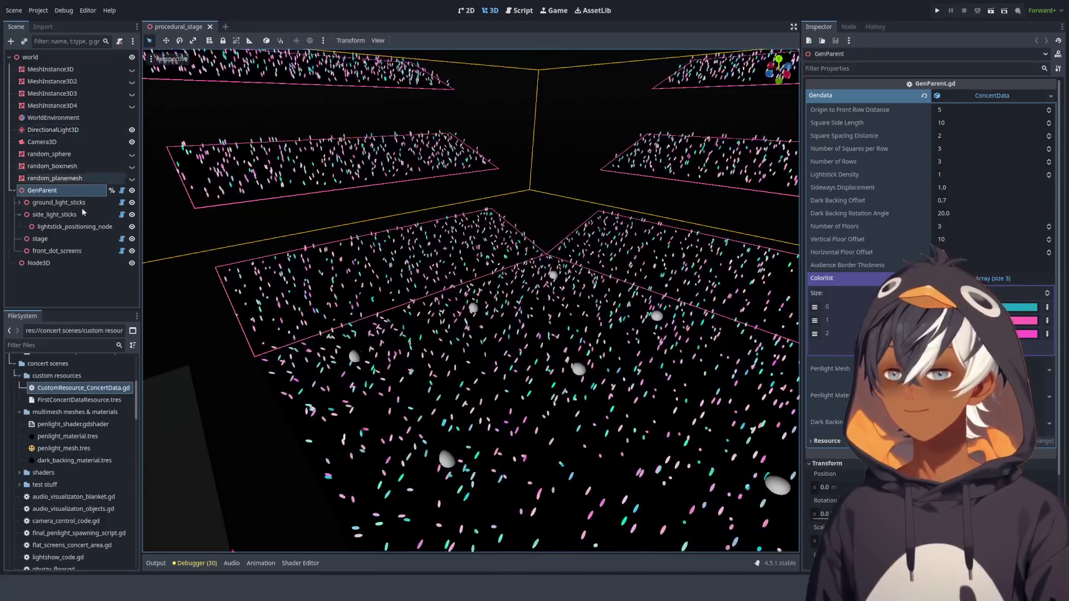
- Open CustomResource_ConcertData.gd, close the Node3D docs and GenSideLightsticks.gd, and enlarge the FileSystem list
left_click(519, 10)
scroll(526, 184, "up", 5)
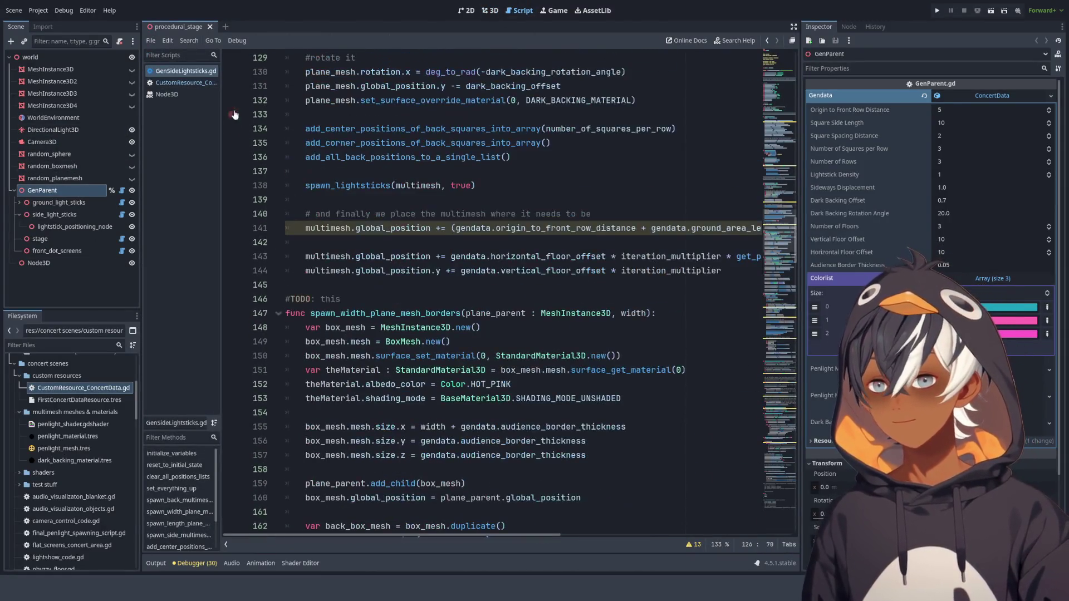
left_click(190, 83)
left_click(180, 95)
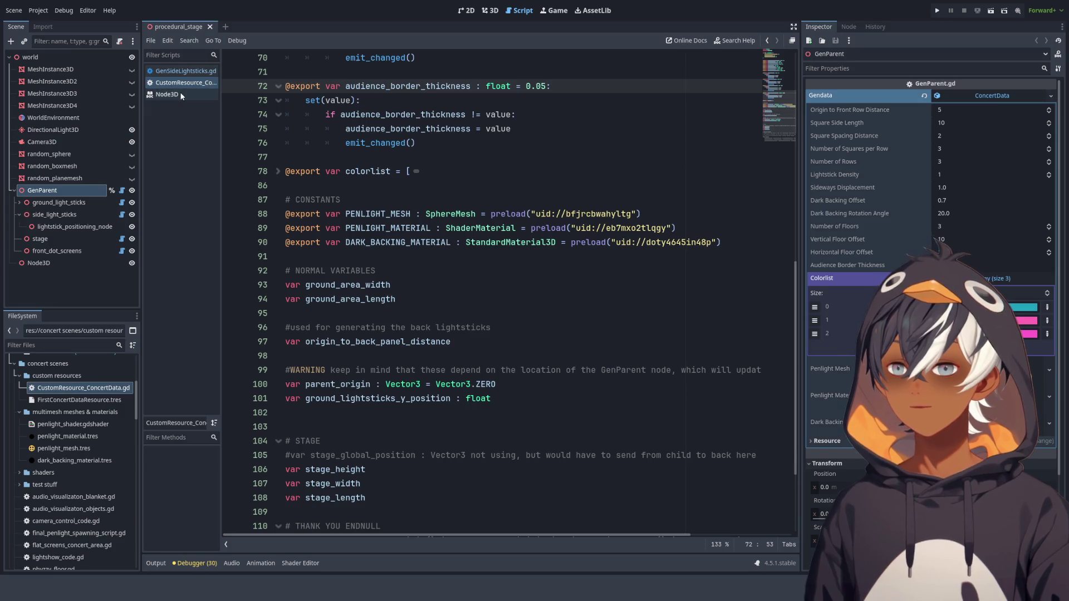
key("ctrl+w")
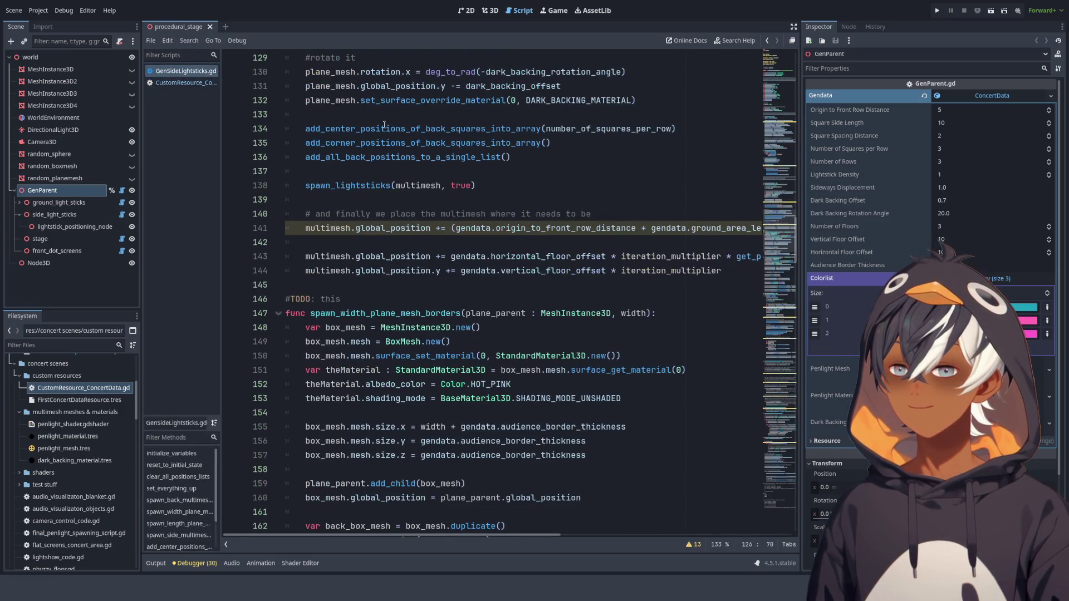
key("ctrl+w")
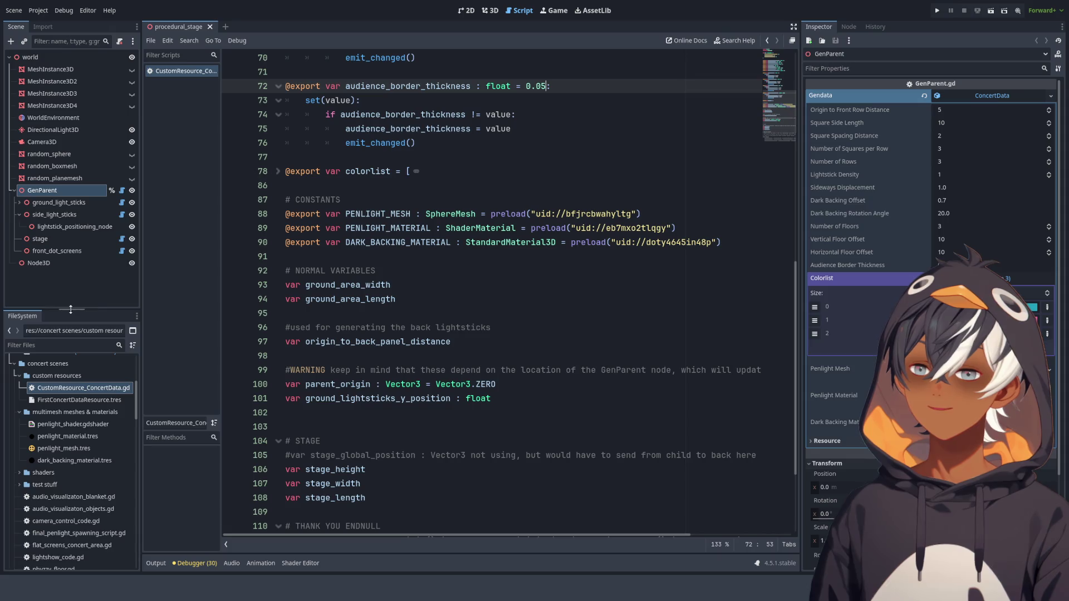
left_click_drag(69, 309, 61, 160)
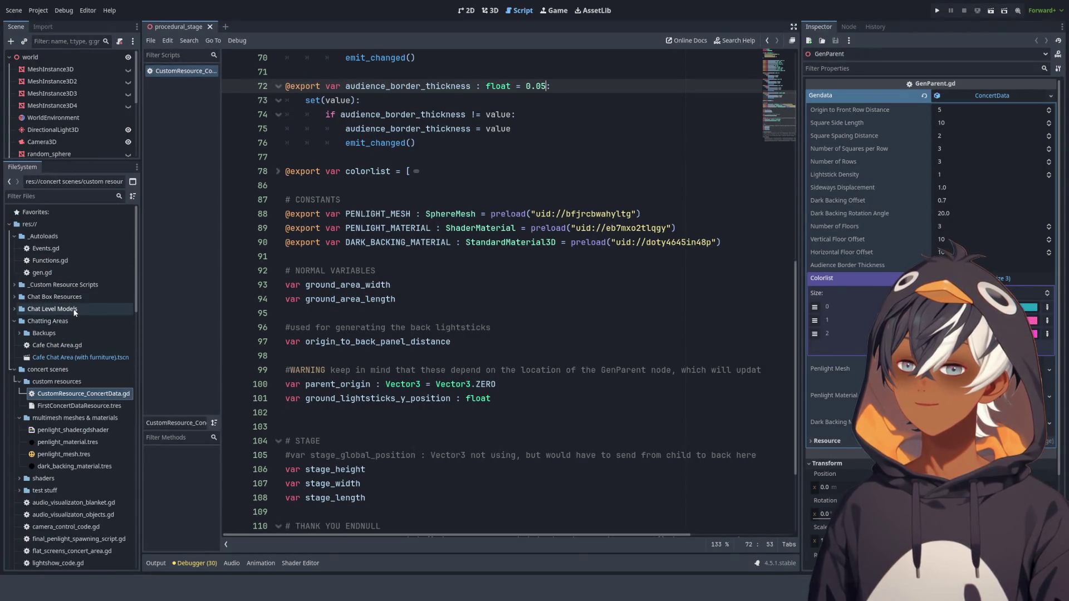
scroll(73, 309, "down", 3)
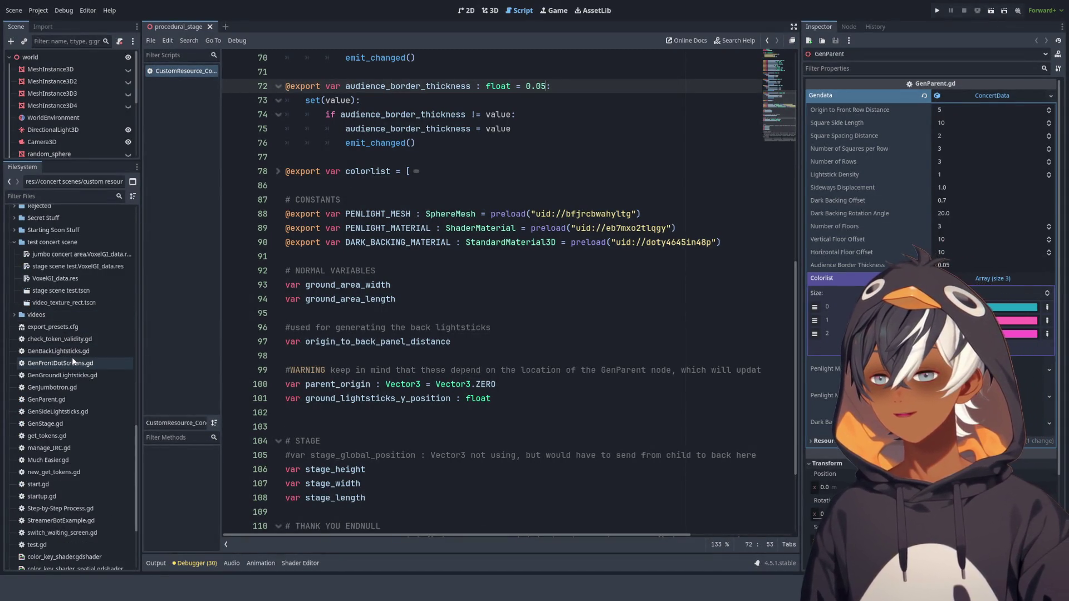
- Open GenJumbotron.gd and make the scene tree taller again
double_click(66, 393)
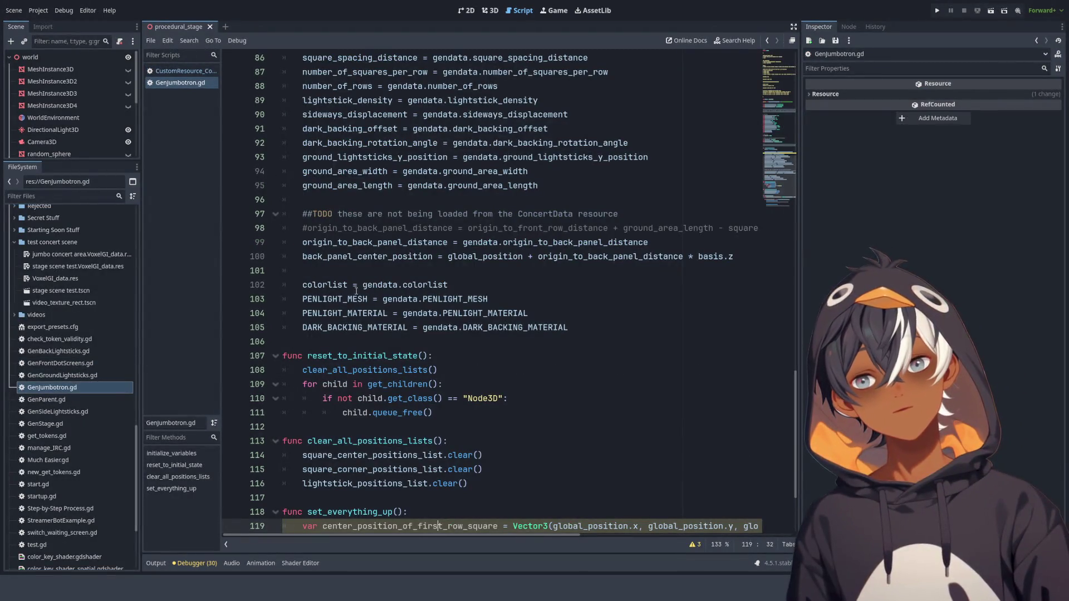
scroll(444, 278, "up", 15)
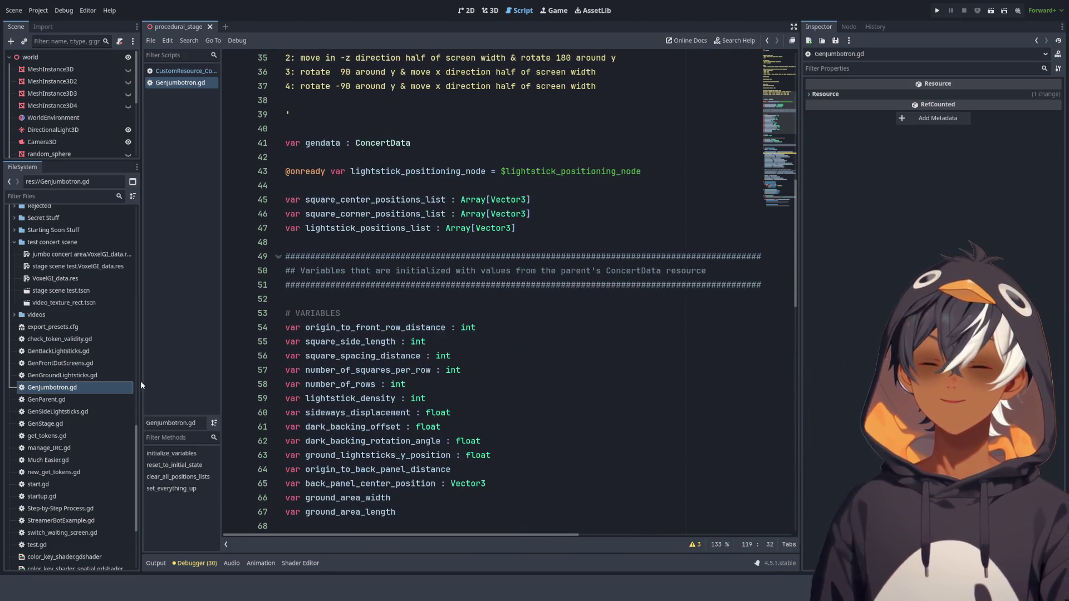
left_click_drag(69, 163, 50, 404)
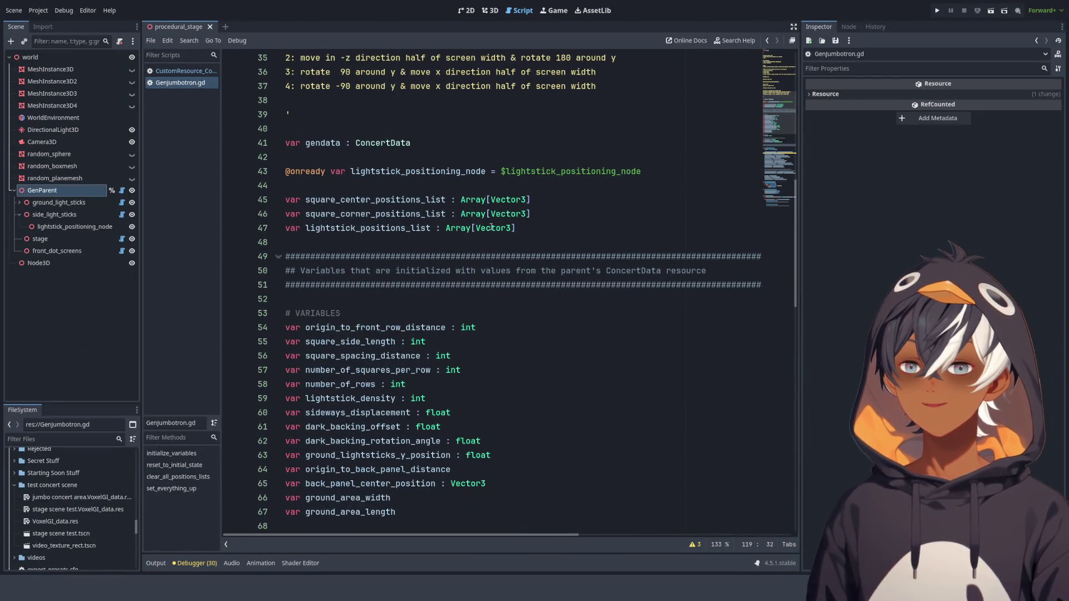
scroll(491, 228, "down", 6)
scroll(491, 226, "down", 8)
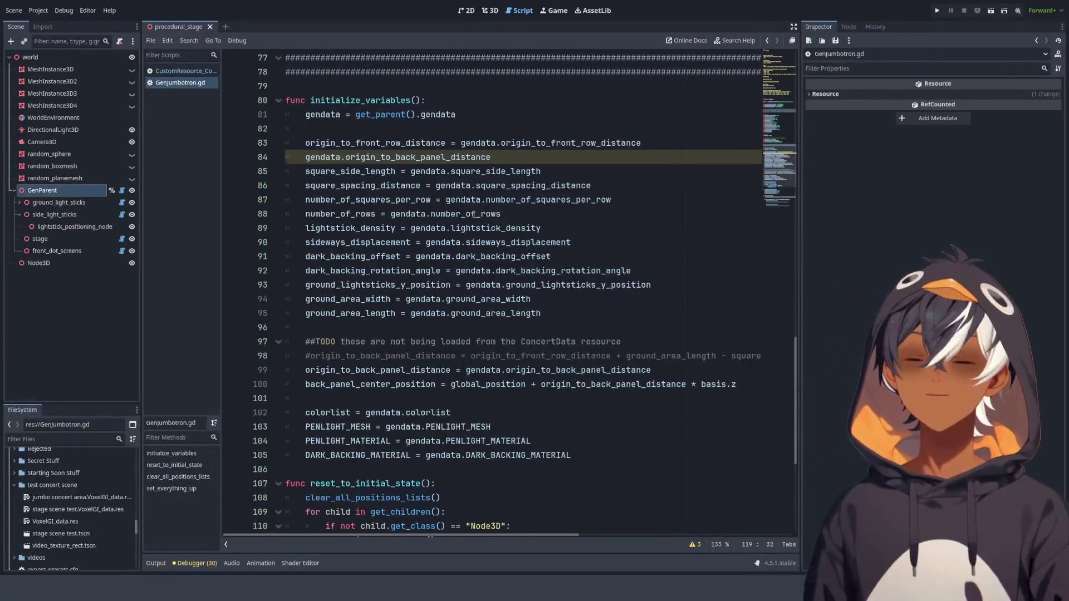
scroll(390, 182, "up", 3)
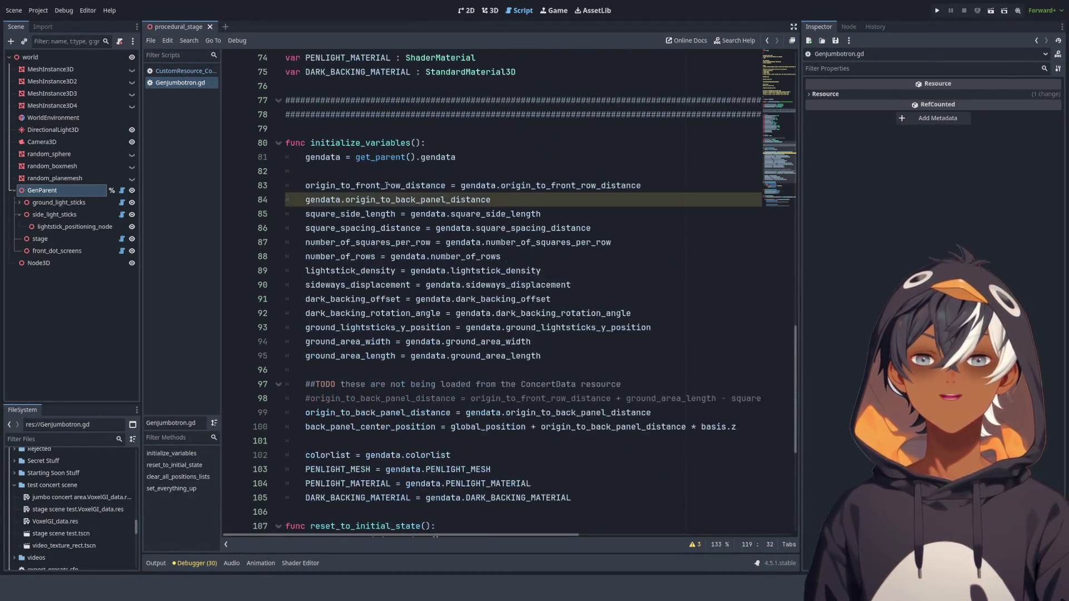
mouse_move(310, 143)
left_mouse_down()
mouse_move(490, 199)
mouse_move(556, 427)
mouse_move(555, 307)
mouse_move(573, 329)
left_mouse_up()
scroll(555, 312, "down", 4)
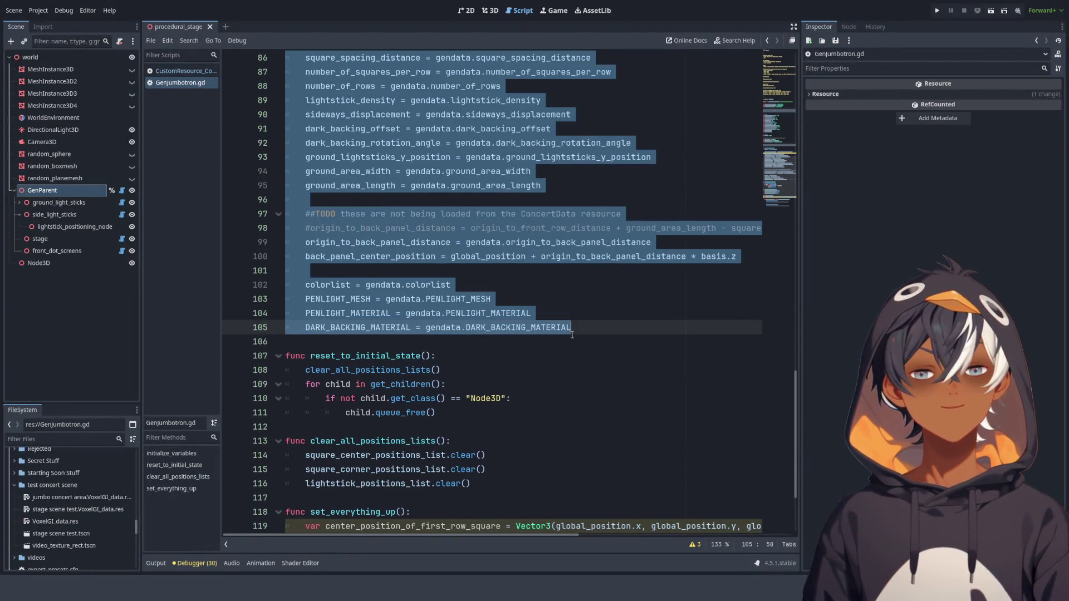
scroll(579, 328, "up", 5)
- Highlight the uses of gendata and origin_to_front_row_distance in the script
left_click(426, 215)
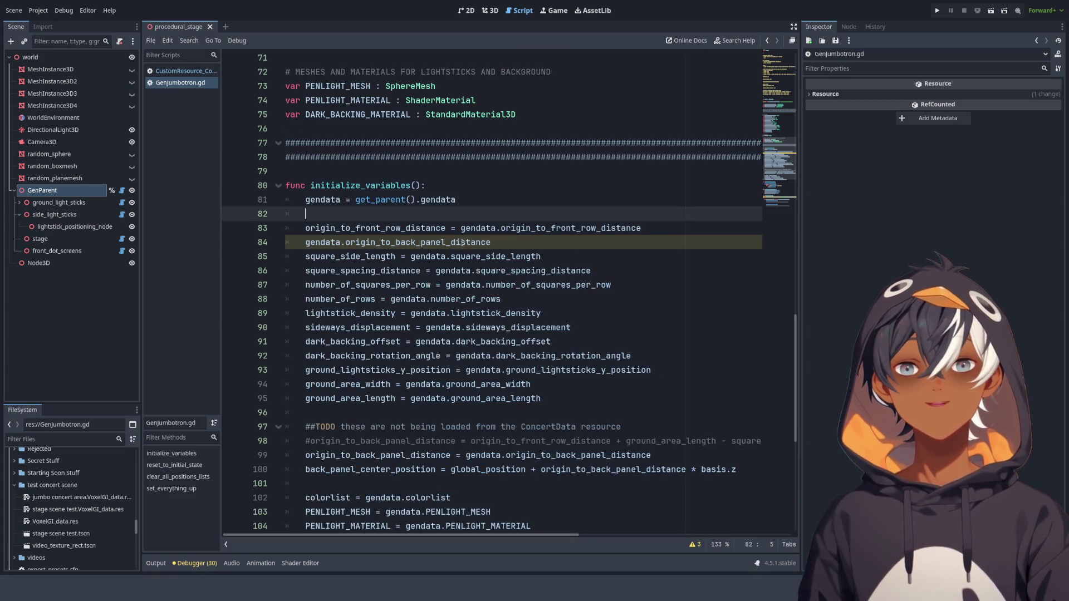
double_click(423, 257)
left_click(503, 257)
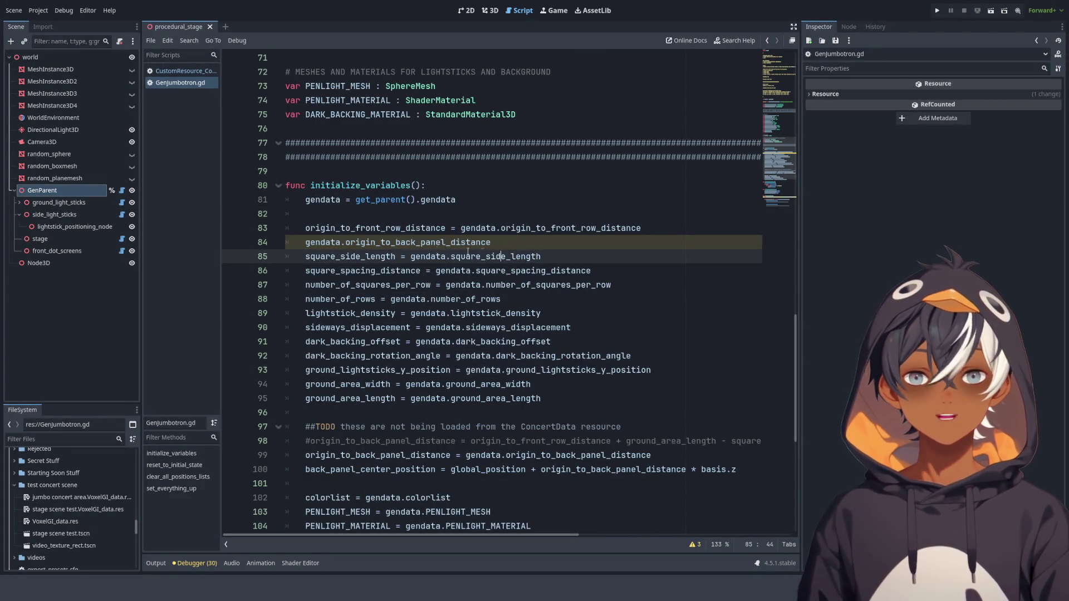
double_click(331, 228)
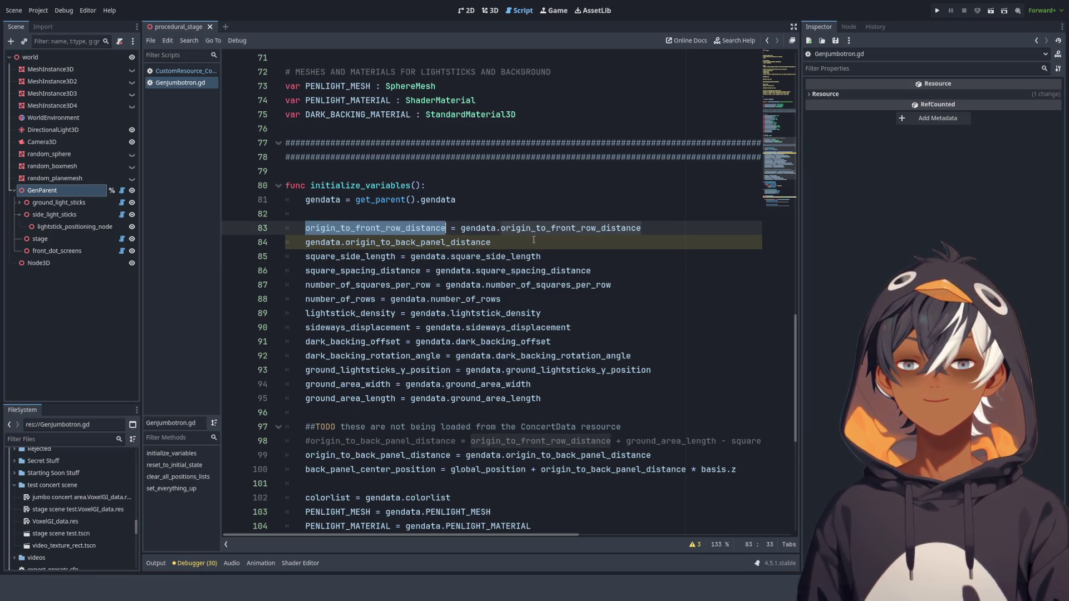
scroll(454, 220, "down", 5)
scroll(343, 242, "up", 5)
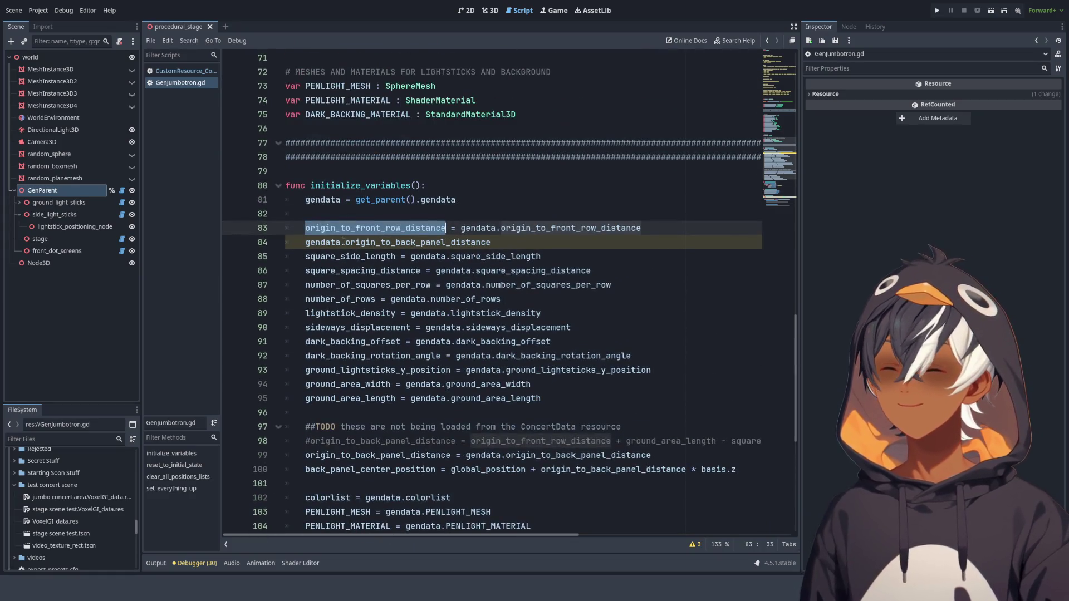
- Fold the initialize_variables function and scroll back to the notes at line 1
left_click(280, 190)
scroll(567, 284, "up", 11)
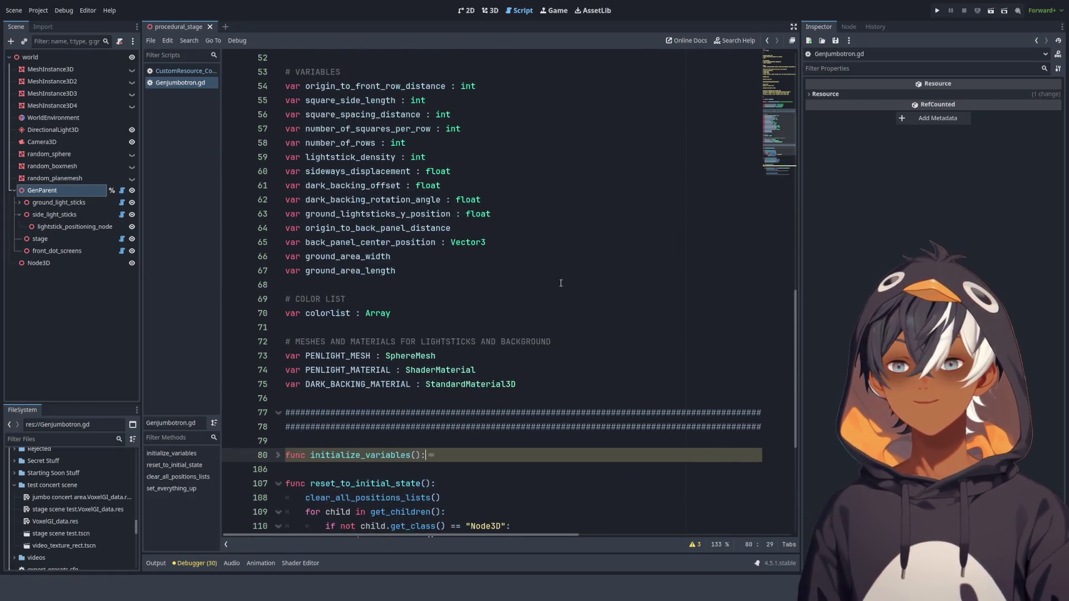
scroll(567, 281, "up", 12)
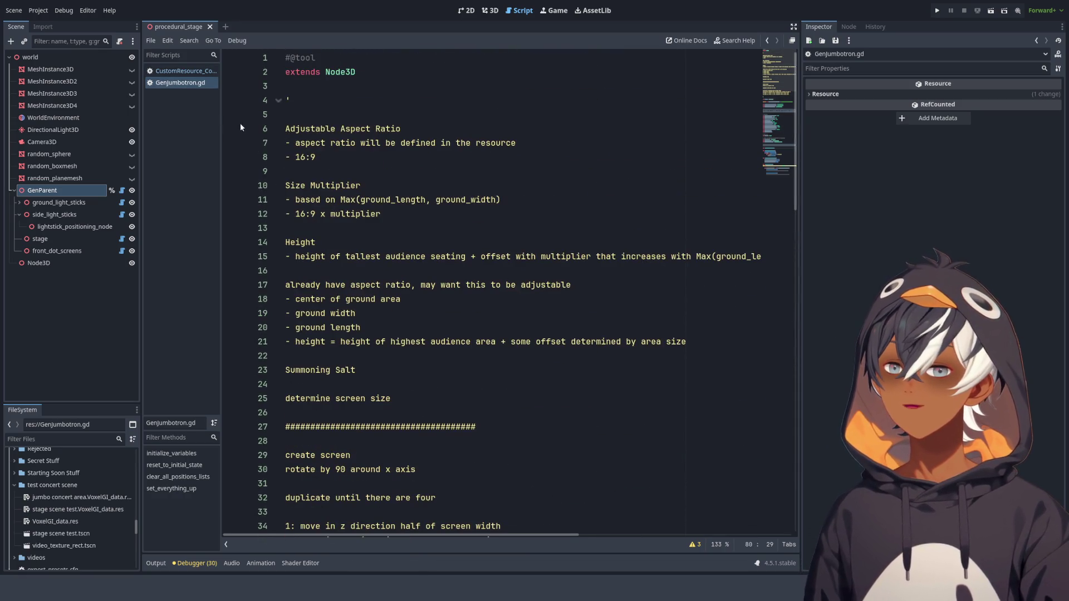
scroll(337, 161, "down", 11)
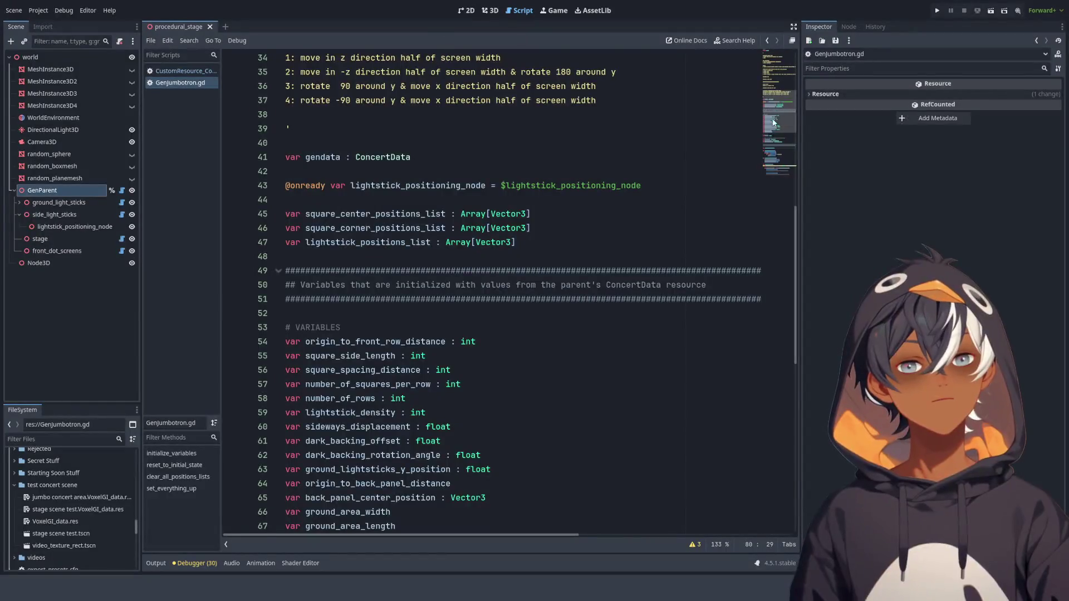
scroll(790, 160, "down", 9)
scroll(790, 159, "down", 3)
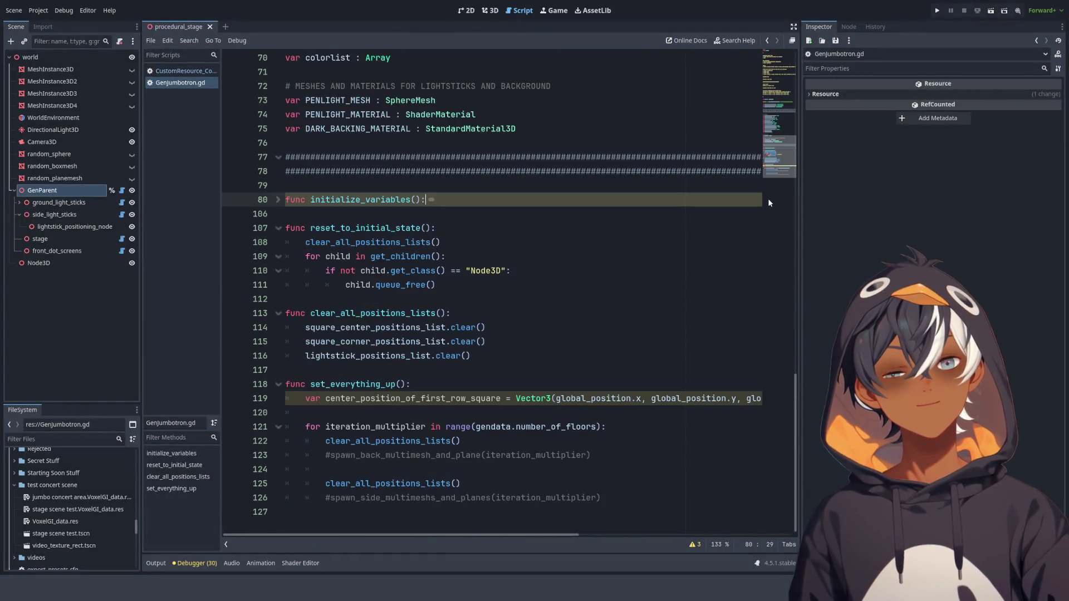
scroll(767, 198, "up", 13)
scroll(784, 112, "up", 10)
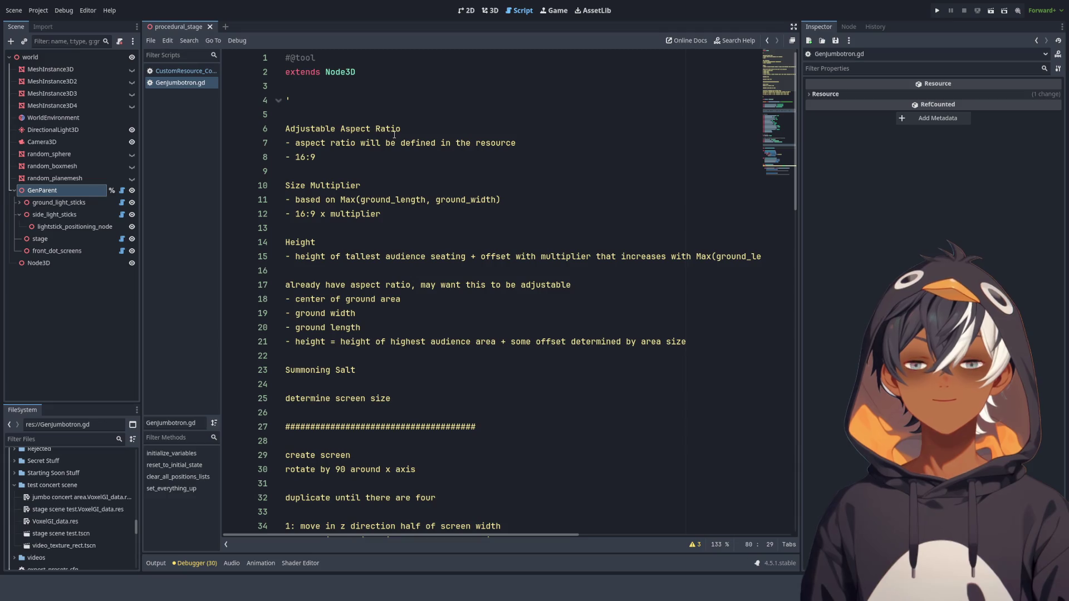
- Select the aspect-ratio notes on lines 7–8 and show GenParent's Gendata properties
scroll(345, 140, "down", 1)
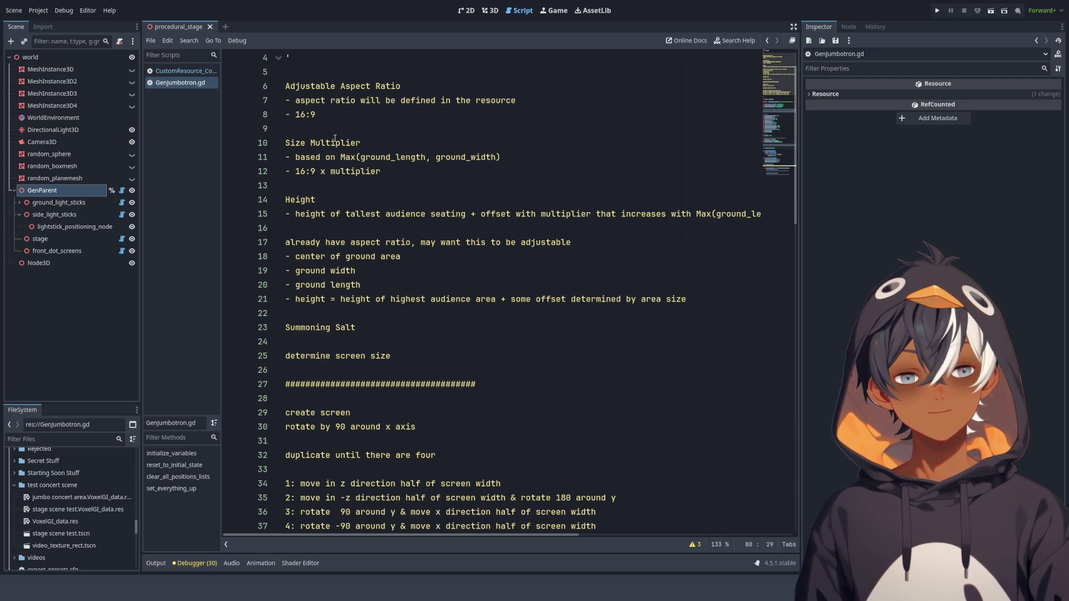
mouse_move(306, 142)
left_mouse_down()
mouse_move(361, 142)
mouse_move(376, 157)
left_mouse_up()
left_click(383, 171)
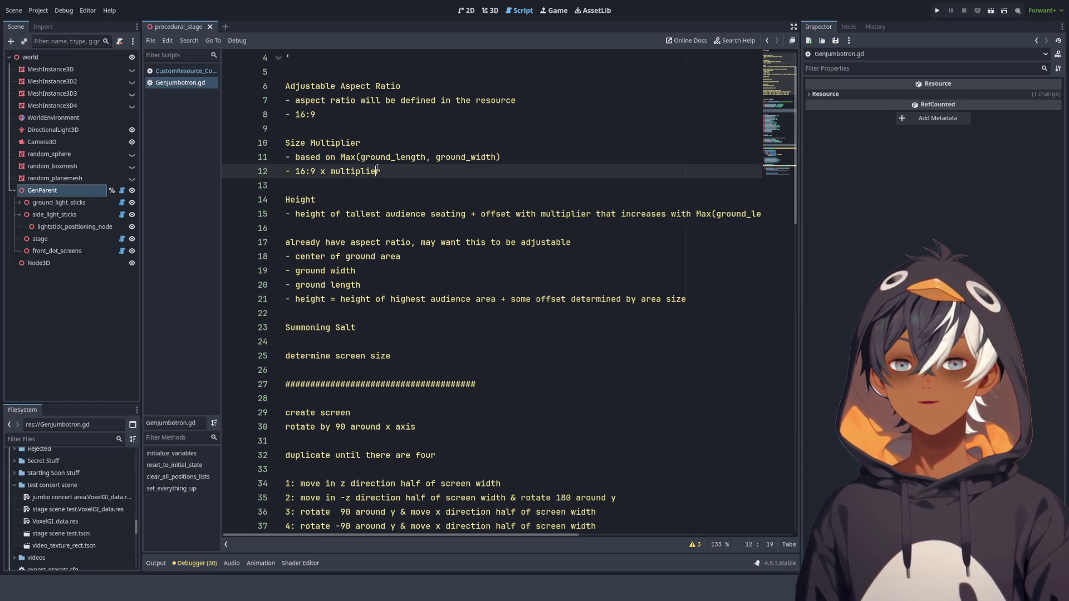
left_click(401, 186)
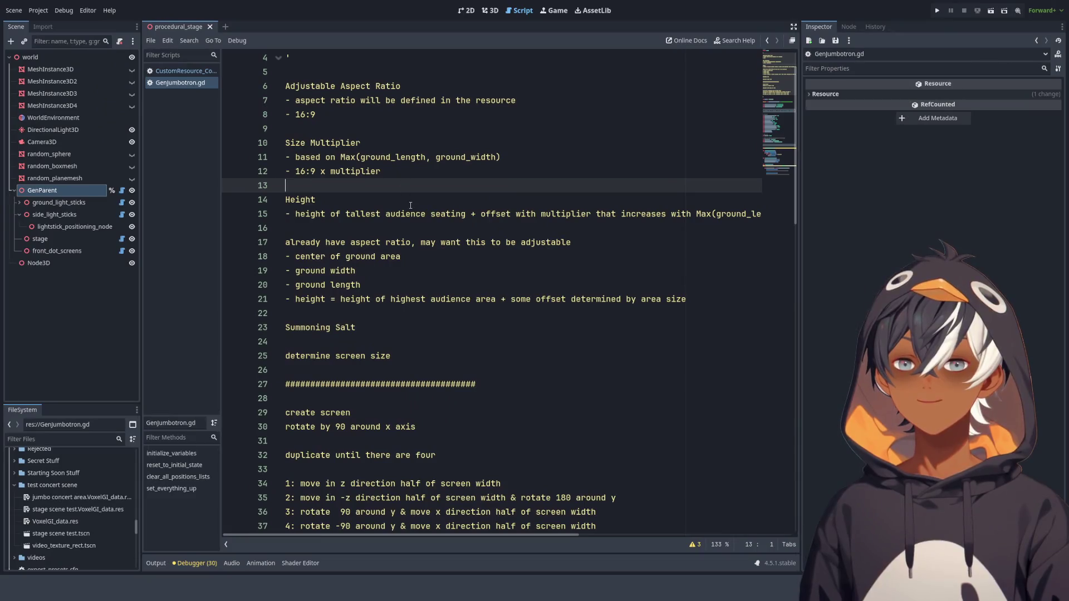
left_click(350, 116)
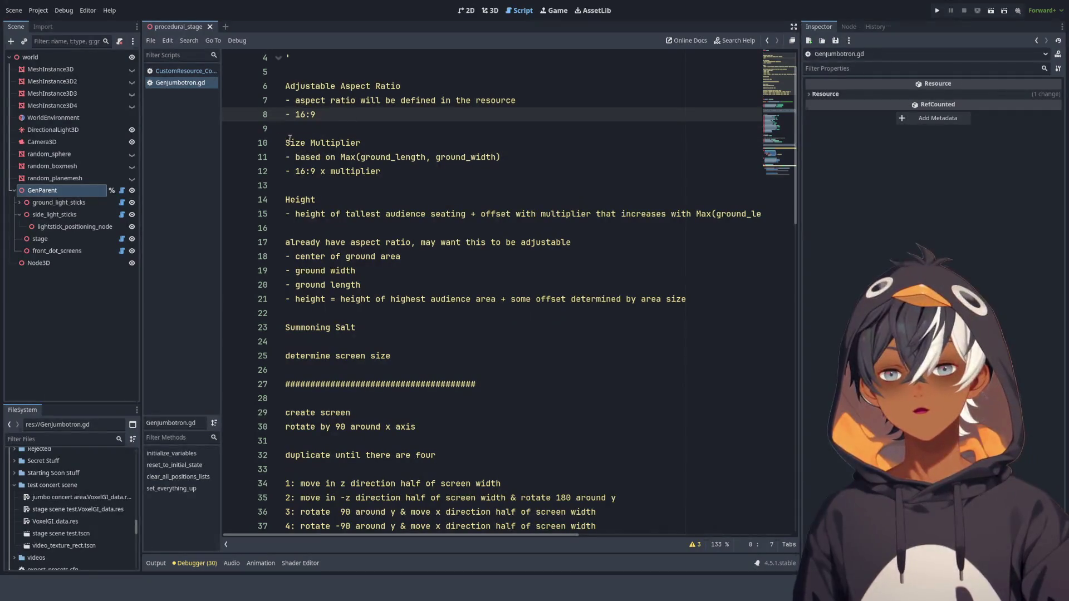
left_click(295, 100, "shift")
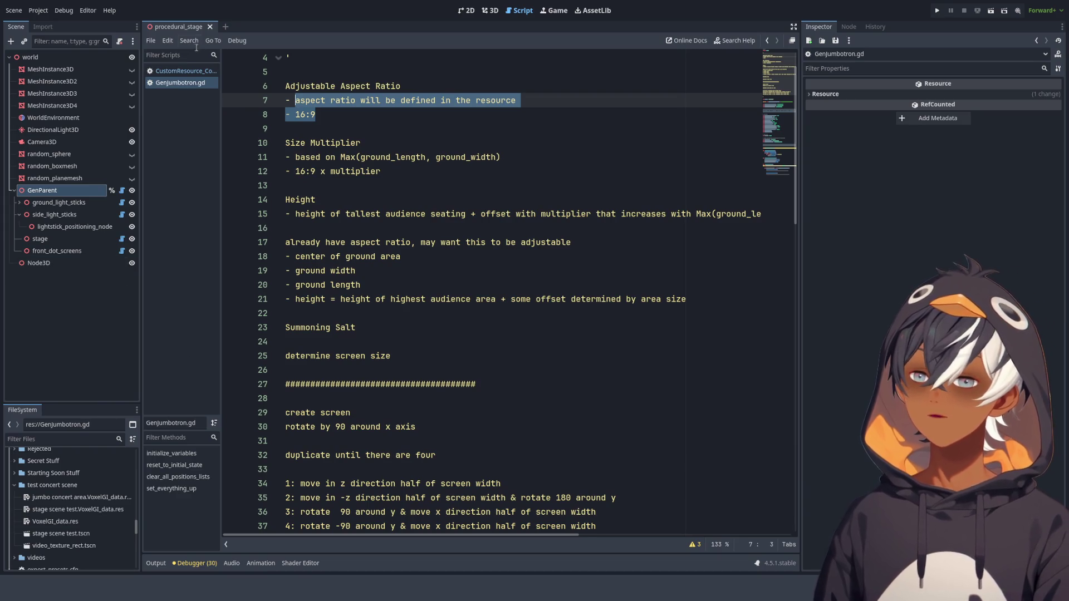
left_click(39, 190)
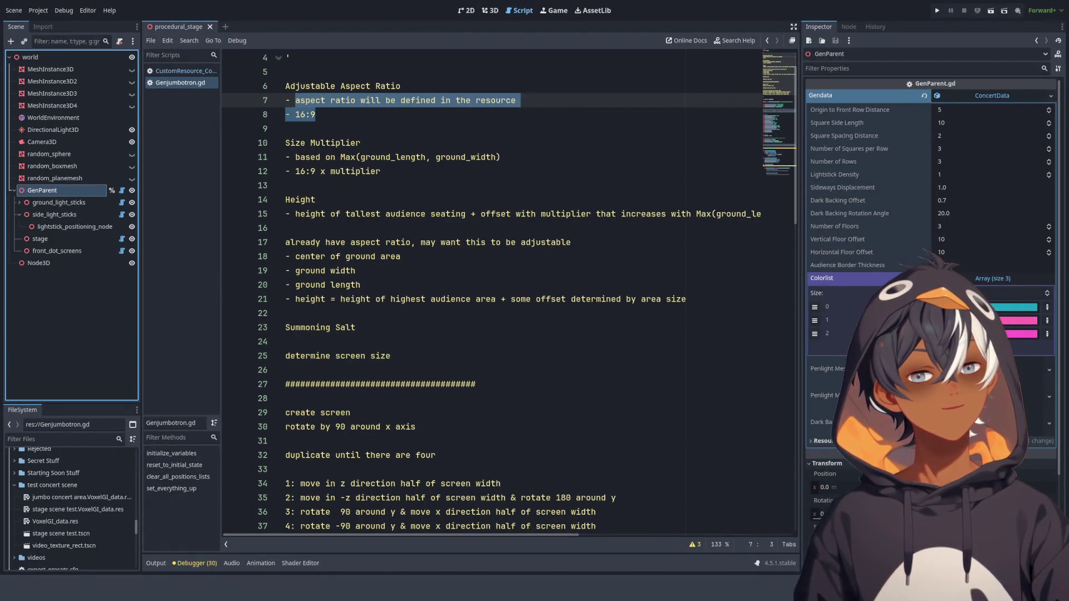
- Collapse side_light_sticks, check ground_light_sticks and stage, then reselect GenParent
left_click(19, 214)
left_click(64, 204)
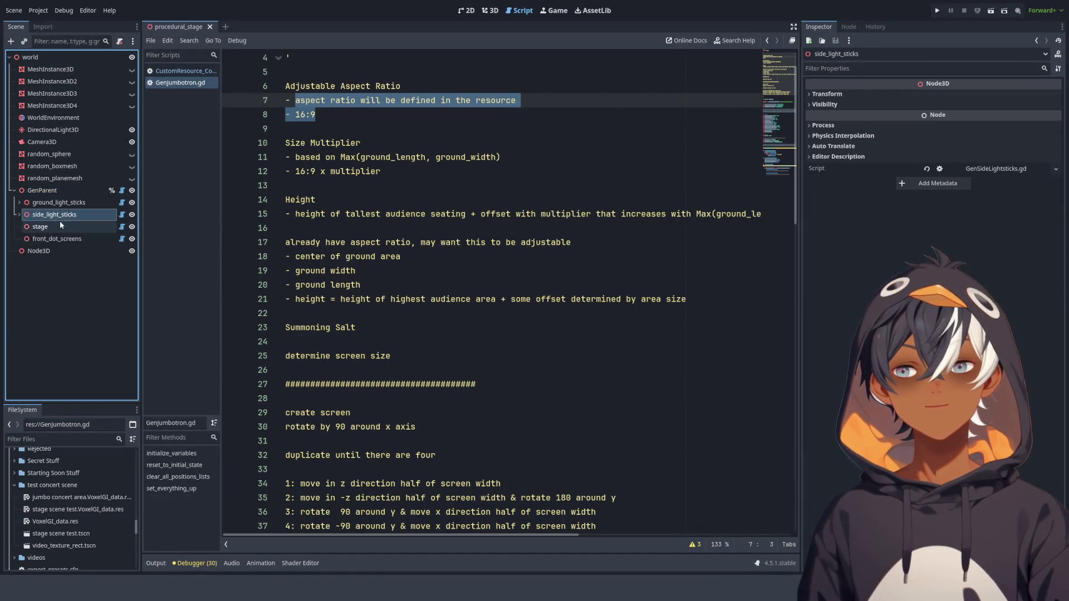
left_click(55, 226)
left_click(55, 203)
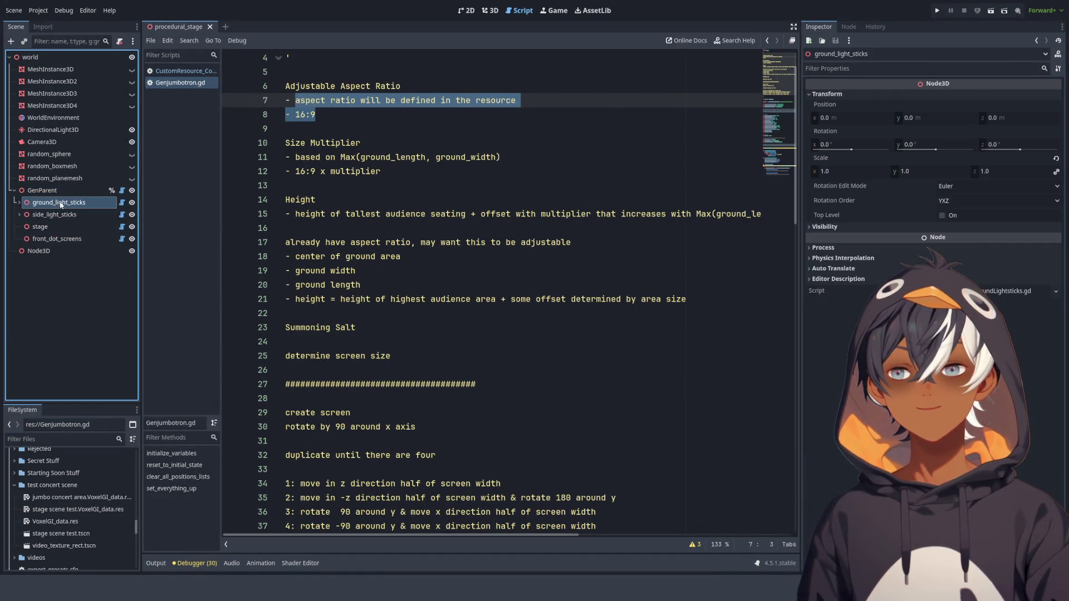
left_click(42, 190)
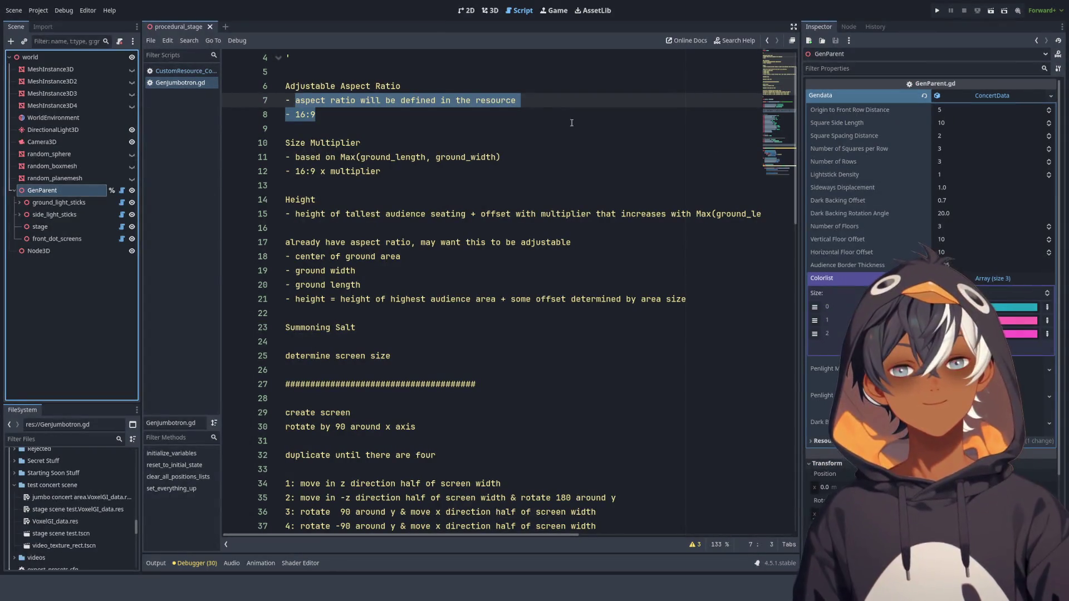
left_click(504, 157)
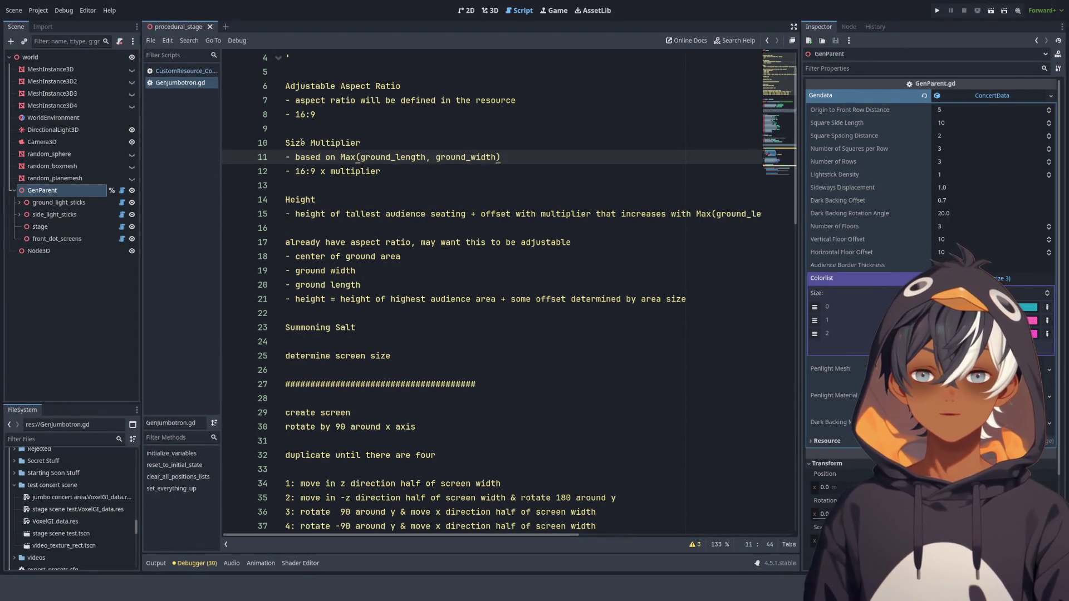
- Label the 16:9 line in the Size Multiplier notes as an example
double_click(307, 142)
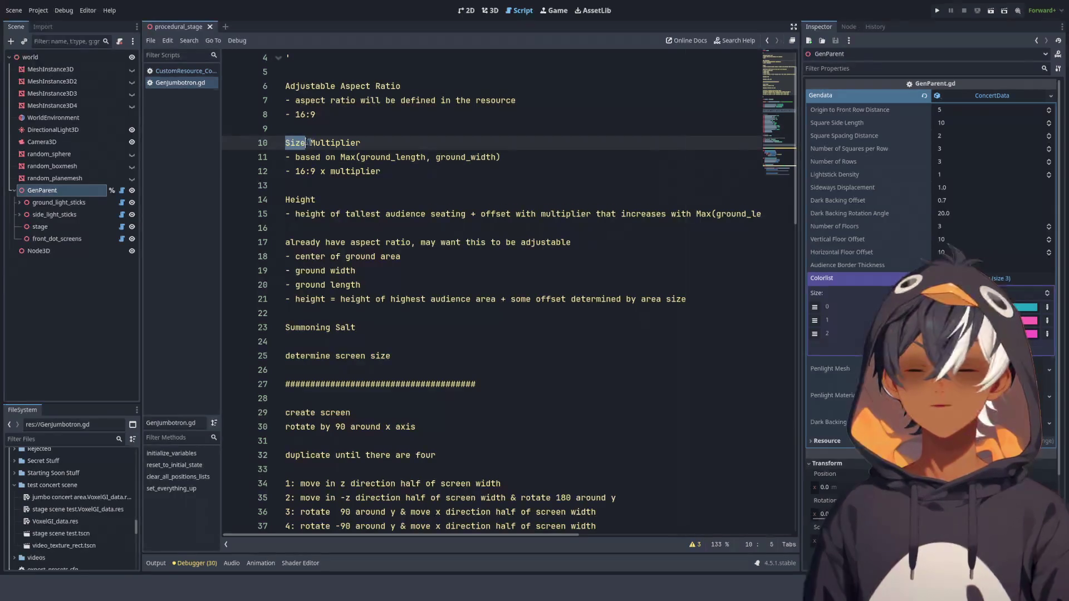
left_click_drag(307, 142, 384, 173)
left_click(470, 160)
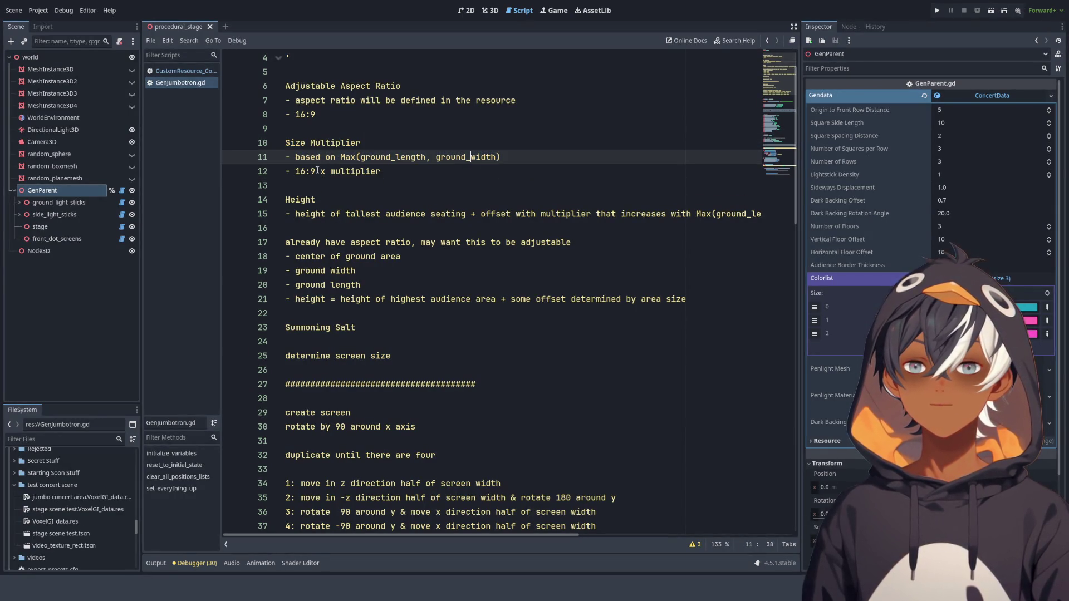
left_click(292, 172)
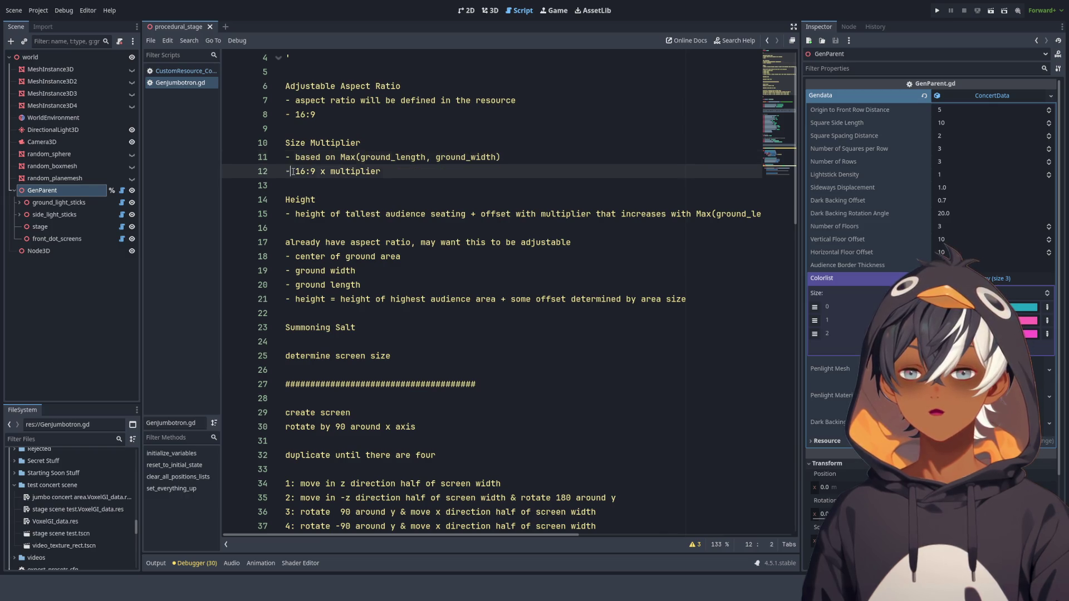
left_click(296, 172)
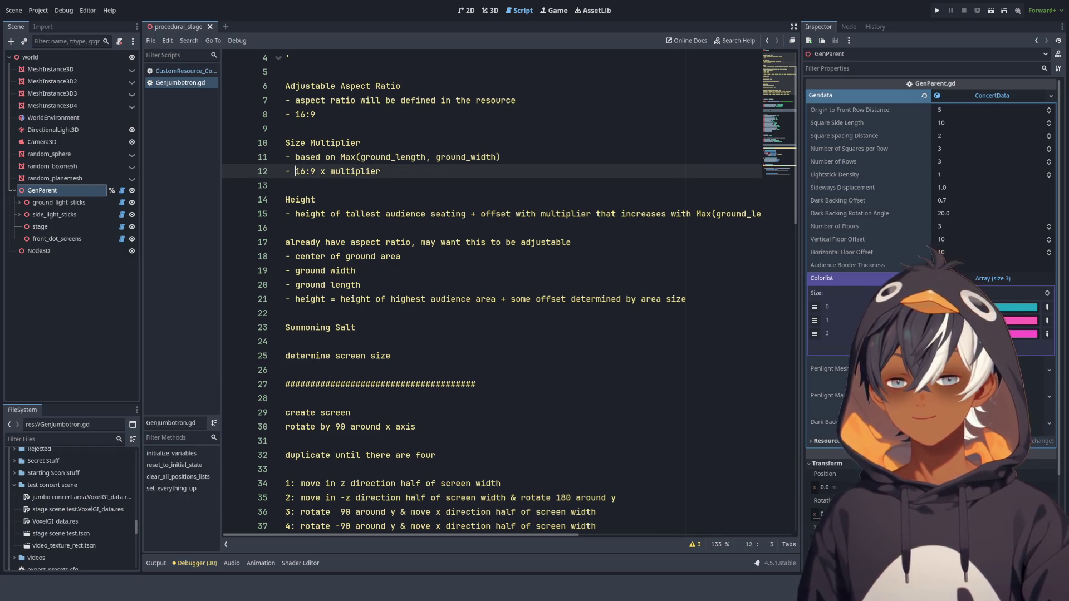
type("@xample")
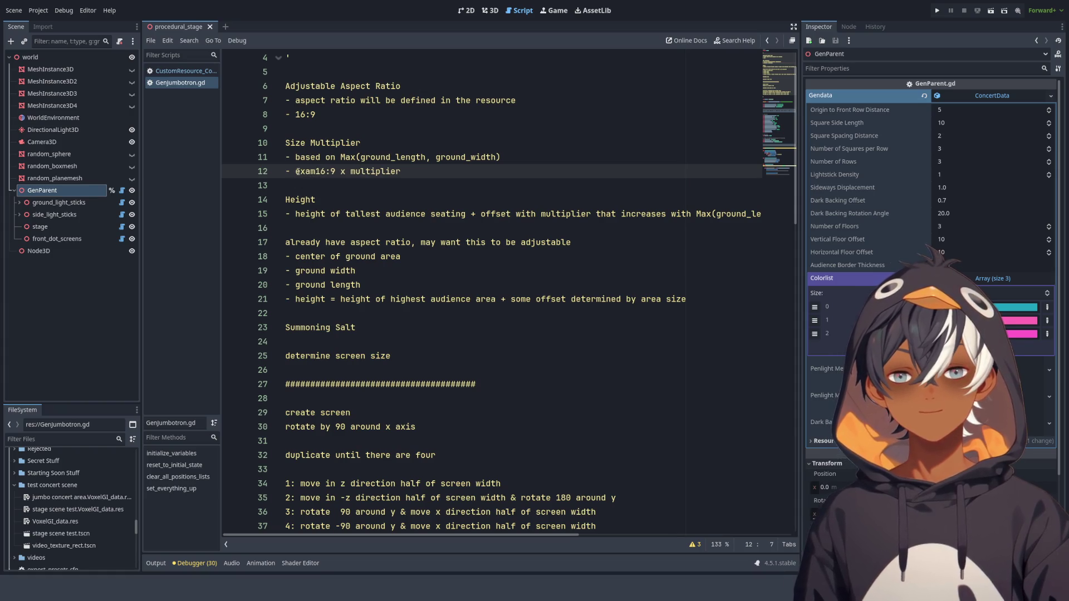
type(":")
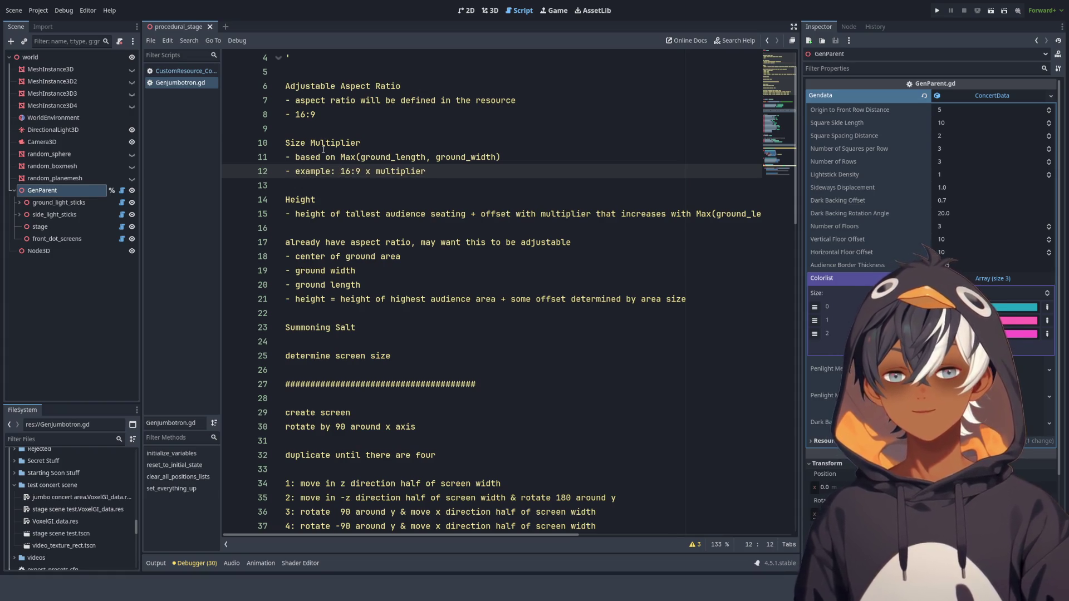
- Review the Max(ground_length, ground_width) size formula on line 11
left_click(295, 157)
double_click(295, 157)
left_click_drag(295, 151, 524, 158)
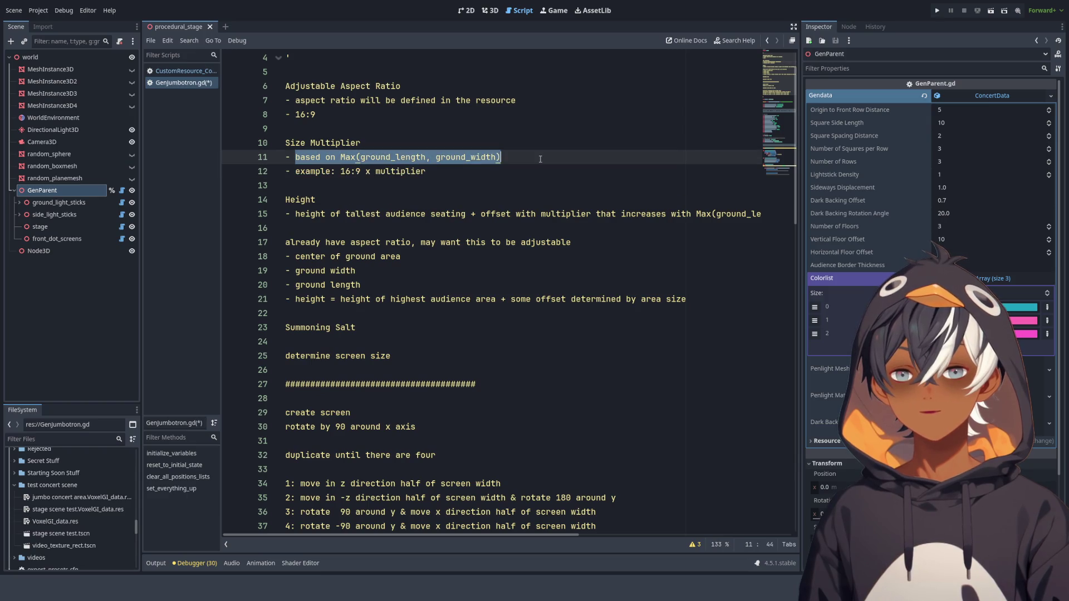
left_click(533, 160)
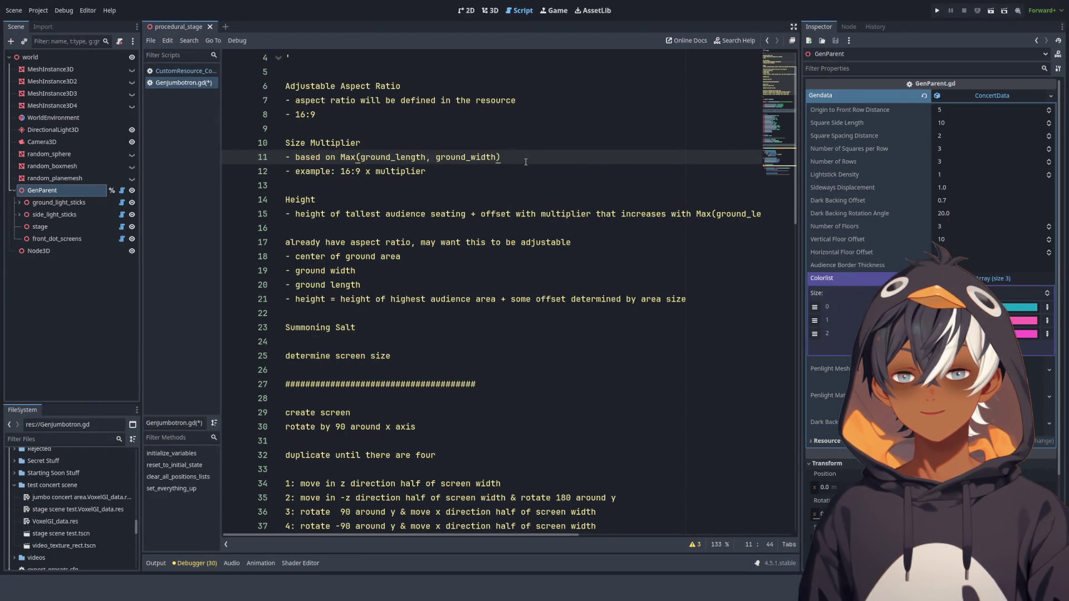
double_click(379, 150)
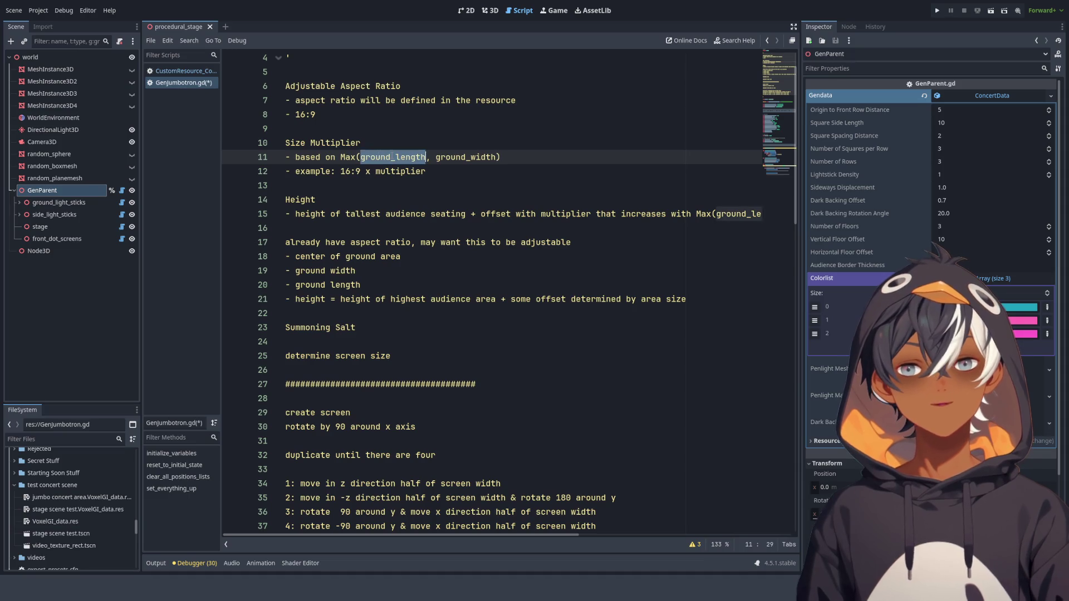
left_click_drag(379, 157, 495, 158)
left_click(504, 159)
scroll(348, 176, "down", 1)
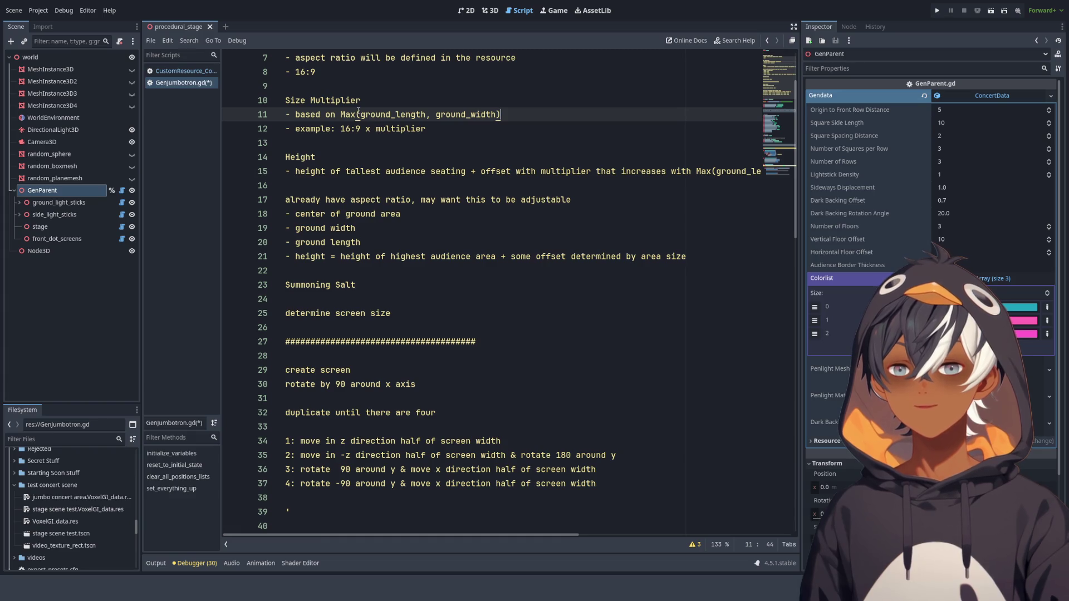
- Add '(will have to tune this)' after the Size Multiplier and Height headings
left_click(416, 99)
type("(")
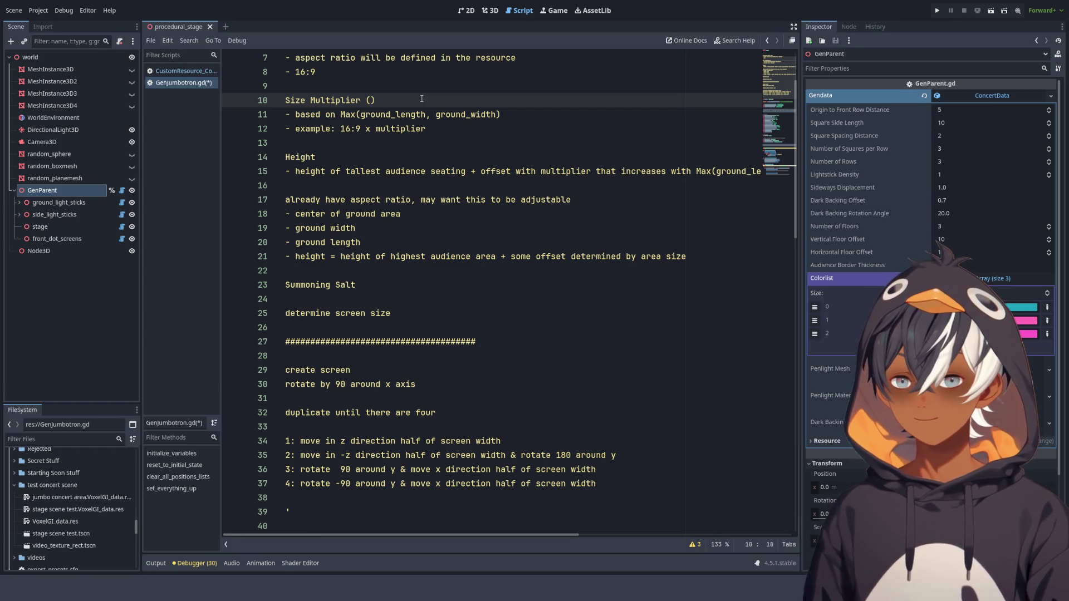
type("will have to t")
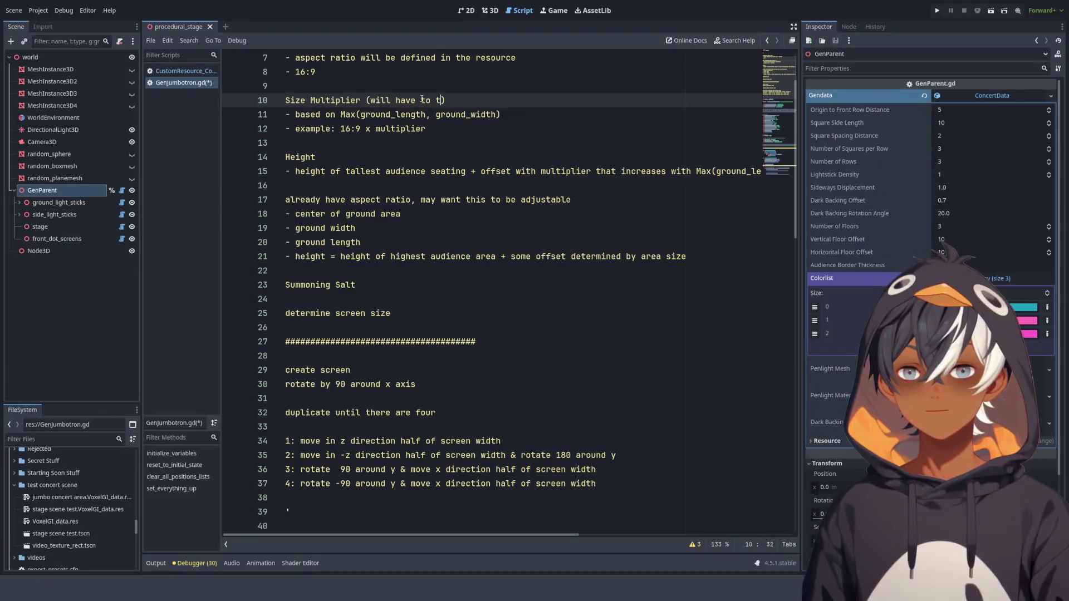
type("une this")
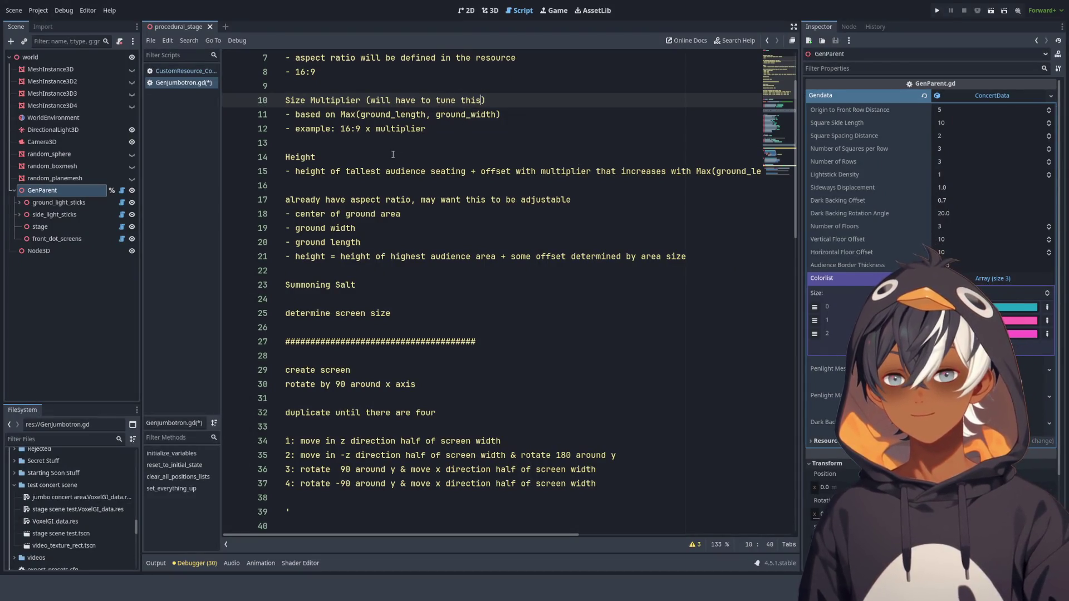
left_click(393, 155)
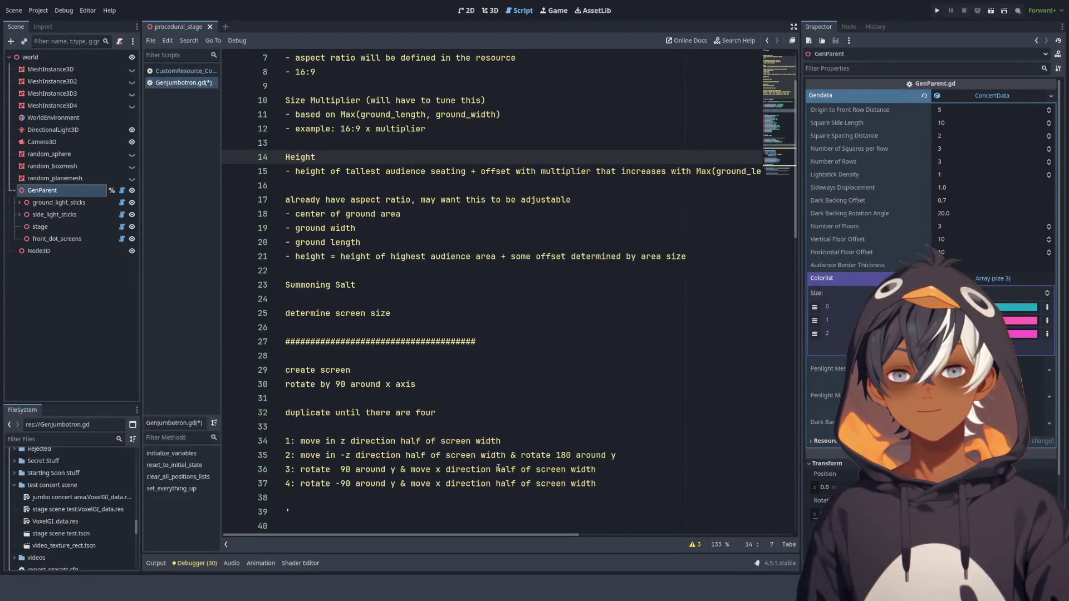
mouse_move(371, 533)
left_mouse_down()
mouse_move(462, 532)
mouse_move(413, 519)
mouse_move(267, 314)
left_mouse_up()
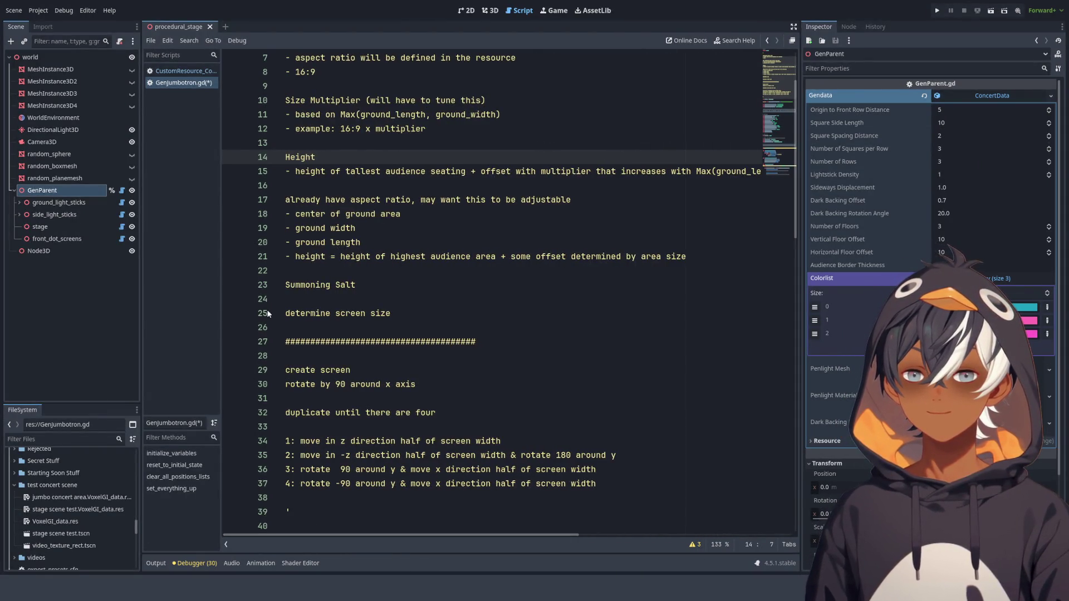
left_click_drag(361, 101, 486, 100)
key("ctrl+c")
left_click(389, 157)
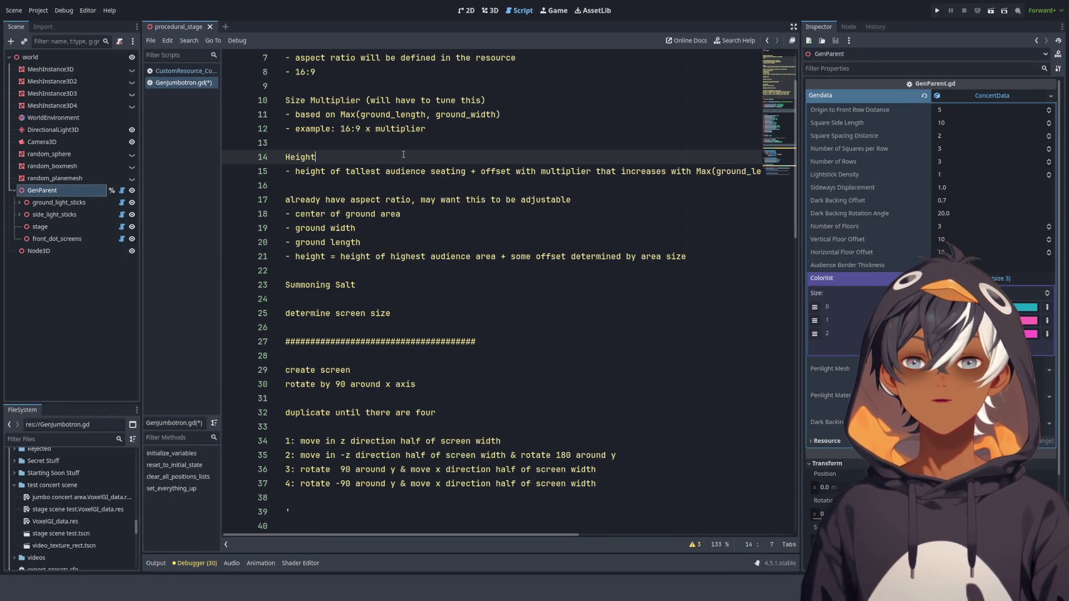
key("ctrl+v")
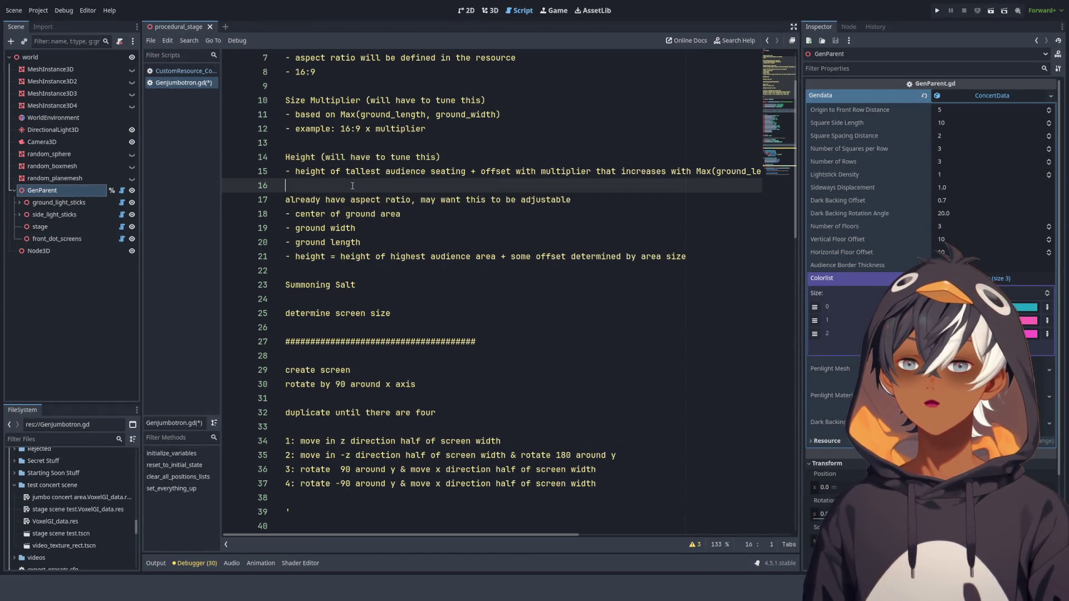
- Trim the height bullet down to just '- height'
left_click(312, 200)
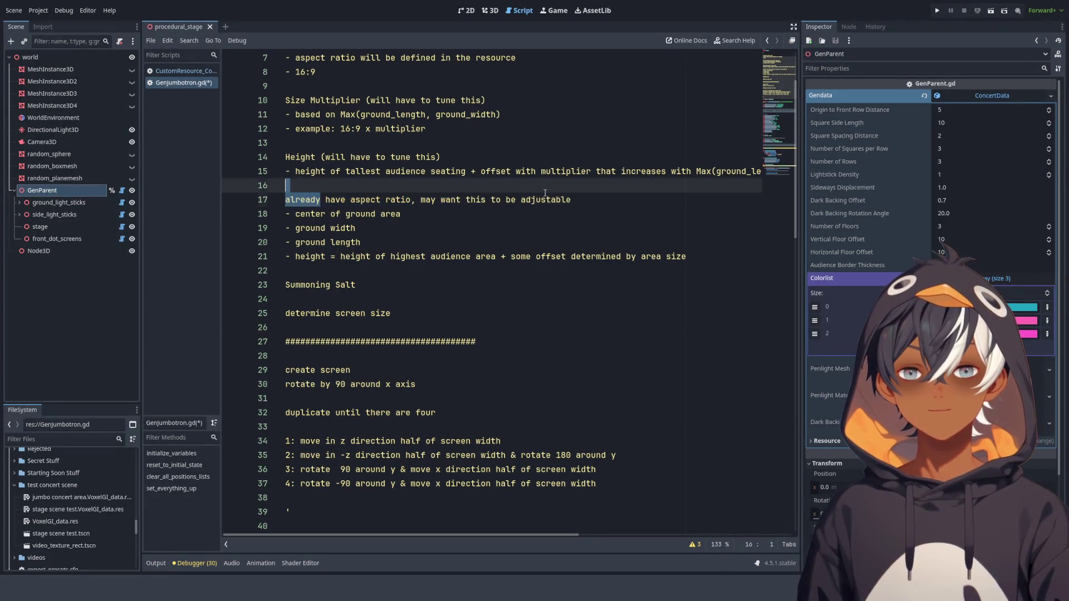
left_click(433, 213)
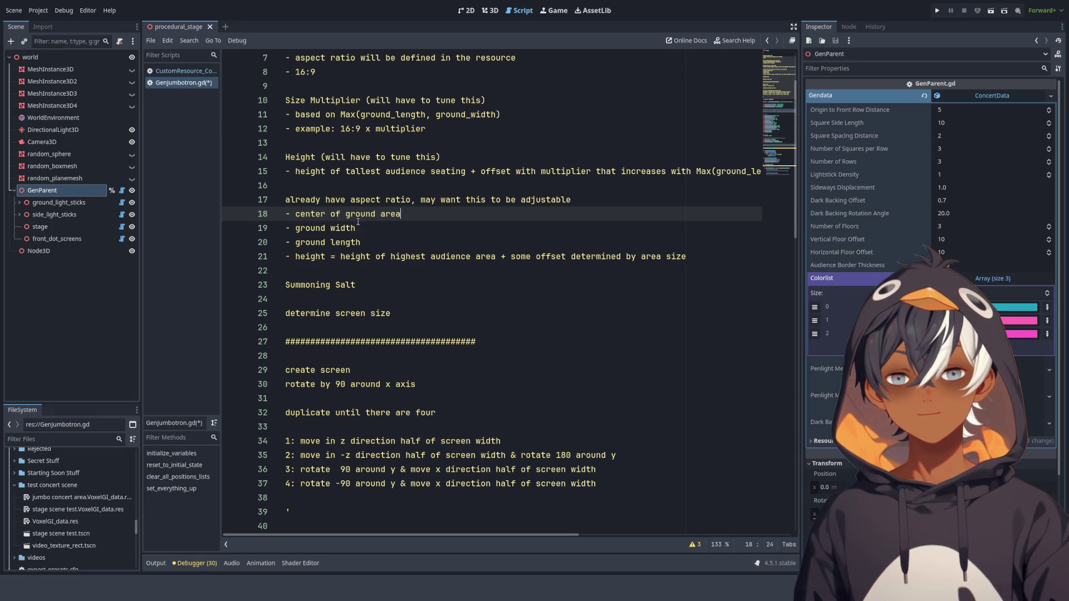
mouse_move(365, 241)
left_mouse_down()
mouse_move(379, 213)
mouse_move(297, 214)
left_mouse_up()
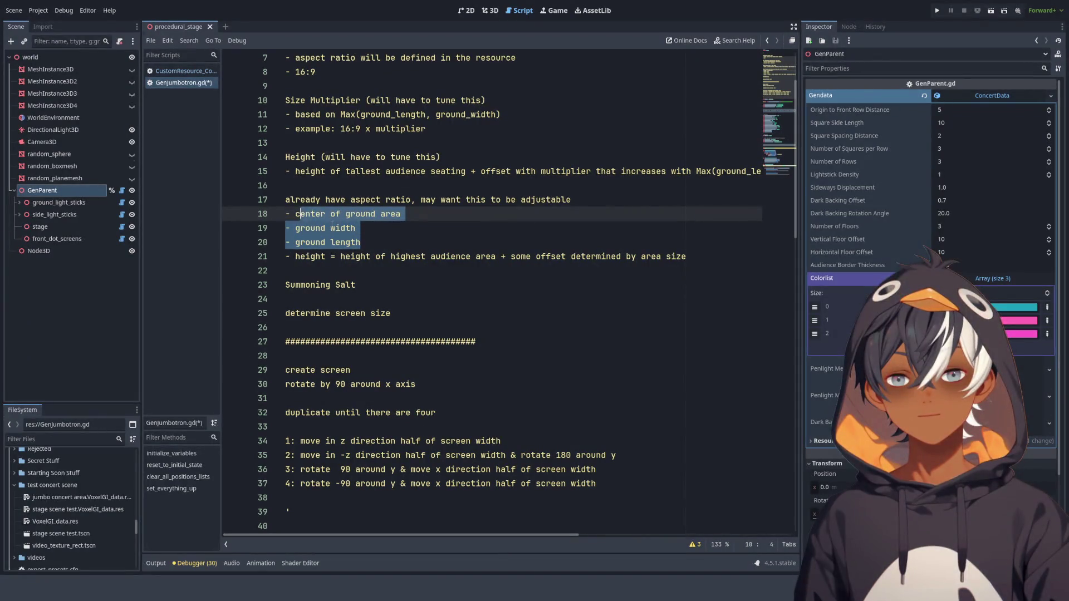
left_click(457, 266)
left_click_drag(690, 258, 330, 257)
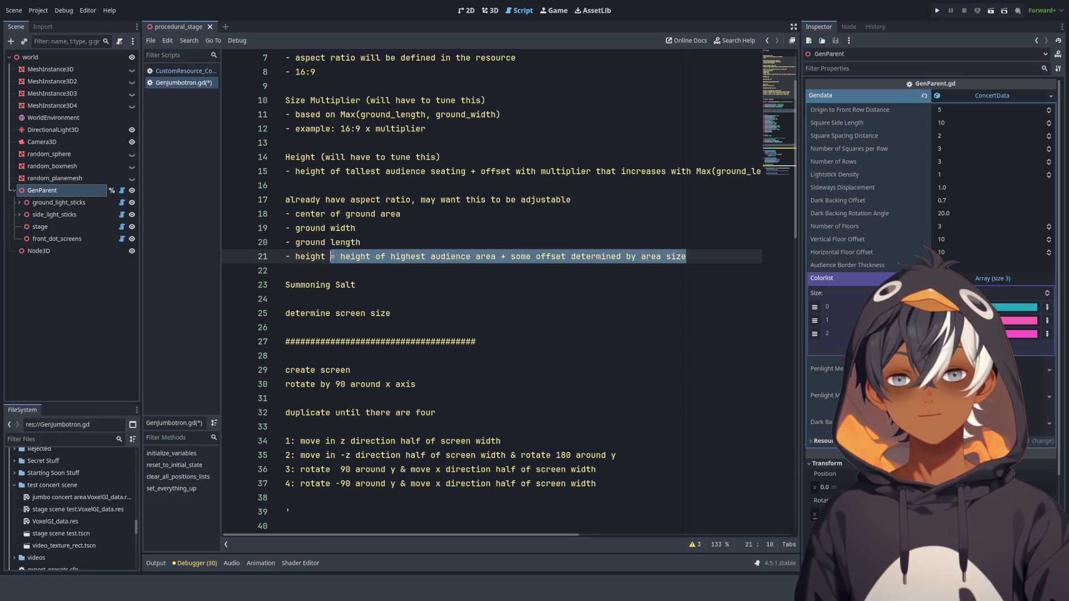
key("BackSpace")
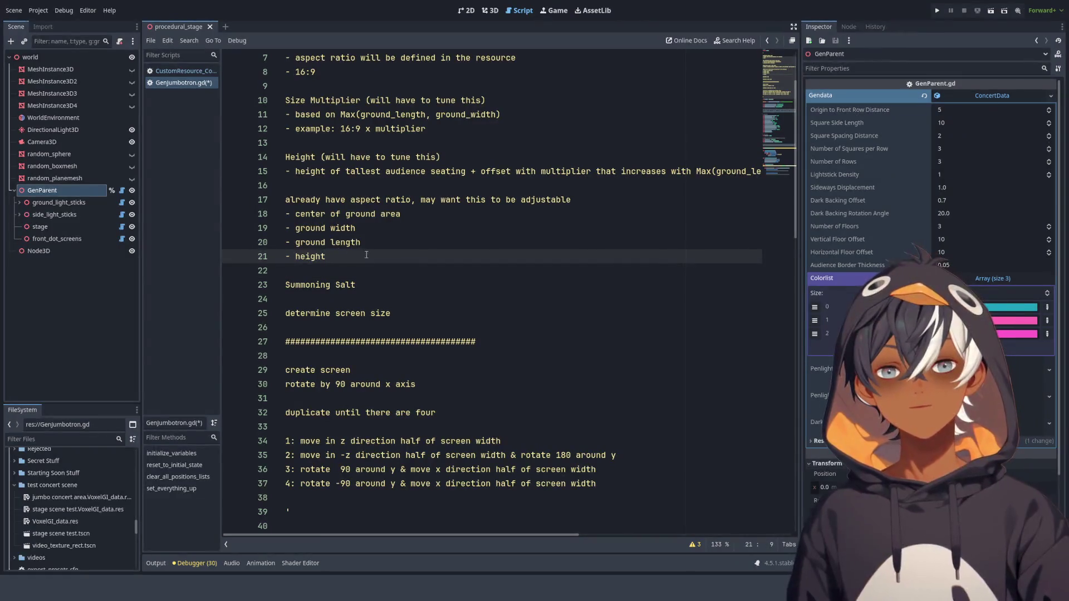
- Delete the Summoning Salt and determine screen size lines
left_click_drag(377, 291, 361, 265)
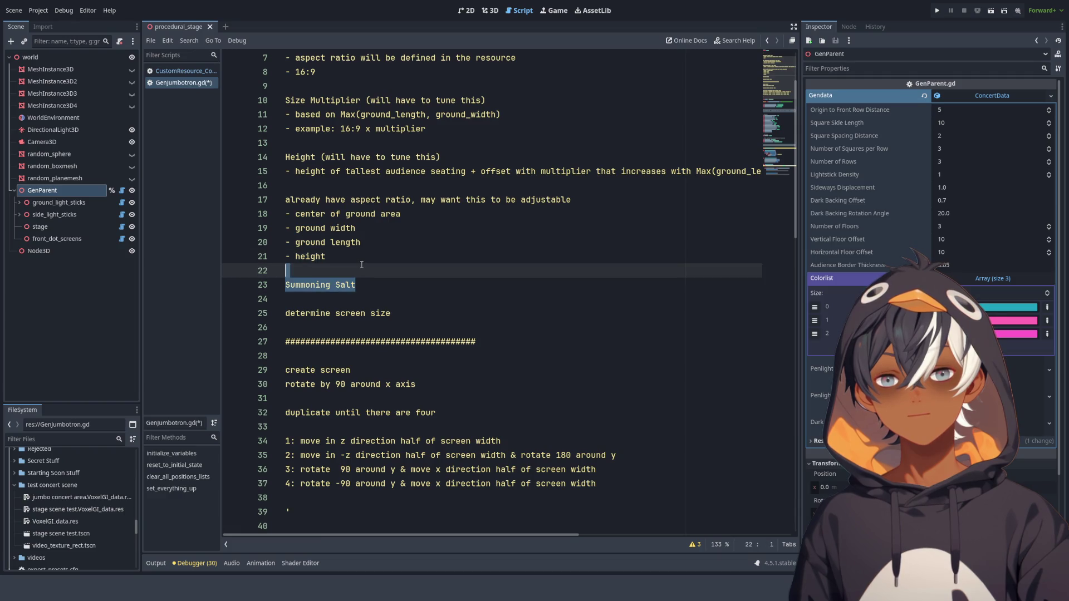
key("BackSpace")
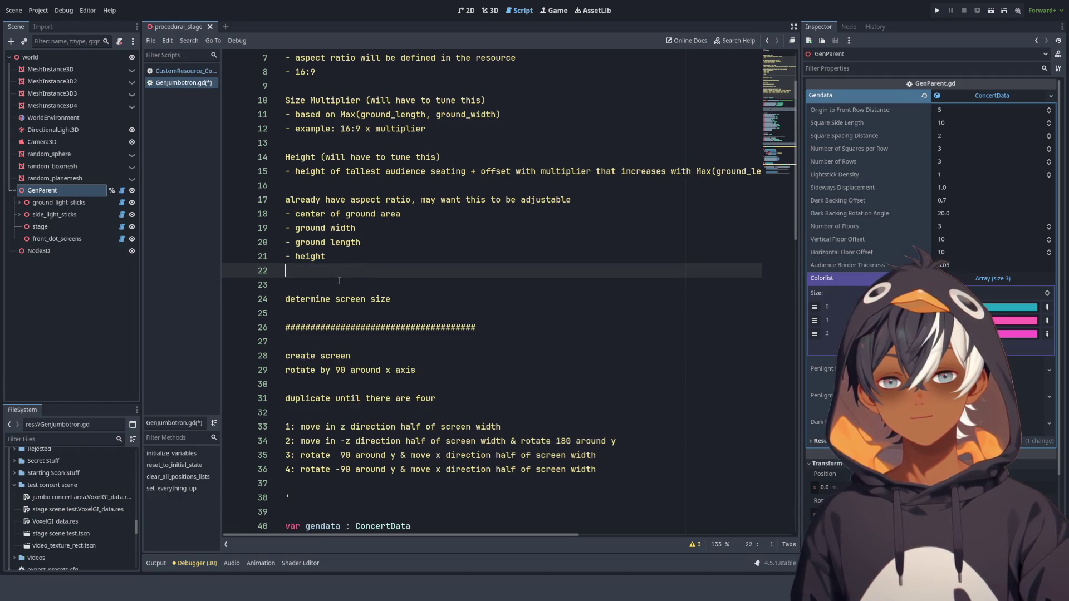
left_click(340, 285)
left_click_drag(392, 299, 407, 266)
key("BackSpace")
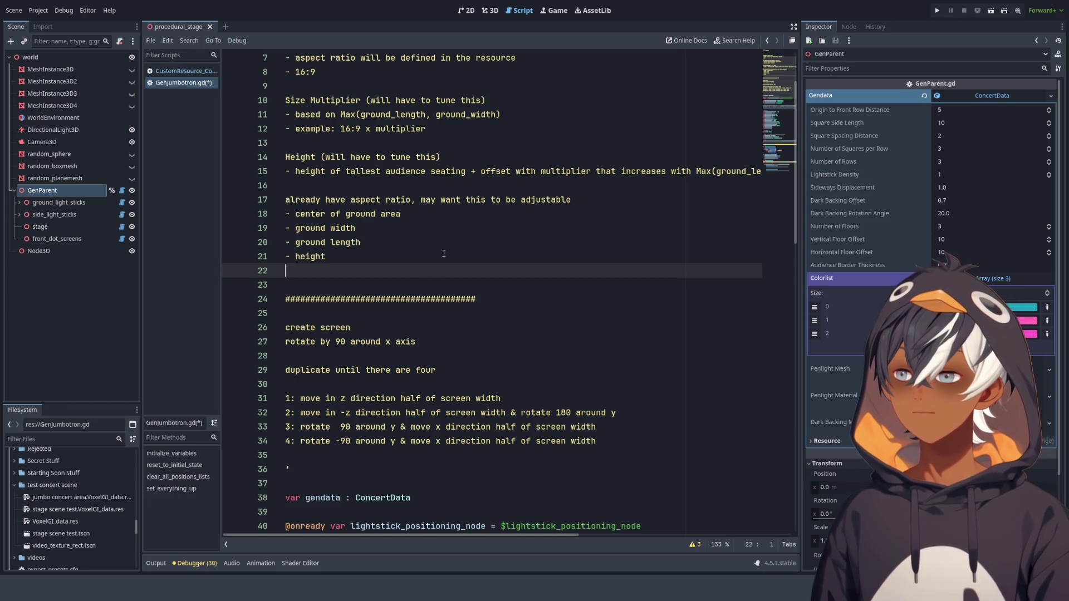
- Replace the 'create screen' heading on line 26 with 'spawn'
scroll(452, 266, "down", 3)
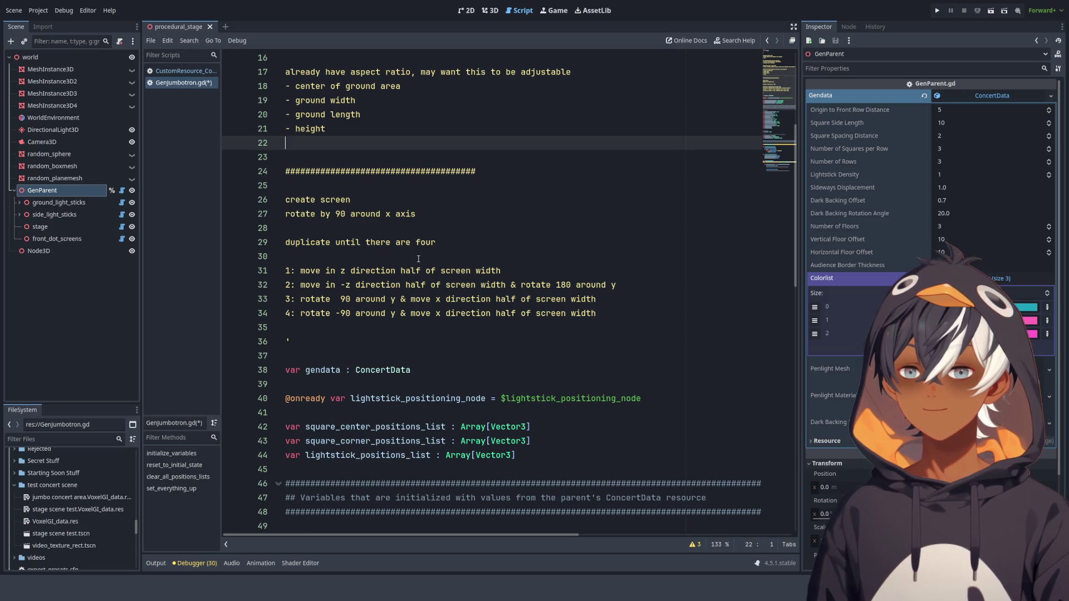
scroll(352, 196, "up", 5)
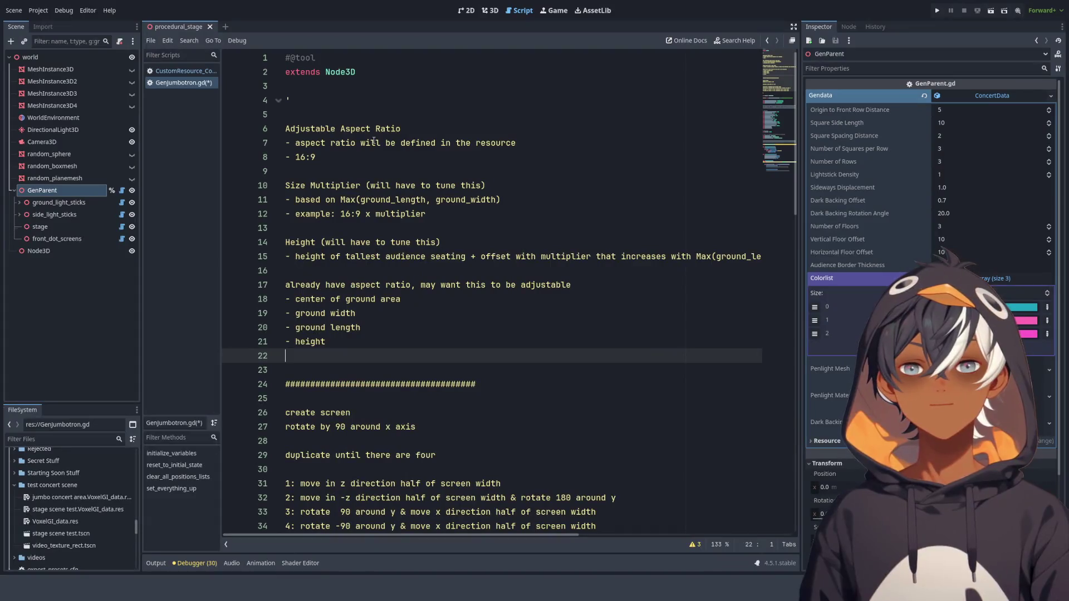
scroll(456, 170, "down", 9)
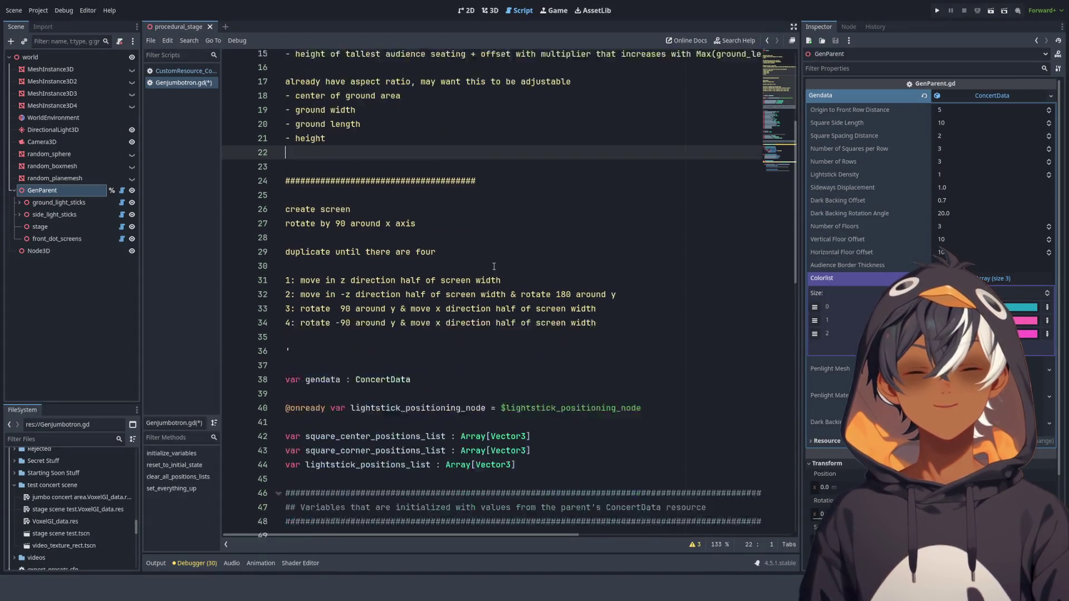
scroll(467, 267, "up", 2)
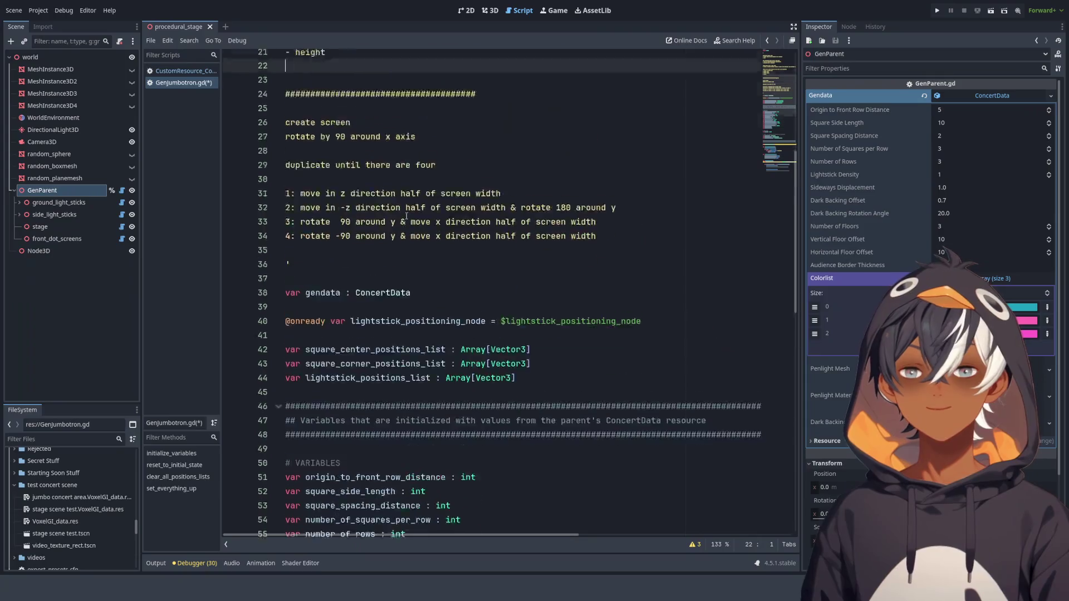
scroll(456, 234, "down", 5)
scroll(453, 213, "up", 6)
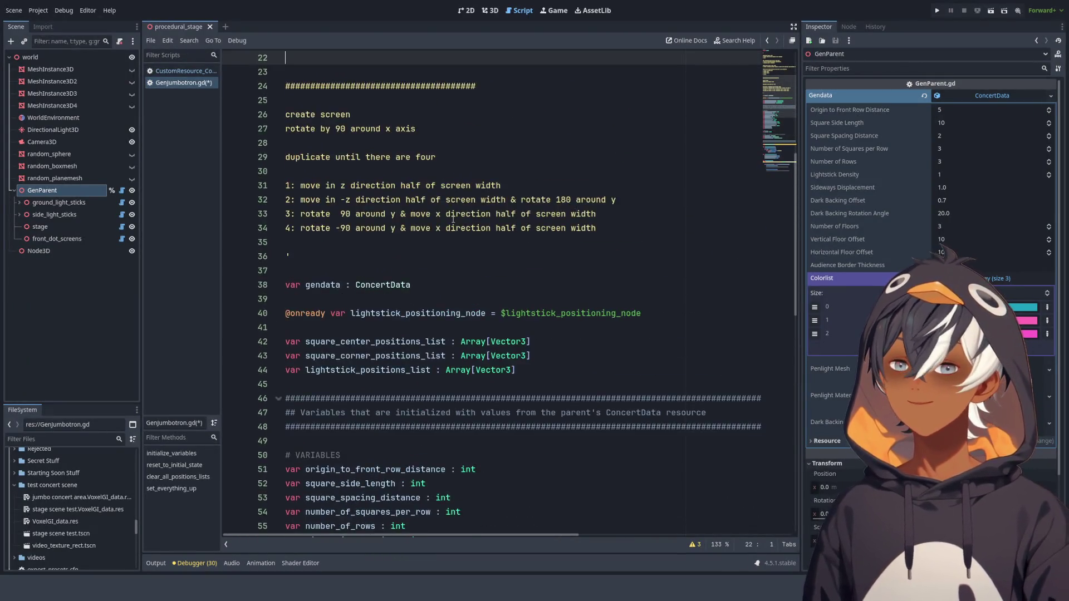
mouse_move(295, 158)
left_mouse_down()
mouse_move(386, 152)
mouse_move(283, 156)
left_mouse_up()
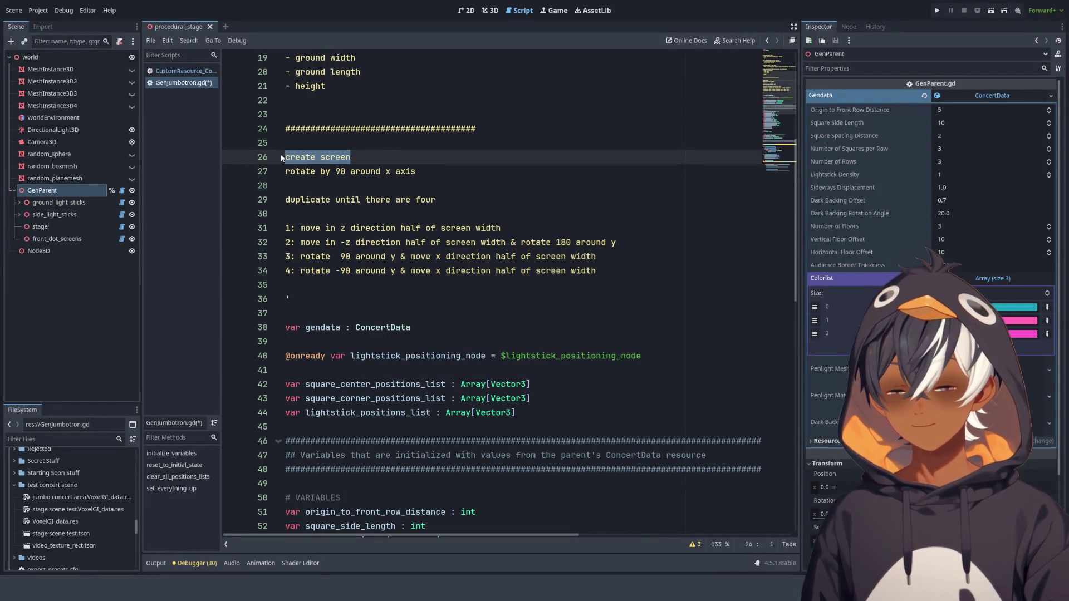
type("sma")
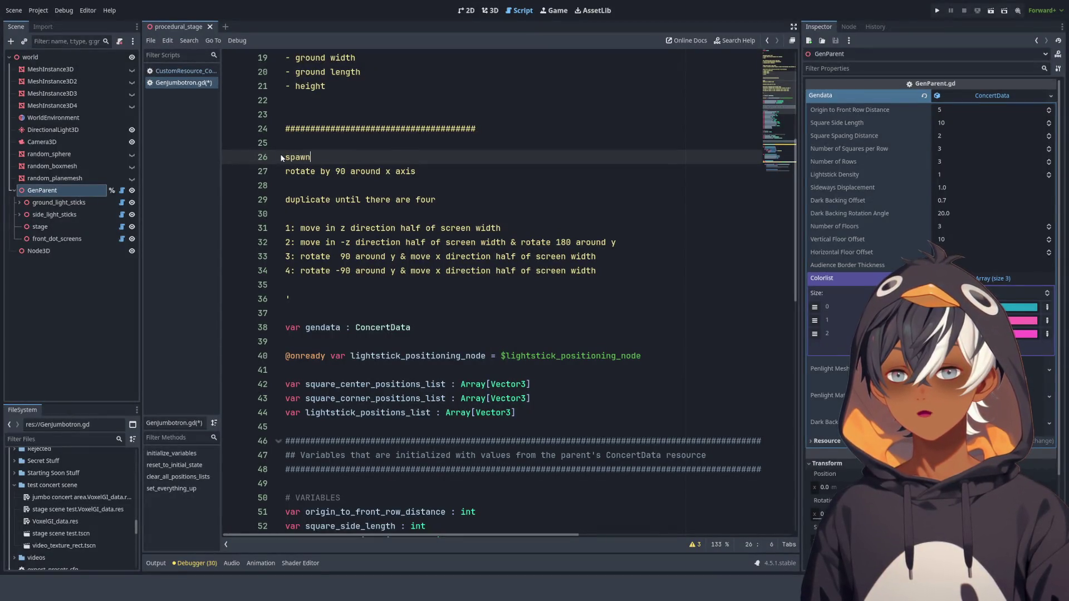